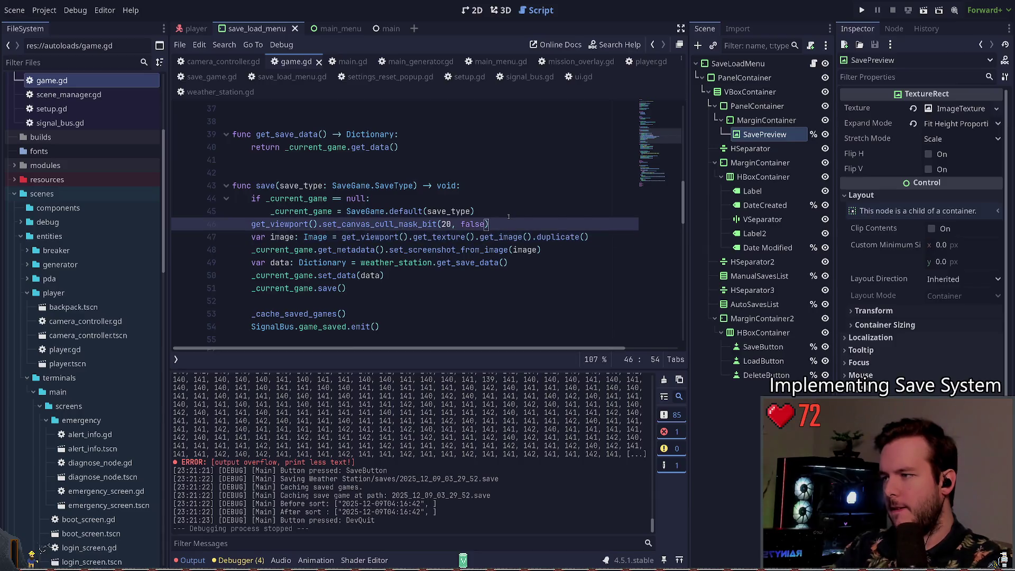
Step: Change the cull mask bit in game.gd's save function to layer 10 and save
{"action": "key", "text": "Down"}
{"action": "key", "text": "Up"}
{"action": "key", "text": "End"}
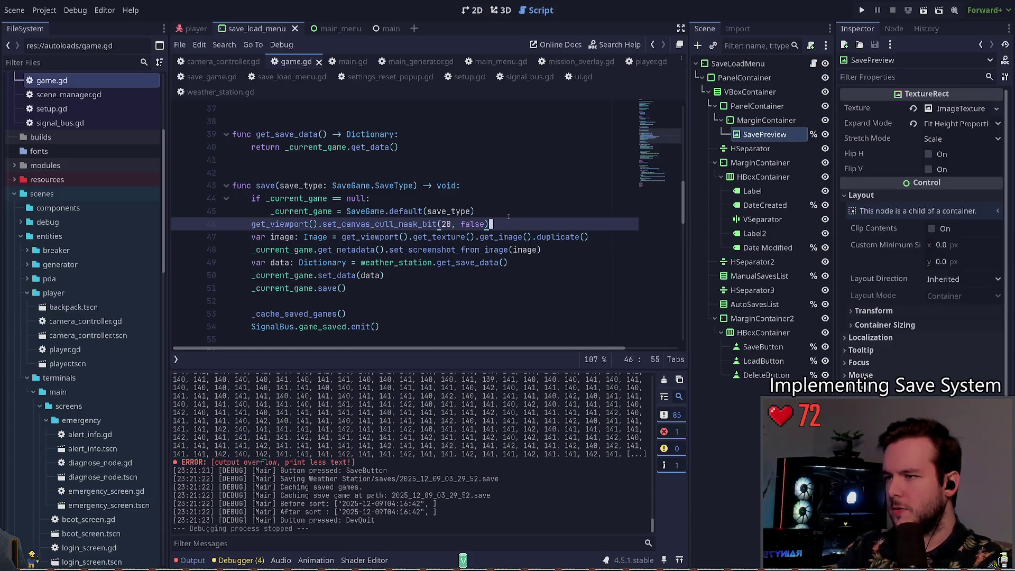
{"action": "key", "text": "Left"}
{"action": "key", "text": "Left"}
{"action": "key", "text": "Left"}
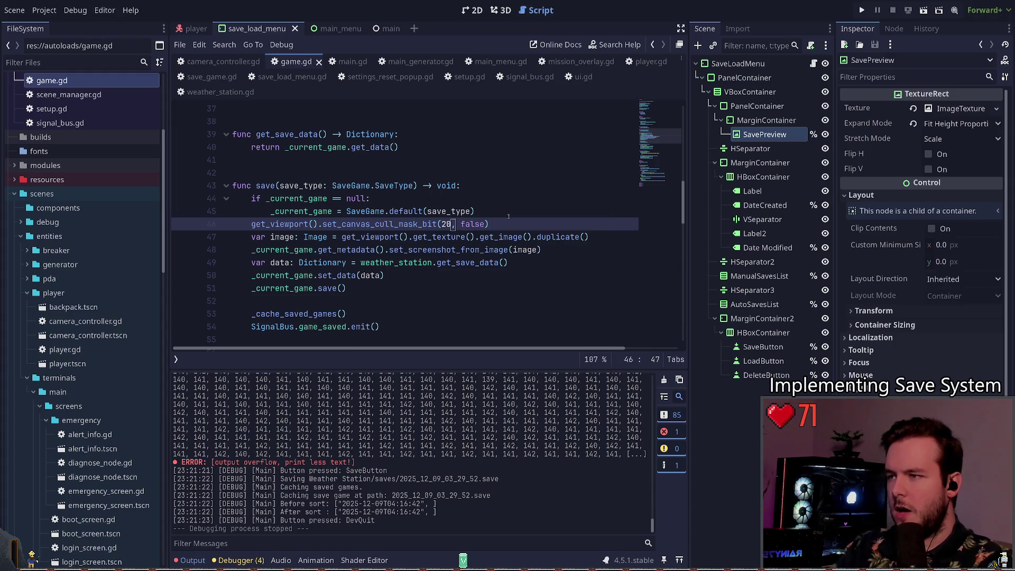
{"action": "key", "text": "BackSpace"}
{"action": "type", "text": "1"}
{"action": "key", "text": "ctrl+s"}
Step: Duplicate the cull-mask line below the image capture, setting it to true to re-enable layer 10
{"action": "key", "text": "ctrl+c"}
{"action": "key", "text": "Down"}
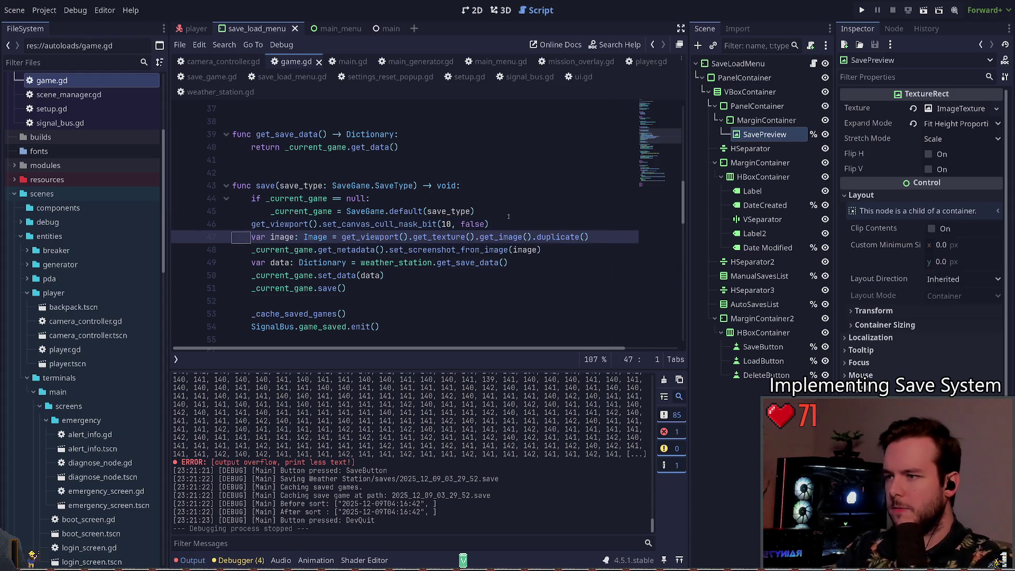
{"action": "key", "text": "End"}
{"action": "key", "text": "Return"}
{"action": "key", "text": "ctrl+v"}
{"action": "key", "text": "Left"}
{"action": "key", "text": "BackSpace"}
{"action": "key", "text": "BackSpace"}
{"action": "key", "text": "BackSpace"}
{"action": "type", "text": "true"}
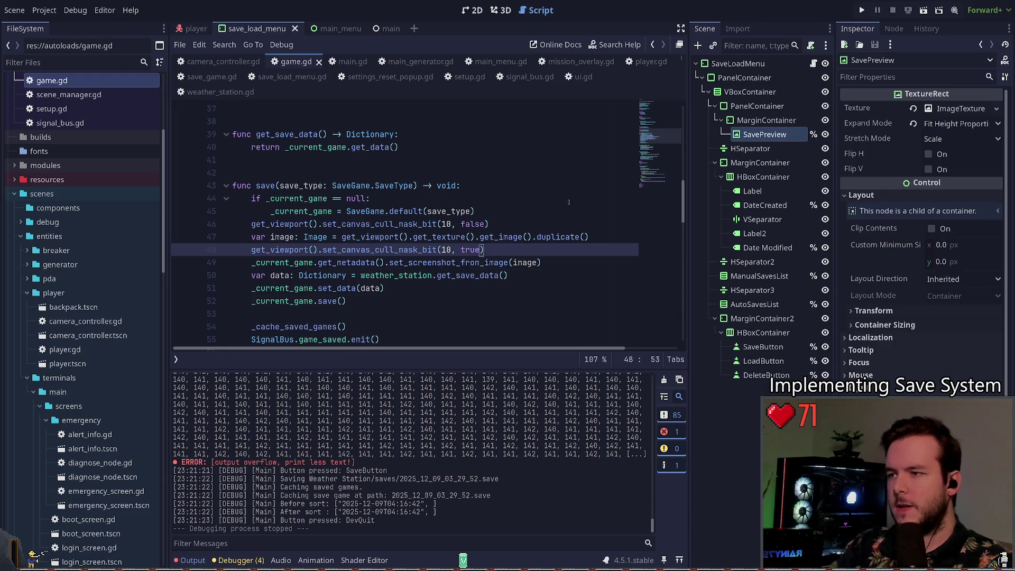
Step: Run the game, save to the existing slot, and quit back to the editor
{"action": "key", "text": "F5"}
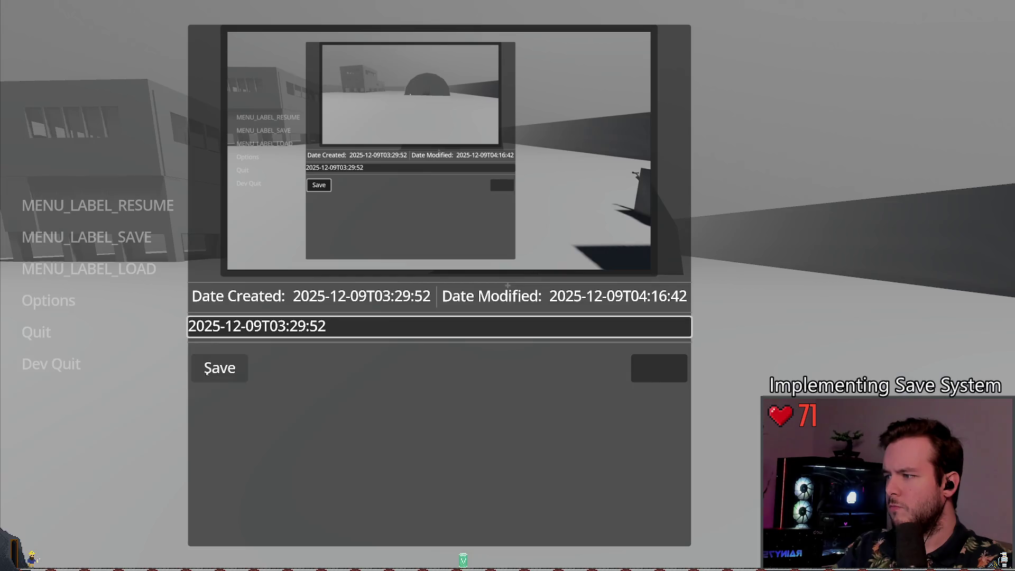
{"action": "left_click", "coordinate": [220, 367]}
{"action": "left_click", "coordinate": [50, 361]}
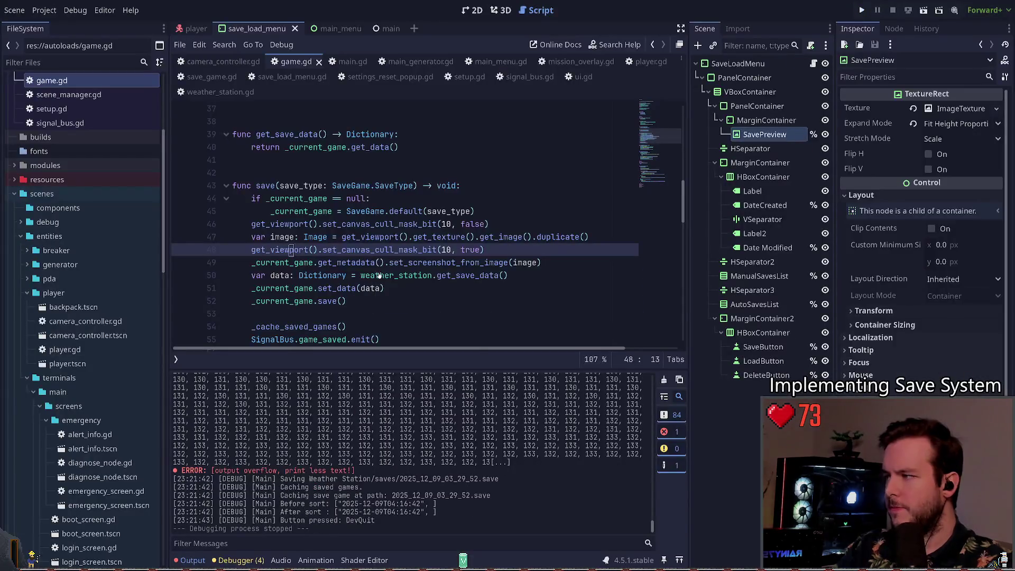
Step: Insert 'await RenderingServer.frame_post_draw' above the image capture, save, and run the game
{"action": "left_click", "coordinate": [403, 237]}
{"action": "key", "text": "ctrl+shift+Return"}
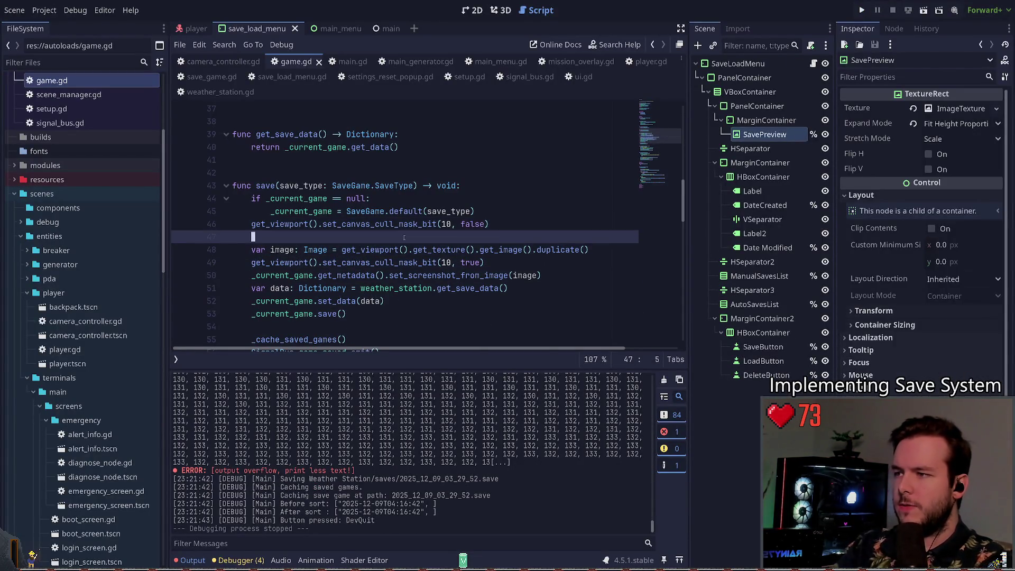
{"action": "type", "text": "wait Rendert"}
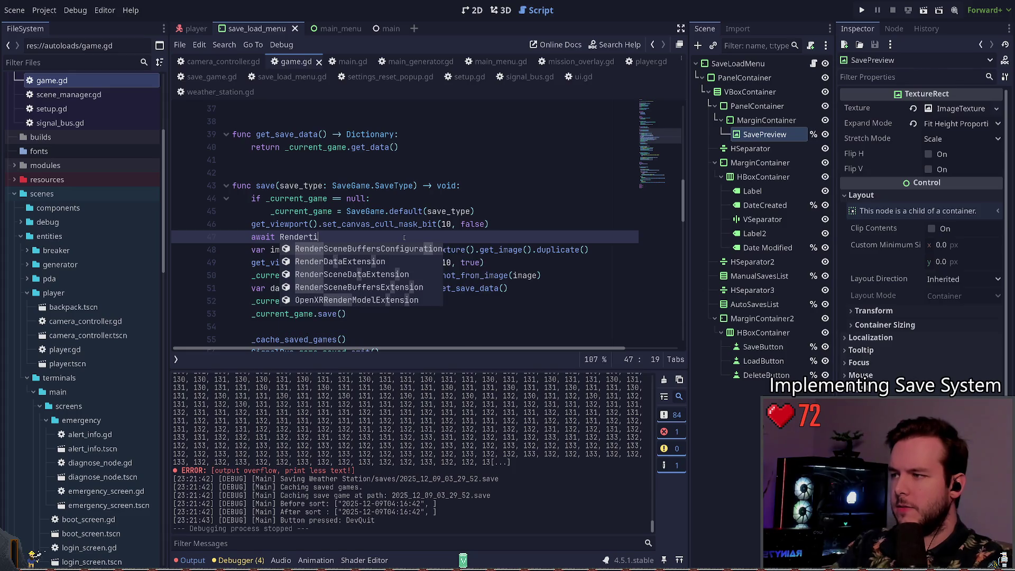
{"action": "key", "text": "BackSpace"}
{"action": "type", "text": "ingServer."}
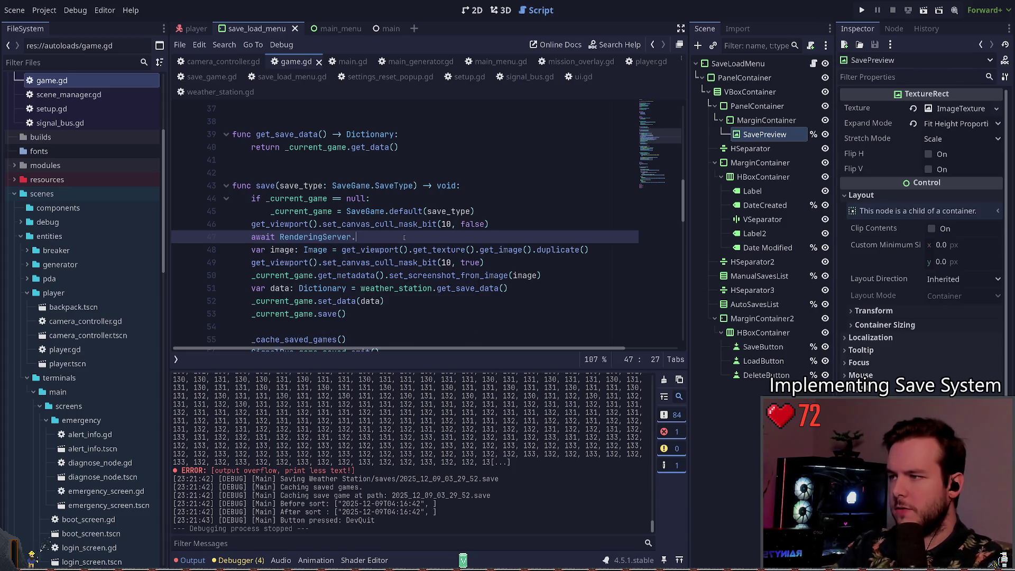
{"action": "type", "text": "frame_post_draw"}
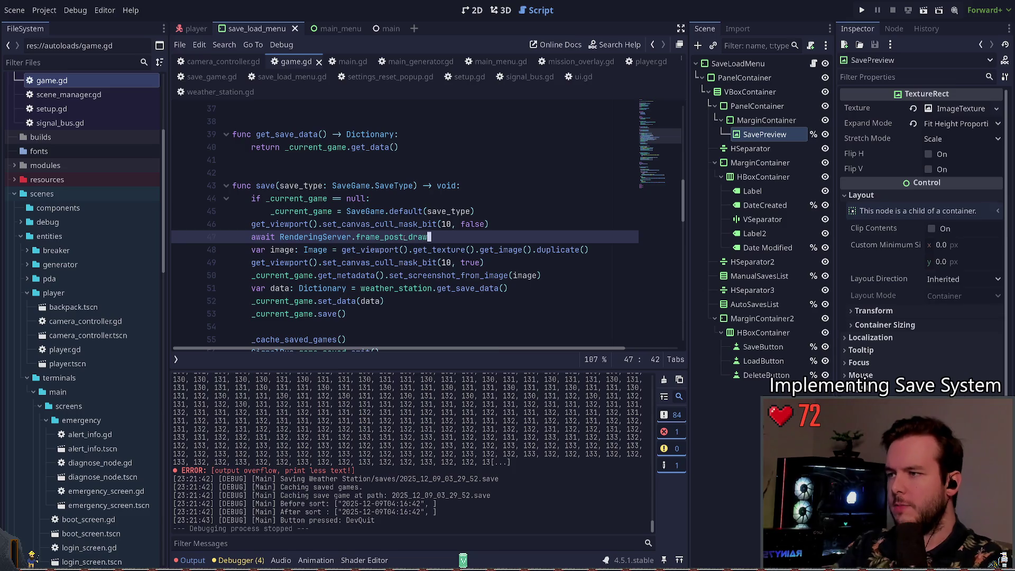
{"action": "key", "text": "ctrl+s"}
{"action": "left_click", "coordinate": [289, 237]}
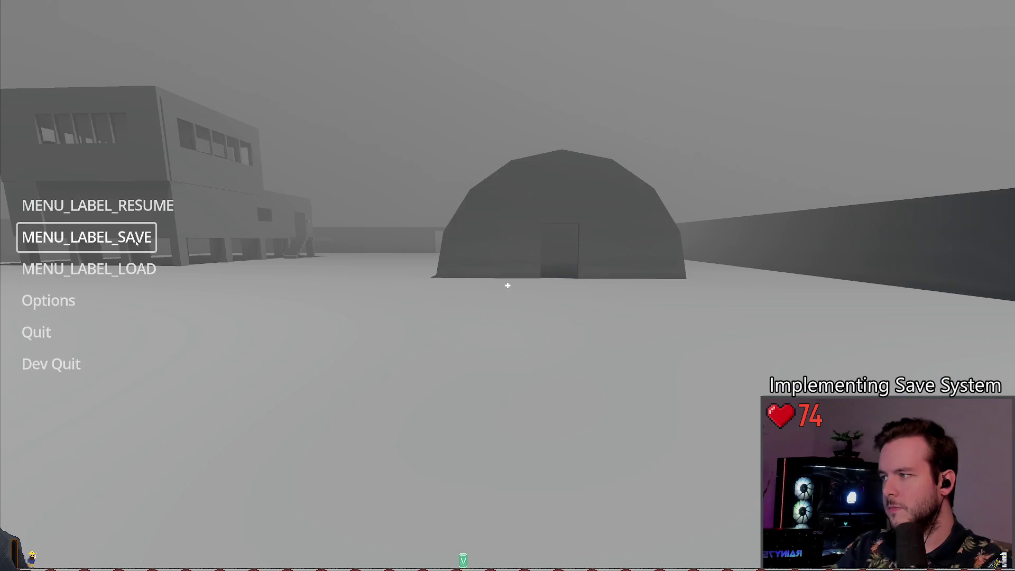
Step: Overwrite the save slot in the running game and quit back to the editor
{"action": "left_click", "coordinate": [137, 237]}
{"action": "left_click", "coordinate": [220, 368]}
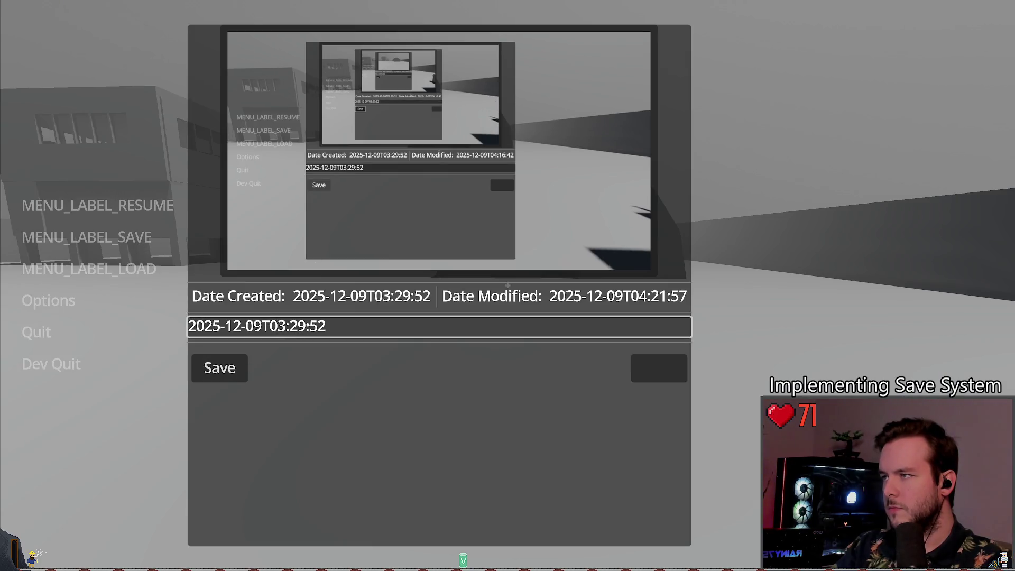
{"action": "left_click", "coordinate": [51, 363]}
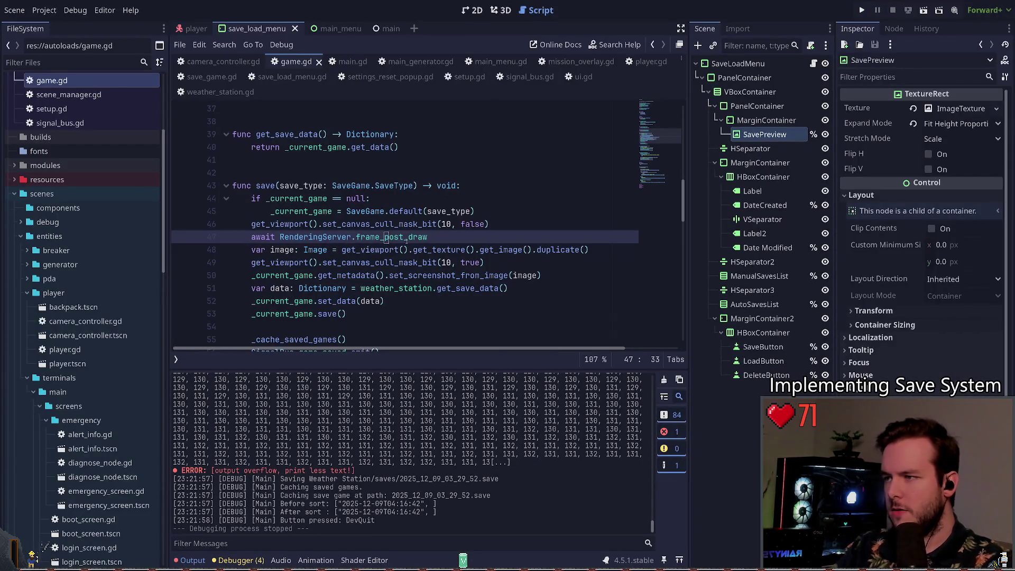
Step: Delete the await frame_post_draw line, save game.gd, and switch to the main_menu scene
{"action": "key", "text": "ctrl+shift+k"}
{"action": "key", "text": "ctrl+s"}
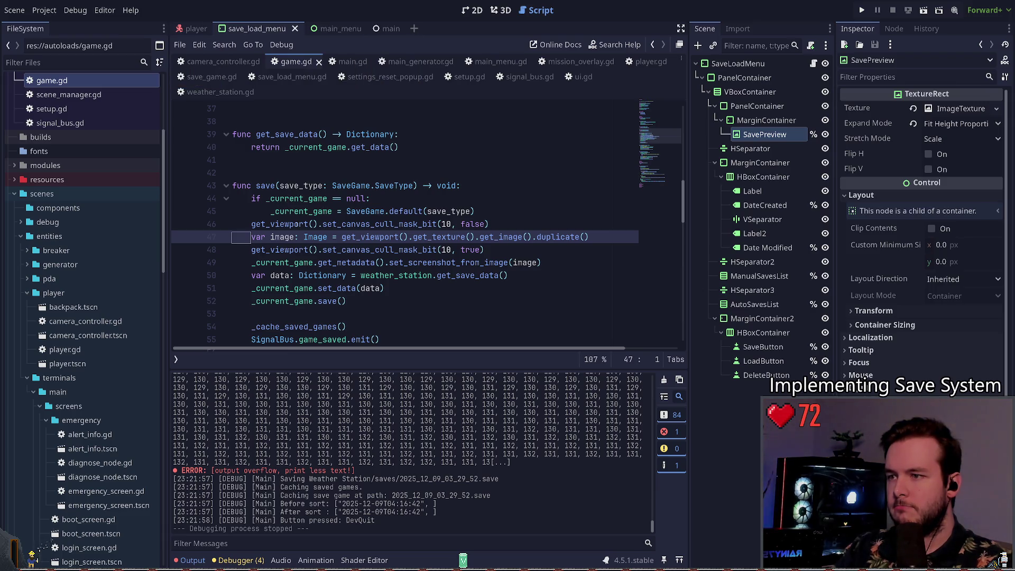
{"action": "left_click", "coordinate": [338, 29]}
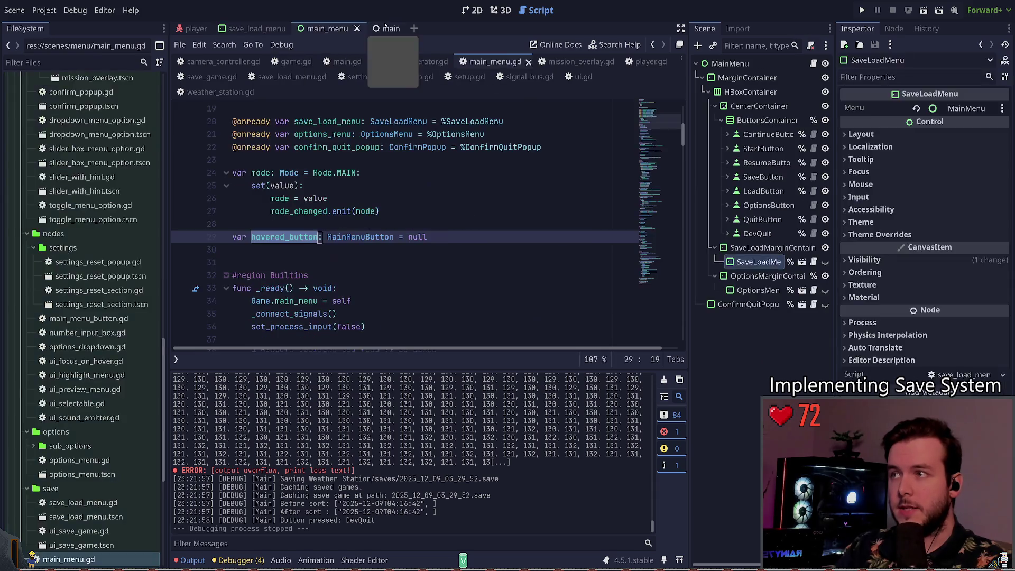
Step: Delete the SubViewportContainer screenshot nodes from the main scene
{"action": "left_click", "coordinate": [378, 28]}
{"action": "left_click", "coordinate": [756, 122]}
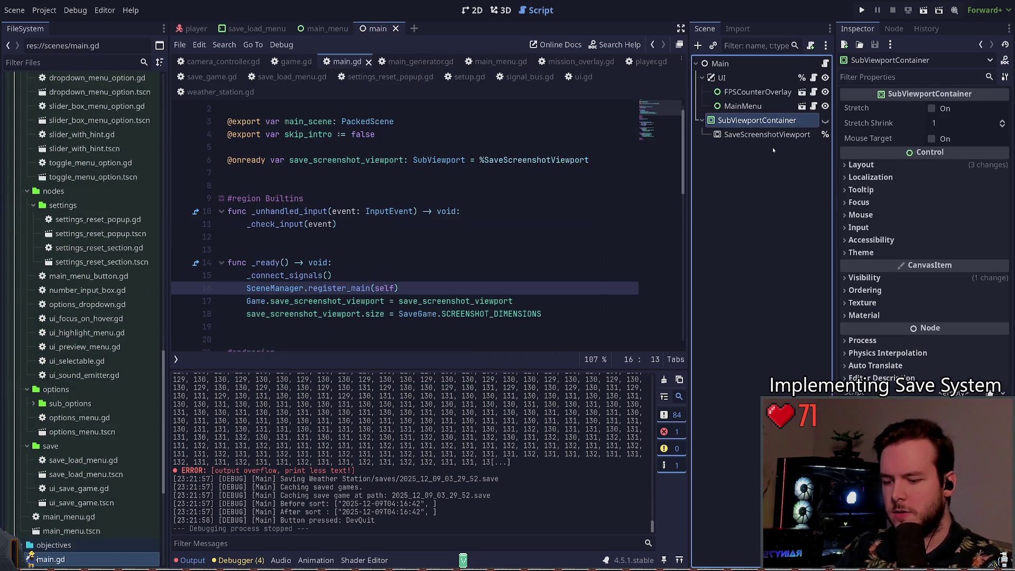
{"action": "key", "text": "Delete"}
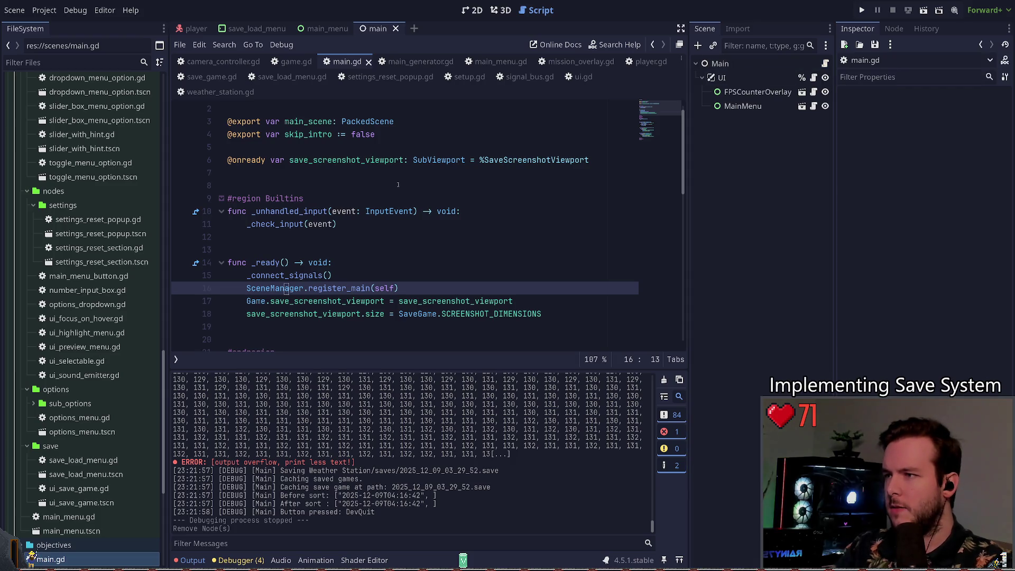
Step: Remove the save_screenshot_viewport declaration and _ready setup lines from main.gd and save
{"action": "left_click", "coordinate": [478, 159]}
{"action": "key", "text": "ctrl+shift+k"}
{"action": "left_click", "coordinate": [361, 288]}
{"action": "key", "text": "ctrl+shift+k"}
{"action": "key", "text": "ctrl+shift+k"}
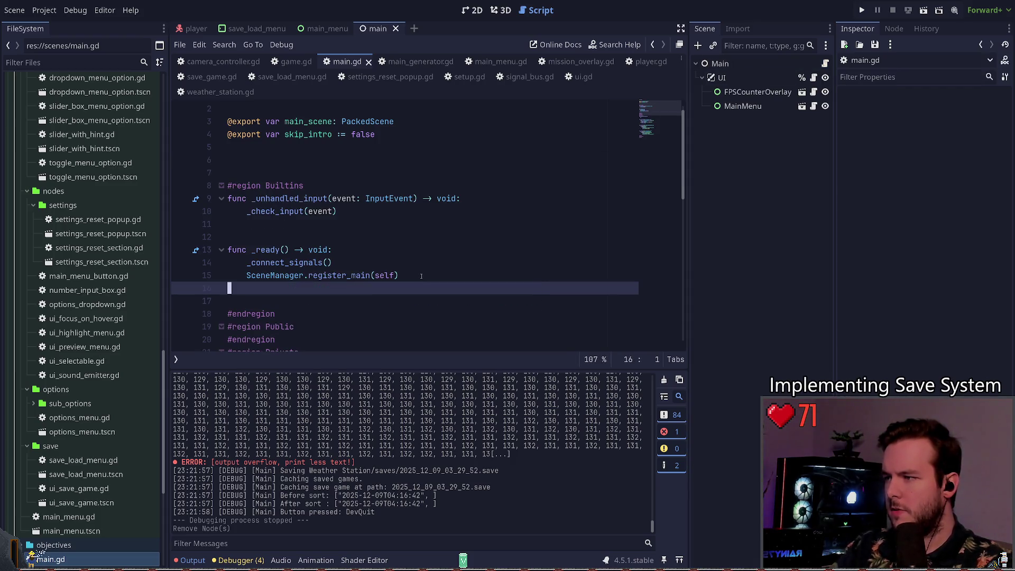
{"action": "key", "text": "ctrl+s"}
Step: Run the game, overwrite the save slot, quit, and show the script warnings list
{"action": "left_click", "coordinate": [862, 10]}
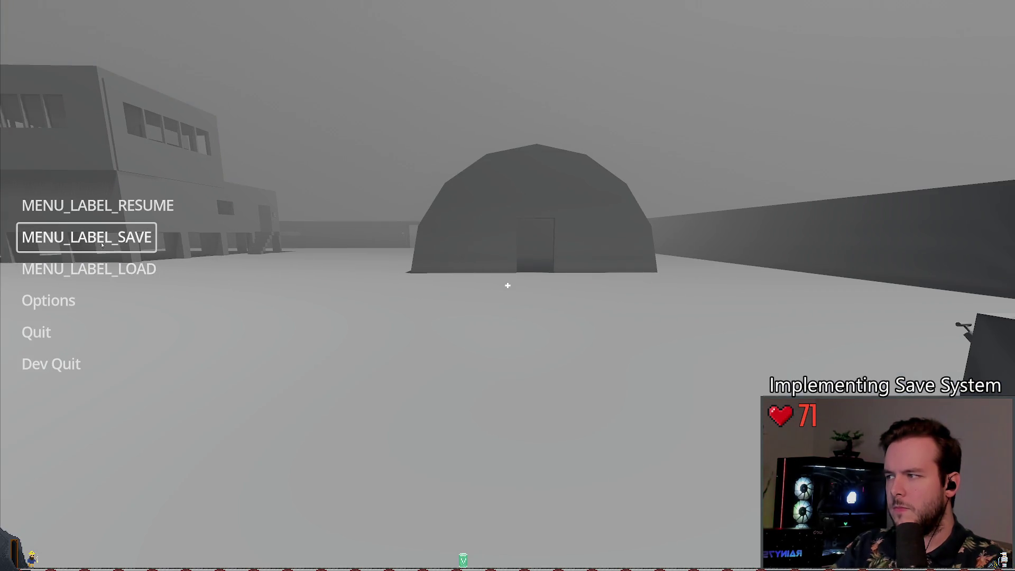
{"action": "left_click", "coordinate": [102, 244]}
{"action": "left_click", "coordinate": [222, 367]}
{"action": "key", "text": "Escape"}
{"action": "left_click", "coordinate": [50, 364]}
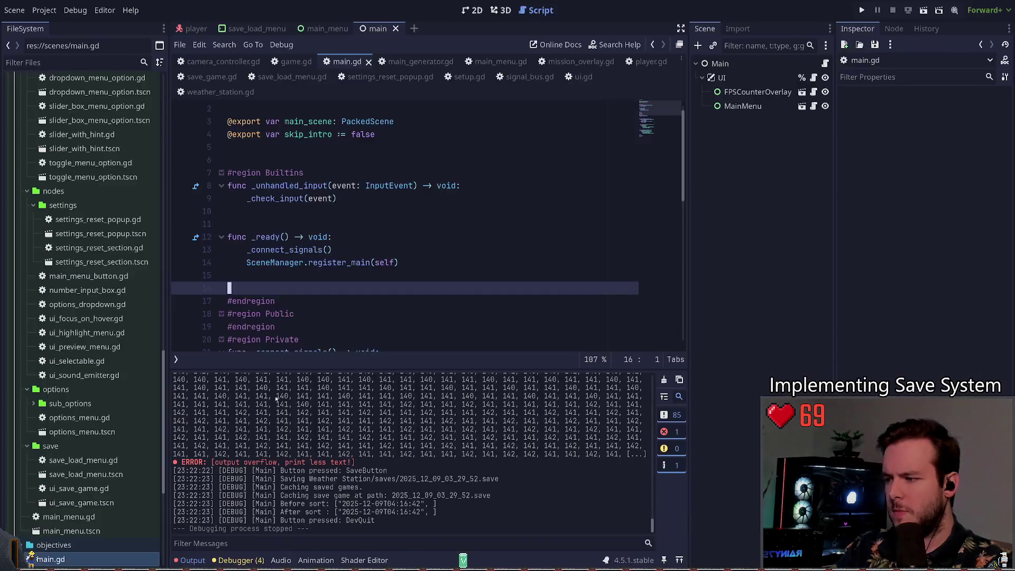
{"action": "left_click", "coordinate": [240, 560]}
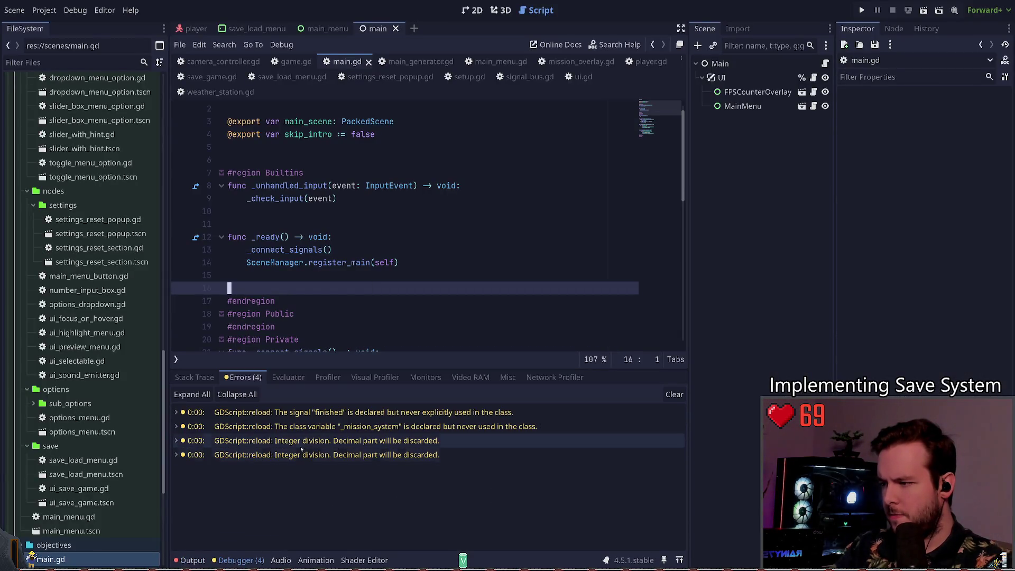
Step: Jump to the integer-division warning's source in save_game.gd, then return to game.gd's save function
{"action": "left_click", "coordinate": [275, 456]}
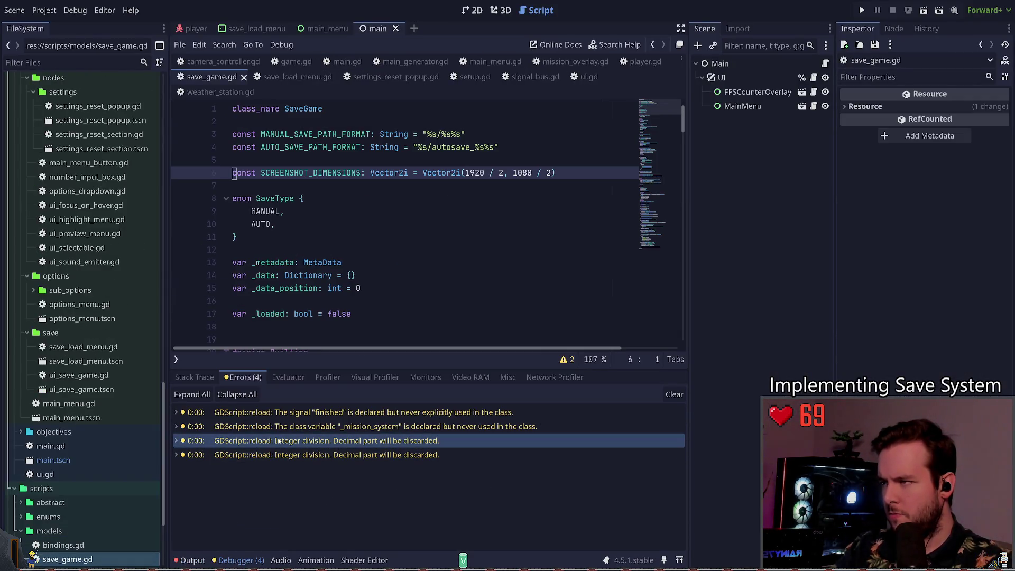
{"action": "left_click", "coordinate": [193, 560]}
{"action": "left_click", "coordinate": [259, 224]}
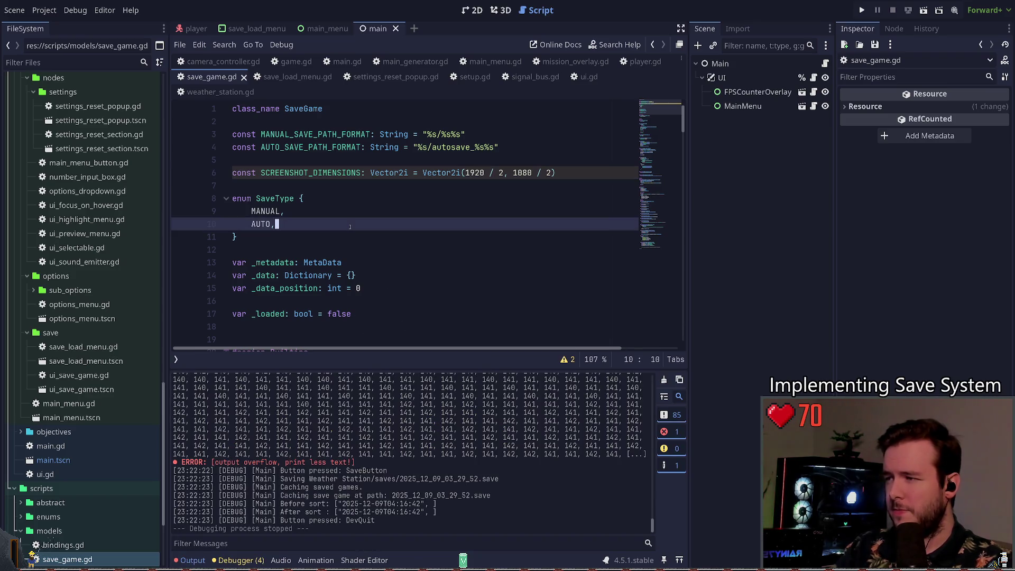
{"action": "left_click", "coordinate": [296, 61]}
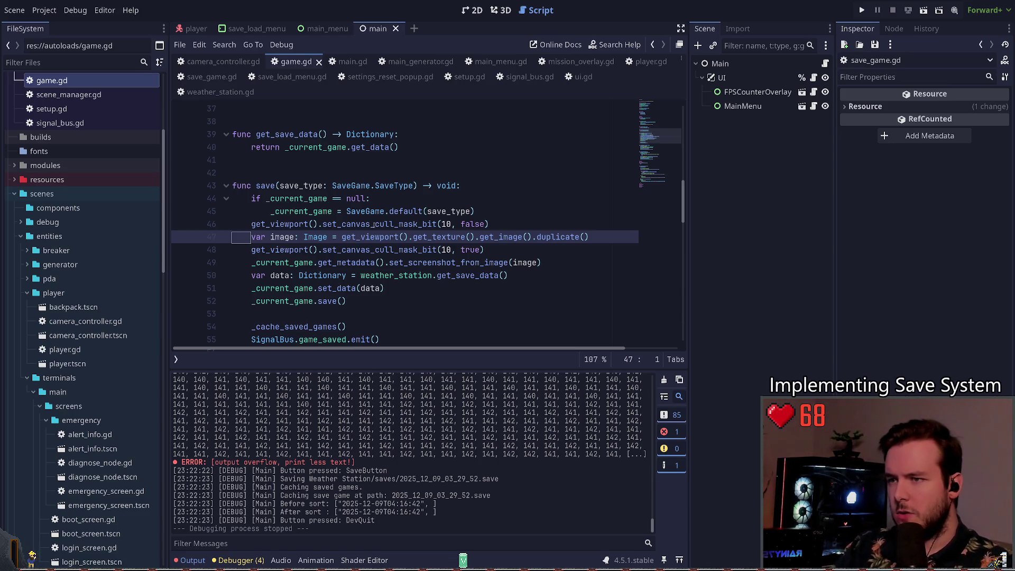
Step: Comment out the layer-10 cull-mask restore line in game.gd
{"action": "left_click", "coordinate": [503, 249]}
{"action": "key", "text": "ctrl+s"}
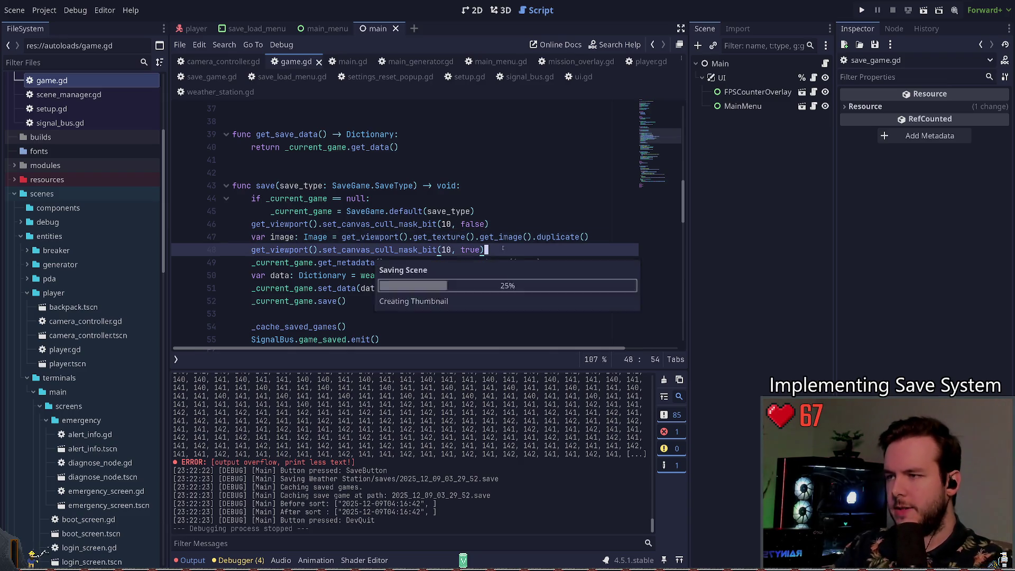
{"action": "left_click", "coordinate": [291, 249]}
{"action": "key", "text": "ctrl+k"}
Step: Run the game, overwrite the save slot, confirm quitting, and switch the editor to the 2D view
{"action": "key", "text": "F5"}
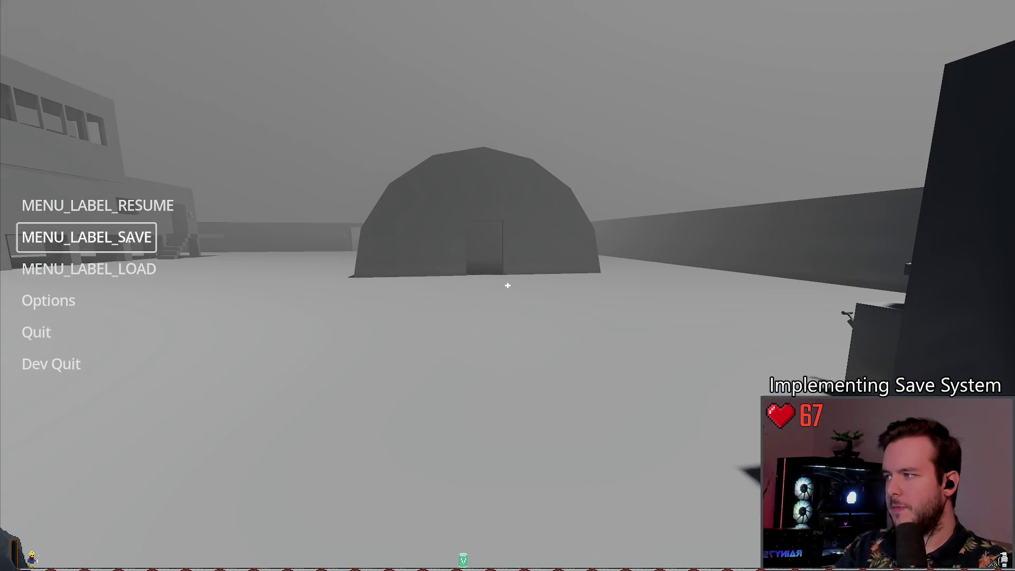
{"action": "left_click", "coordinate": [129, 240]}
{"action": "left_click", "coordinate": [217, 367]}
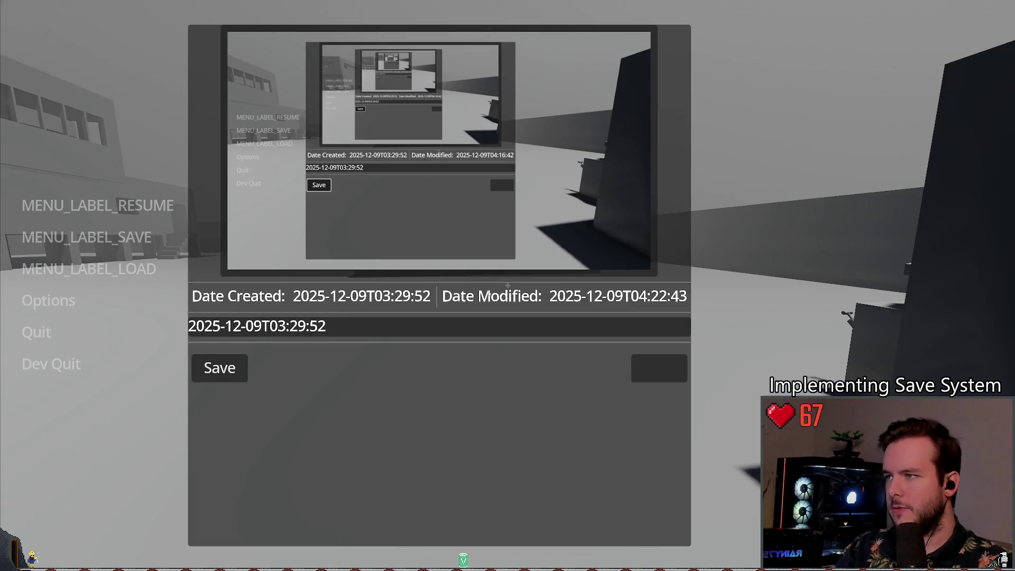
{"action": "left_click", "coordinate": [57, 376]}
{"action": "left_click", "coordinate": [453, 306]}
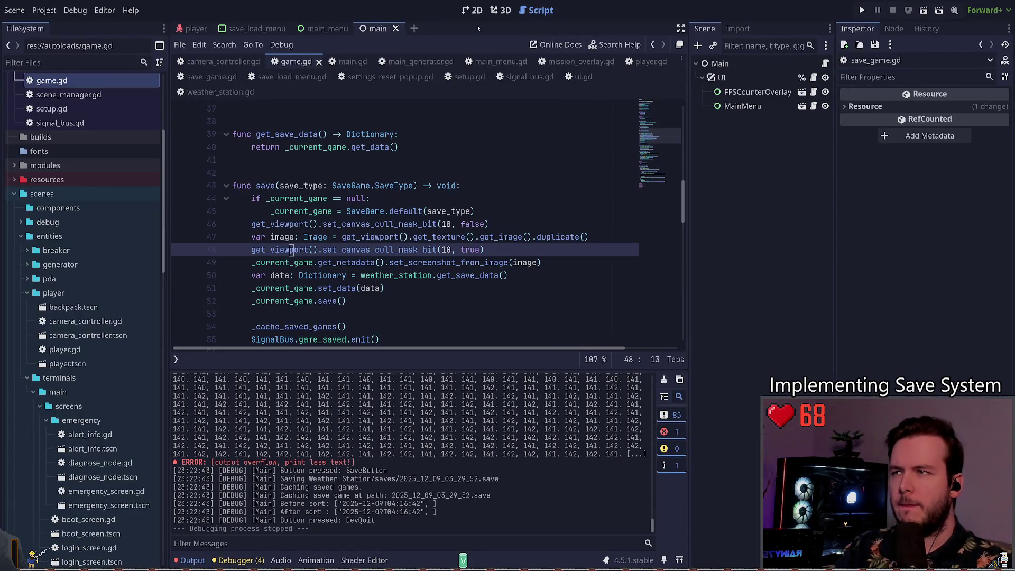
{"action": "left_click", "coordinate": [500, 10]}
{"action": "left_click", "coordinate": [473, 10]}
Step: Filter Project Settings by 'canvas' and browse the canvas texture and canvas item results
{"action": "left_click", "coordinate": [730, 77]}
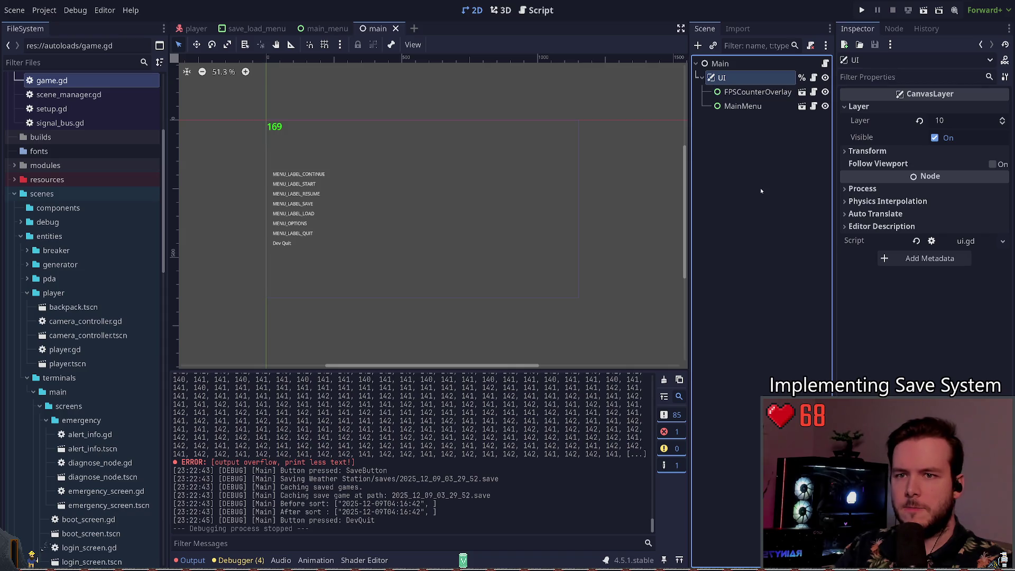
{"action": "left_click", "coordinate": [44, 10]}
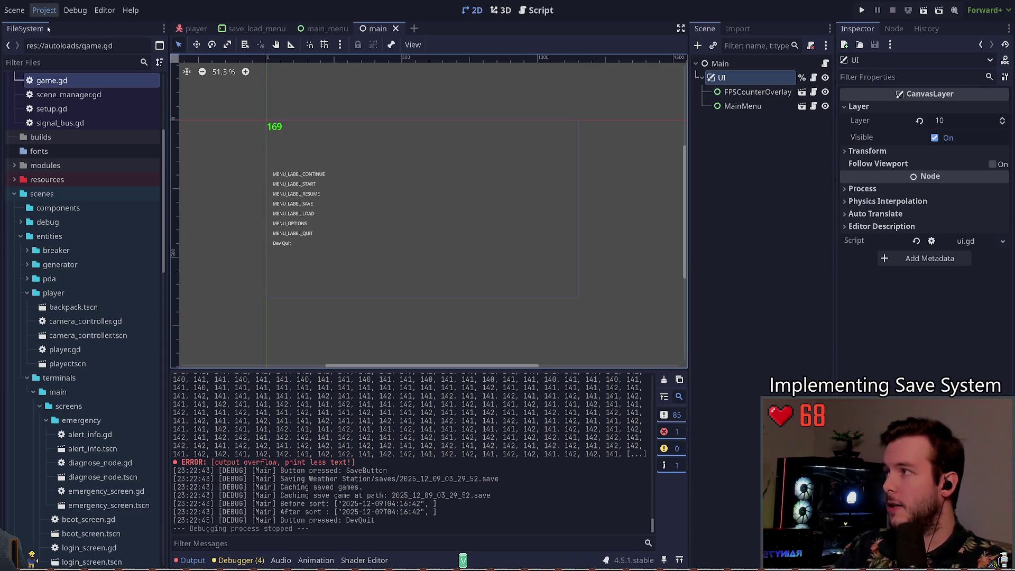
{"action": "left_click", "coordinate": [66, 25]}
{"action": "type", "text": "canvas"}
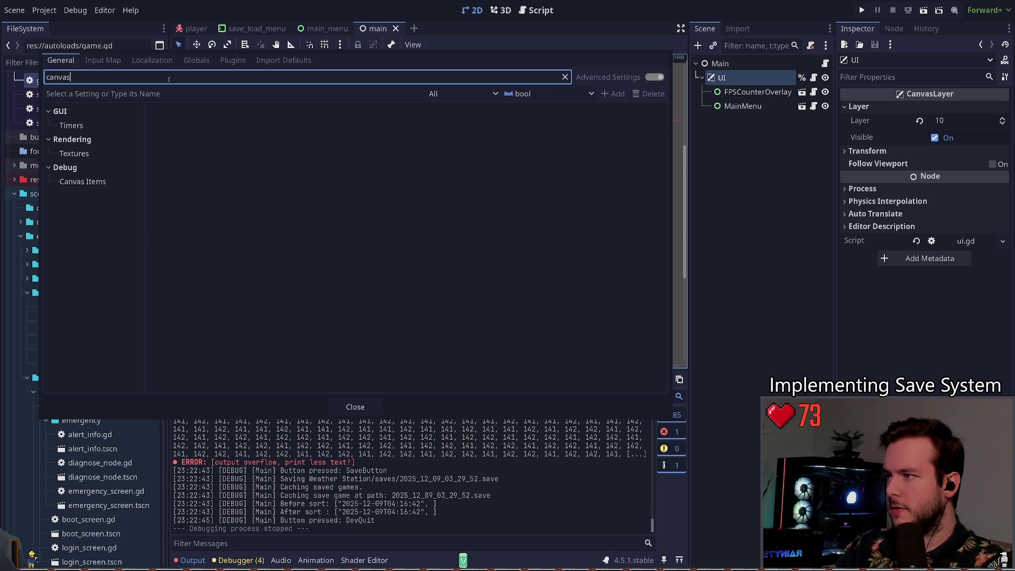
{"action": "left_click", "coordinate": [74, 153]}
{"action": "left_click", "coordinate": [84, 182]}
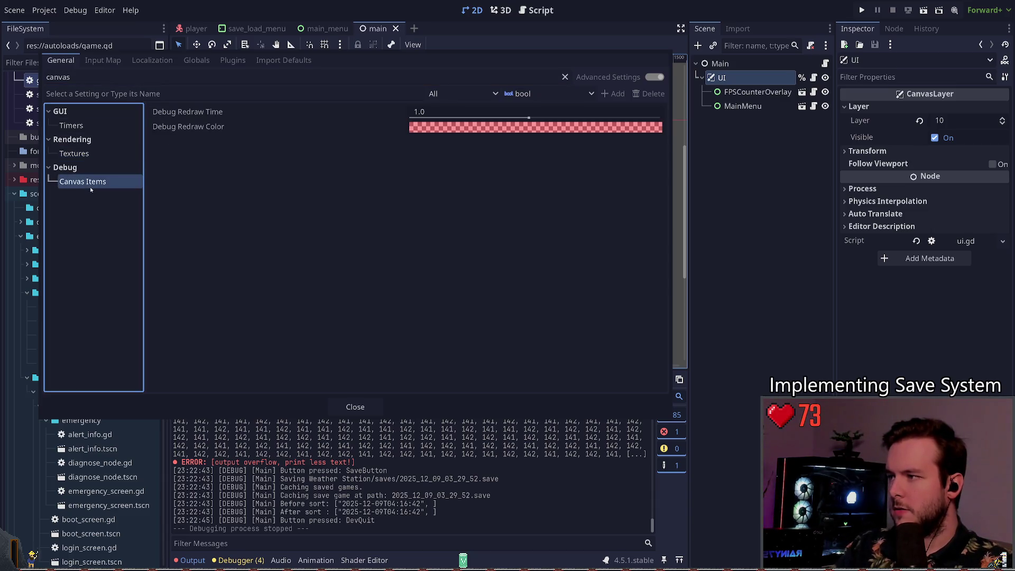
{"action": "left_click", "coordinate": [96, 153]}
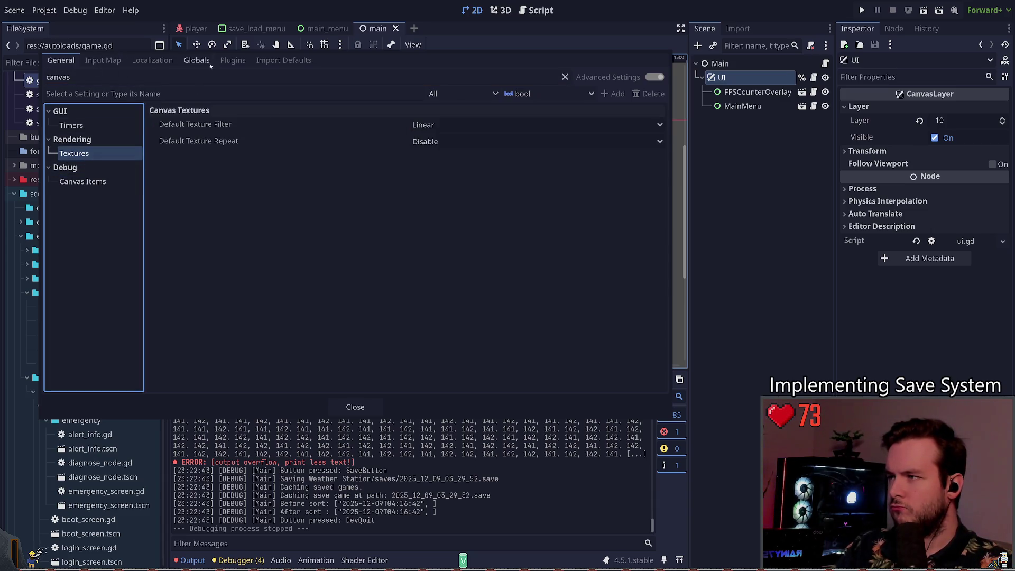
{"action": "key", "text": "Escape"}
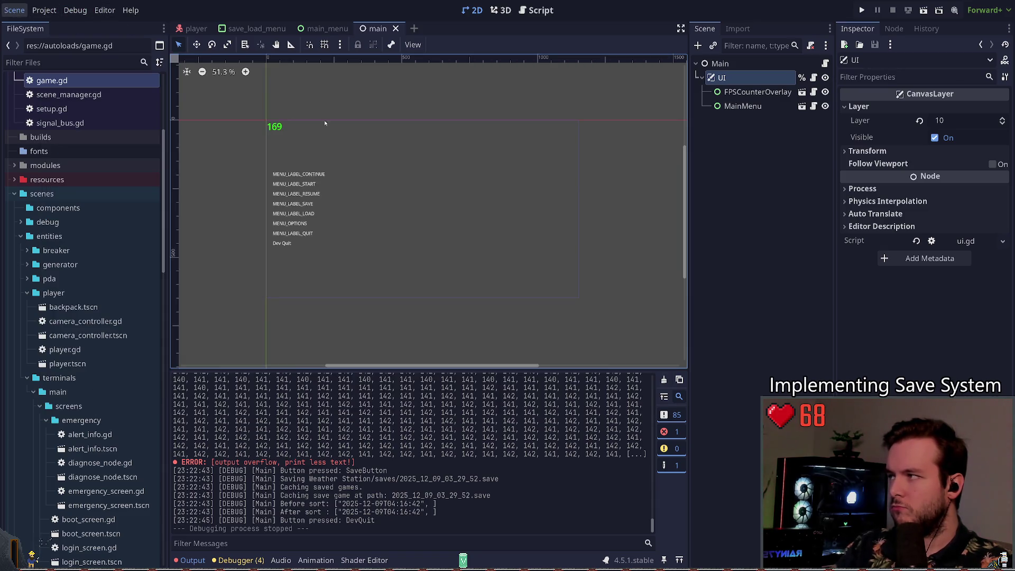
Step: Inspect the UI CanvasLayer's properties, then open Main's script main.gd
{"action": "left_click", "coordinate": [795, 176]}
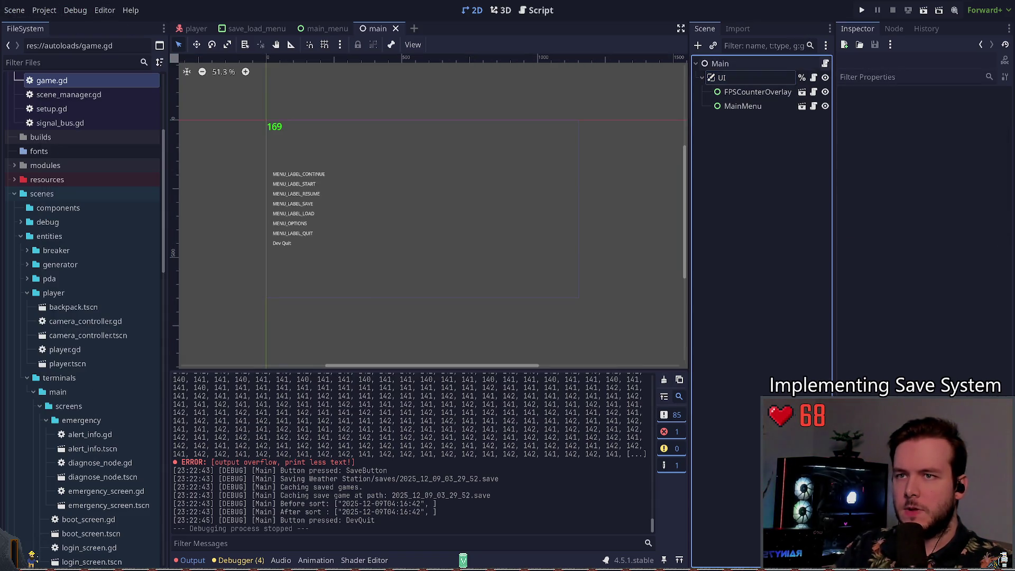
{"action": "left_click", "coordinate": [721, 78]}
{"action": "left_click", "coordinate": [883, 152]}
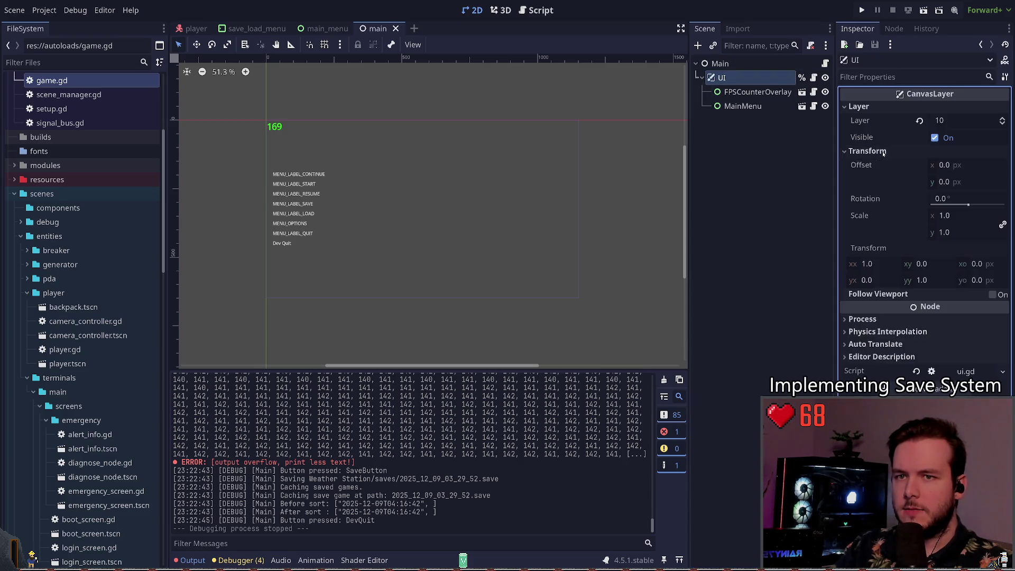
{"action": "left_click", "coordinate": [883, 152]}
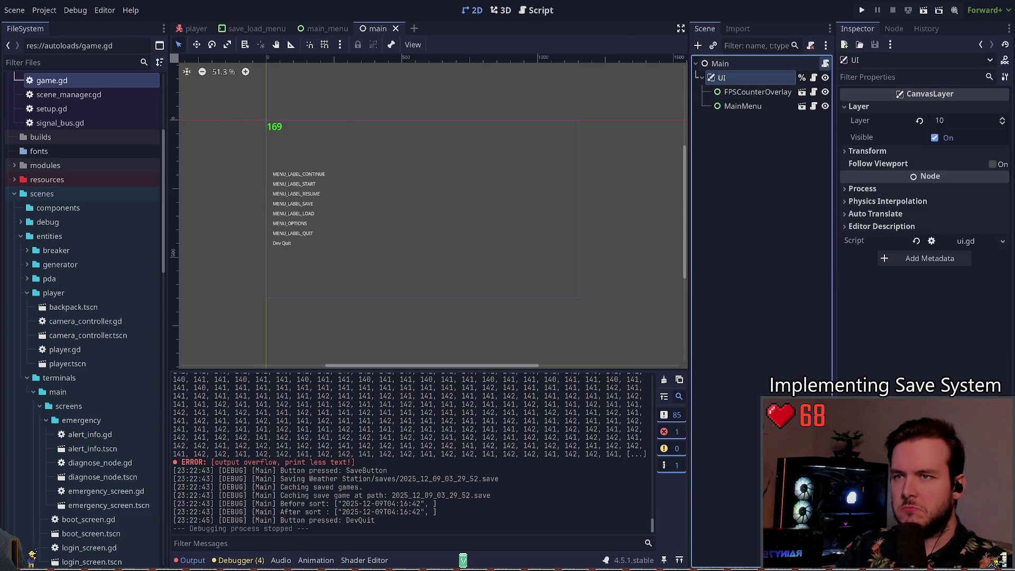
{"action": "left_click", "coordinate": [825, 63]}
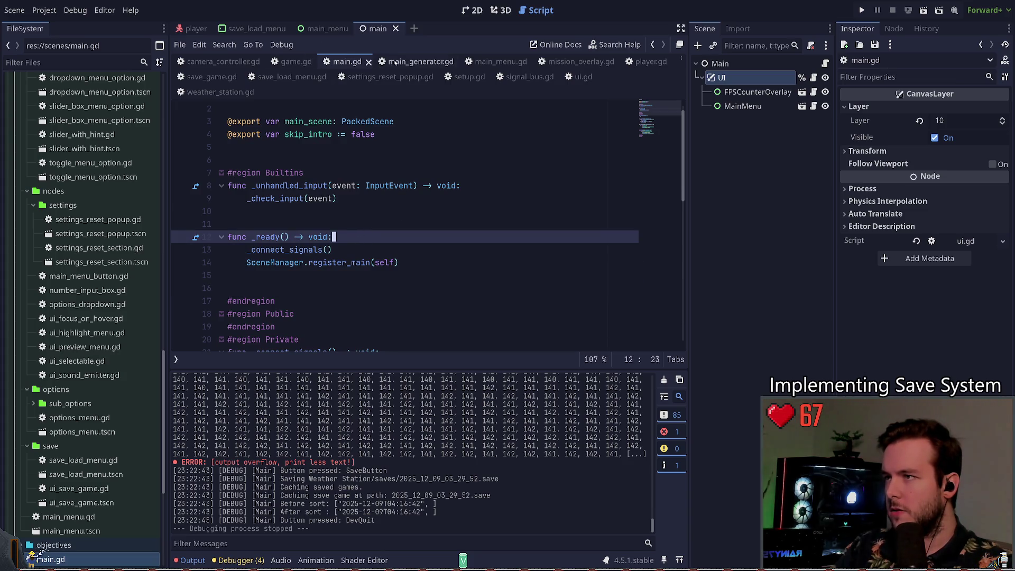
Step: In game.gd, change line 46's cull-mask call from false to true
{"action": "left_click", "coordinate": [295, 61]}
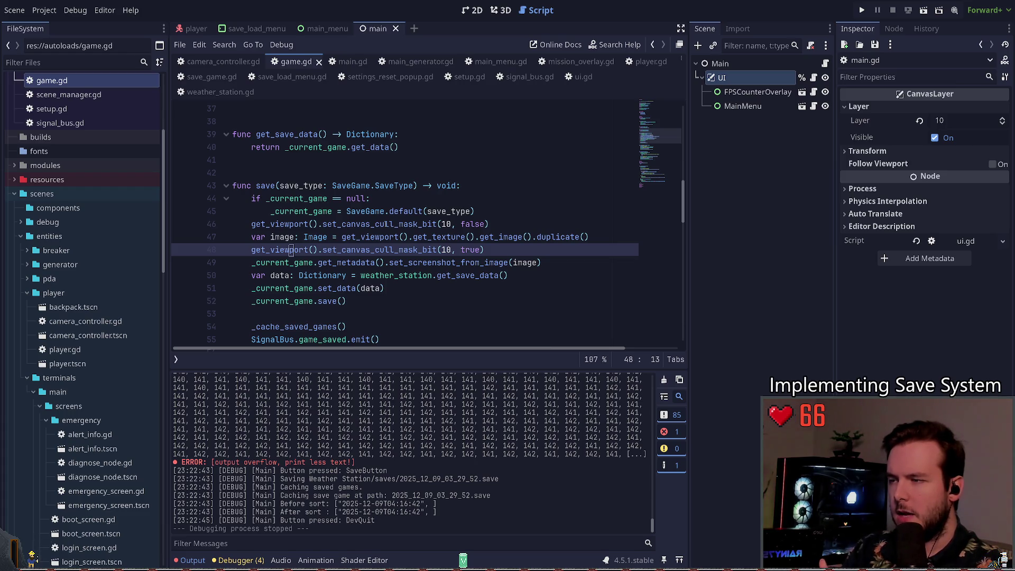
{"action": "double_click", "coordinate": [464, 226]}
{"action": "key", "text": "BackSpace"}
{"action": "key", "text": "ctrl+Return"}
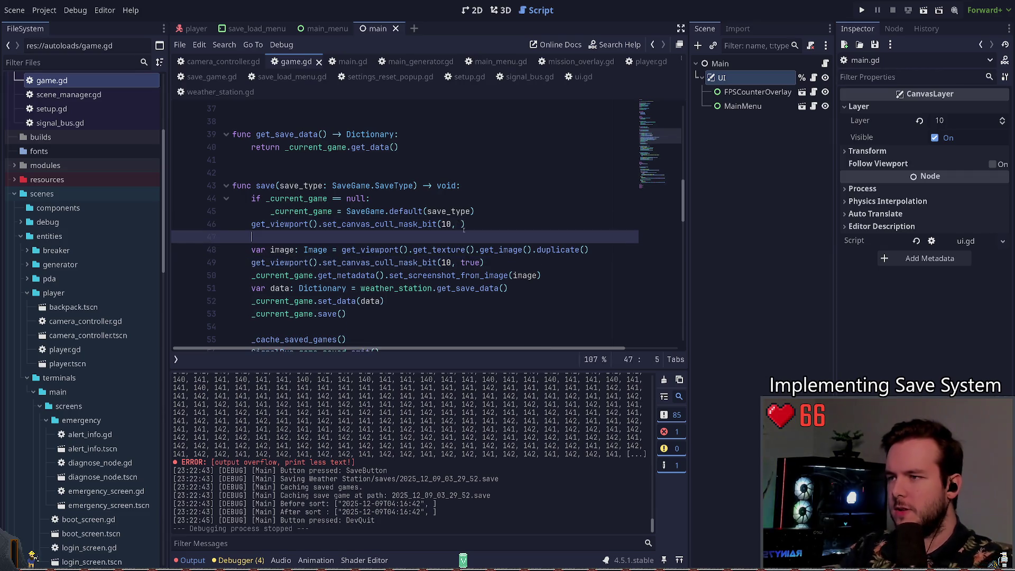
{"action": "key", "text": "ctrl+z"}
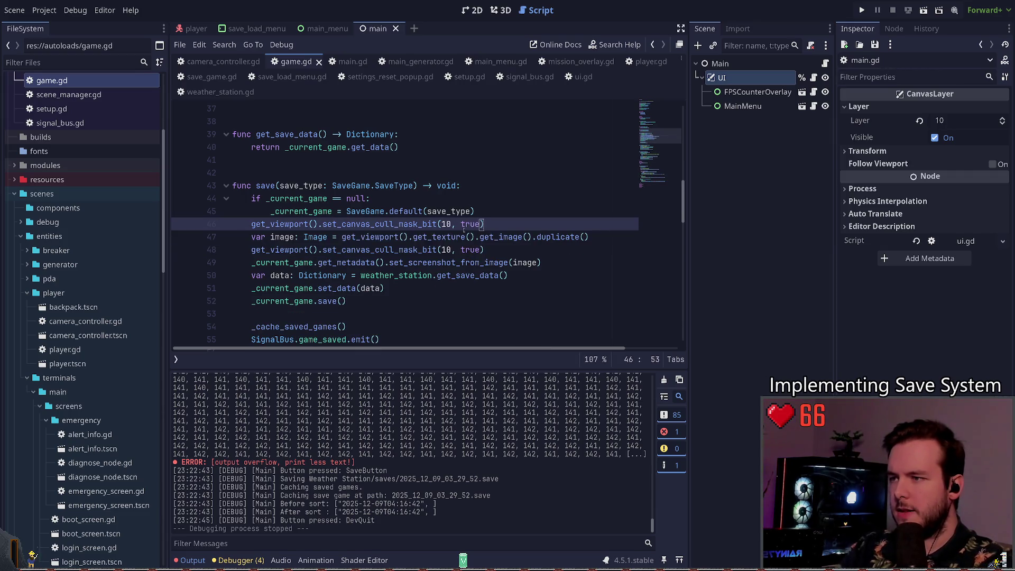
Step: Change line 48's cull-mask argument to false and run the game
{"action": "key", "text": "Down"}
{"action": "key", "text": "Down"}
{"action": "key", "text": "Home"}
{"action": "key", "text": "ctrl+Right"}
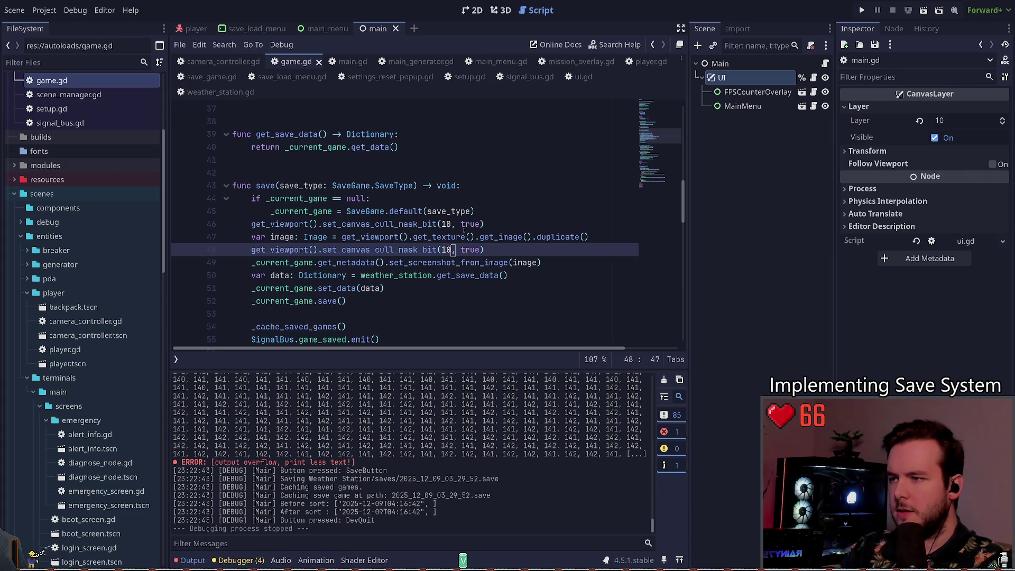
{"action": "key", "text": "ctrl+Right"}
{"action": "key", "text": "ctrl+Delete"}
{"action": "type", "text": "false"}
{"action": "key", "text": "F5"}
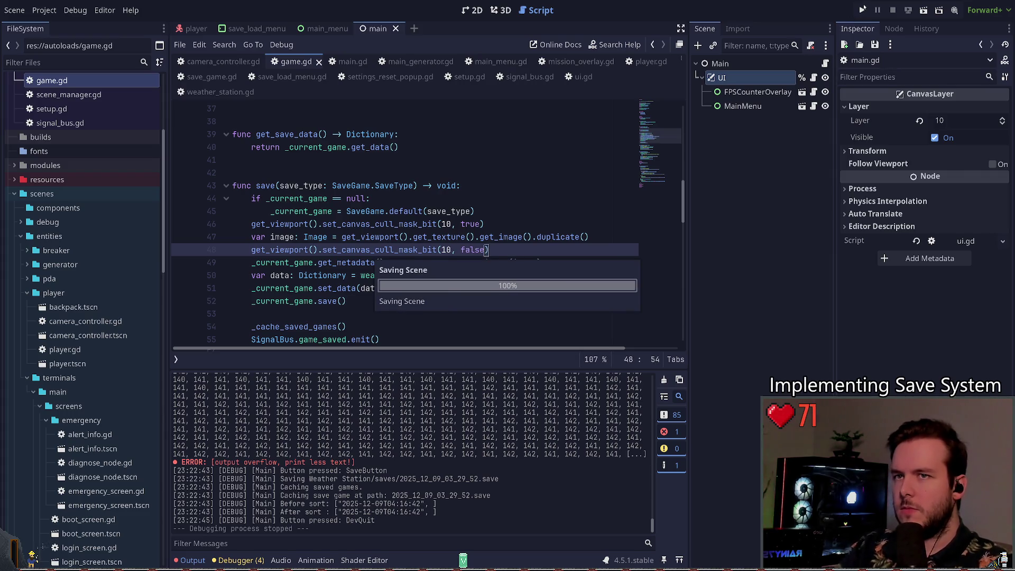
Step: Save the game to the slot from the pause menu, quit, and return the caret to line 46
{"action": "left_click", "coordinate": [292, 250]}
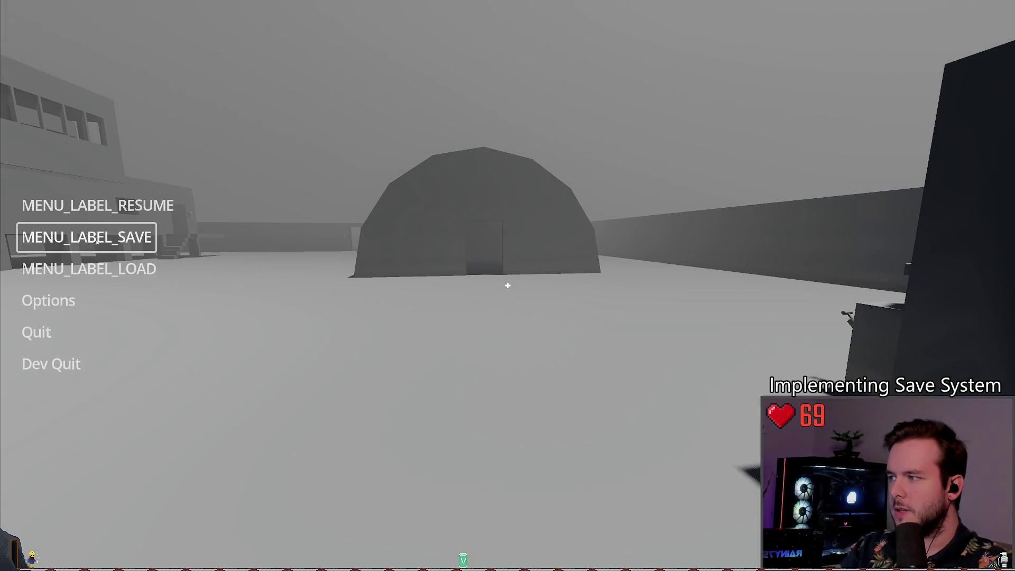
{"action": "left_click", "coordinate": [97, 237]}
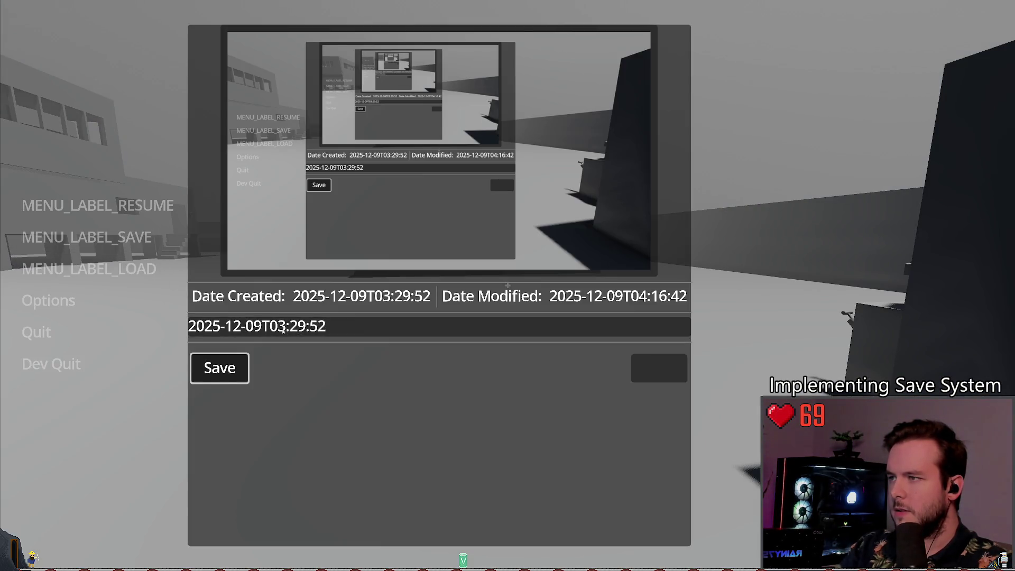
{"action": "left_click", "coordinate": [217, 367]}
{"action": "left_click", "coordinate": [51, 363]}
{"action": "key", "text": "Up"}
{"action": "key", "text": "Up"}
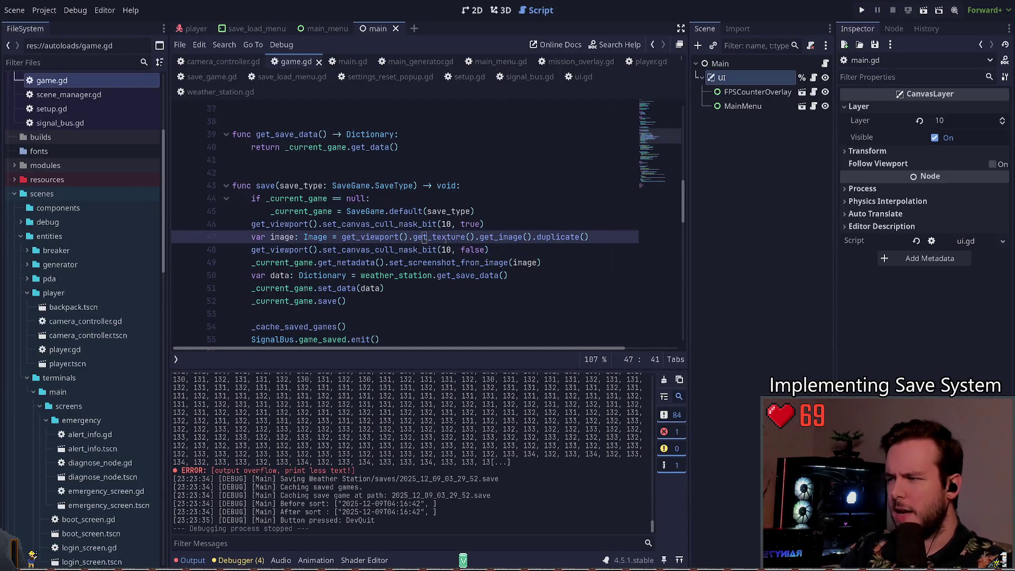
{"action": "key", "text": "End"}
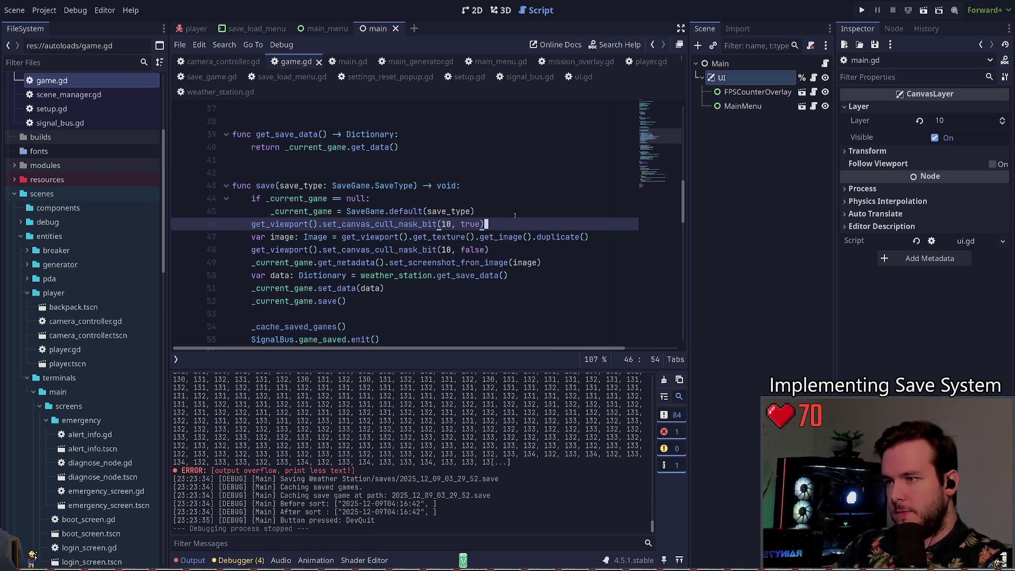
Step: Add 'get_viewport().canvas_cull_mask = 0x0' after line 46 and save game.gd
{"action": "key", "text": "Return"}
{"action": "type", "text": "get_viewport()."}
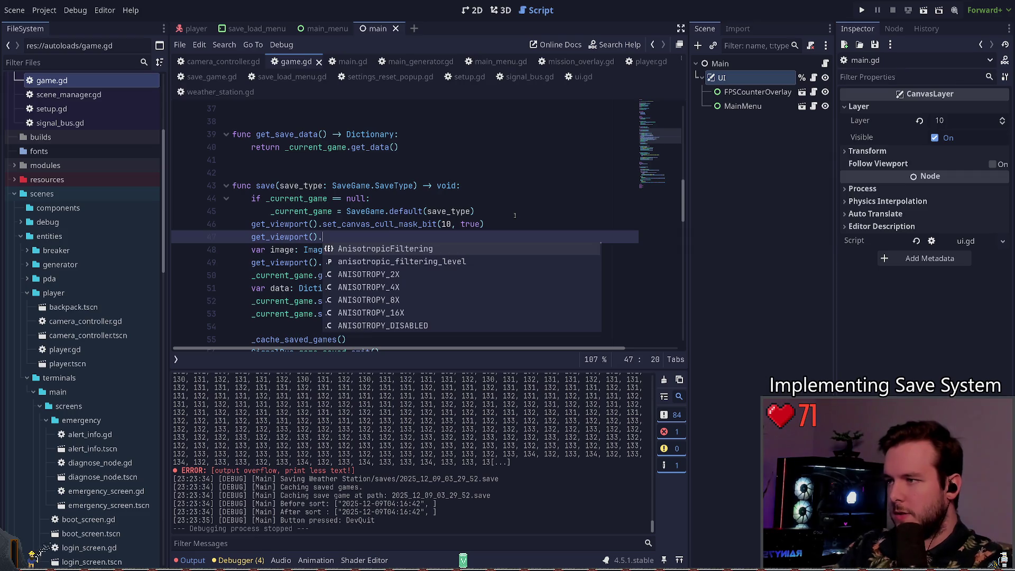
{"action": "type", "text": "canvas"}
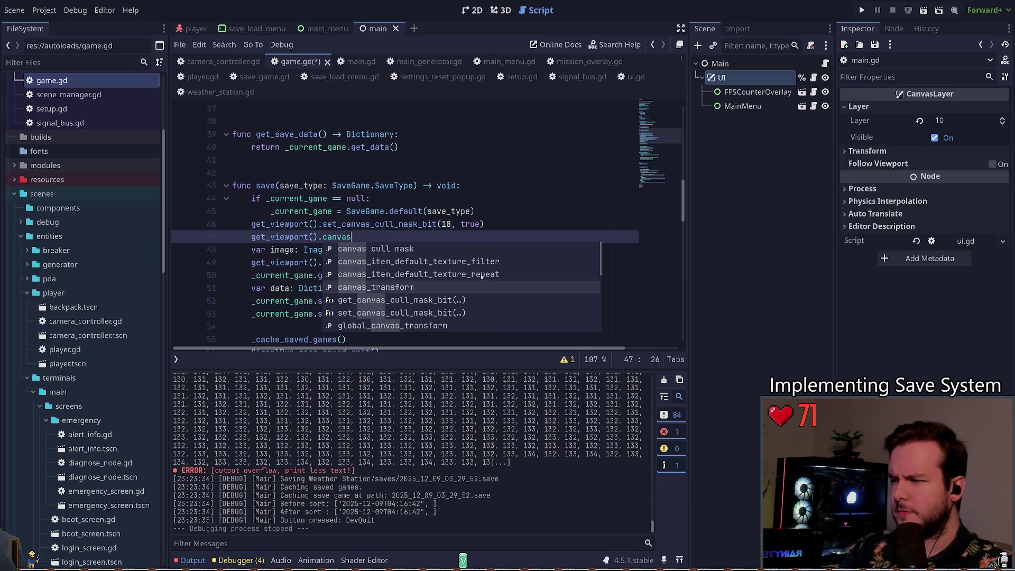
{"action": "scroll", "coordinate": [536, 312], "scroll_direction": "down", "scroll_amount": 3}
{"action": "scroll", "coordinate": [452, 302], "scroll_direction": "down", "scroll_amount": 8}
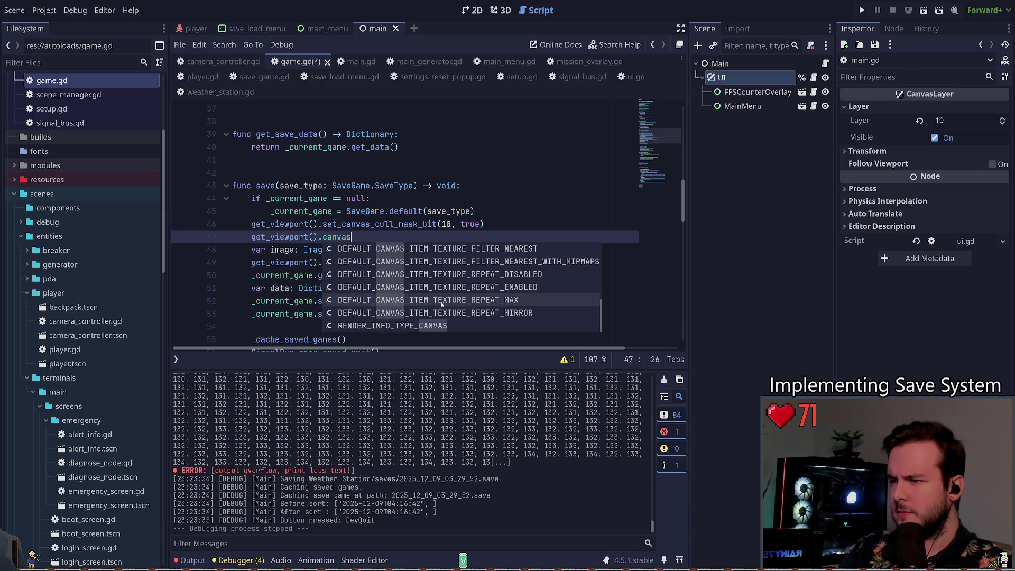
{"action": "scroll", "coordinate": [437, 288], "scroll_direction": "up", "scroll_amount": 5}
{"action": "scroll", "coordinate": [436, 289], "scroll_direction": "up", "scroll_amount": 3}
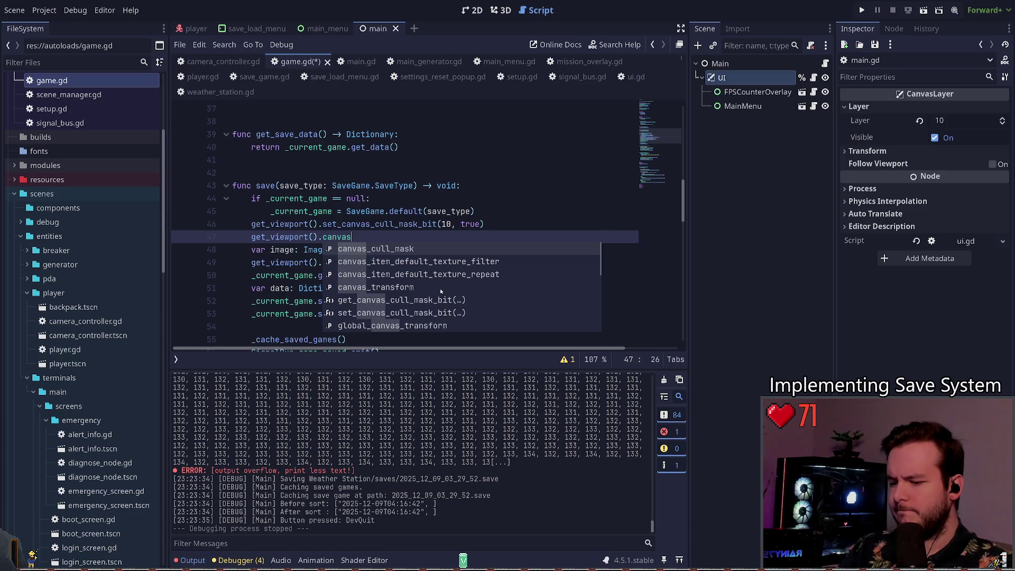
{"action": "left_click", "coordinate": [377, 249]}
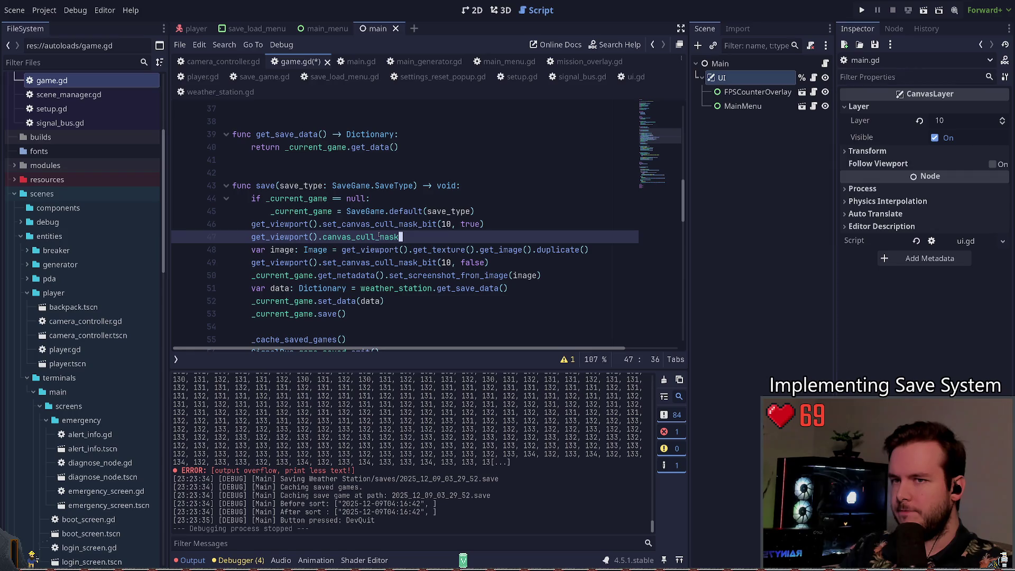
{"action": "key", "text": "ctrl+shift+k"}
{"action": "key", "text": "ctrl+z"}
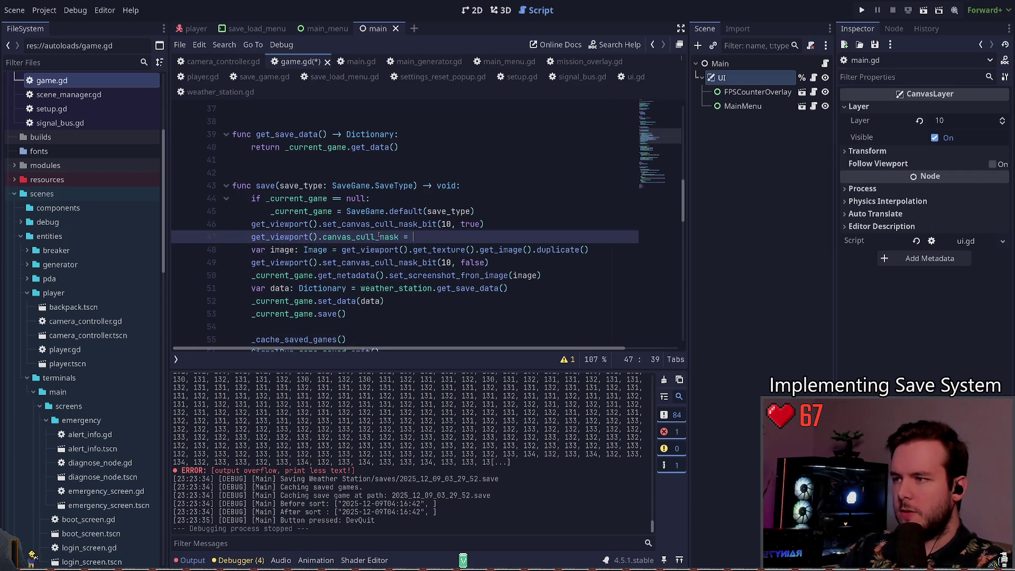
{"action": "type", "text": "0x"}
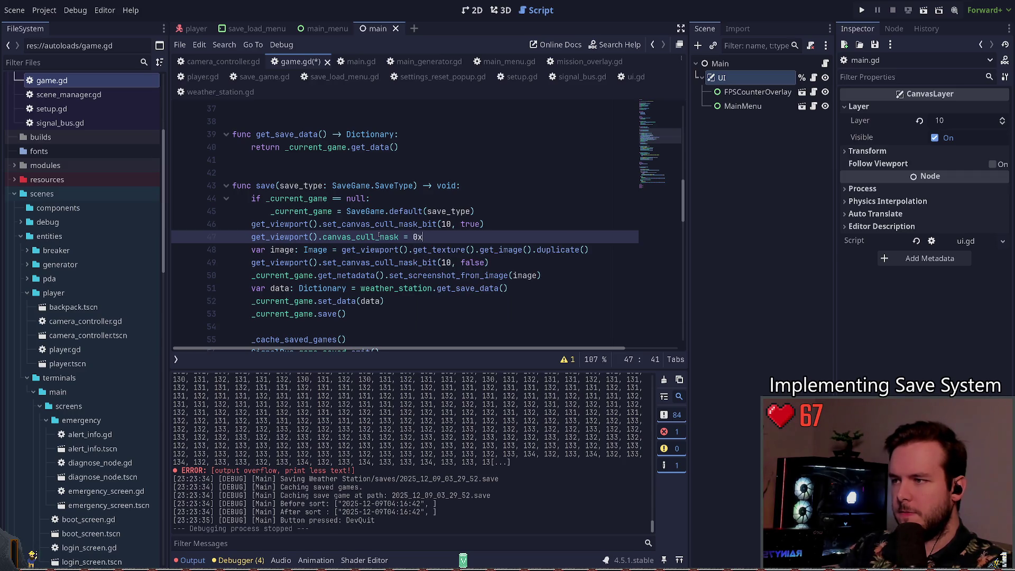
{"action": "type", "text": "0"}
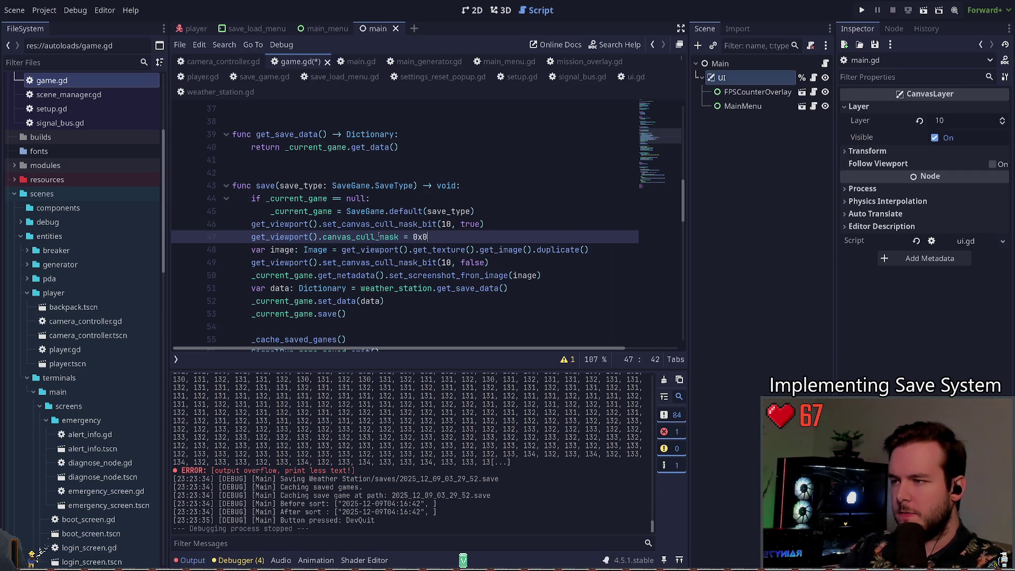
{"action": "key", "text": "ctrl+s"}
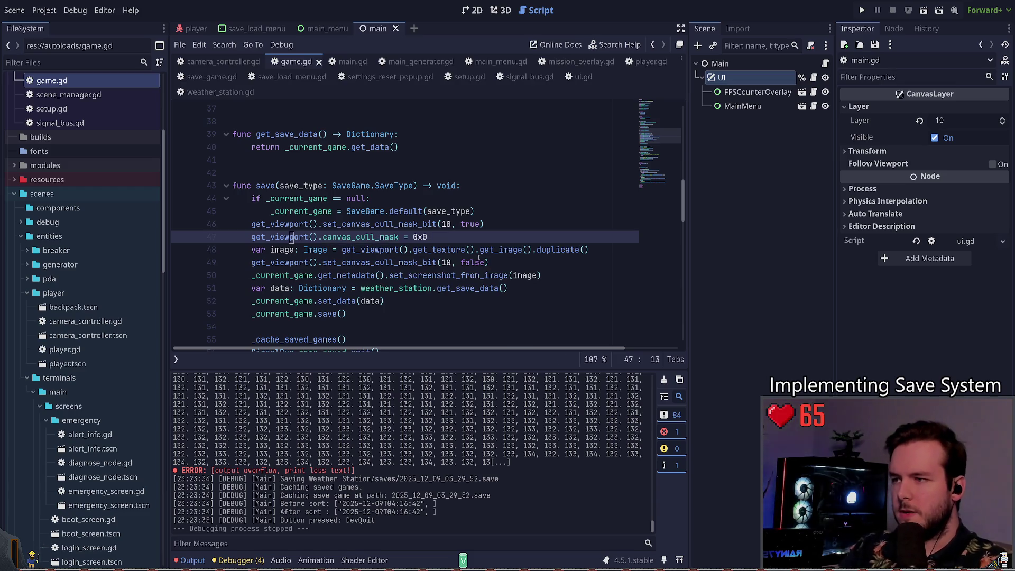
Step: Comment out both set_canvas_cull_mask_bit calls around the capture and save
{"action": "key", "text": "Down"}
{"action": "key", "text": "Down"}
{"action": "key", "text": "ctrl+k"}
{"action": "key", "text": "Up"}
{"action": "key", "text": "Up"}
{"action": "key", "text": "Up"}
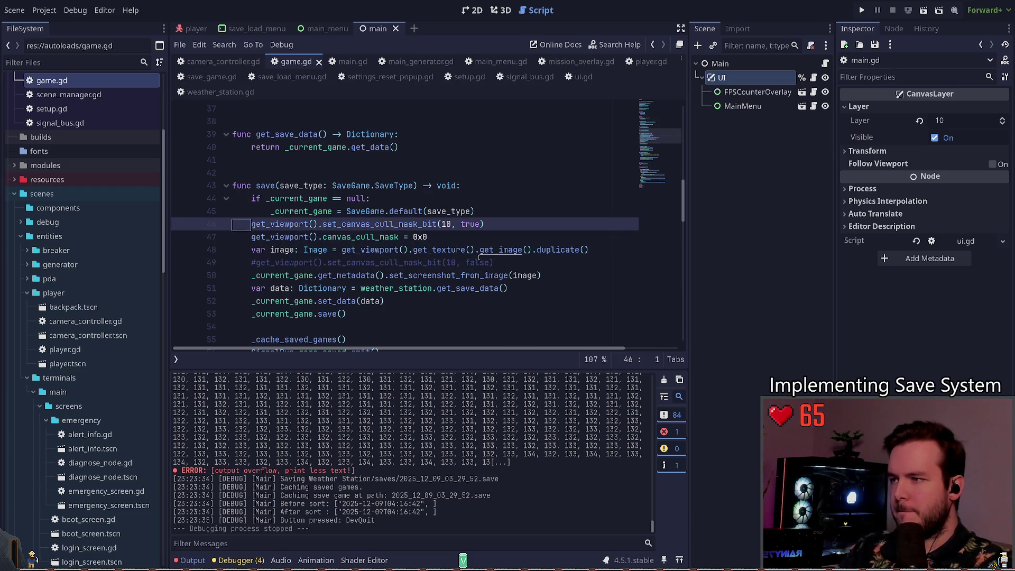
{"action": "key", "text": "ctrl+k"}
{"action": "key", "text": "ctrl+s"}
Step: Run the game, save to the slot, stop the game, and return to the save function
{"action": "key", "text": "F5"}
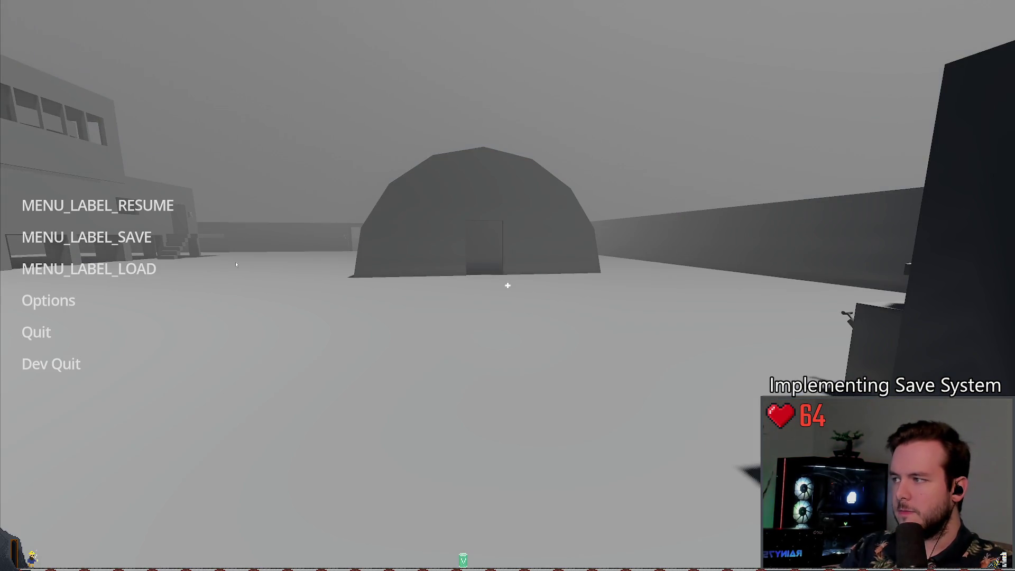
{"action": "left_click", "coordinate": [86, 237]}
{"action": "left_click", "coordinate": [219, 367]}
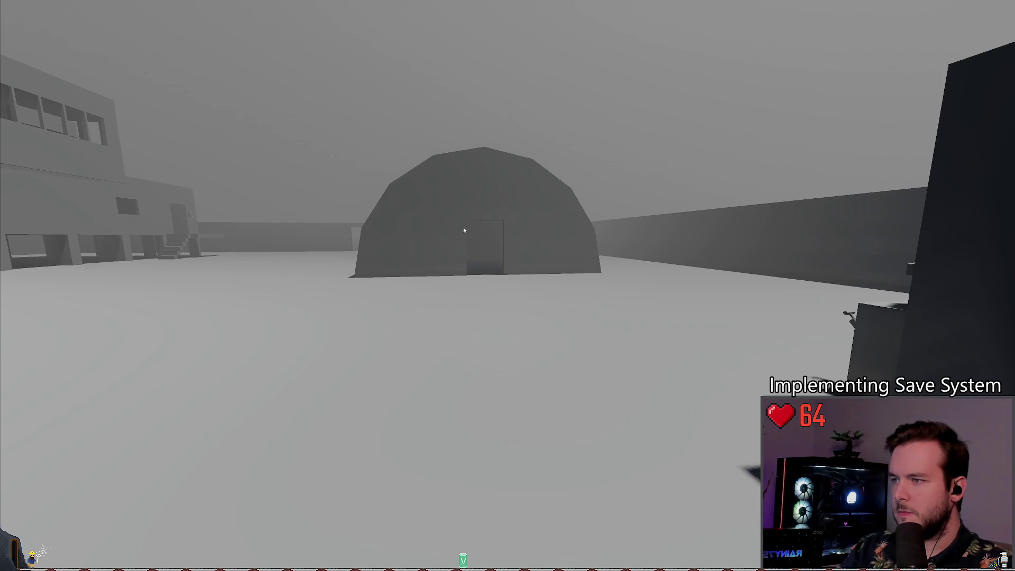
{"action": "key", "text": "a"}
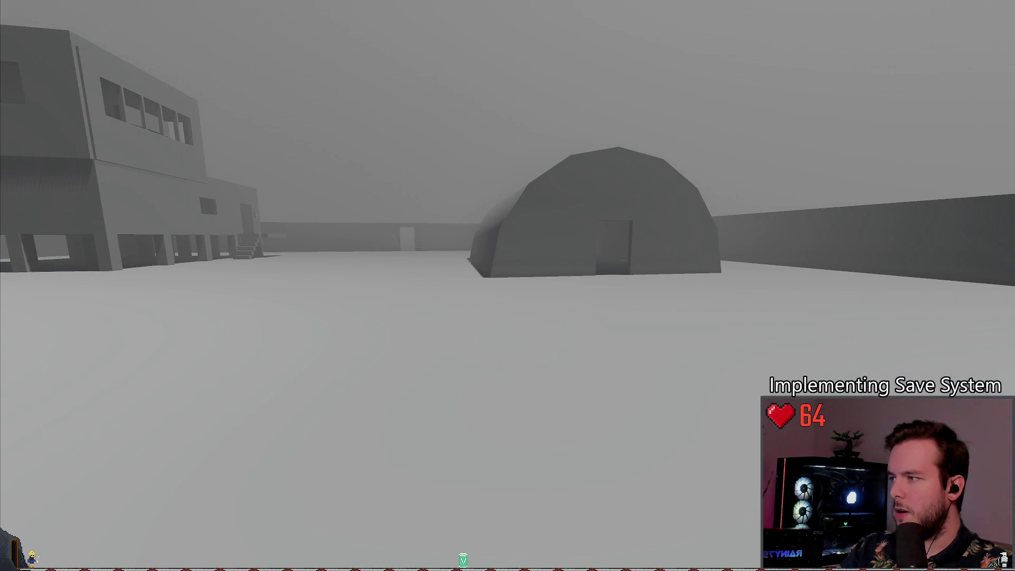
{"action": "key", "text": "alt+F4"}
{"action": "left_click", "coordinate": [400, 211]}
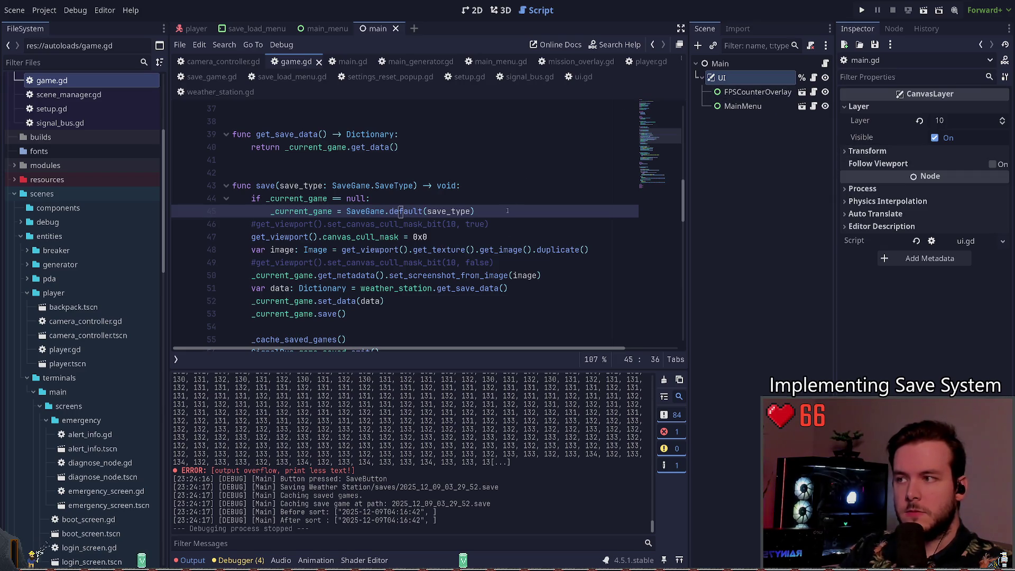
Step: Uncomment the two layer-10 cull-mask lines and delete 'canvas_cull_mask = 0x0'
{"action": "left_click", "coordinate": [497, 223]}
{"action": "key", "text": "ctrl+k"}
{"action": "key", "text": "Down"}
{"action": "key", "text": "Down"}
{"action": "key", "text": "Down"}
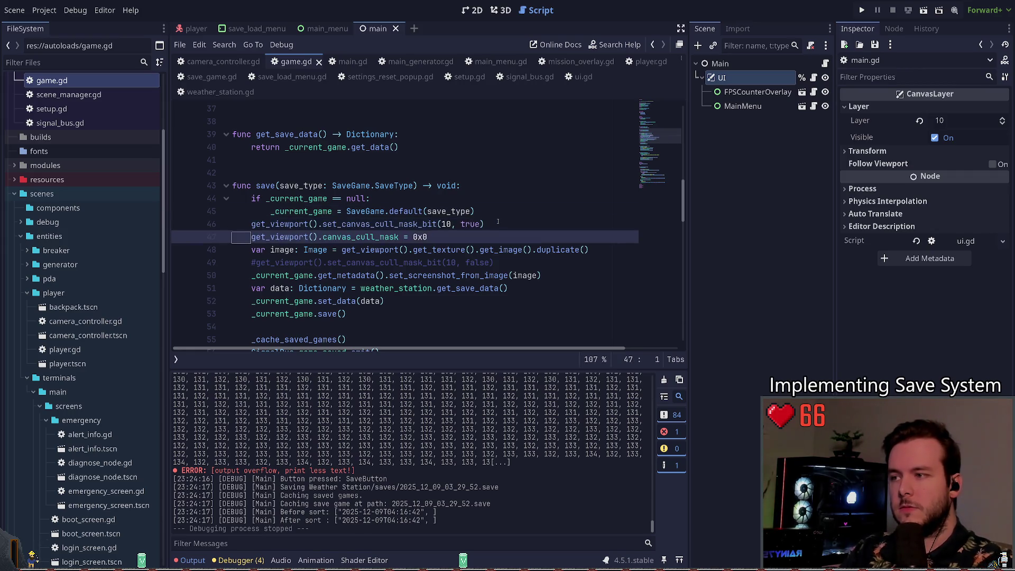
{"action": "key", "text": "ctrl+k"}
{"action": "key", "text": "Up"}
{"action": "key", "text": "Up"}
{"action": "key", "text": "ctrl+shift+k"}
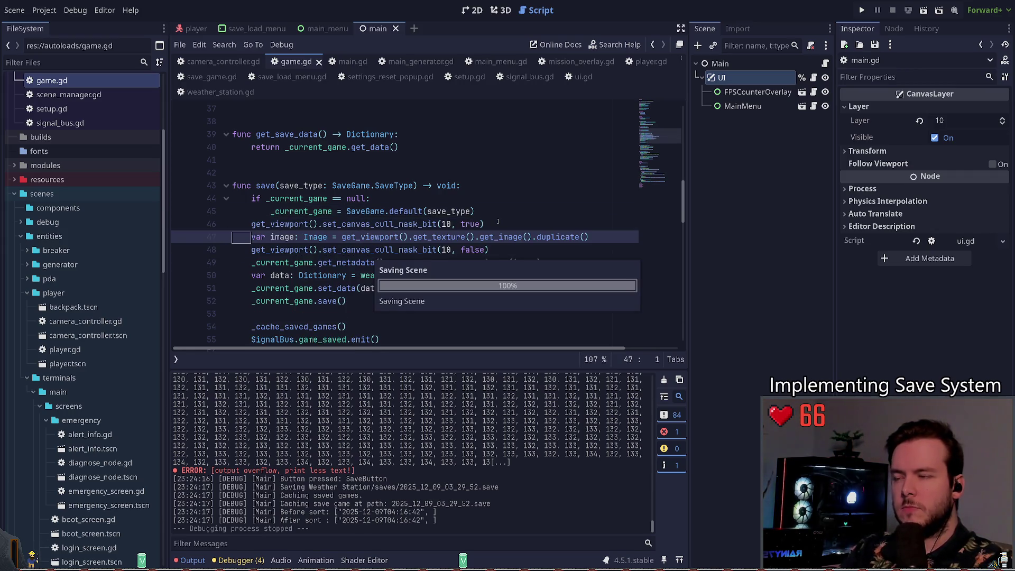
Step: Check the UI canvas layer's settings, then choose Main as the parent for a new node
{"action": "left_click", "coordinate": [442, 223]}
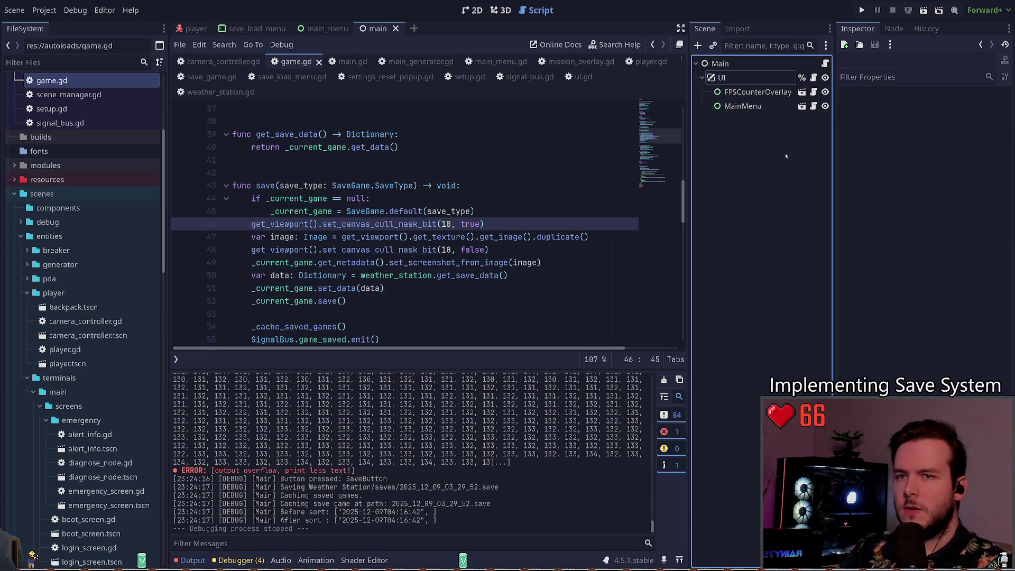
{"action": "left_click", "coordinate": [753, 78]}
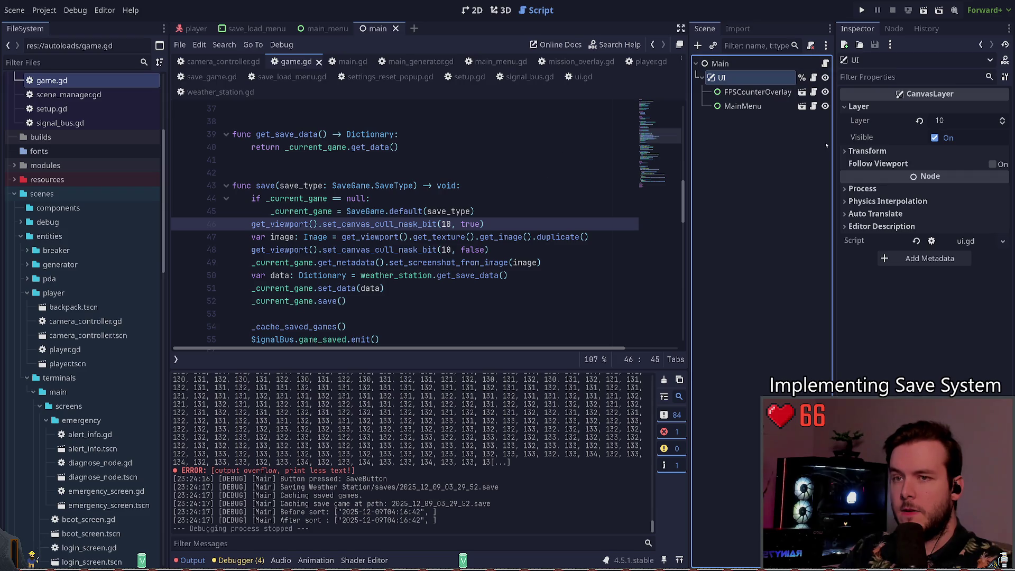
{"action": "left_click", "coordinate": [721, 64]}
Step: Add a SubViewport under Main and change both cull-mask layer arguments from 10 to 512, then save
{"action": "key", "text": "ctrl+a"}
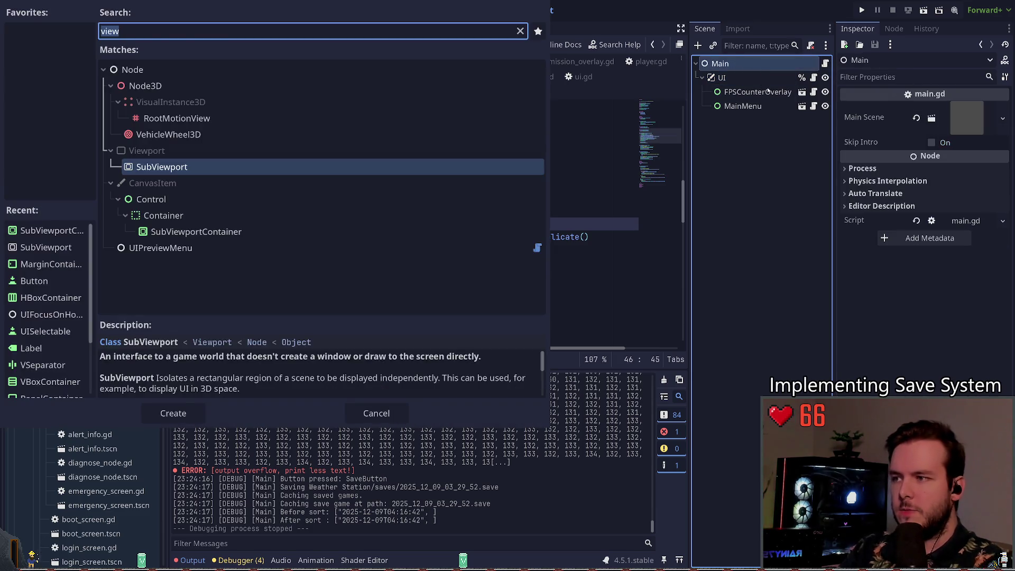
{"action": "key", "text": "Return"}
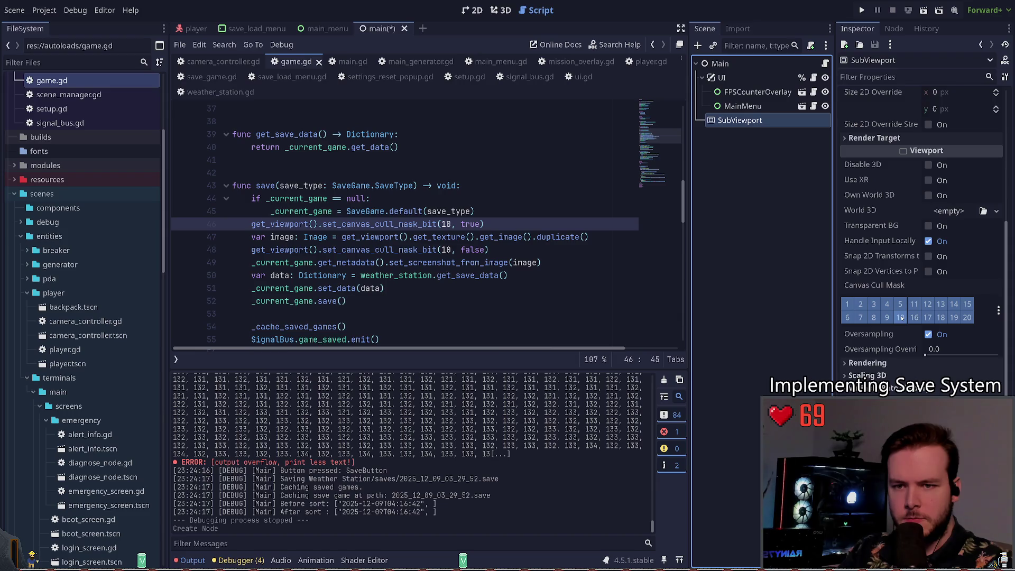
{"action": "left_click", "coordinate": [446, 224]}
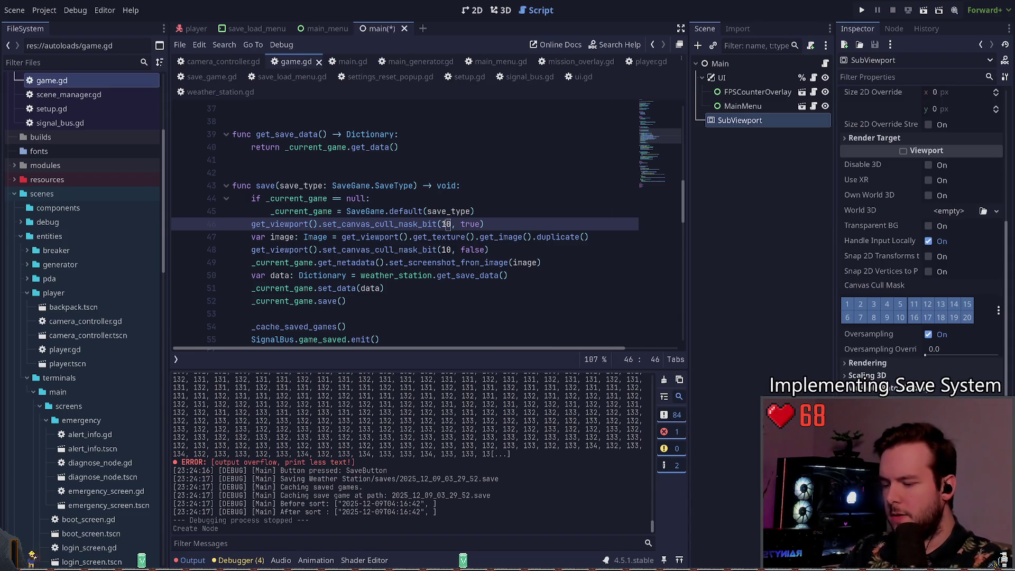
{"action": "key", "text": "BackSpace"}
{"action": "key", "text": "Delete"}
{"action": "type", "text": "512"}
{"action": "key", "text": "Down"}
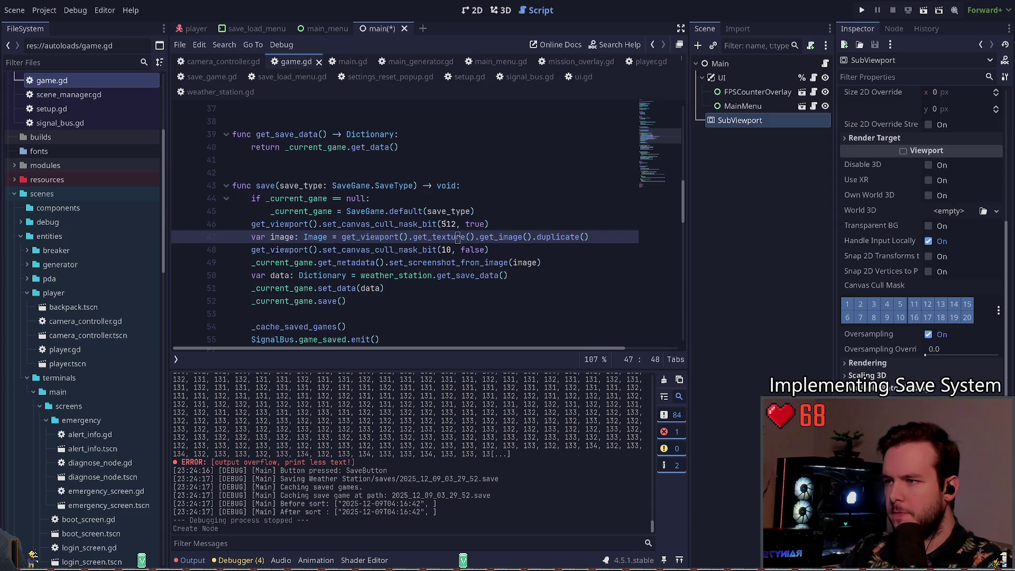
{"action": "key", "text": "Down"}
{"action": "key", "text": "BackSpace"}
{"action": "key", "text": "BackSpace"}
{"action": "type", "text": "51"}
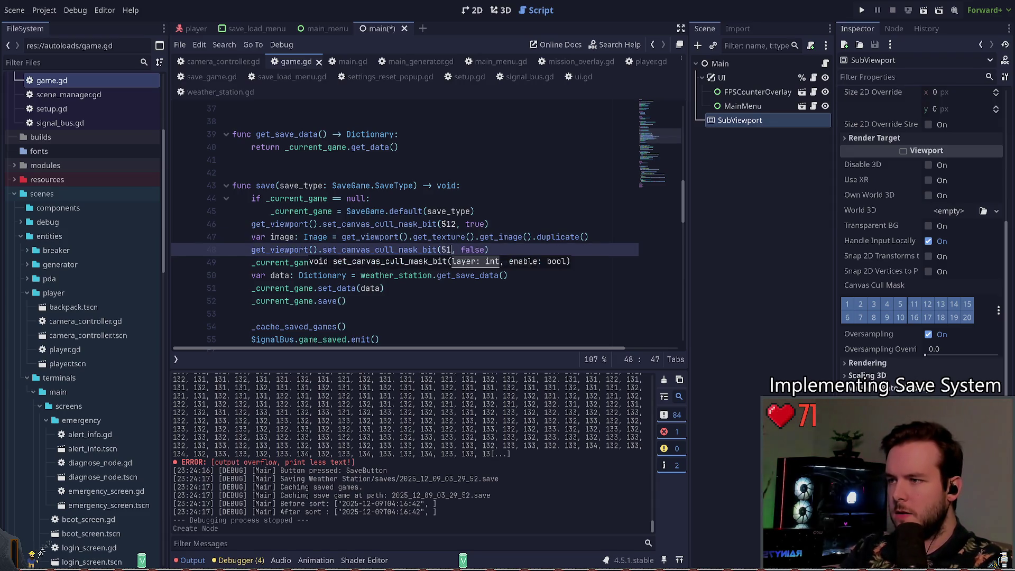
{"action": "type", "text": "2"}
{"action": "left_click", "coordinate": [290, 250]}
{"action": "key", "text": "ctrl+s"}
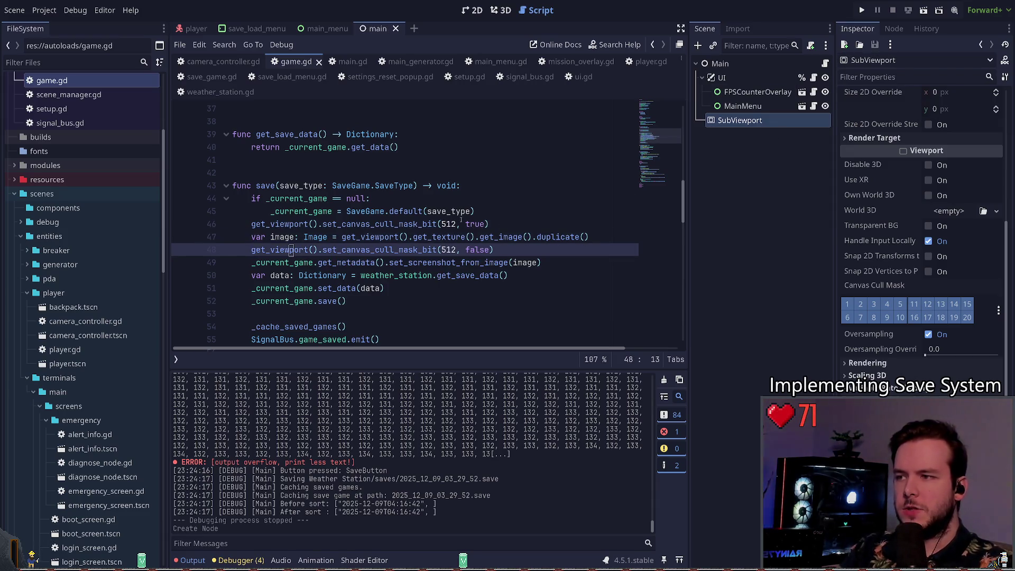
Step: Change line 46's true argument to false, save, and launch the game into play
{"action": "left_click", "coordinate": [461, 223]}
{"action": "double_click", "coordinate": [476, 224]}
{"action": "type", "text": "false"}
{"action": "key", "text": "ctrl+s"}
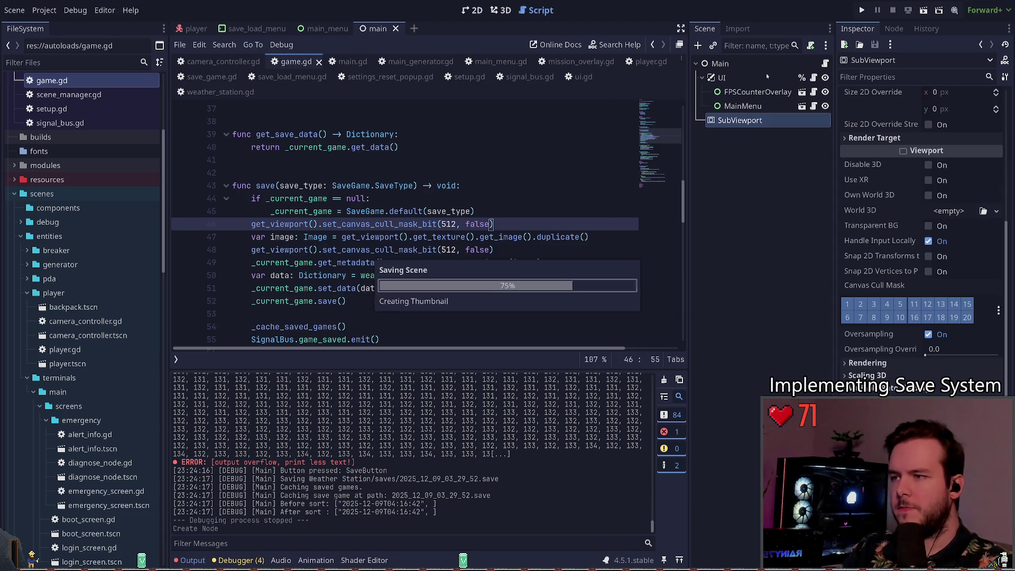
{"action": "left_click", "coordinate": [294, 223]}
{"action": "key", "text": "F5"}
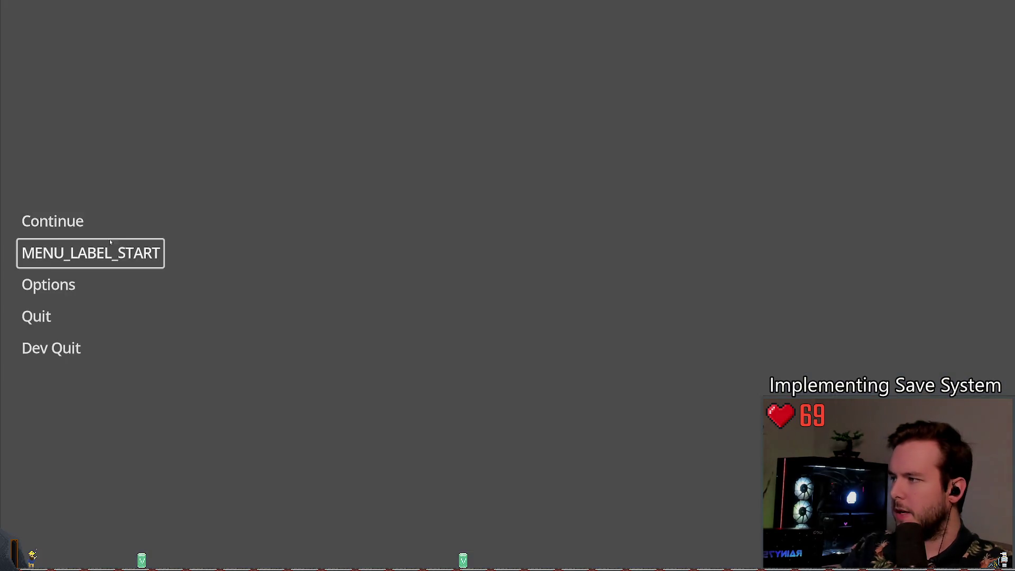
{"action": "left_click", "coordinate": [53, 221]}
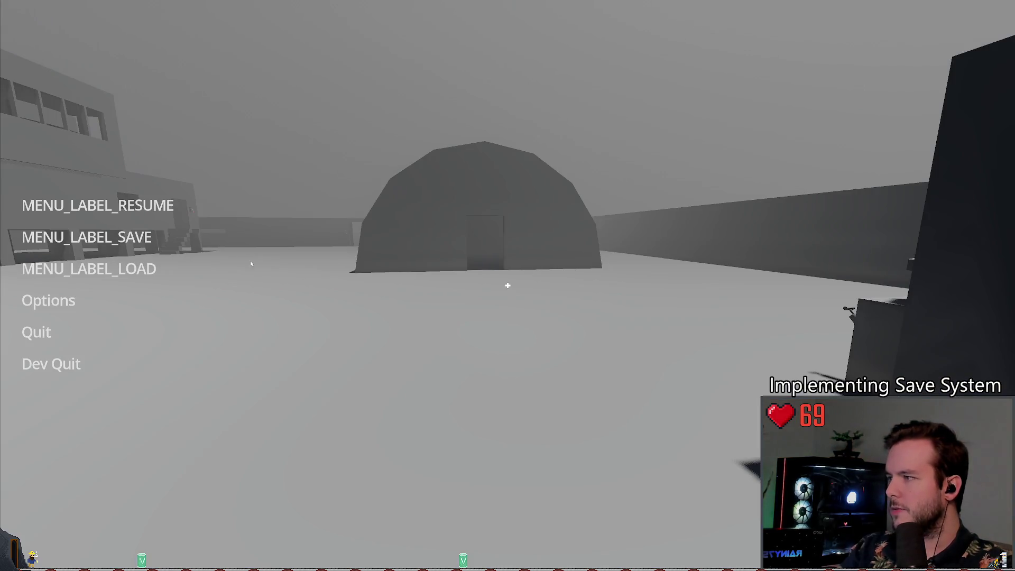
Step: Save the game into the slot from the pause menu and quit back to the editor
{"action": "left_click", "coordinate": [86, 237]}
{"action": "left_click", "coordinate": [223, 369]}
{"action": "left_click", "coordinate": [51, 364]}
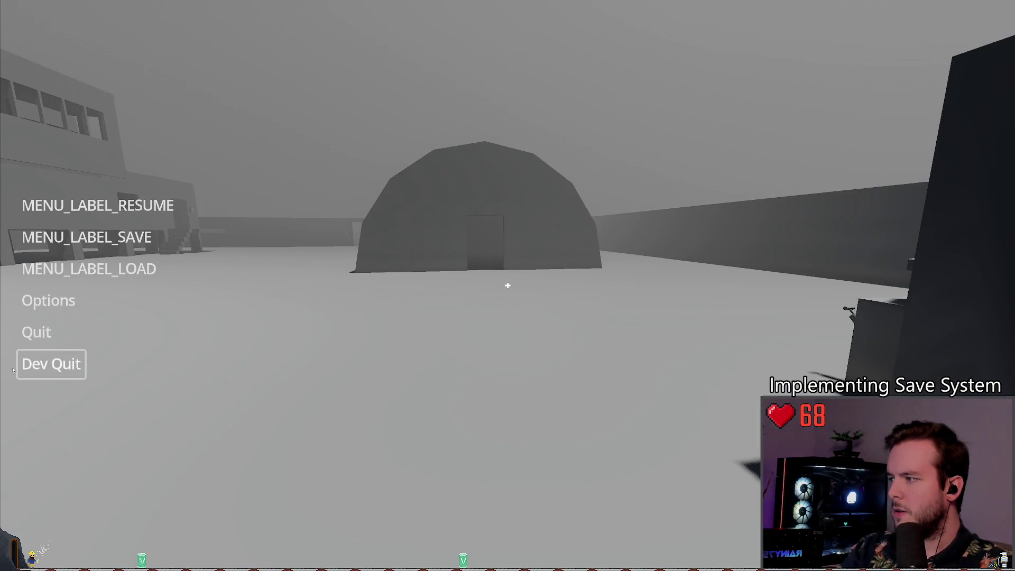
{"action": "left_click", "coordinate": [455, 308]}
Step: Review the debugger's out-of-bounds layer errors, the SubViewport's cull mask, and the 2D render layer names
{"action": "left_click", "coordinate": [441, 224]}
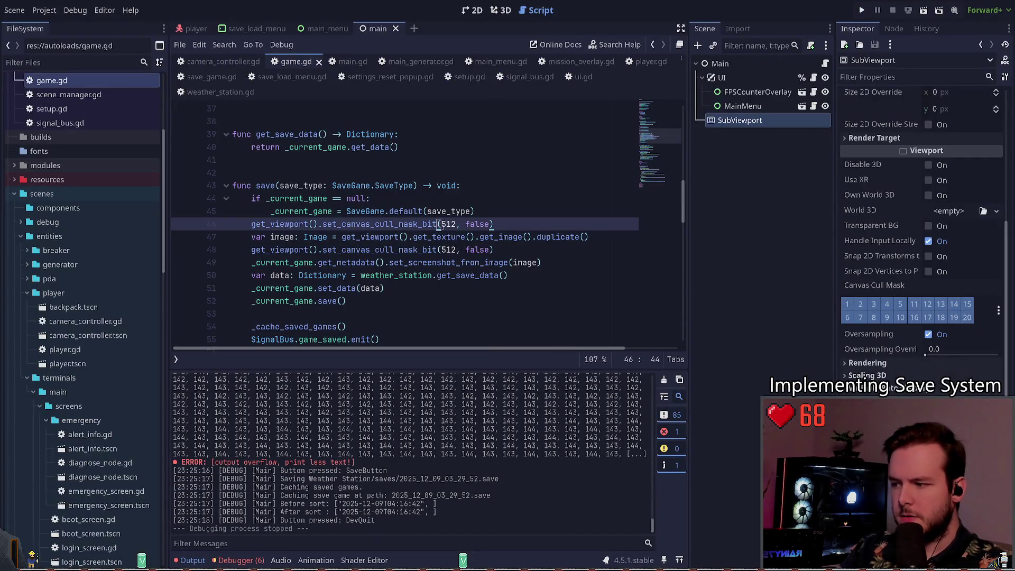
{"action": "left_click", "coordinate": [240, 560]}
{"action": "left_click", "coordinate": [328, 469]}
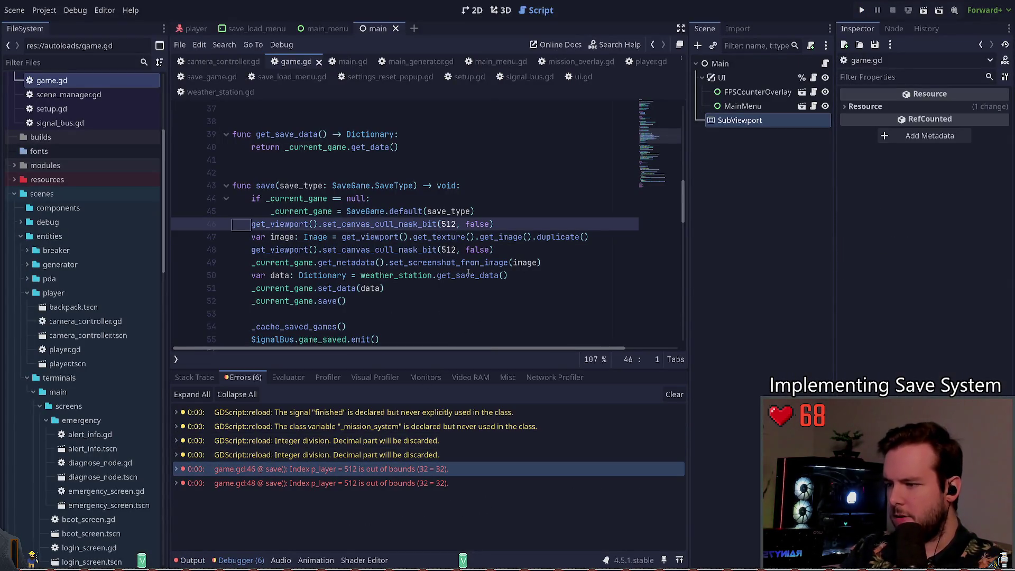
{"action": "left_click", "coordinate": [445, 224]}
{"action": "left_click", "coordinate": [762, 121]}
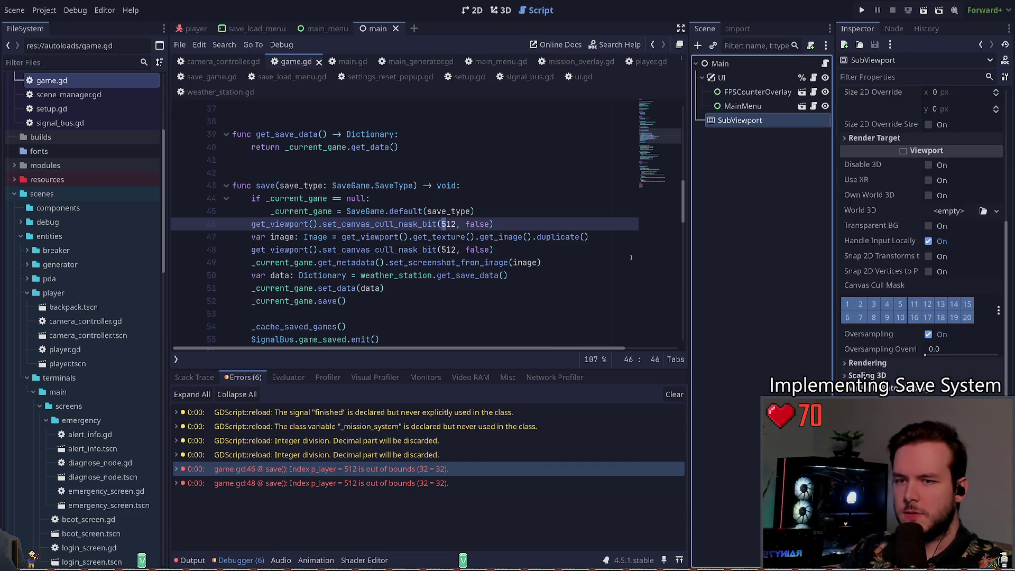
{"action": "left_click", "coordinate": [997, 311]}
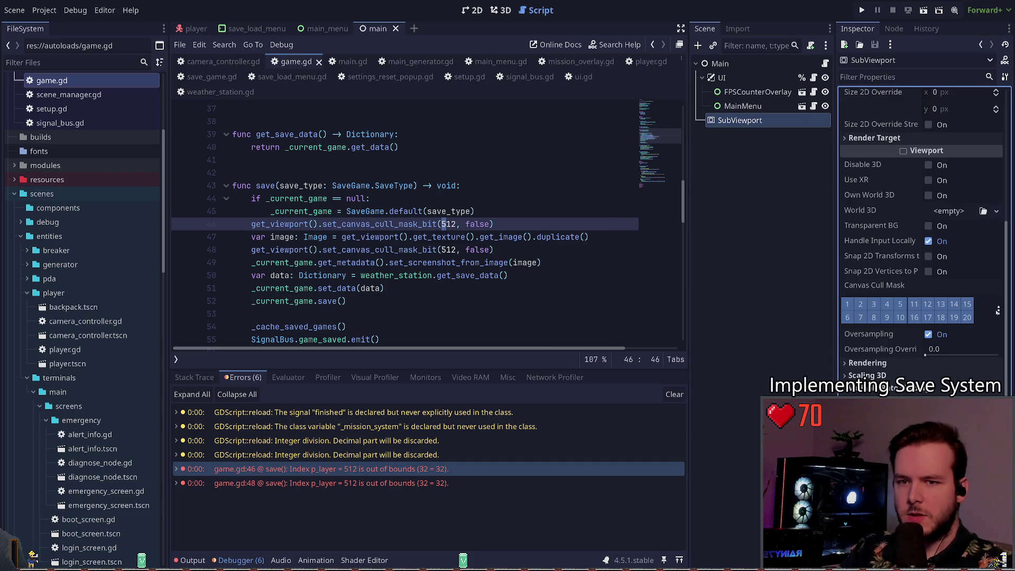
{"action": "left_click", "coordinate": [984, 324]}
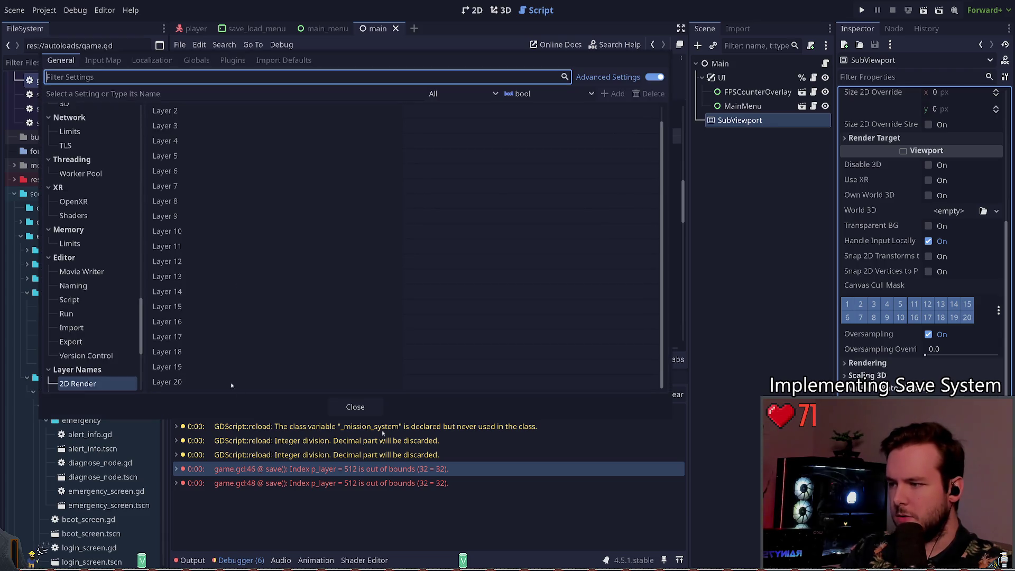
{"action": "key", "text": "Escape"}
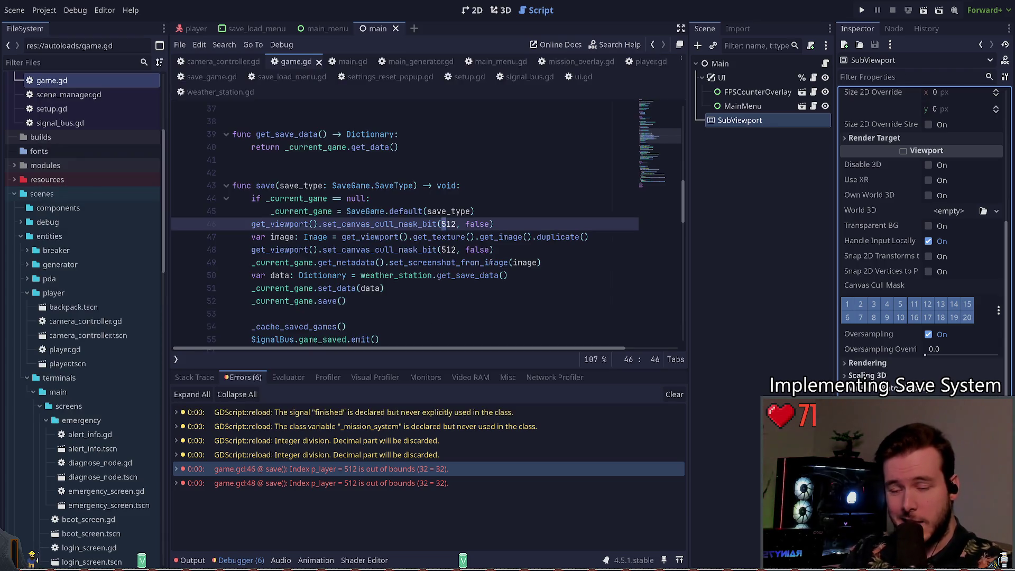
Step: Change the cull-mask bit from 512 back to 10 on lines 46 and 48 and save
{"action": "left_click", "coordinate": [439, 225]}
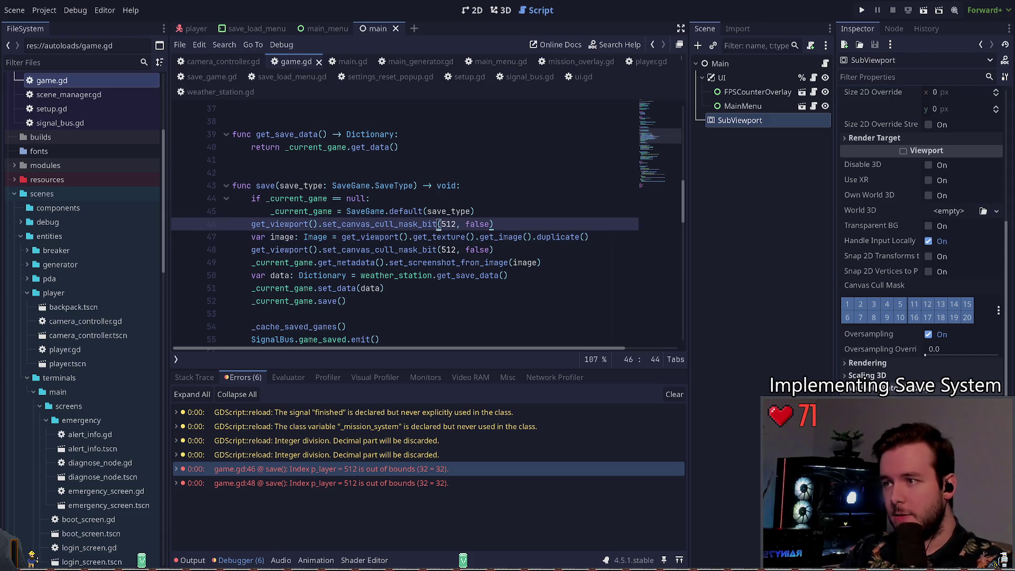
{"action": "key", "text": "Delete"}
{"action": "key", "text": "Delete"}
{"action": "key", "text": "Delete"}
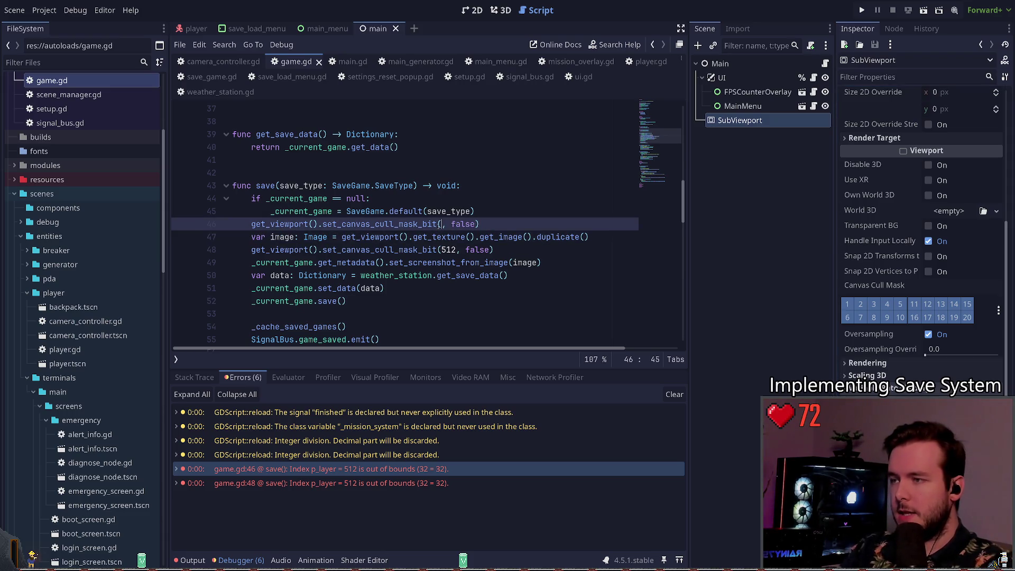
{"action": "type", "text": "10"}
{"action": "left_click", "coordinate": [443, 250]}
{"action": "key", "text": "Delete"}
{"action": "key", "text": "Delete"}
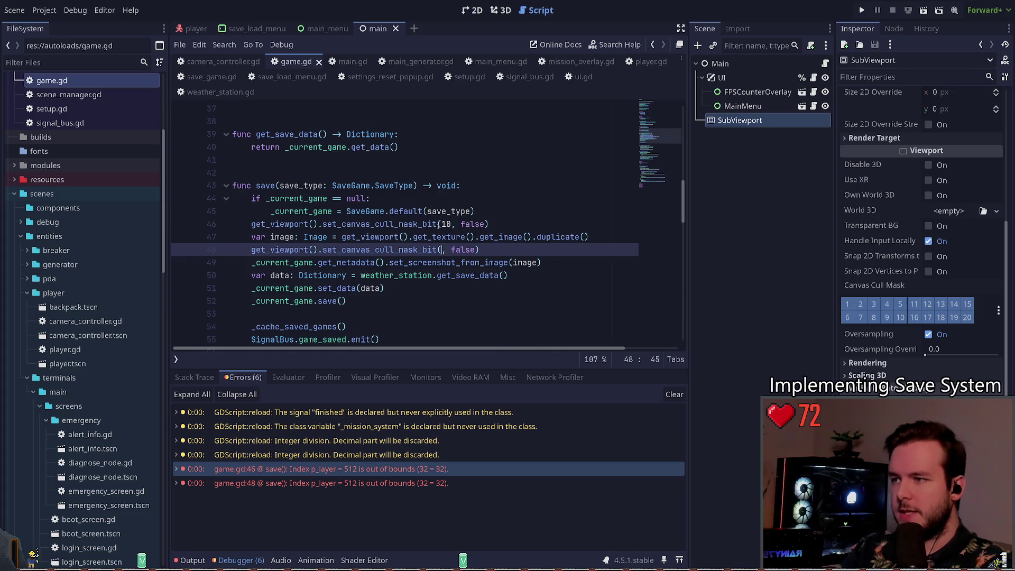
{"action": "type", "text": "0"}
{"action": "left_click", "coordinate": [290, 249]}
{"action": "key", "text": "ctrl+s"}
Step: Rerun the game, save into the slot, and quit back to the editor
{"action": "left_click", "coordinate": [862, 10]}
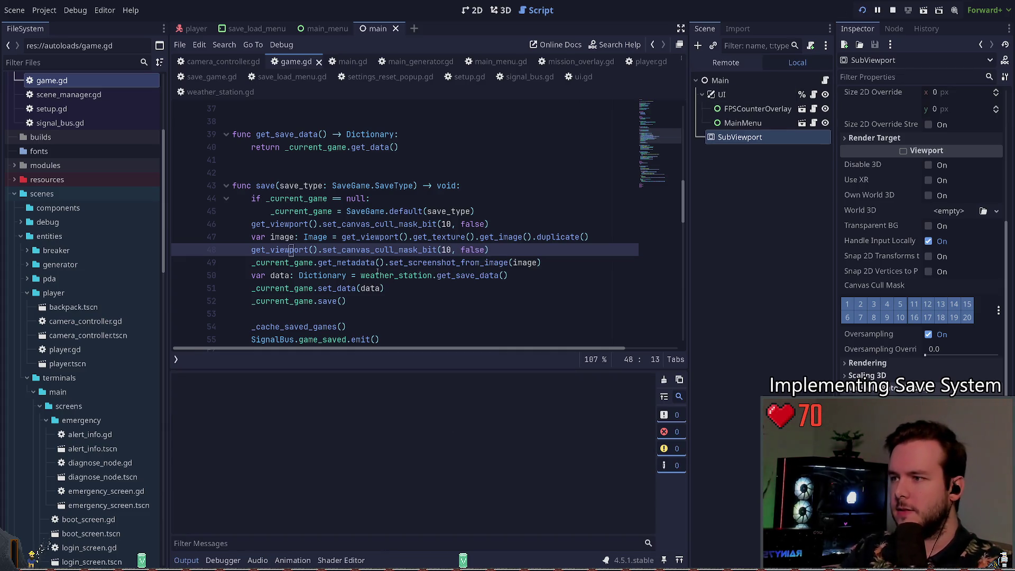
{"action": "key", "text": "Return"}
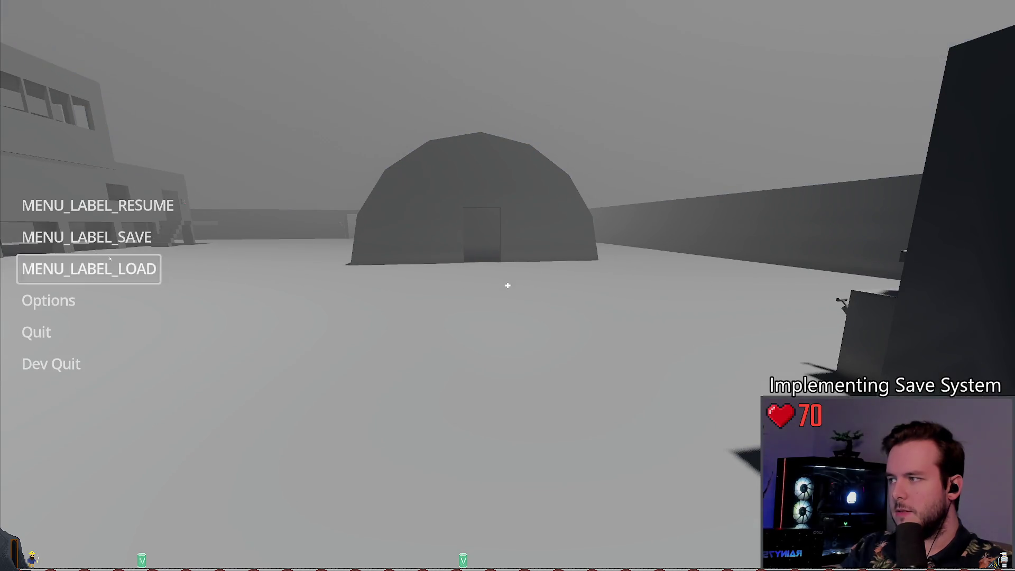
{"action": "key", "text": "Return"}
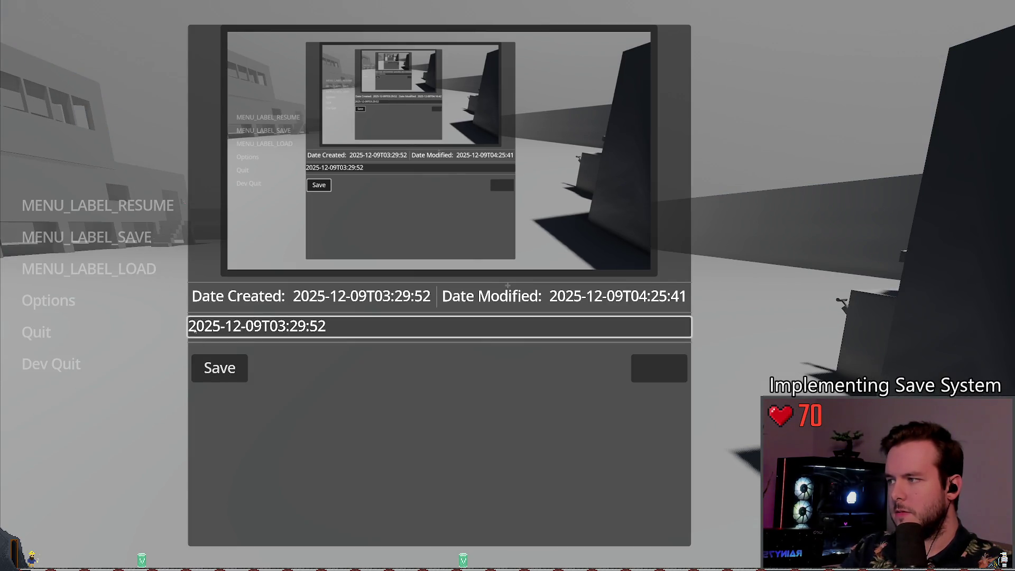
{"action": "key", "text": "Escape"}
{"action": "left_click", "coordinate": [51, 364]}
{"action": "left_click", "coordinate": [415, 250]}
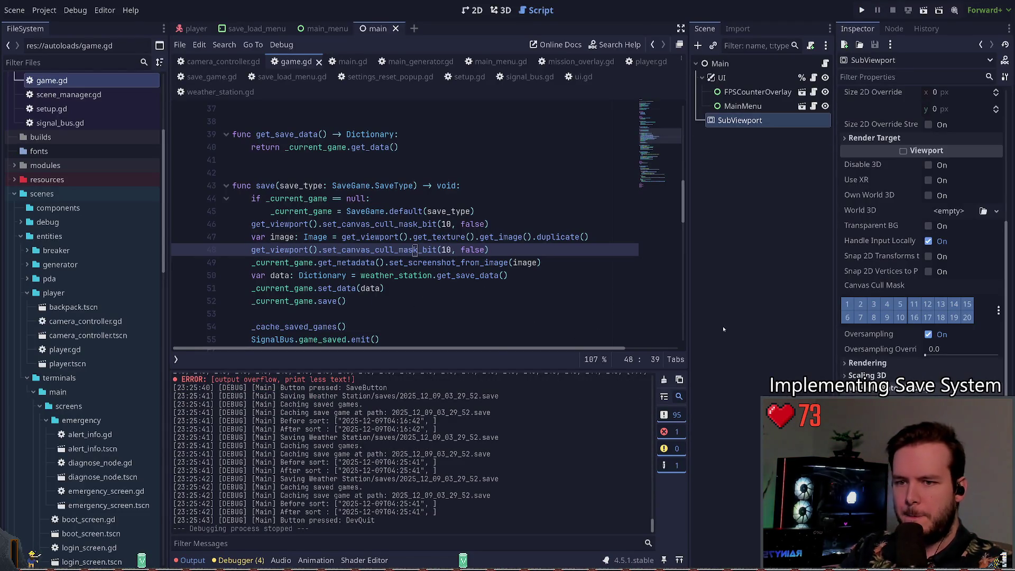
Step: Delete the SubViewport node and open the UI node's script
{"action": "left_click", "coordinate": [782, 77]}
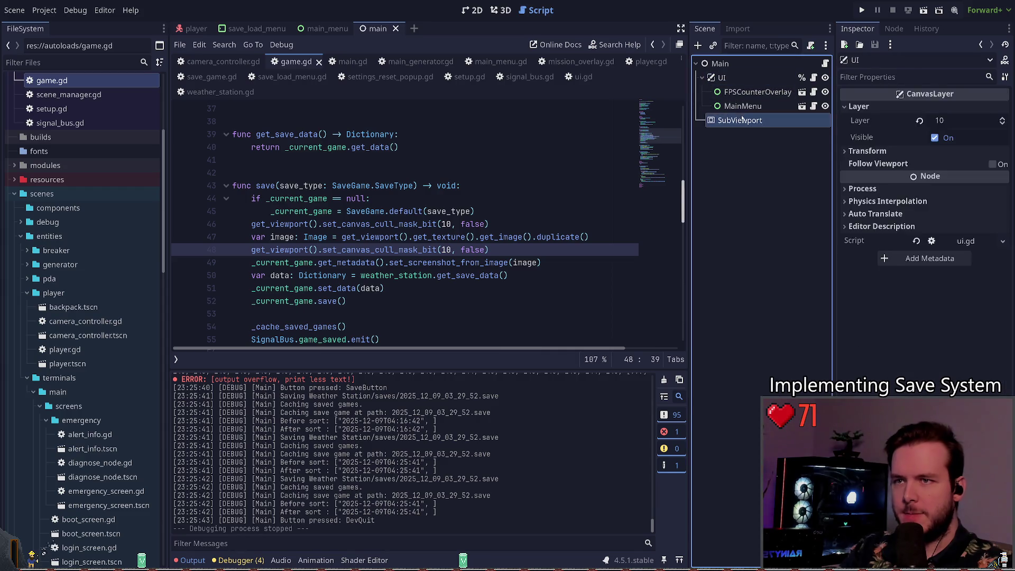
{"action": "left_click", "coordinate": [788, 120]}
{"action": "key", "text": "Delete"}
{"action": "left_click", "coordinate": [745, 76]}
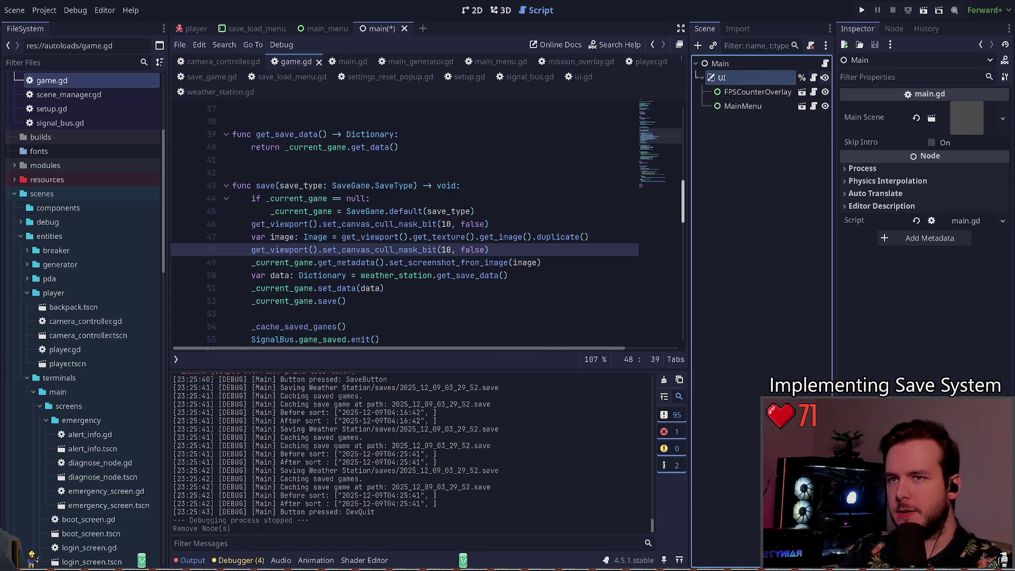
{"action": "left_click", "coordinate": [814, 78]}
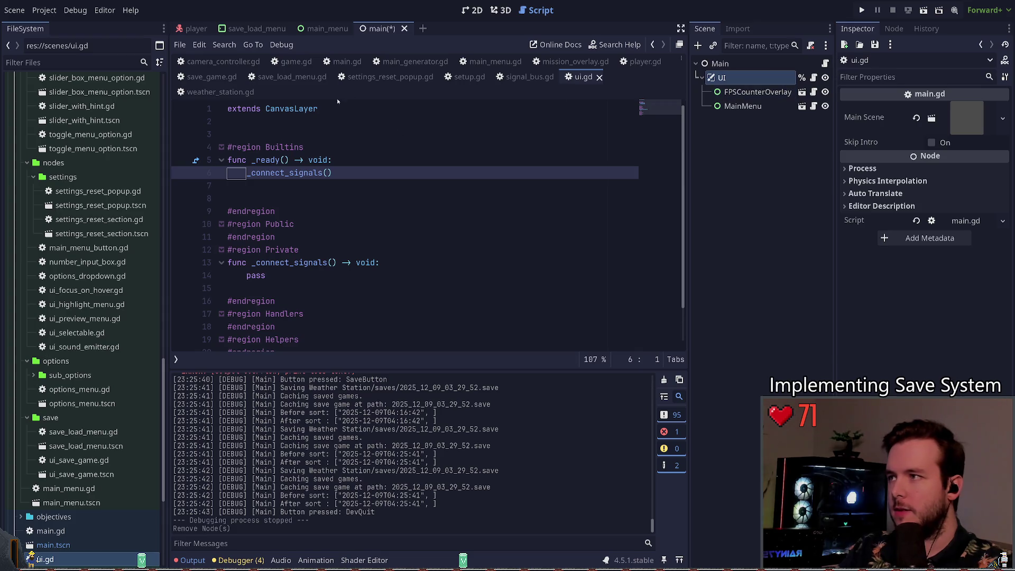
Step: Read the CanvasLayer help page's layer property description, then close it and save
{"action": "left_click", "coordinate": [294, 109]}
{"action": "left_click", "coordinate": [293, 109], "text": "ctrl"}
{"action": "scroll", "coordinate": [330, 232], "scroll_direction": "down", "scroll_amount": 3}
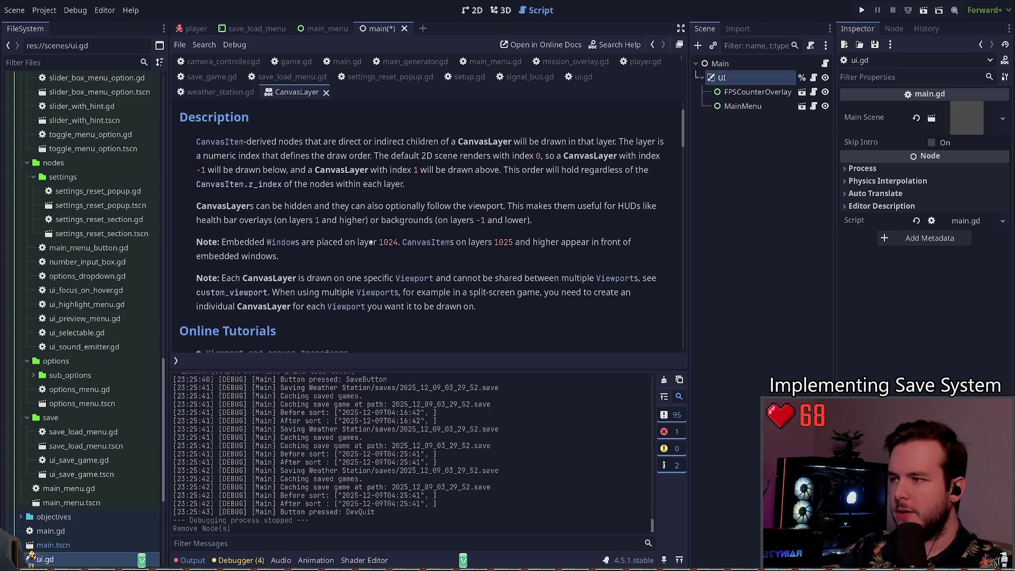
{"action": "scroll", "coordinate": [562, 258], "scroll_direction": "down", "scroll_amount": 2}
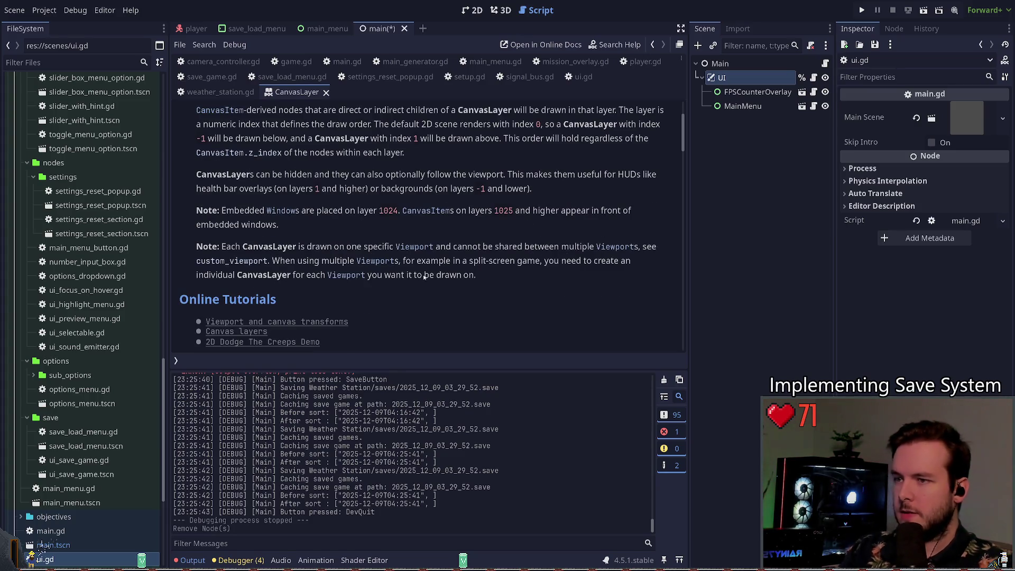
{"action": "scroll", "coordinate": [424, 277], "scroll_direction": "down", "scroll_amount": 6}
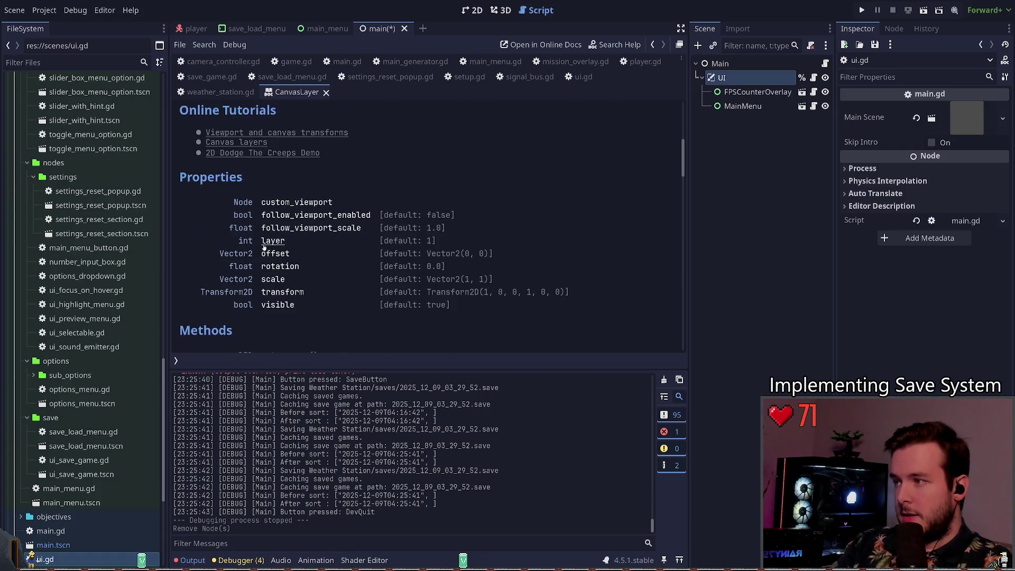
{"action": "left_click", "coordinate": [281, 244]}
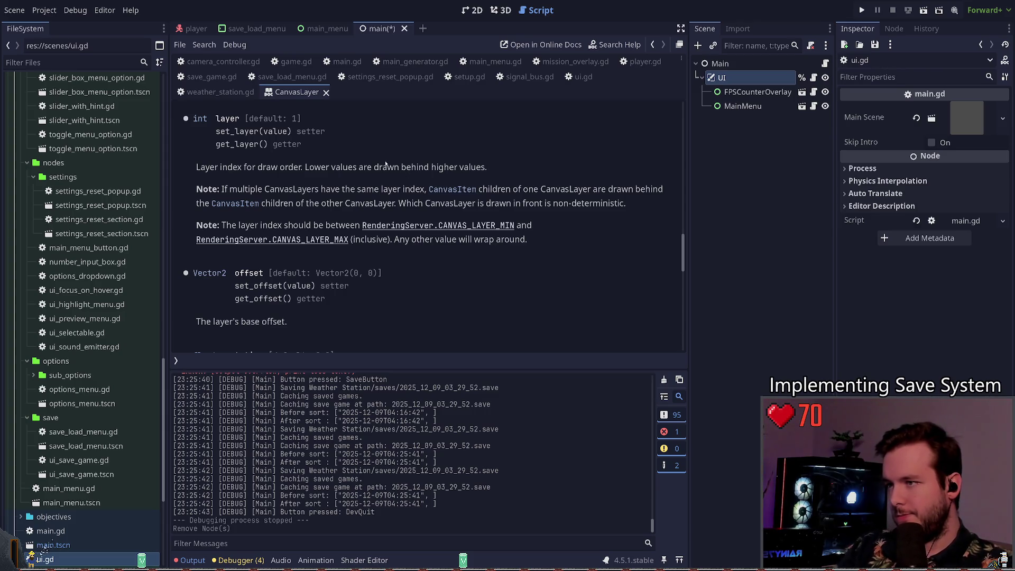
{"action": "scroll", "coordinate": [353, 176], "scroll_direction": "down", "scroll_amount": 3}
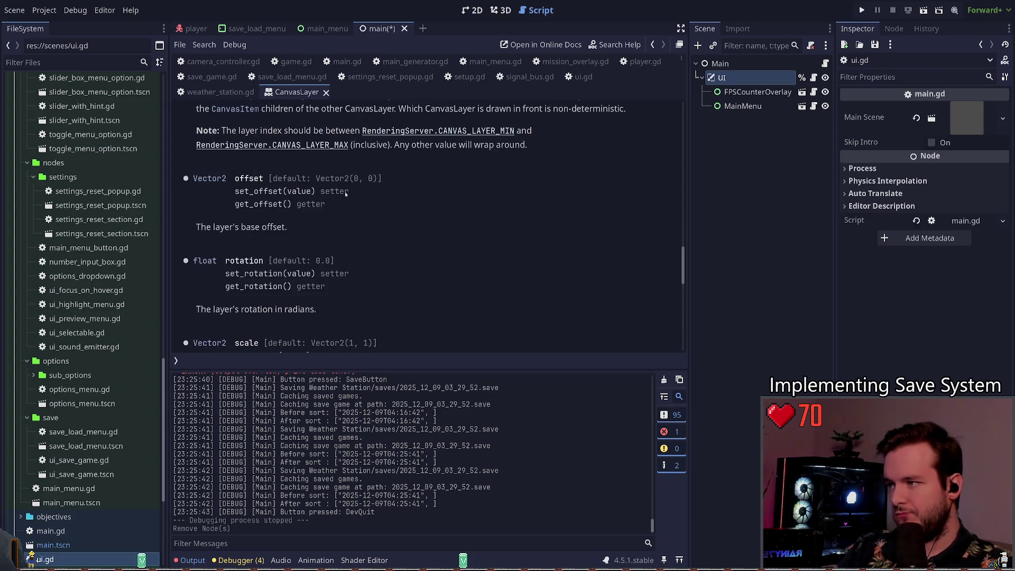
{"action": "scroll", "coordinate": [371, 222], "scroll_direction": "down", "scroll_amount": 15}
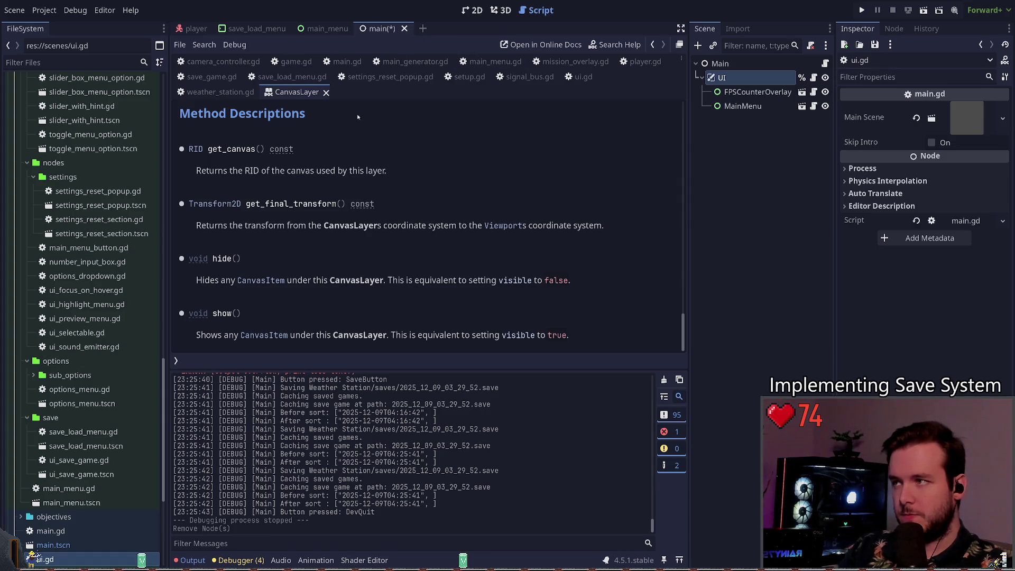
{"action": "left_click", "coordinate": [326, 92]}
{"action": "key", "text": "ctrl+s"}
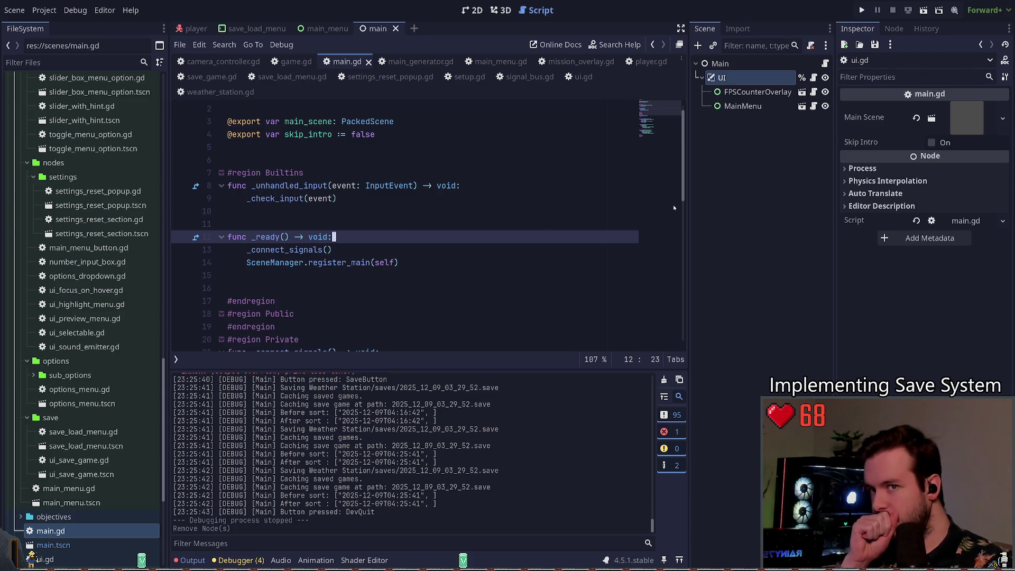
Step: Reset the UI CanvasLayer's Layer property back to 1
{"action": "left_click", "coordinate": [755, 78]}
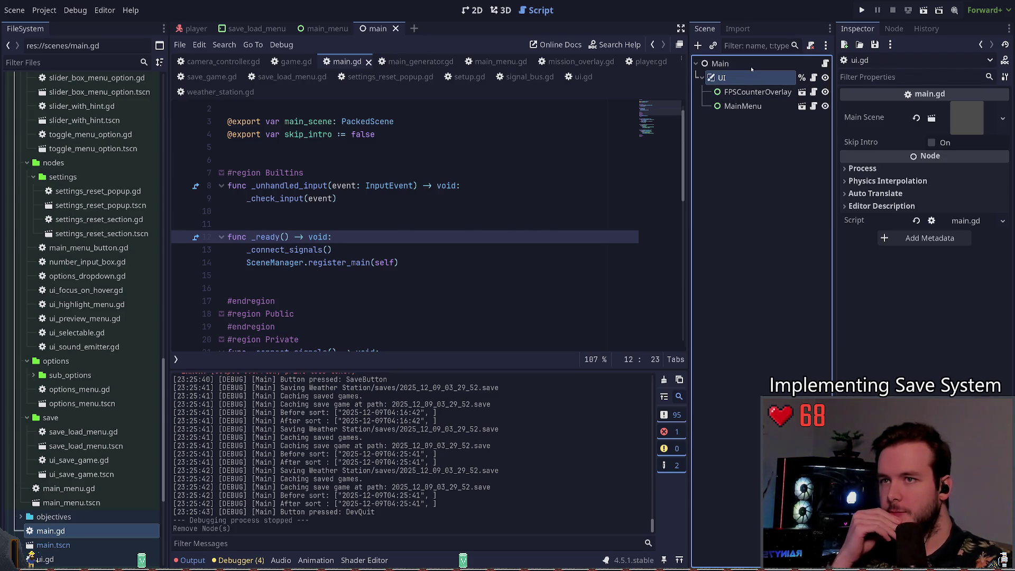
{"action": "left_click", "coordinate": [732, 78]}
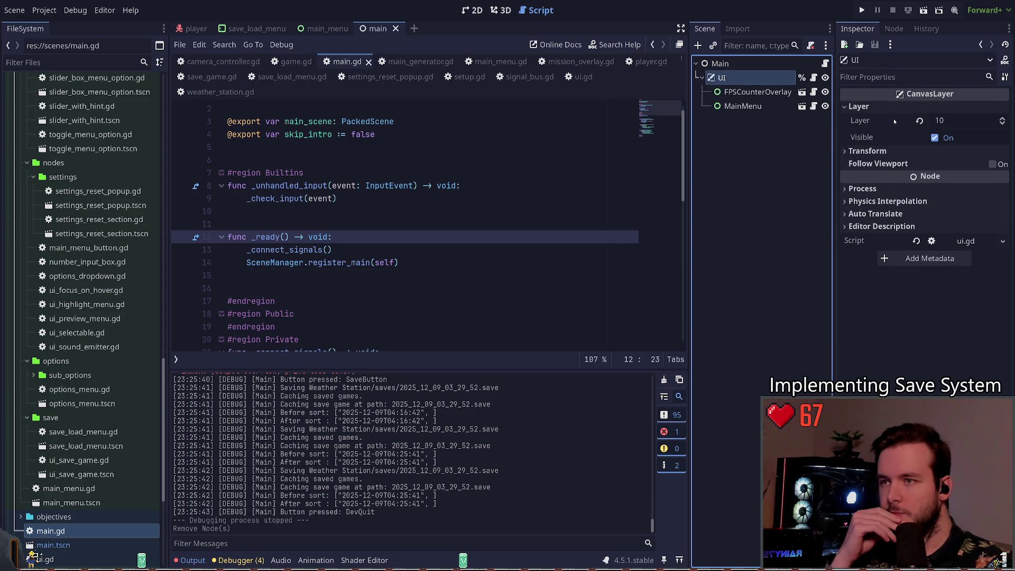
{"action": "left_click", "coordinate": [919, 121]}
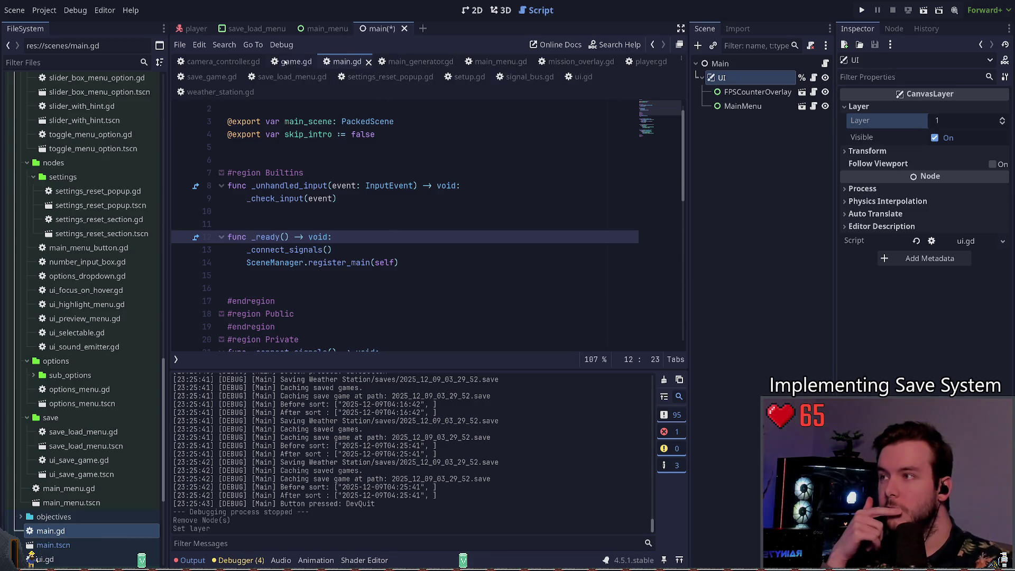
Step: In game.gd change both cull-mask bits from 10 to 1, comment out line 48, and run
{"action": "key", "text": "alt+Left"}
{"action": "left_click", "coordinate": [446, 249]}
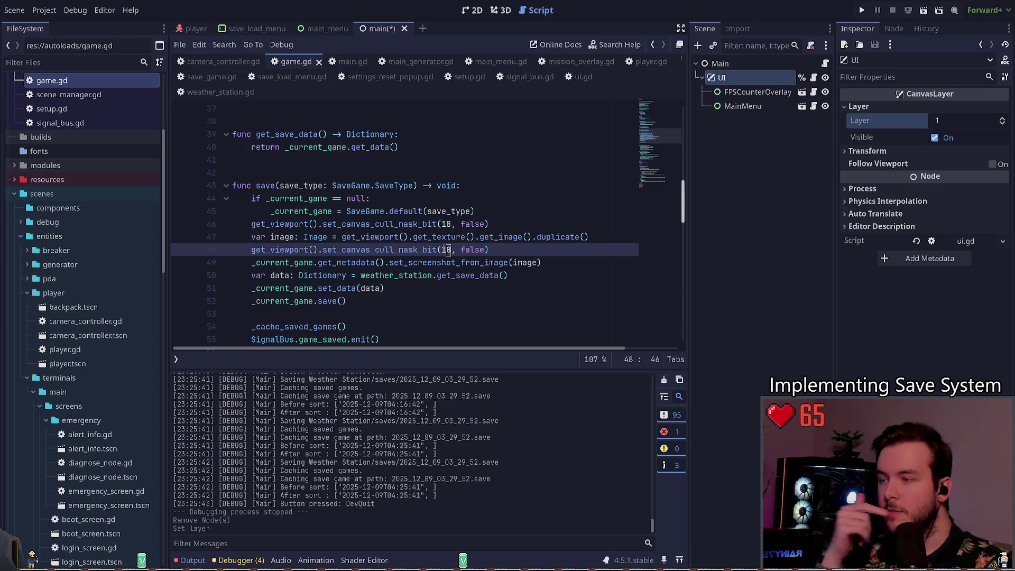
{"action": "key", "text": "Delete"}
{"action": "left_click", "coordinate": [445, 225]}
{"action": "key", "text": "Delete"}
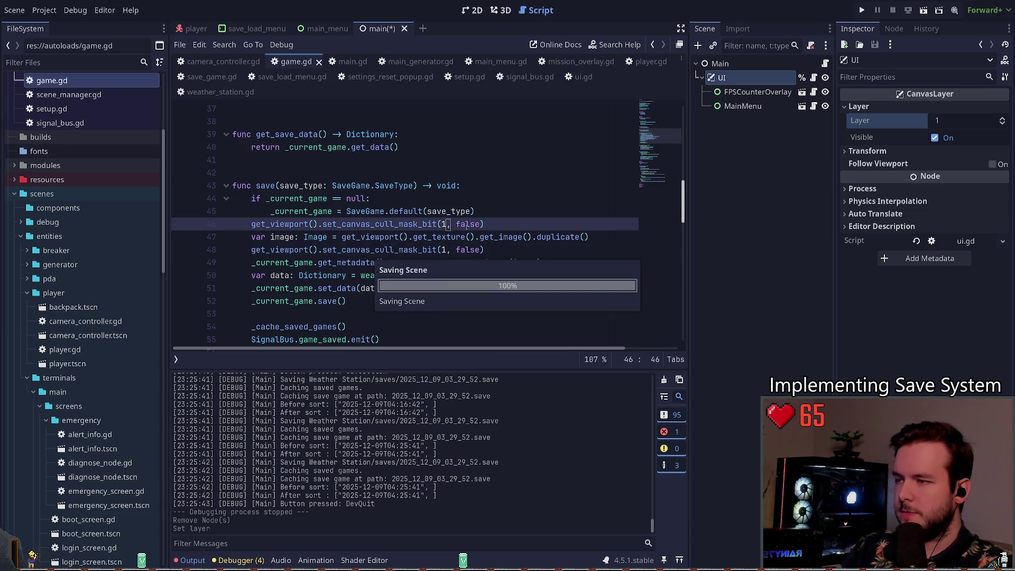
{"action": "left_click", "coordinate": [296, 249]}
{"action": "key", "text": "ctrl+k"}
{"action": "key", "text": "F5"}
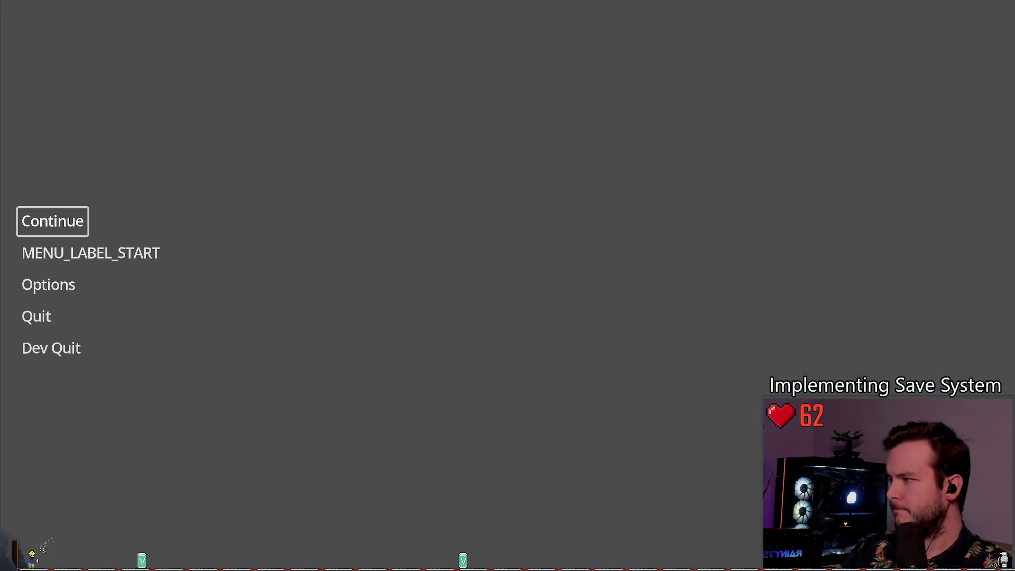
Step: Continue the game, save over the existing slot from the pause menu, and quit
{"action": "left_click", "coordinate": [75, 222]}
{"action": "key", "text": "Escape"}
{"action": "left_click", "coordinate": [87, 238]}
{"action": "left_click", "coordinate": [217, 369]}
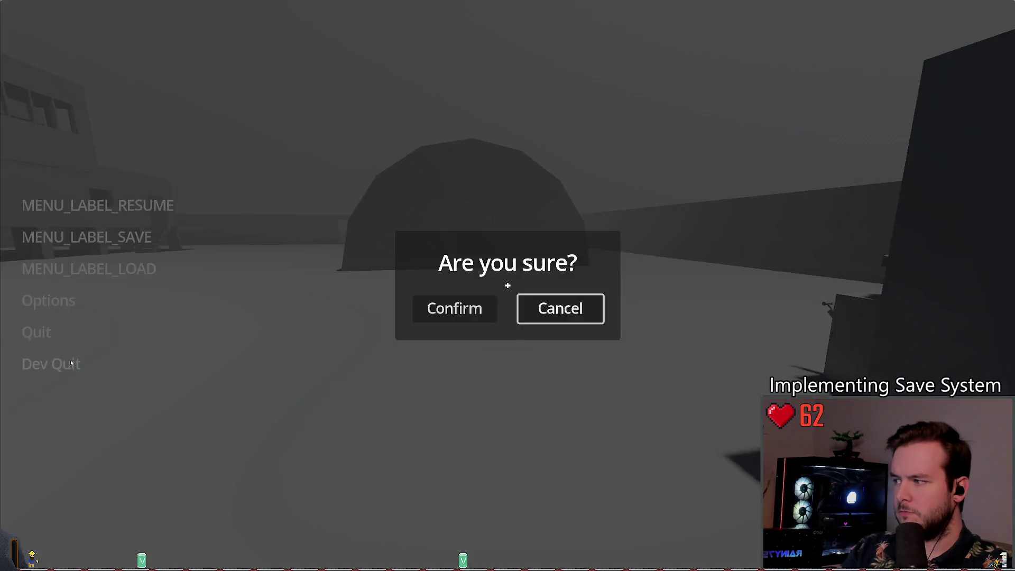
{"action": "left_click", "coordinate": [72, 362]}
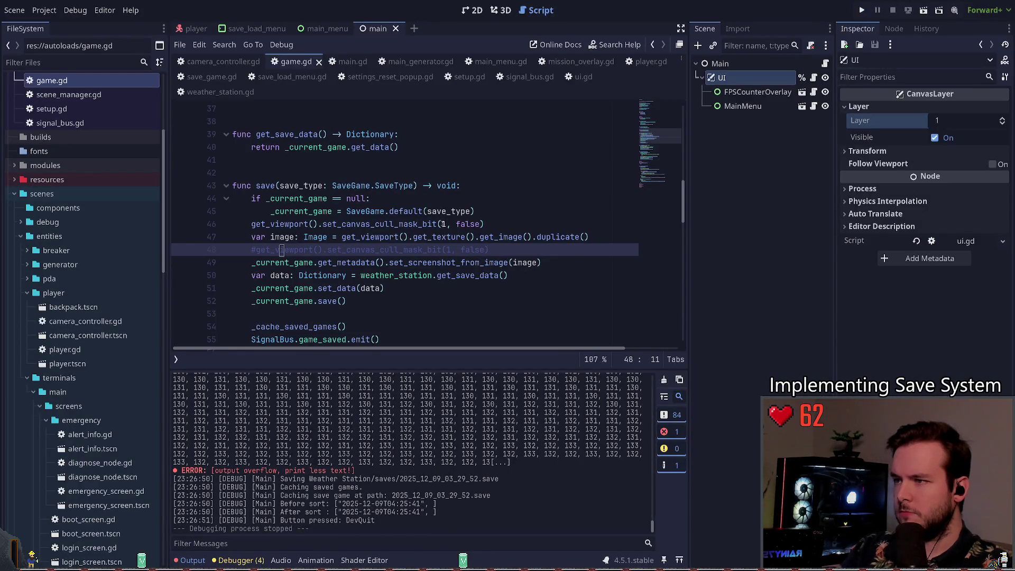
Step: Set line 46's cull-mask bit 1 to true, rerun, save over the slot, and quit
{"action": "double_click", "coordinate": [461, 224]}
{"action": "key", "text": "BackSpace"}
{"action": "type", "text": "true"}
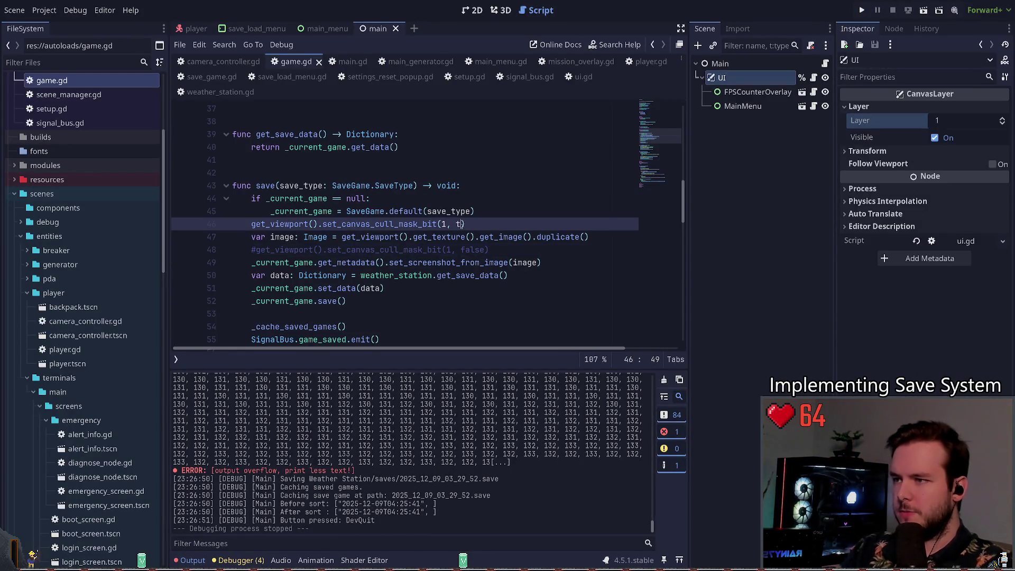
{"action": "left_click", "coordinate": [292, 224]}
{"action": "key", "text": "F5"}
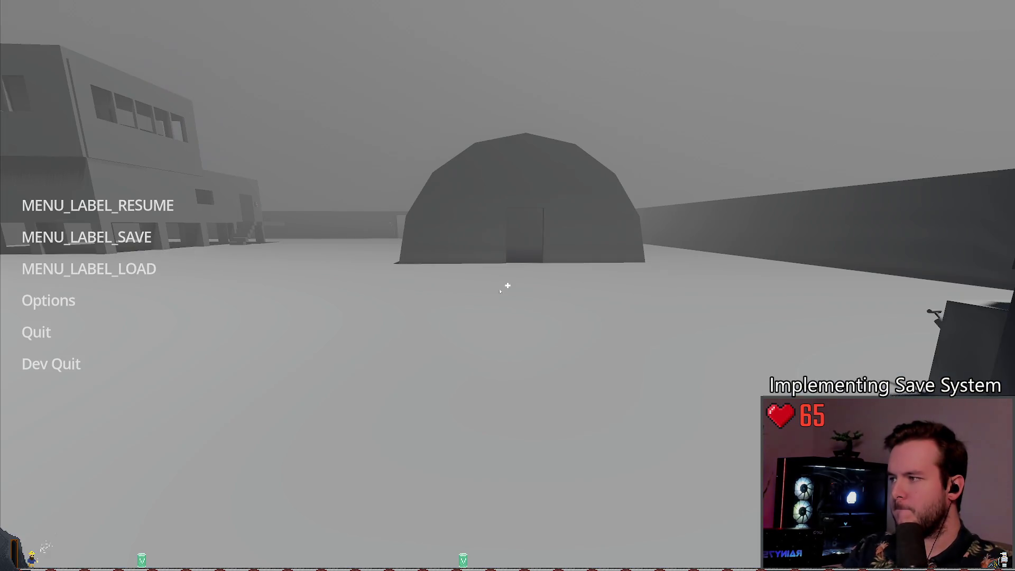
{"action": "left_click", "coordinate": [87, 237]}
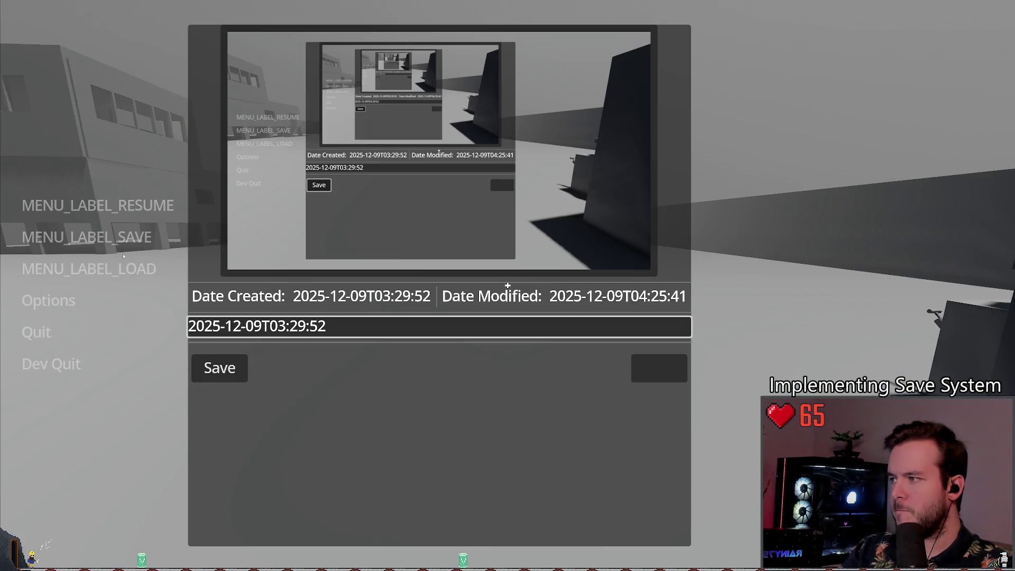
{"action": "left_click", "coordinate": [217, 367]}
{"action": "left_click", "coordinate": [51, 363]}
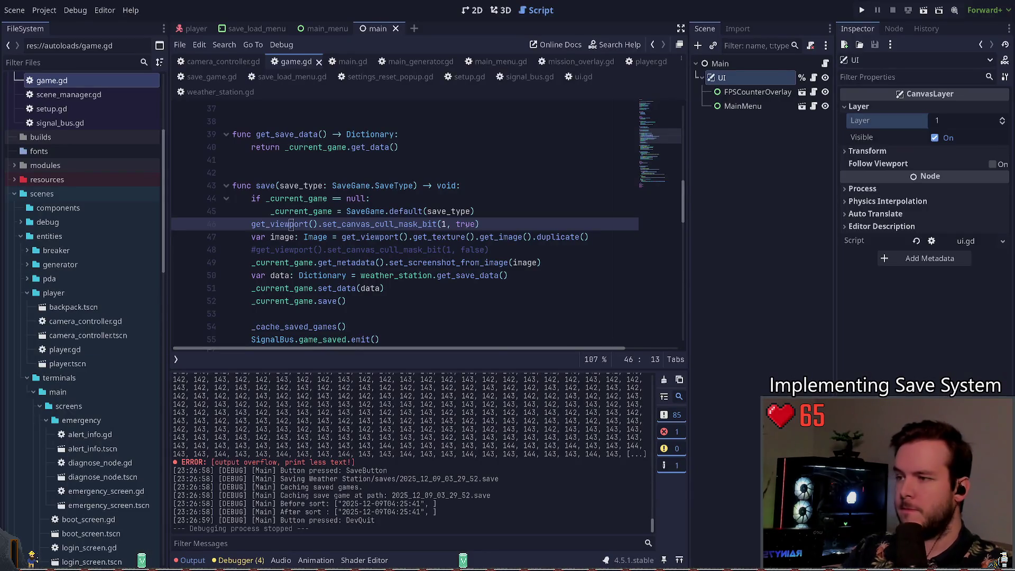
Step: Add a new line 47 calling get_viewport().set_canvas_cull_mask_bit() via autocomplete
{"action": "left_click", "coordinate": [504, 223]}
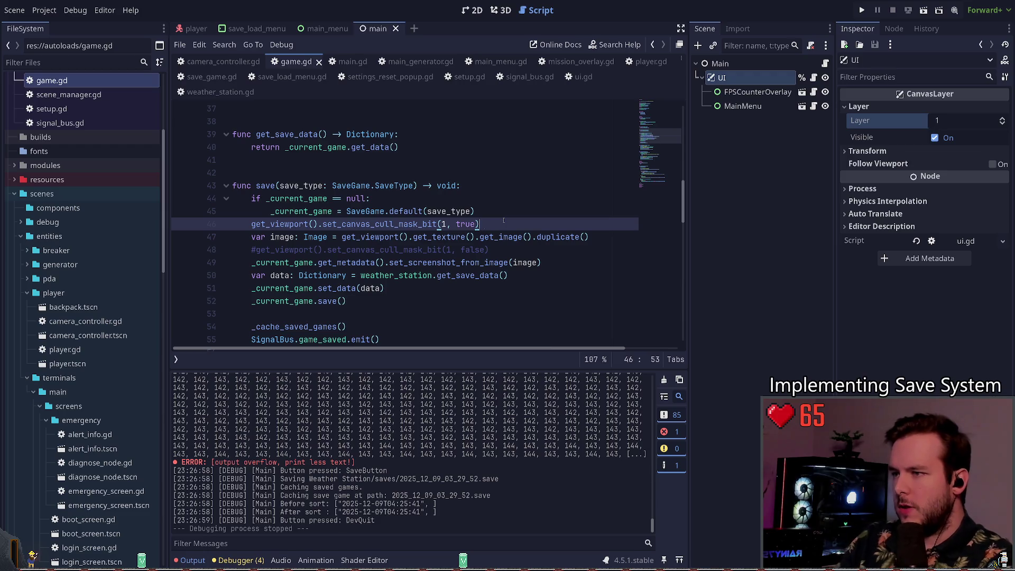
{"action": "key", "text": "Return"}
{"action": "type", "text": "get_vie"}
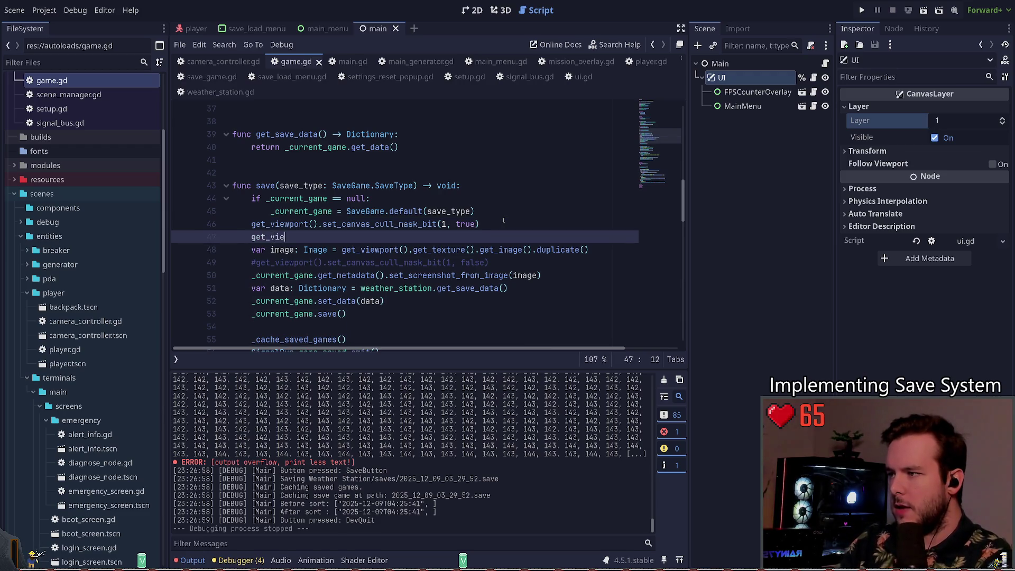
{"action": "type", "text": "wport().set"}
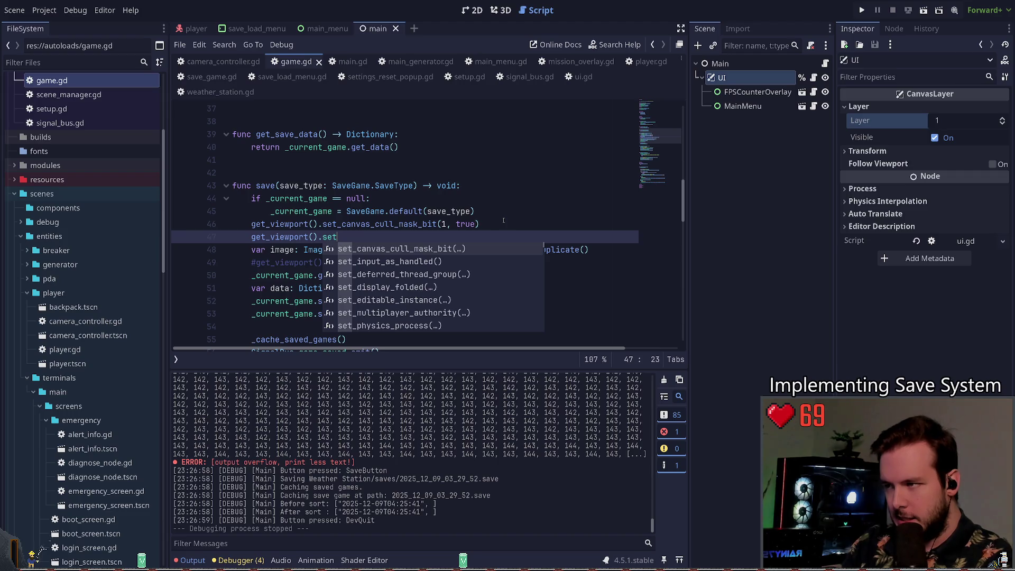
{"action": "key", "text": "Return"}
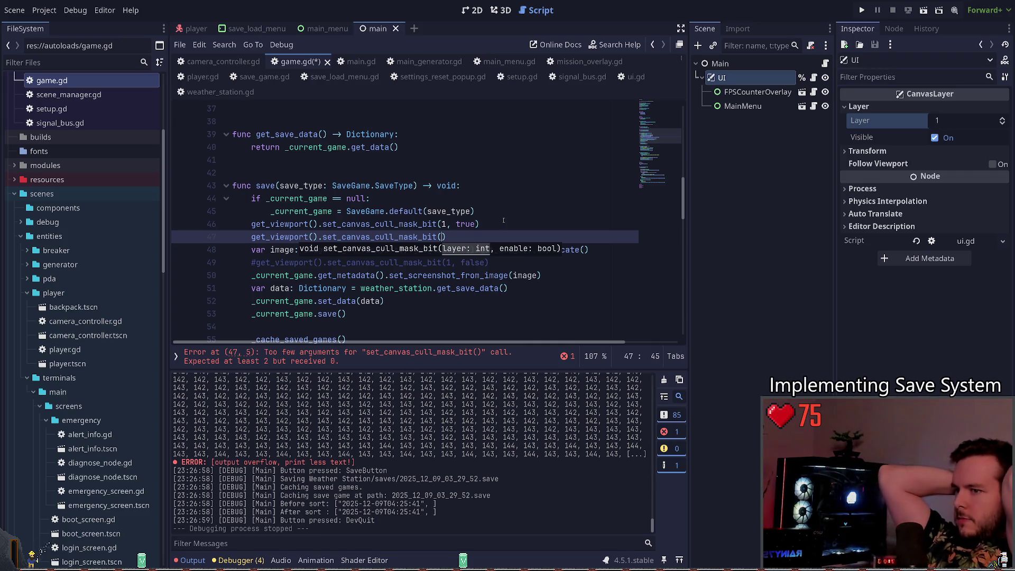
{"action": "key", "text": "Escape"}
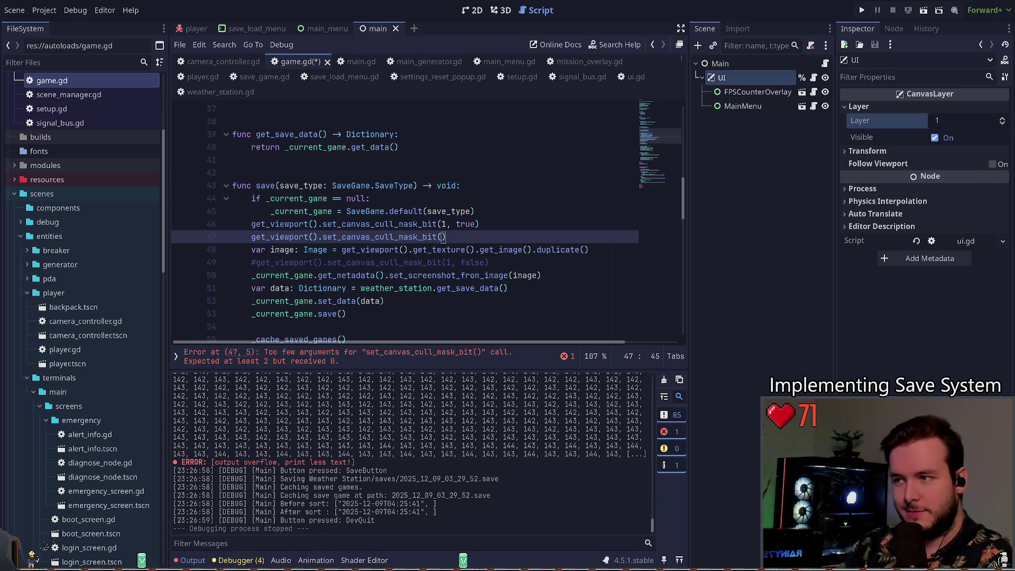
Step: Change line 46's cull-mask bit from 1 to 0 and save game.gd
{"action": "key", "text": "Up"}
{"action": "key", "text": "Delete"}
{"action": "type", "text": "0"}
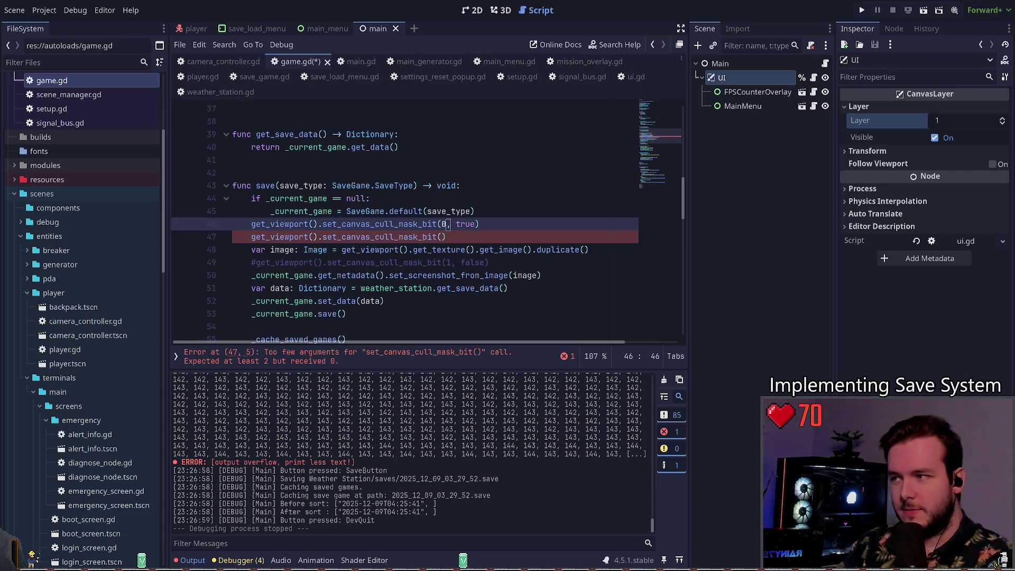
{"action": "key", "text": "ctrl+s"}
{"action": "left_click", "coordinate": [455, 211]}
{"action": "left_click", "coordinate": [426, 237]}
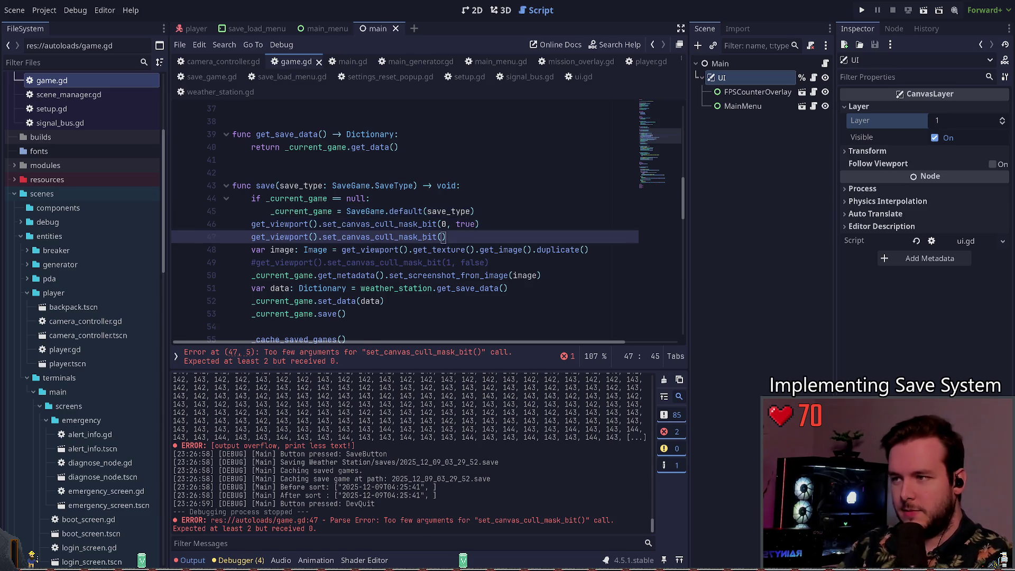
Step: Delete the incomplete line 47, save, and reopen the Weather Station project after restarting
{"action": "key", "text": "ctrl+shift+k"}
{"action": "key", "text": "ctrl+s"}
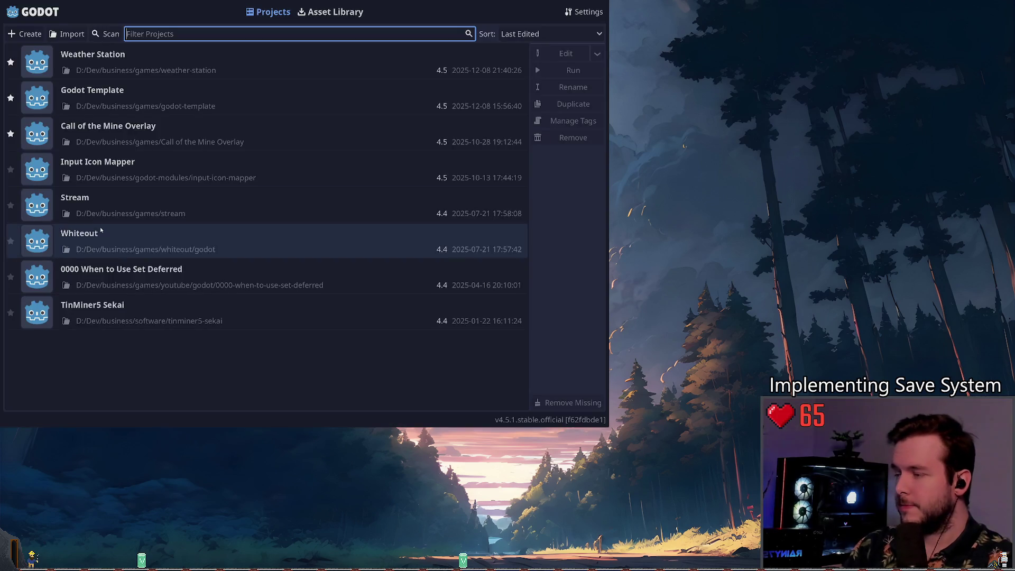
{"action": "key", "text": "Return"}
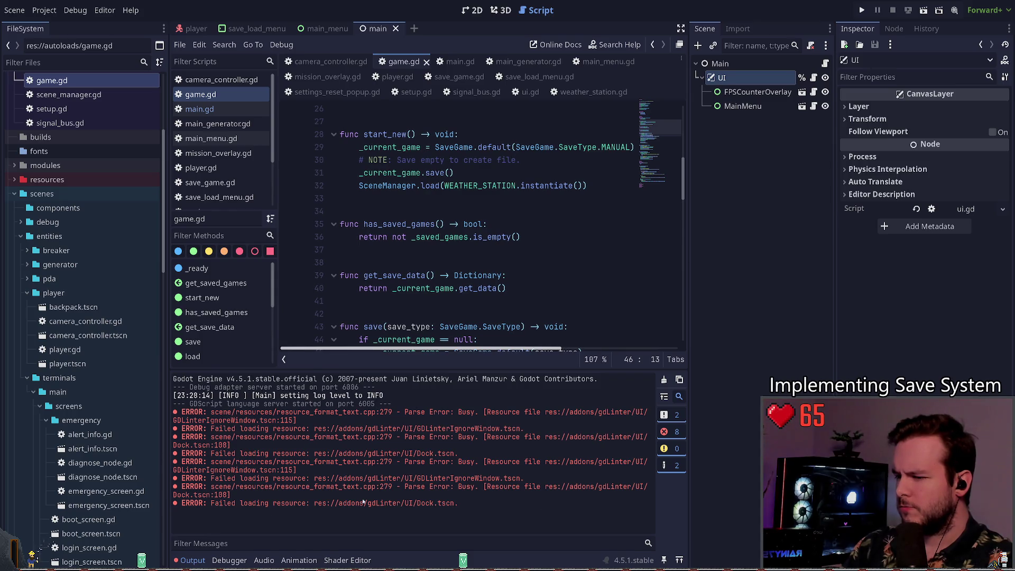
Step: Rearrange the output and script-list panels and review the game.gd and main.gd code
{"action": "left_click", "coordinate": [191, 562]}
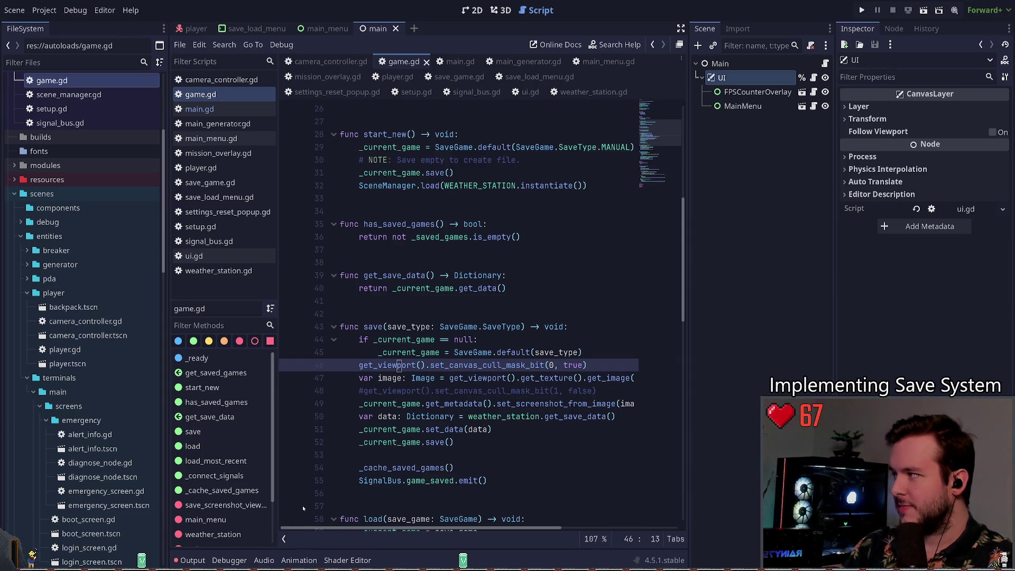
{"action": "left_click", "coordinate": [284, 539]}
{"action": "left_click", "coordinate": [191, 561]}
{"action": "left_click", "coordinate": [419, 288]}
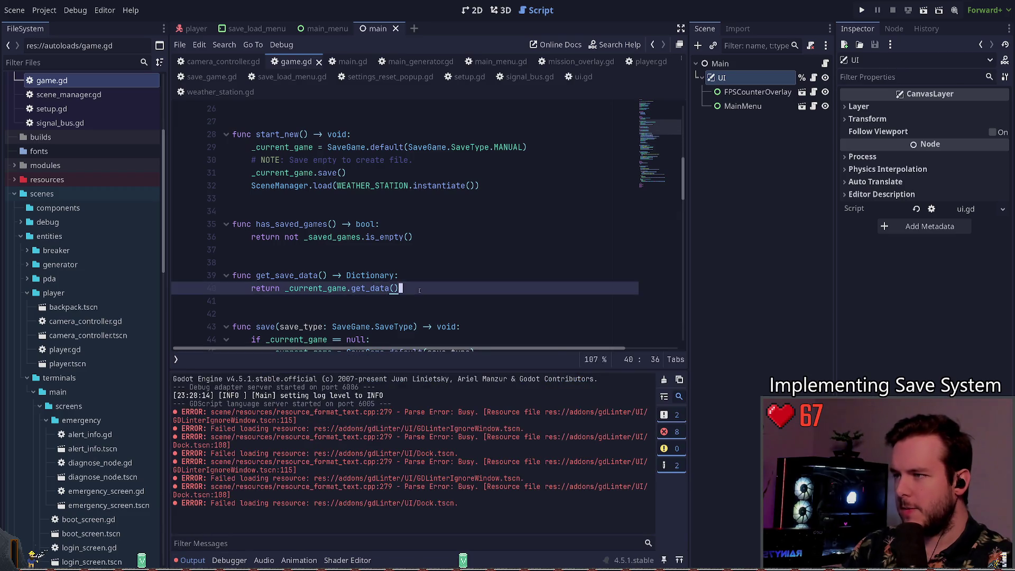
{"action": "scroll", "coordinate": [419, 290], "scroll_direction": "down", "scroll_amount": 3}
{"action": "scroll", "coordinate": [419, 290], "scroll_direction": "up", "scroll_amount": 3}
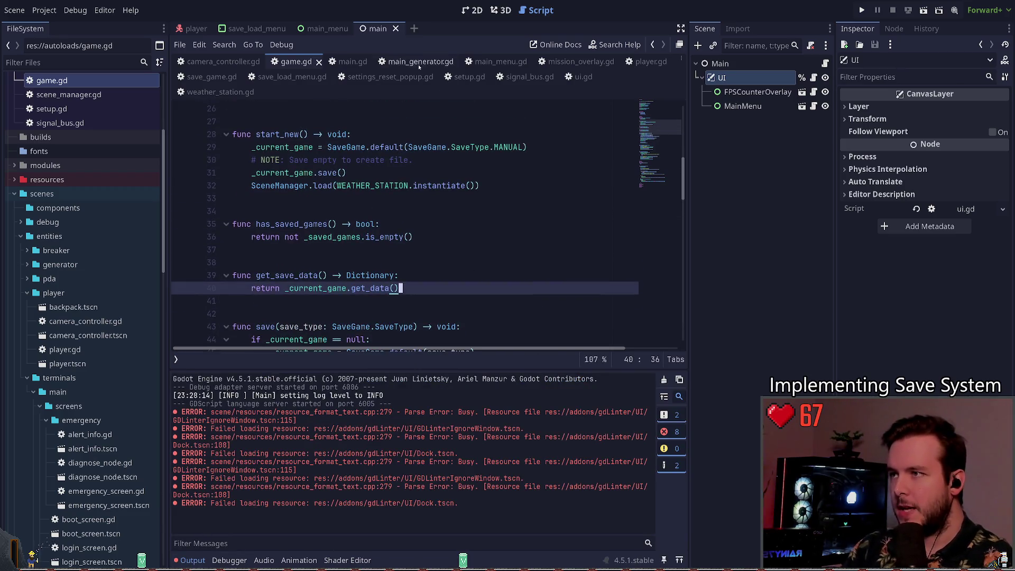
{"action": "left_click", "coordinate": [348, 62]}
{"action": "scroll", "coordinate": [404, 194], "scroll_direction": "down", "scroll_amount": 5}
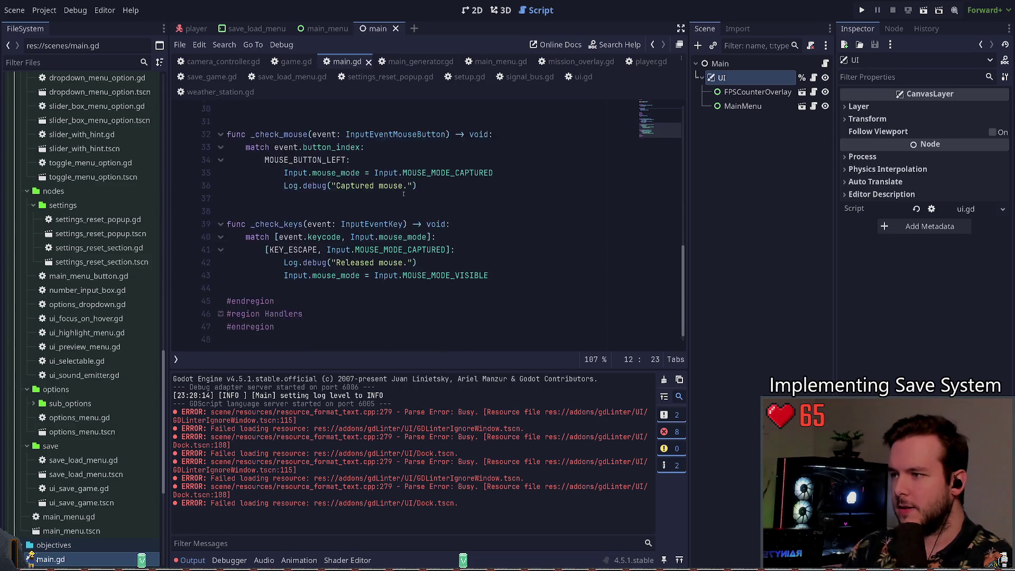
{"action": "scroll", "coordinate": [403, 194], "scroll_direction": "up", "scroll_amount": 5}
{"action": "scroll", "coordinate": [358, 154], "scroll_direction": "up", "scroll_amount": 5}
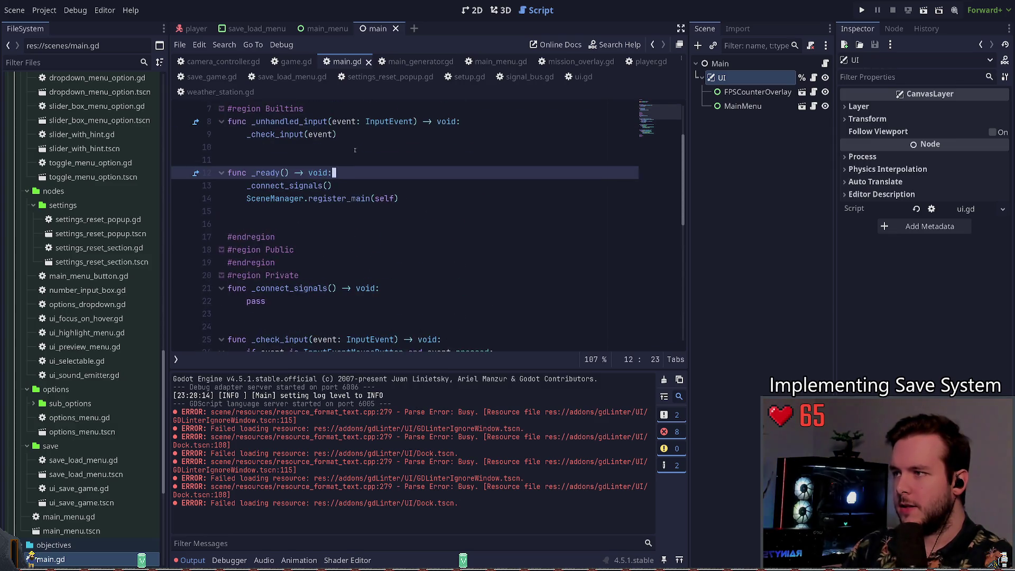
{"action": "left_click", "coordinate": [297, 61]}
{"action": "scroll", "coordinate": [389, 212], "scroll_direction": "down", "scroll_amount": 3}
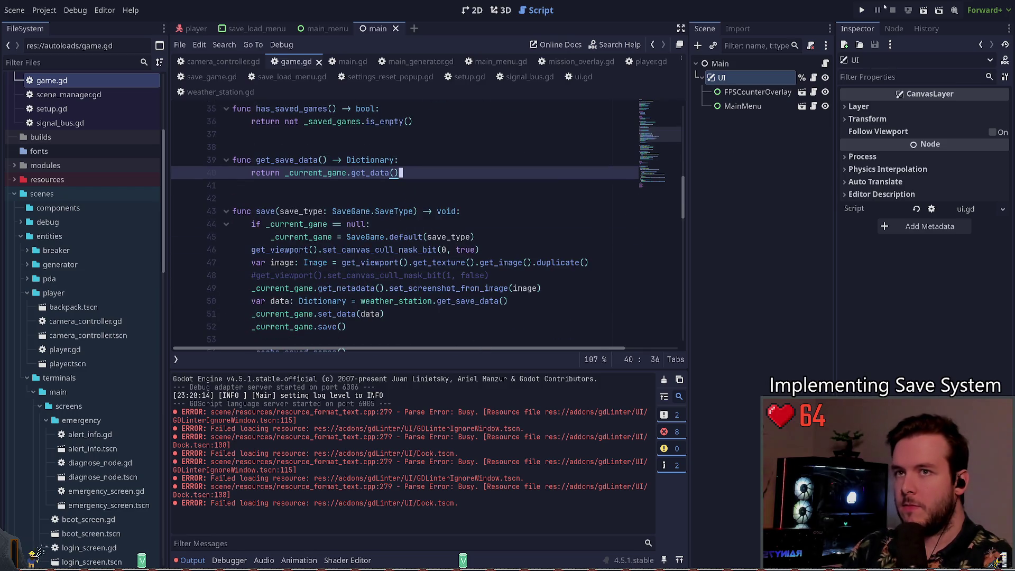
Step: Run the project, save to the slot to refresh its screenshot, and quit
{"action": "left_click", "coordinate": [862, 12]}
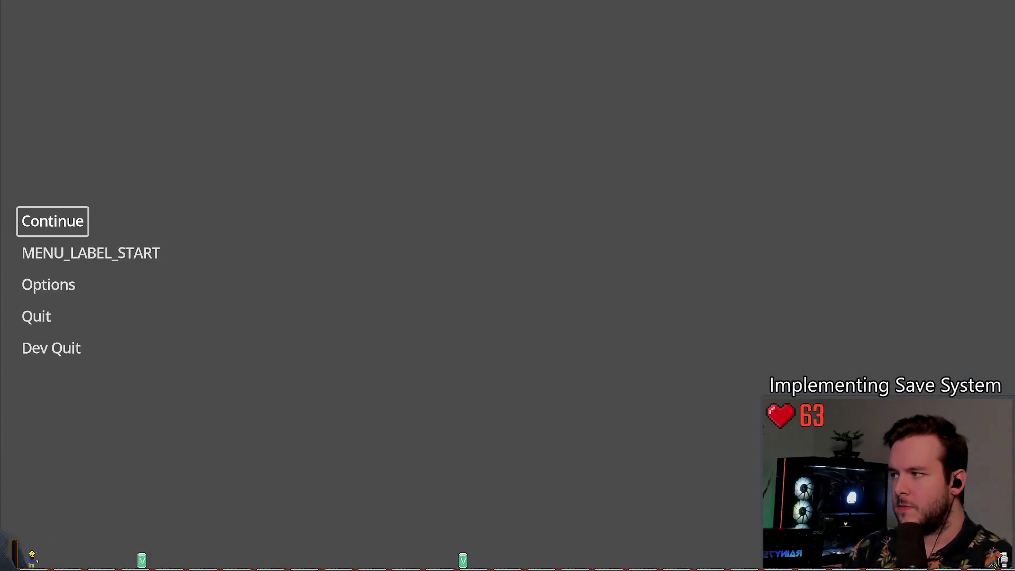
{"action": "left_click", "coordinate": [53, 221]}
{"action": "left_click", "coordinate": [86, 237]}
{"action": "left_click", "coordinate": [220, 368]}
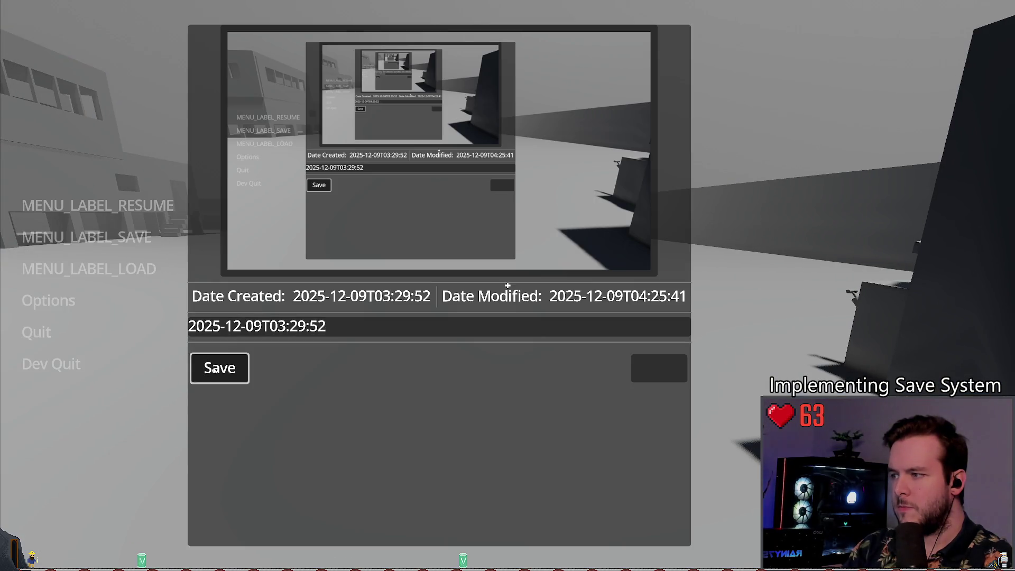
{"action": "left_click", "coordinate": [53, 364]}
Step: Change line 46's cull-mask bit 0 argument to false, save, rerun, and save the slot
{"action": "double_click", "coordinate": [465, 250]}
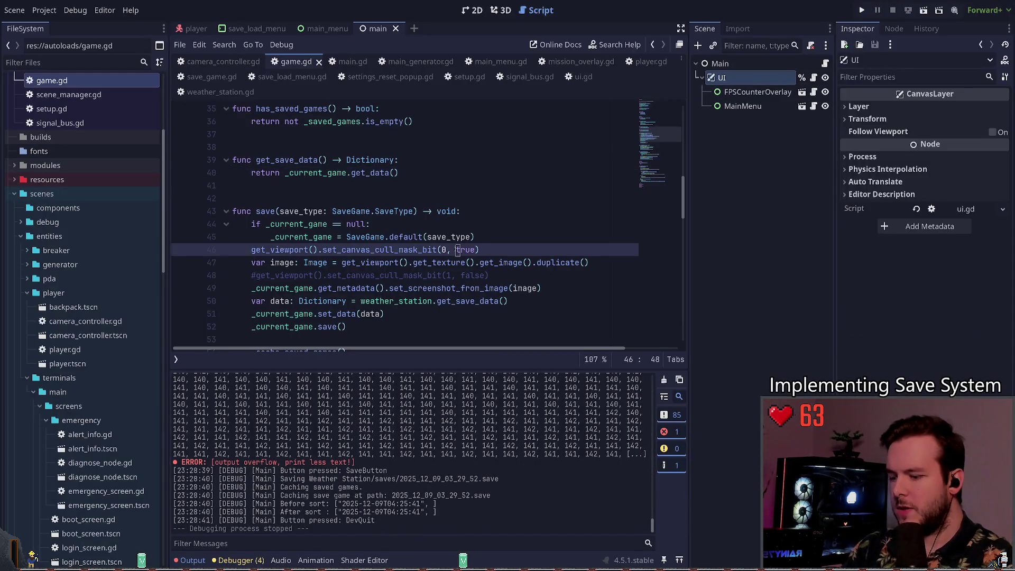
{"action": "type", "text": "false"}
{"action": "key", "text": "ctrl+s"}
{"action": "left_click", "coordinate": [294, 249]}
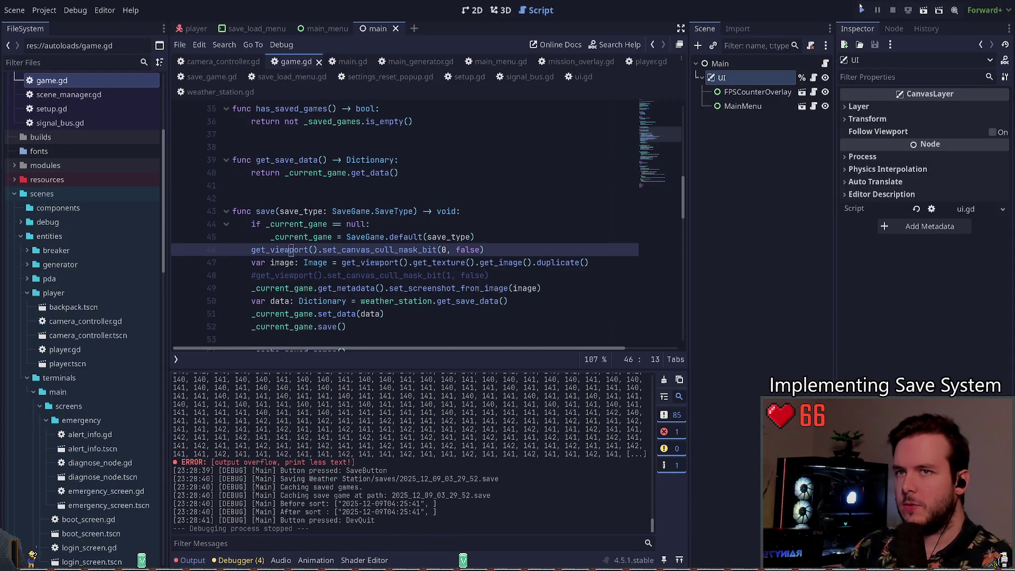
{"action": "key", "text": "F5"}
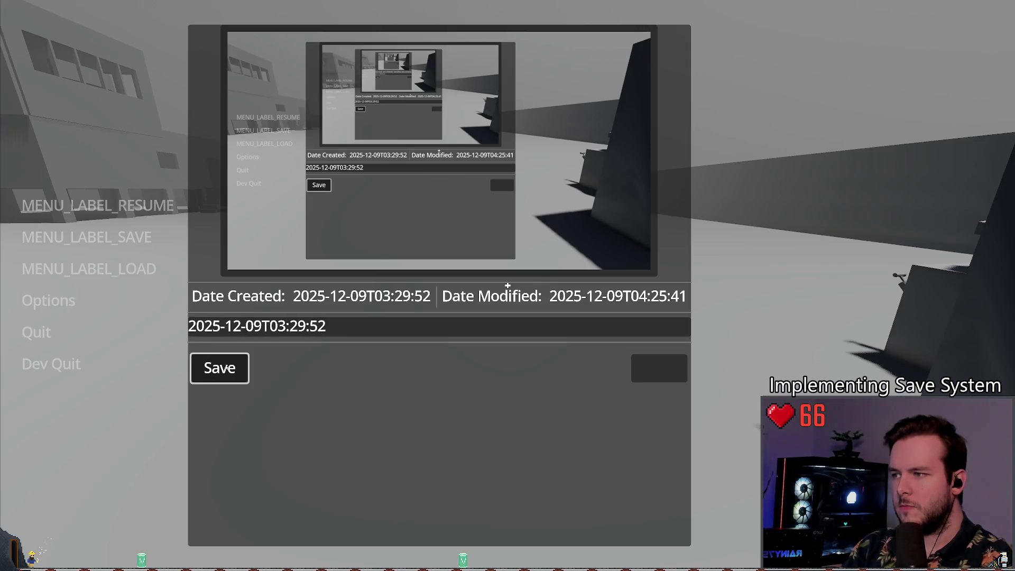
{"action": "left_click", "coordinate": [226, 367]}
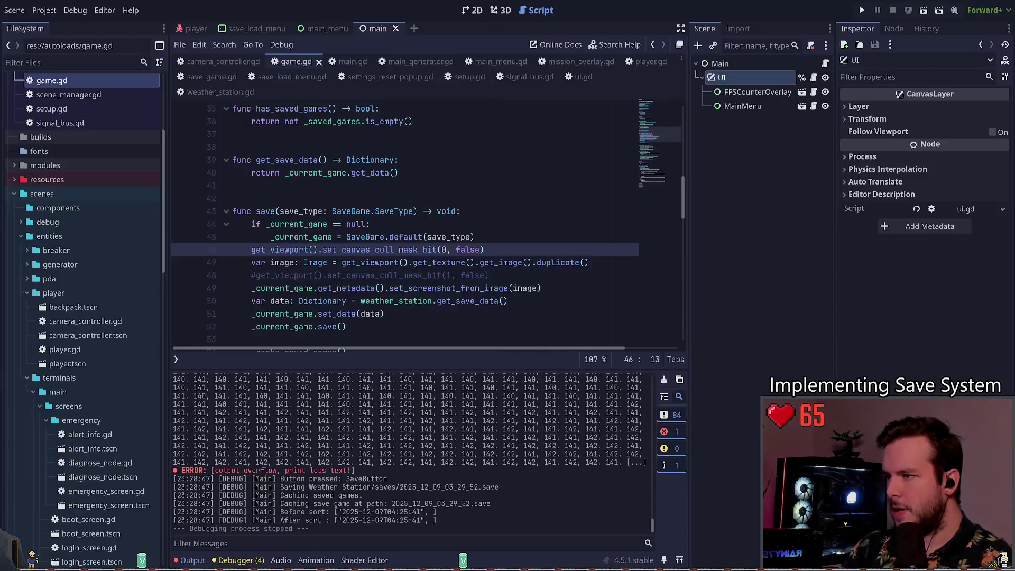
{"action": "left_click", "coordinate": [858, 106]}
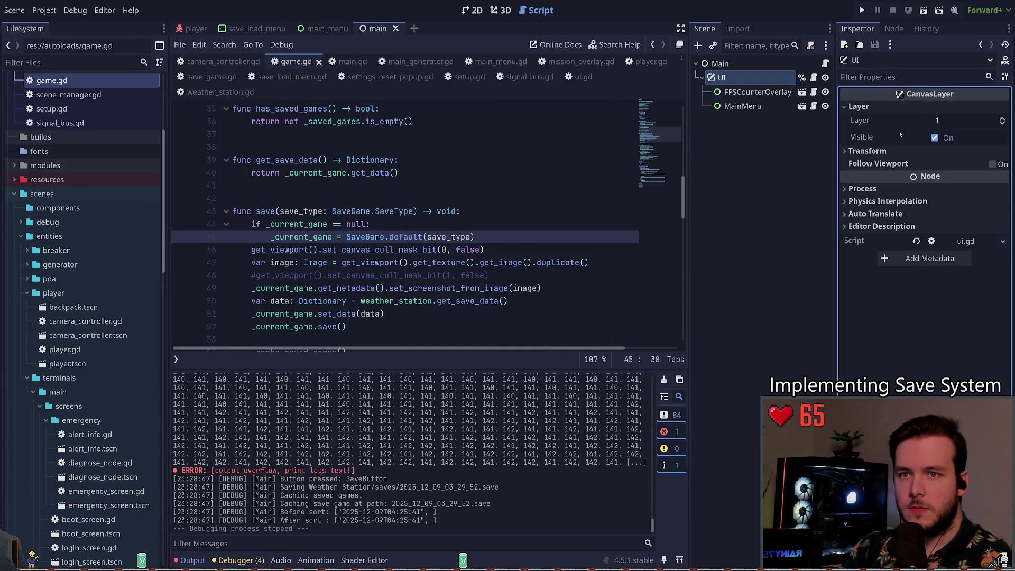
Step: Enter 10 as the UI CanvasLayer's Layer value in the Inspector and save the scene
{"action": "left_click", "coordinate": [968, 121]}
{"action": "type", "text": "10"}
{"action": "key", "text": "Return"}
{"action": "key", "text": "ctrl+s"}
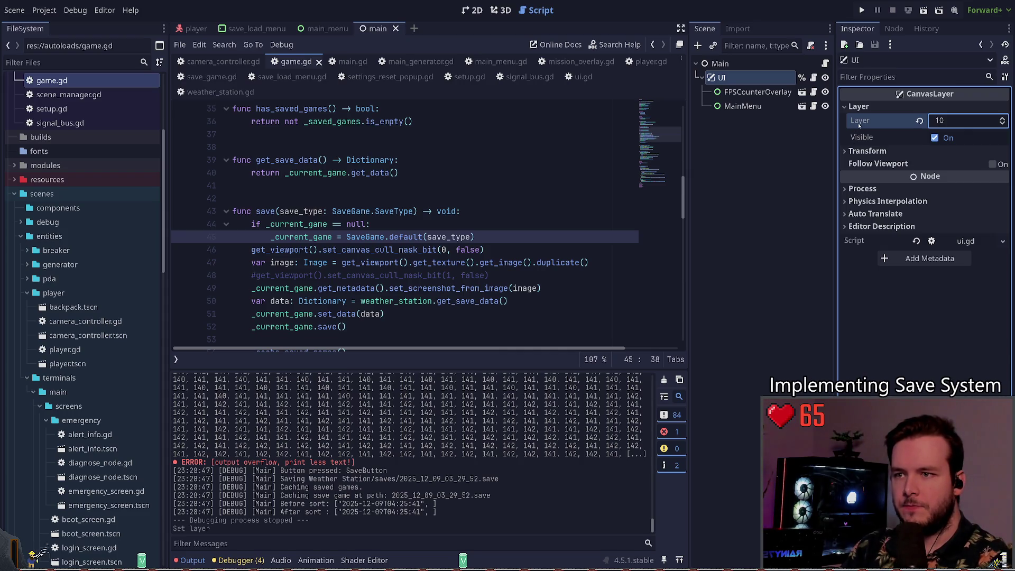
{"action": "left_click", "coordinate": [445, 250]}
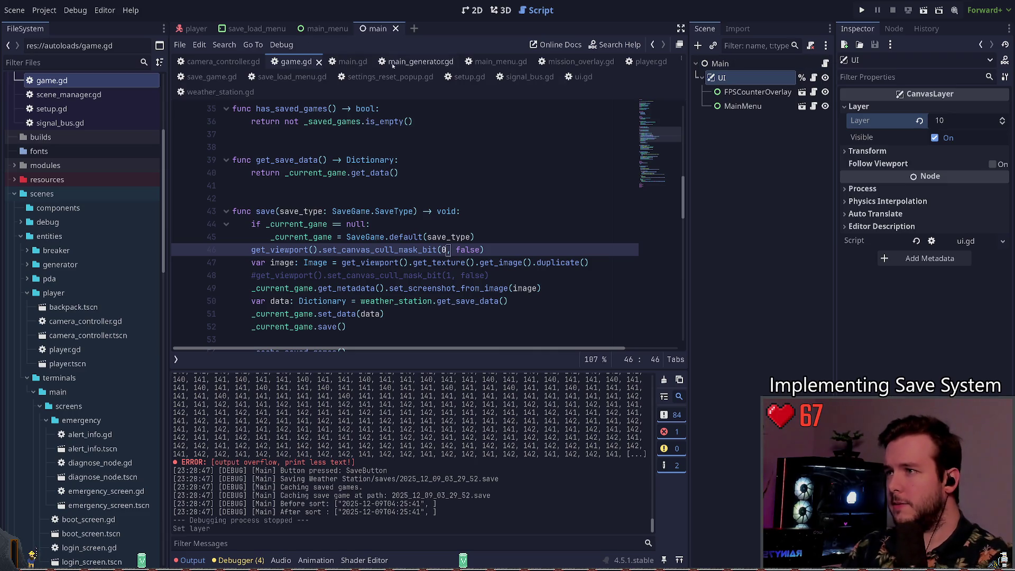
{"action": "left_click", "coordinate": [754, 64]}
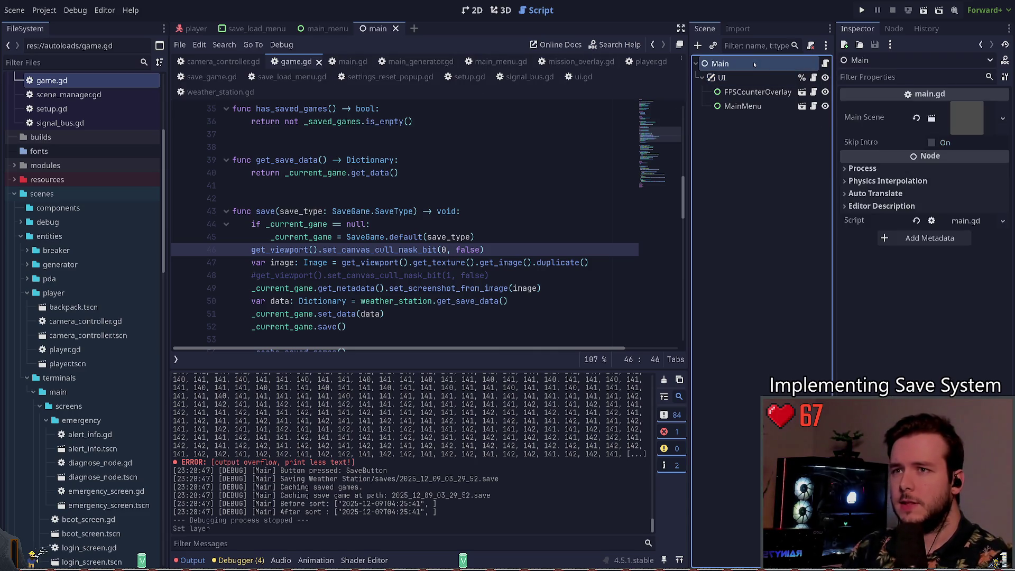
Step: Search for the SubViewport type and create it as a child of the Main root
{"action": "key", "text": "ctrl+a"}
{"action": "type", "text": "viewb"}
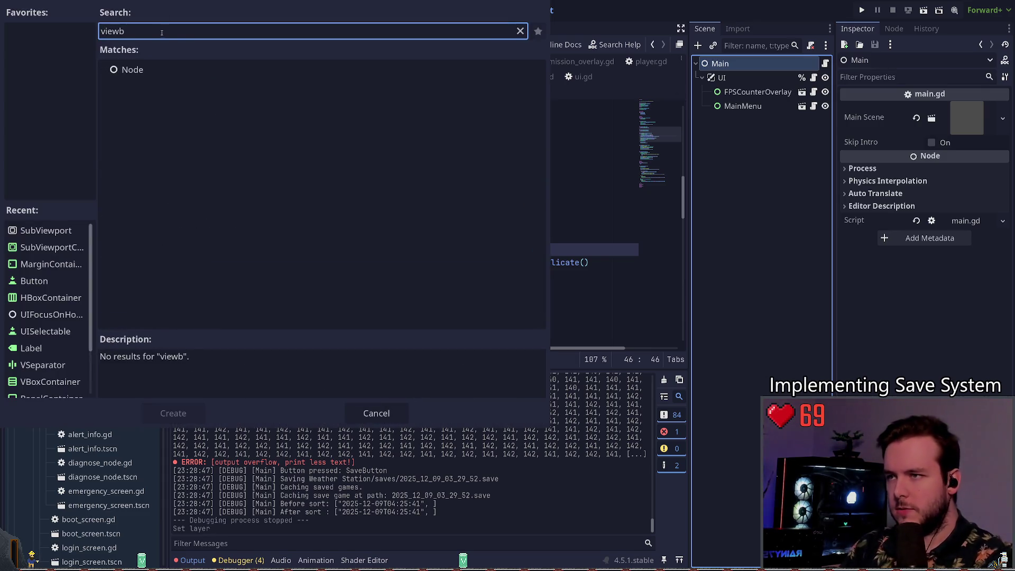
{"action": "key", "text": "BackSpace"}
{"action": "key", "text": "Return"}
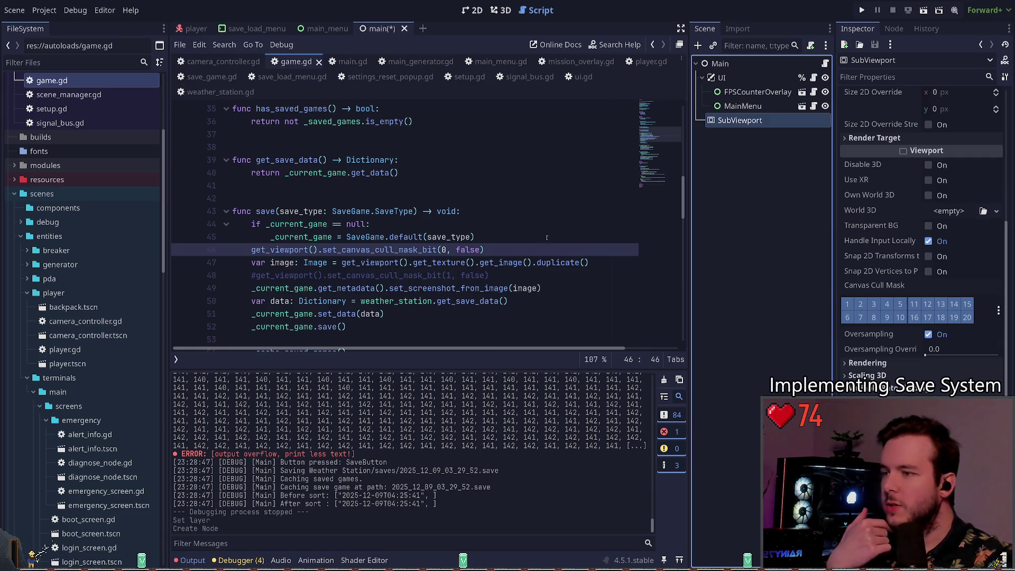
{"action": "key", "text": "Left"}
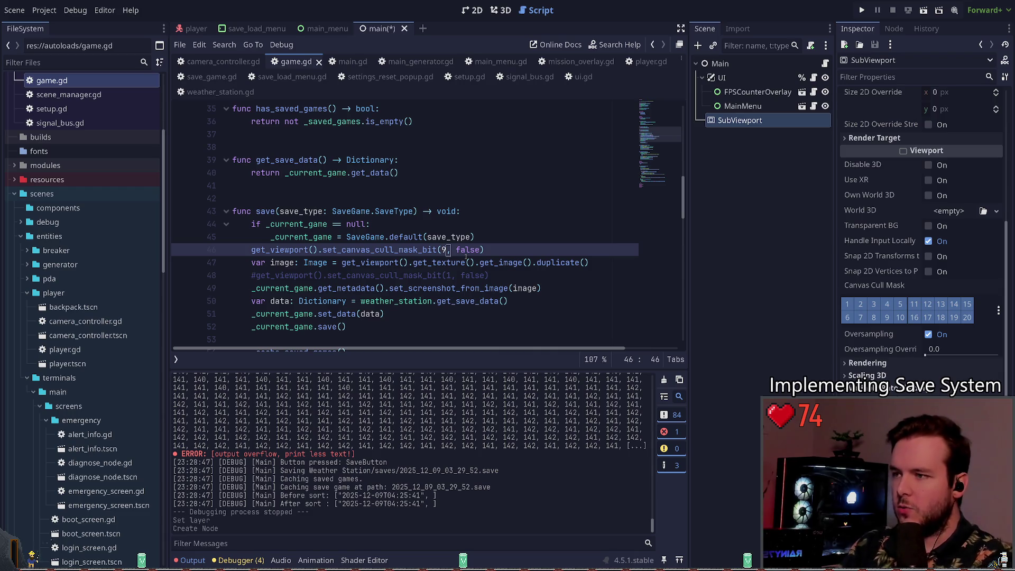
Step: Uncomment restore line 48 and change it to set cull mask bit 9 to true
{"action": "key", "text": "Down"}
{"action": "key", "text": "Down"}
{"action": "key", "text": "Home"}
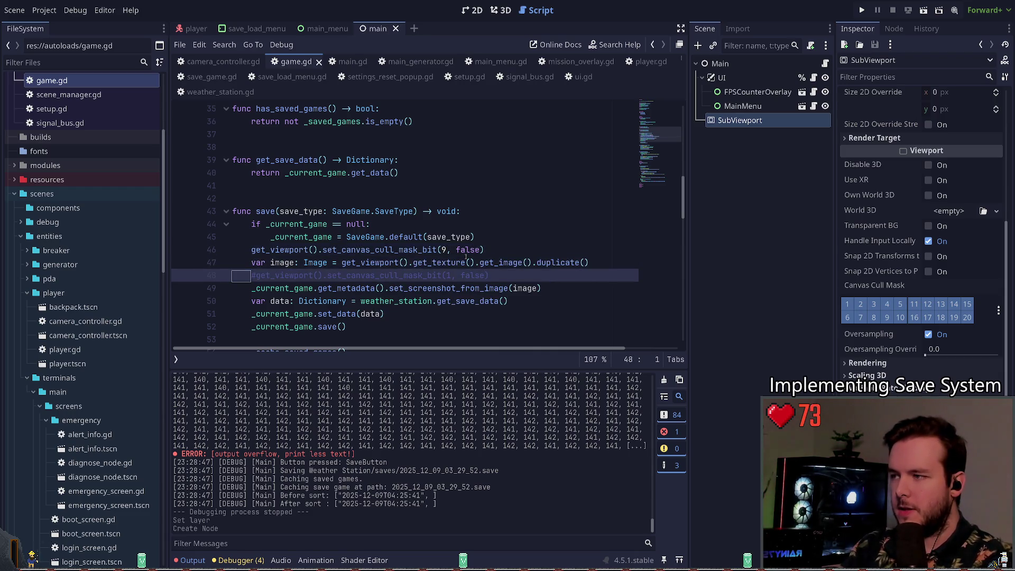
{"action": "key", "text": "ctrl+k"}
{"action": "key", "text": "ctrl+Right"}
{"action": "key", "text": "ctrl+Right"}
{"action": "key", "text": "Delete"}
{"action": "type", "text": "9"}
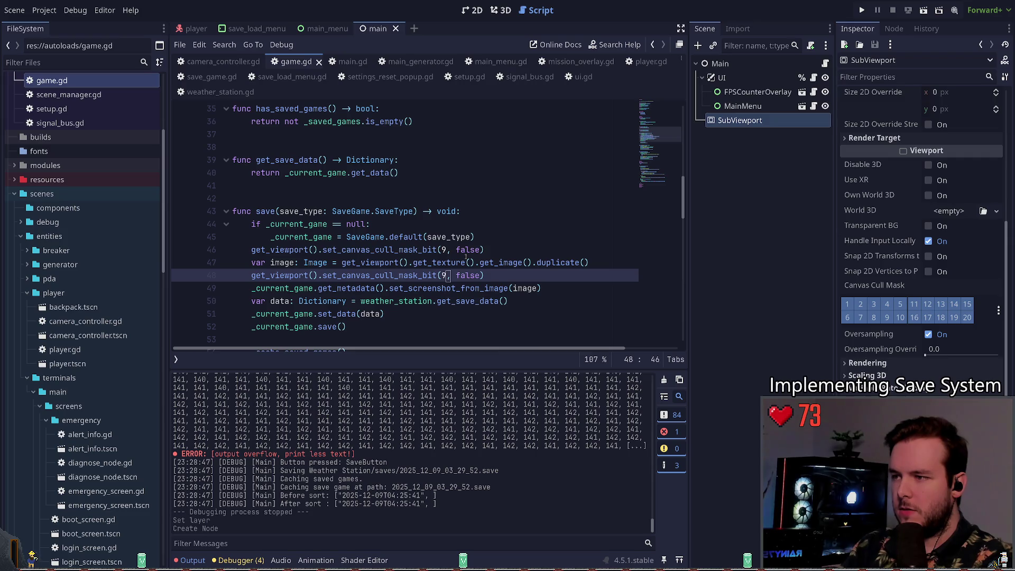
{"action": "key", "text": "Delete"}
{"action": "key", "text": "Delete"}
{"action": "key", "text": "Delete"}
{"action": "type", "text": ", t"}
Step: Run the game, save a slot from the pause menu to refresh its preview, and quit
{"action": "key", "text": "F5"}
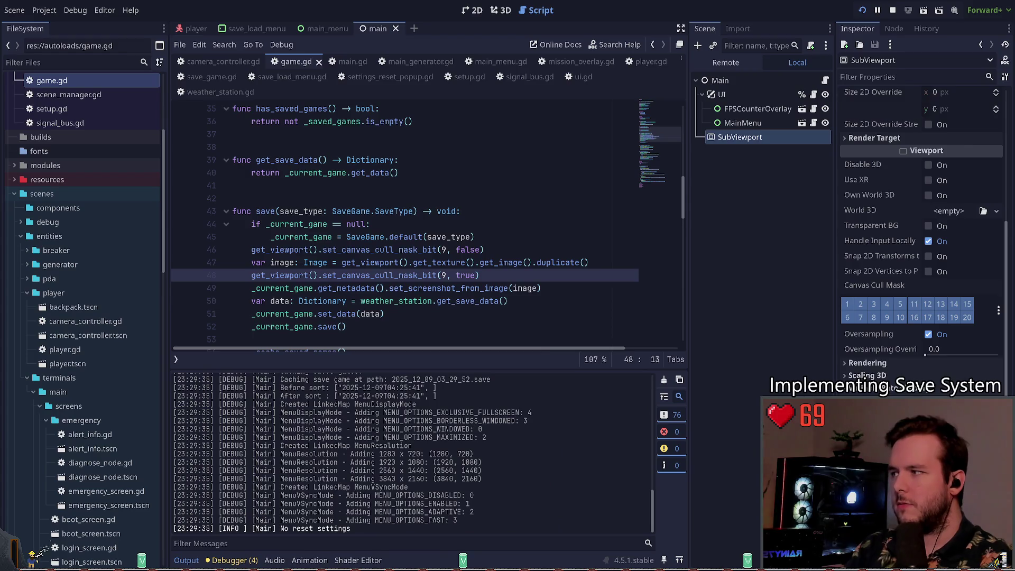
{"action": "key", "text": "Escape"}
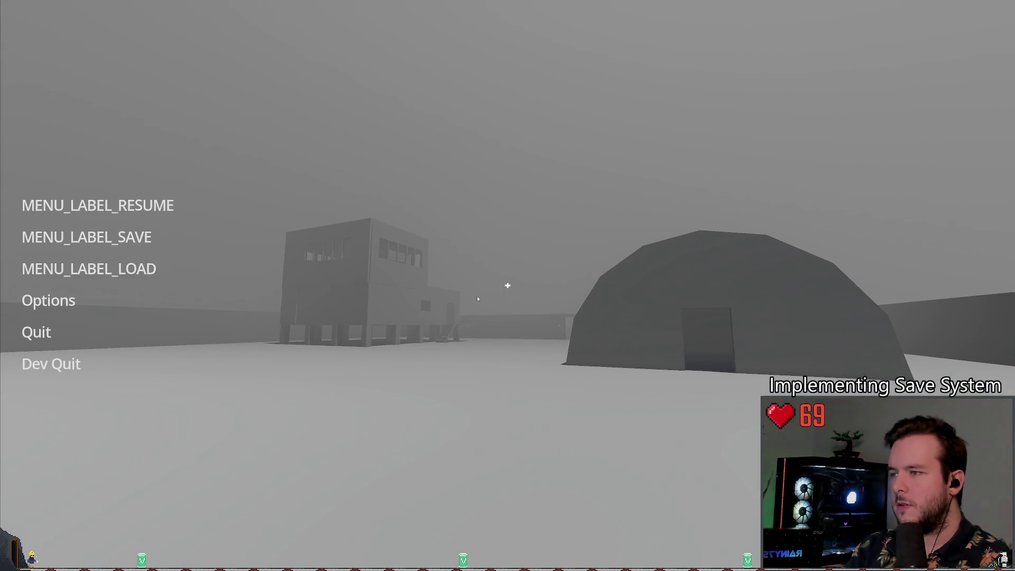
{"action": "left_click", "coordinate": [86, 237]}
{"action": "left_click", "coordinate": [219, 367]}
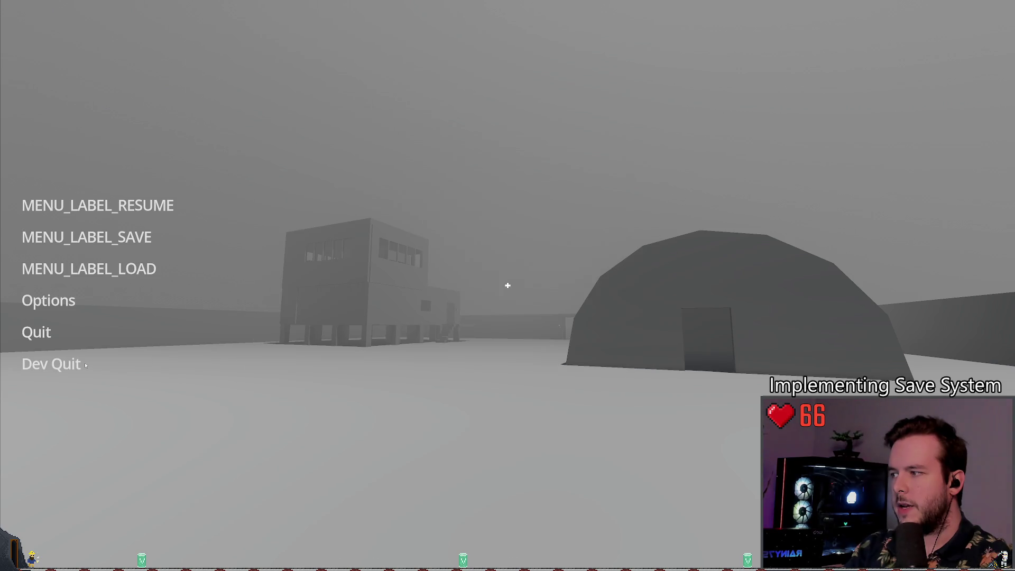
{"action": "left_click", "coordinate": [50, 363]}
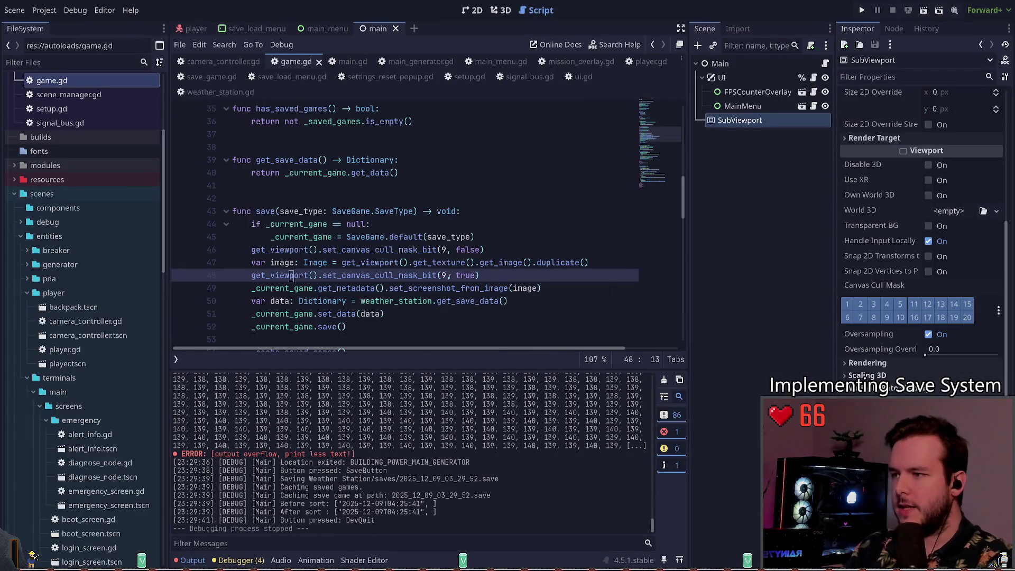
Step: Comment out line 48 again, save the script, and rerun the game to test
{"action": "key", "text": "ctrl+k"}
{"action": "key", "text": "ctrl+s"}
{"action": "key", "text": "Left"}
{"action": "key", "text": "Left"}
{"action": "key", "text": "Left"}
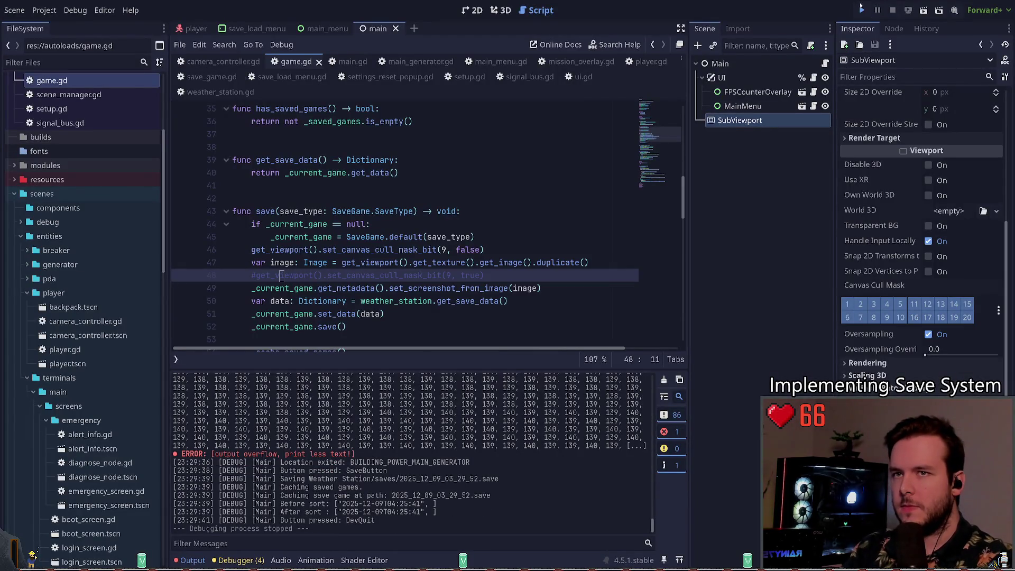
{"action": "left_click", "coordinate": [861, 9]}
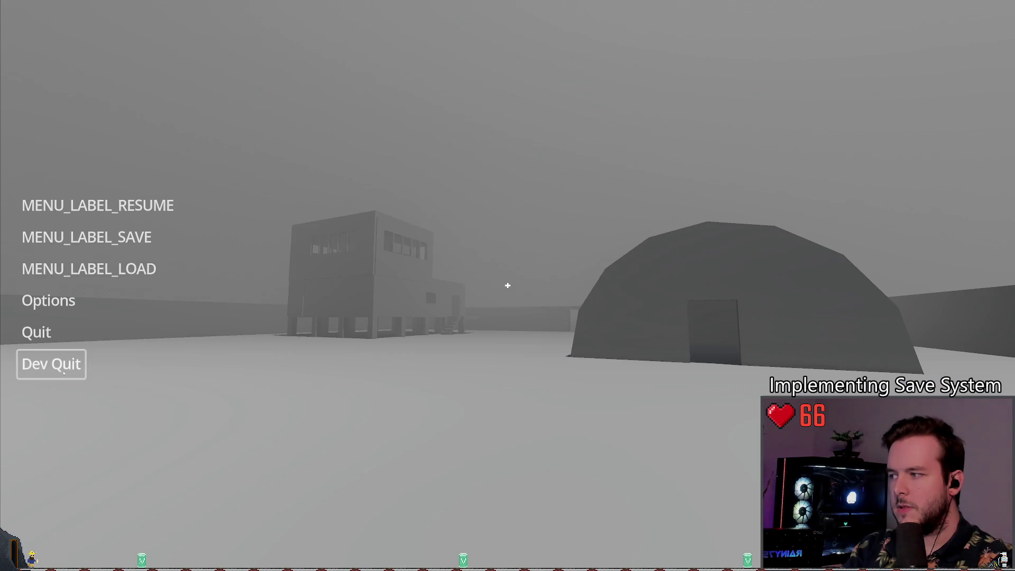
{"action": "left_click", "coordinate": [50, 363]}
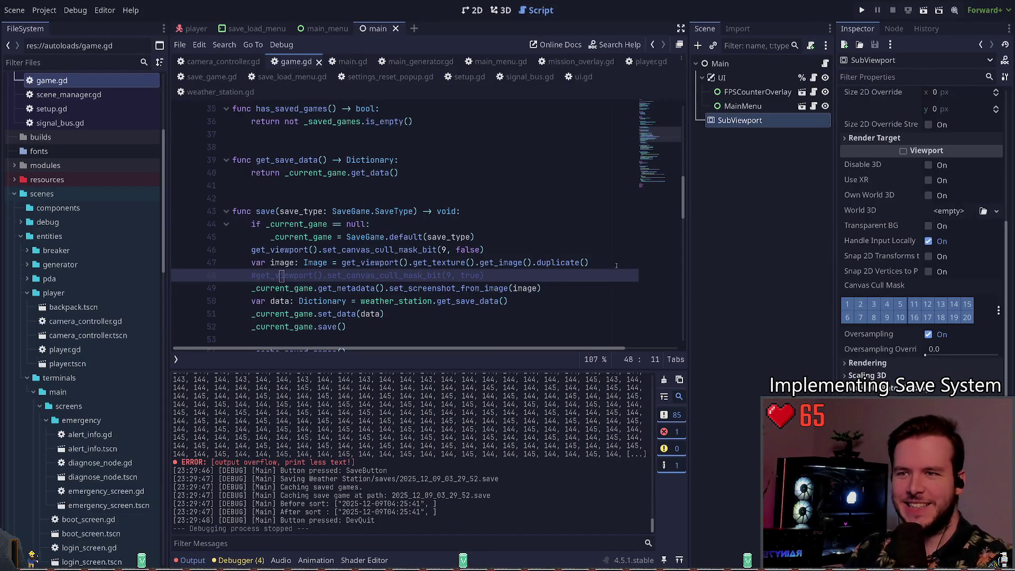
Step: Inspect the SubViewport node, then change the cull mask bit on line 46 from 9 to 10
{"action": "left_click", "coordinate": [747, 159]}
{"action": "left_click", "coordinate": [742, 122]}
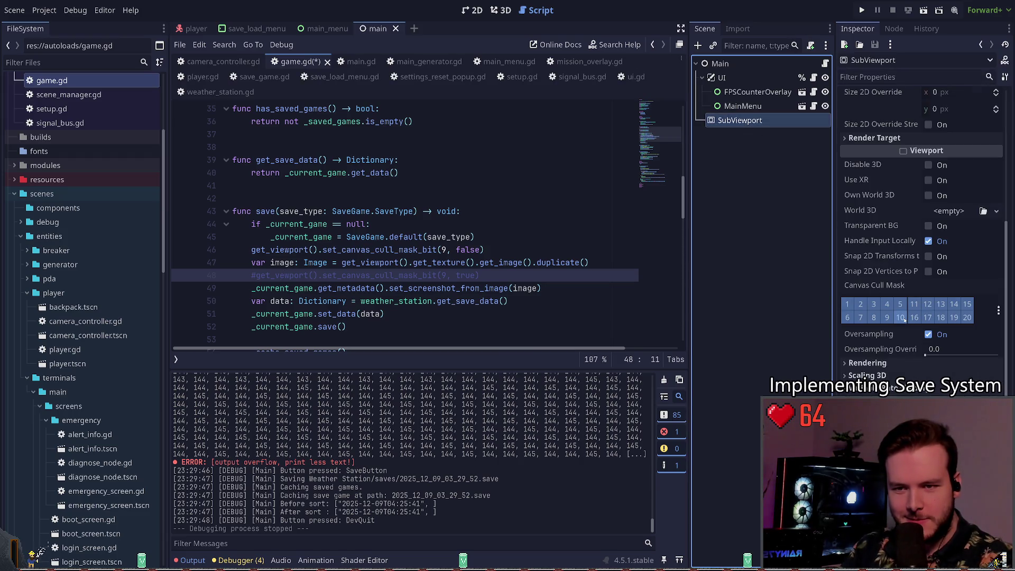
{"action": "left_click", "coordinate": [470, 263]}
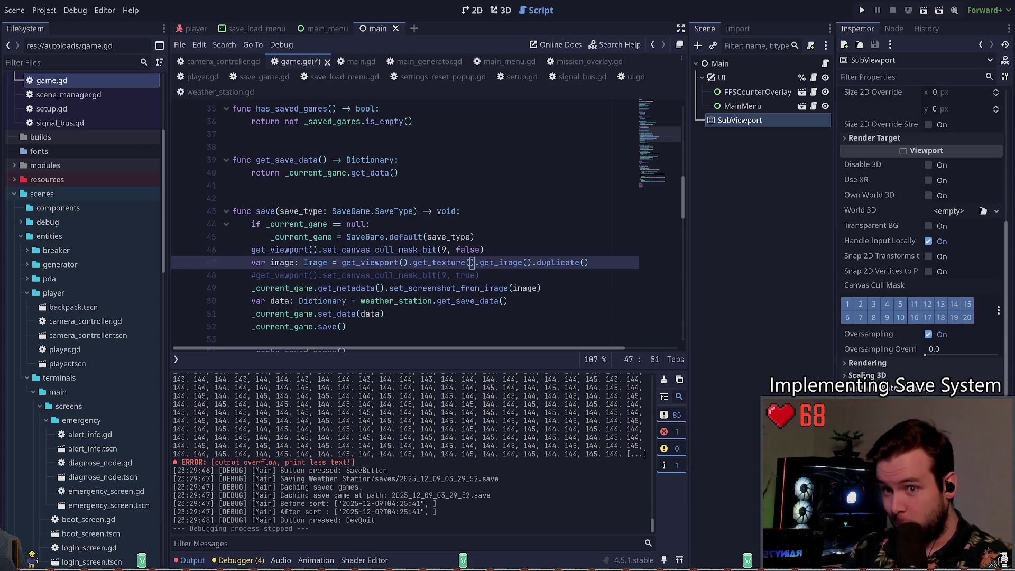
{"action": "left_click", "coordinate": [447, 250]}
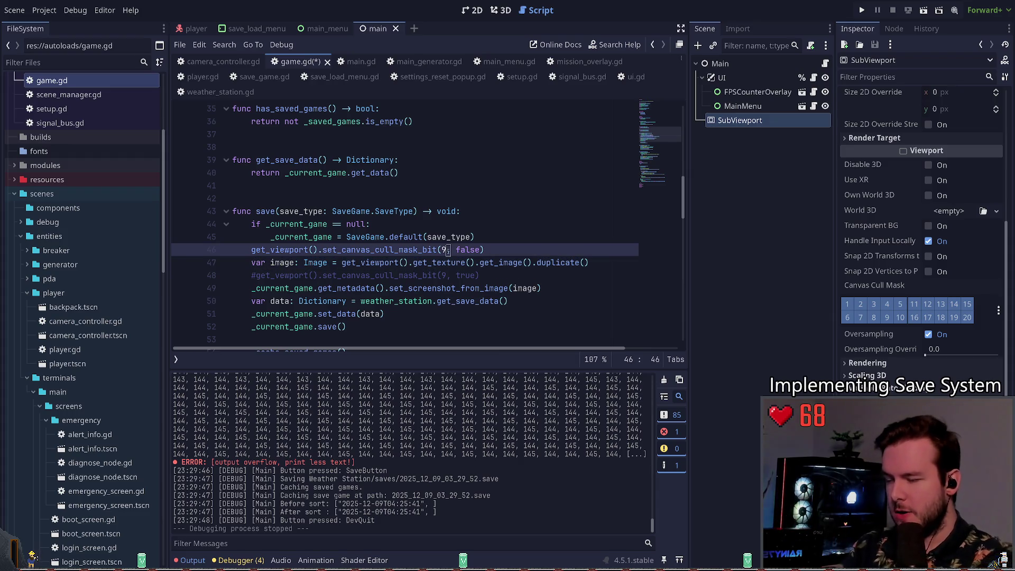
{"action": "key", "text": "BackSpace"}
{"action": "type", "text": "10"}
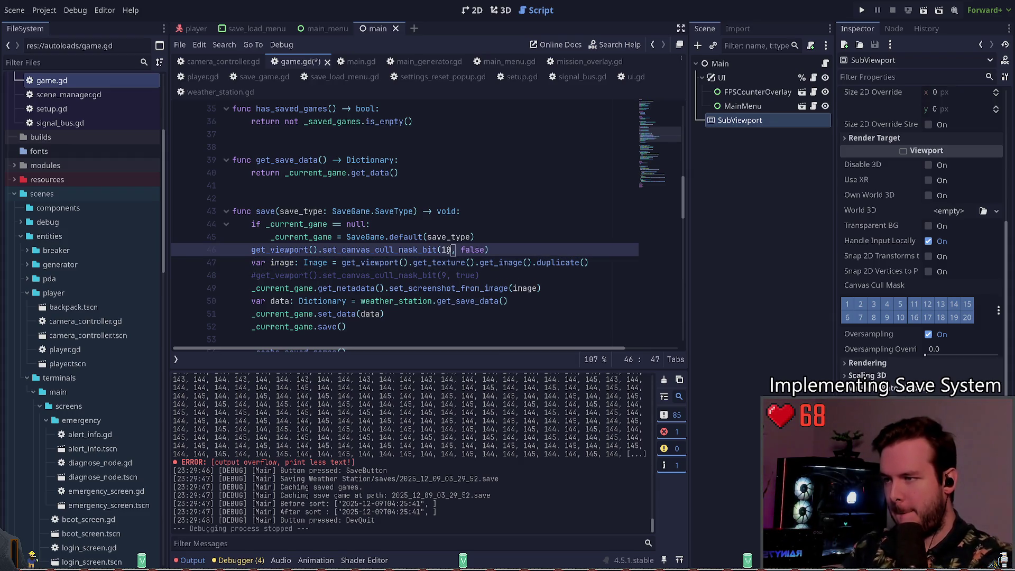
Step: Run the game, save a slot from the pause menu, and quit back to the editor
{"action": "left_click", "coordinate": [861, 10]}
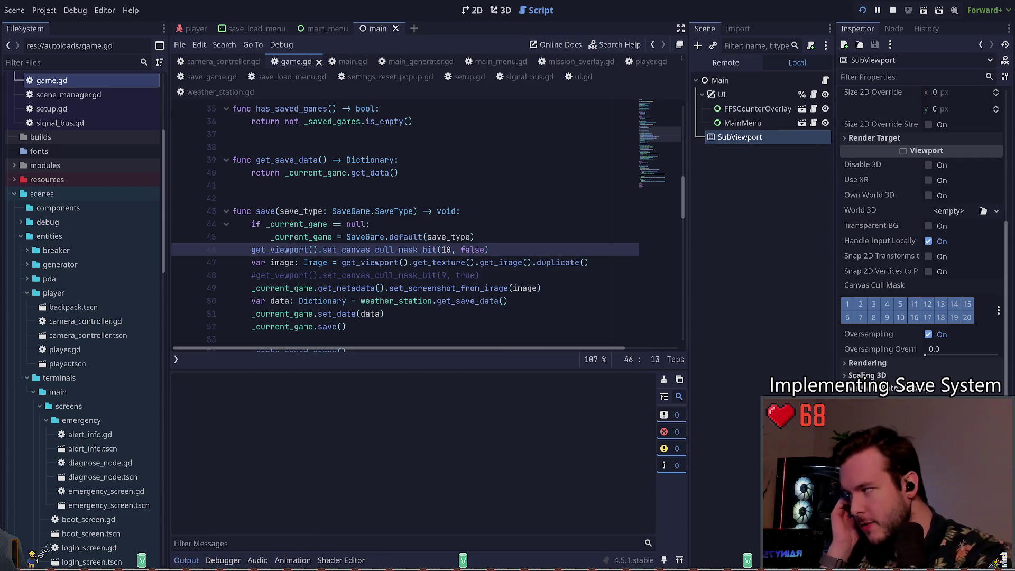
{"action": "key", "text": "Return"}
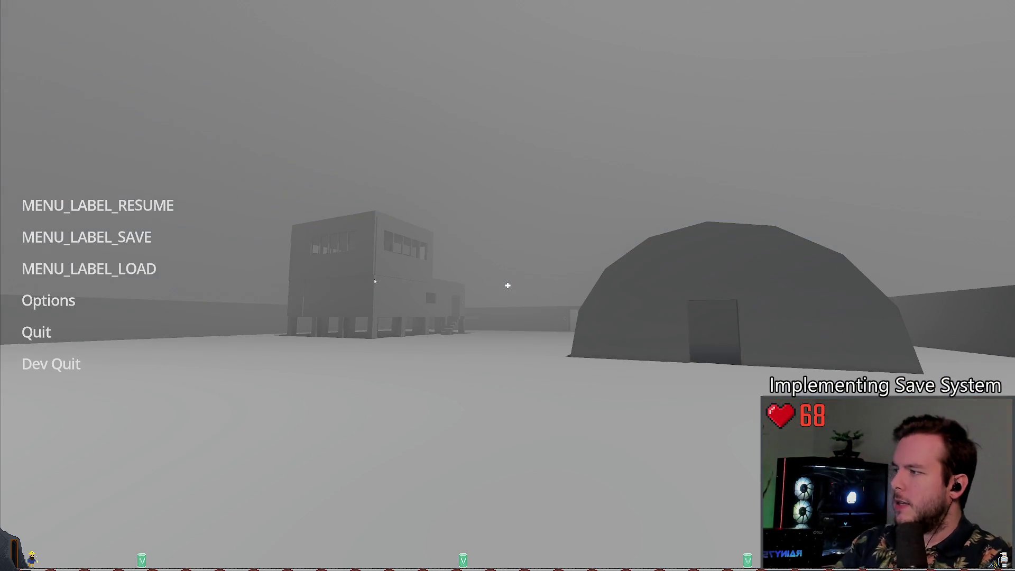
{"action": "left_click", "coordinate": [87, 237]}
{"action": "left_click", "coordinate": [220, 367]}
{"action": "left_click", "coordinate": [67, 376]}
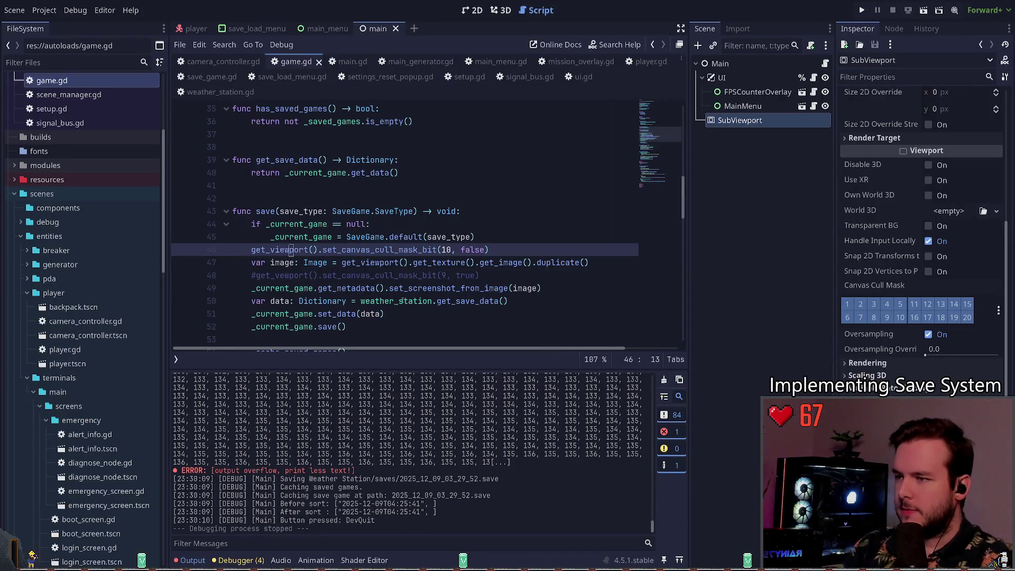
Step: Undo script edits back to bit 9 with line 48 commented, save, and delete the SubViewport node
{"action": "key", "text": "ctrl+z"}
{"action": "key", "text": "ctrl+z"}
{"action": "key", "text": "ctrl+z"}
{"action": "key", "text": "ctrl+z"}
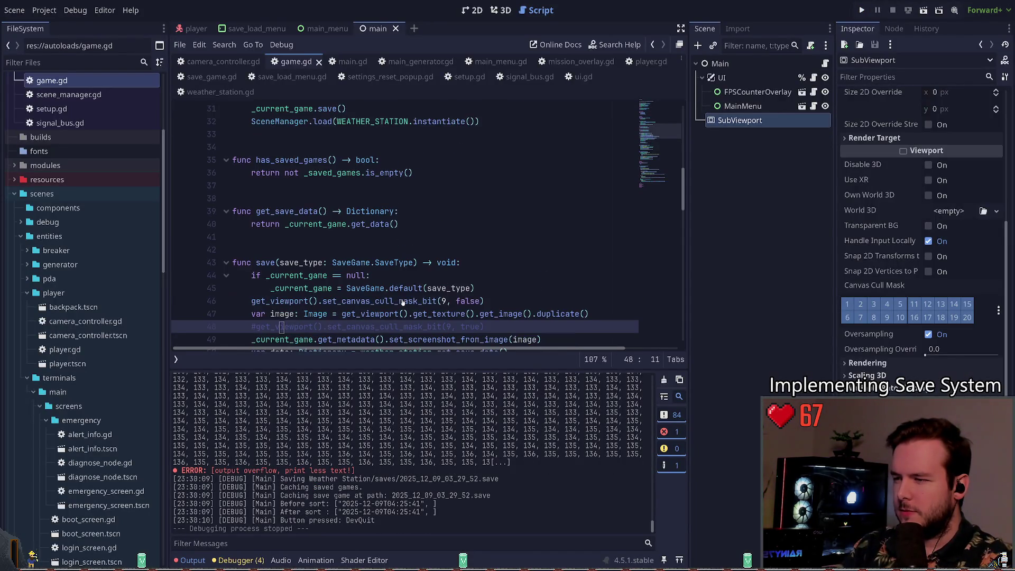
{"action": "key", "text": "ctrl+z"}
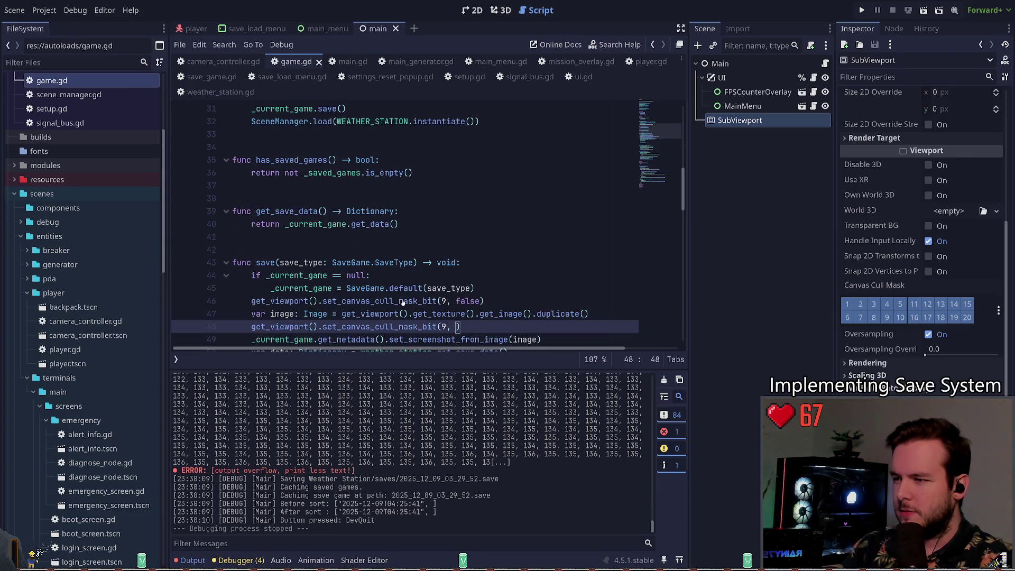
{"action": "key", "text": "ctrl+z"}
{"action": "key", "text": "ctrl+z"}
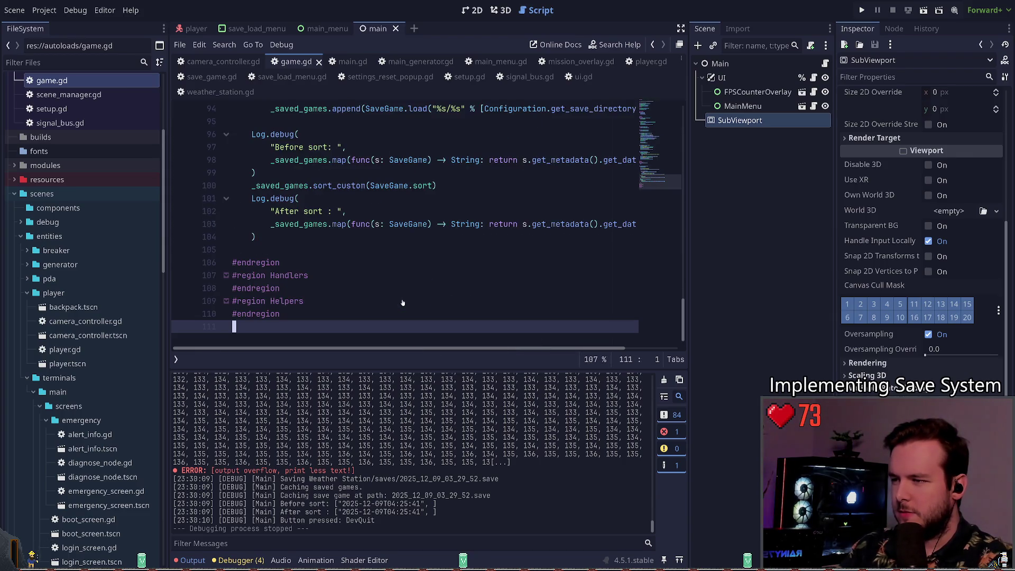
{"action": "key", "text": "ctrl+z"}
{"action": "key", "text": "ctrl+z"}
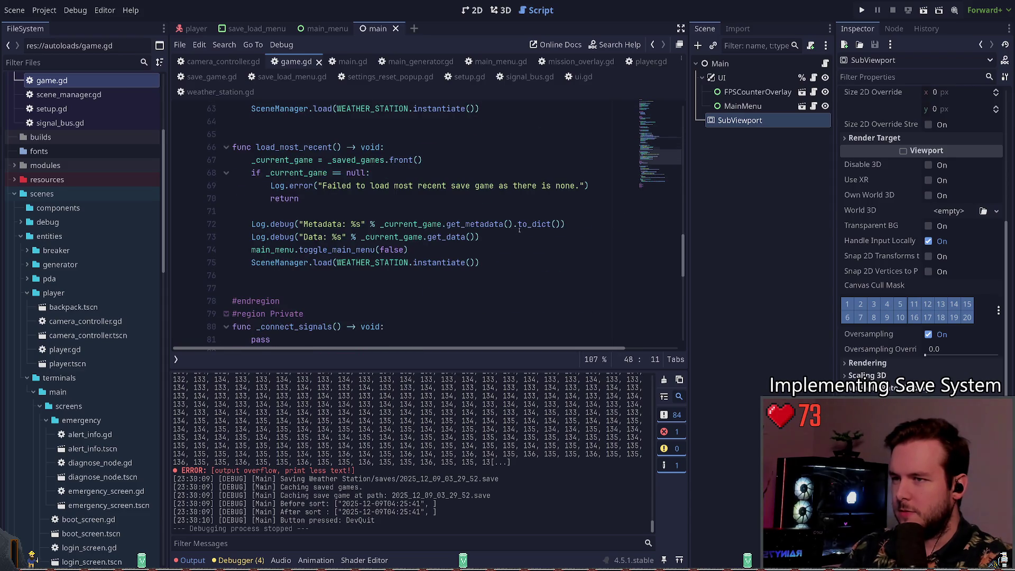
{"action": "key", "text": "ctrl+z"}
{"action": "key", "text": "ctrl+z"}
{"action": "key", "text": "ctrl+s"}
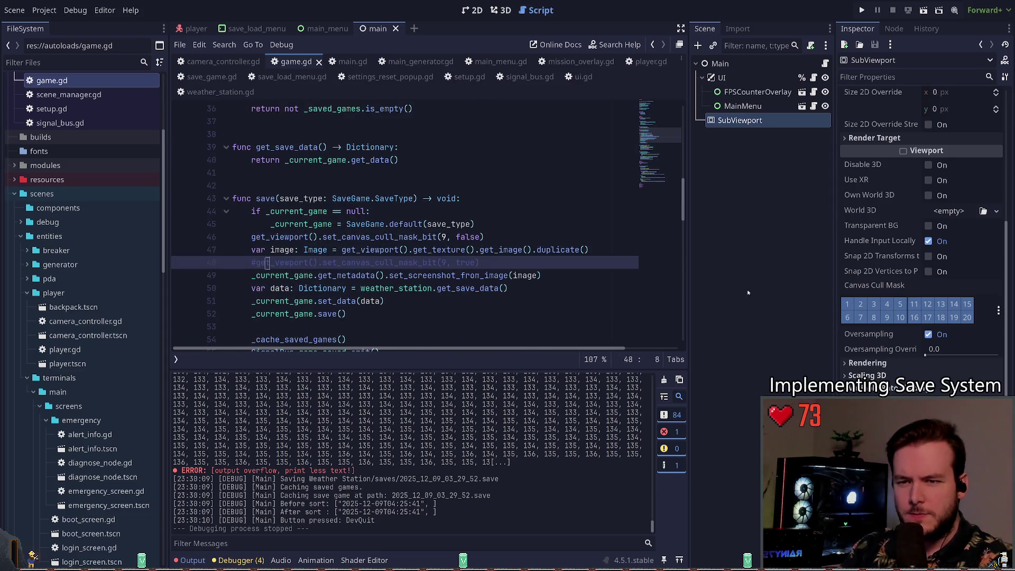
{"action": "left_click", "coordinate": [761, 166]}
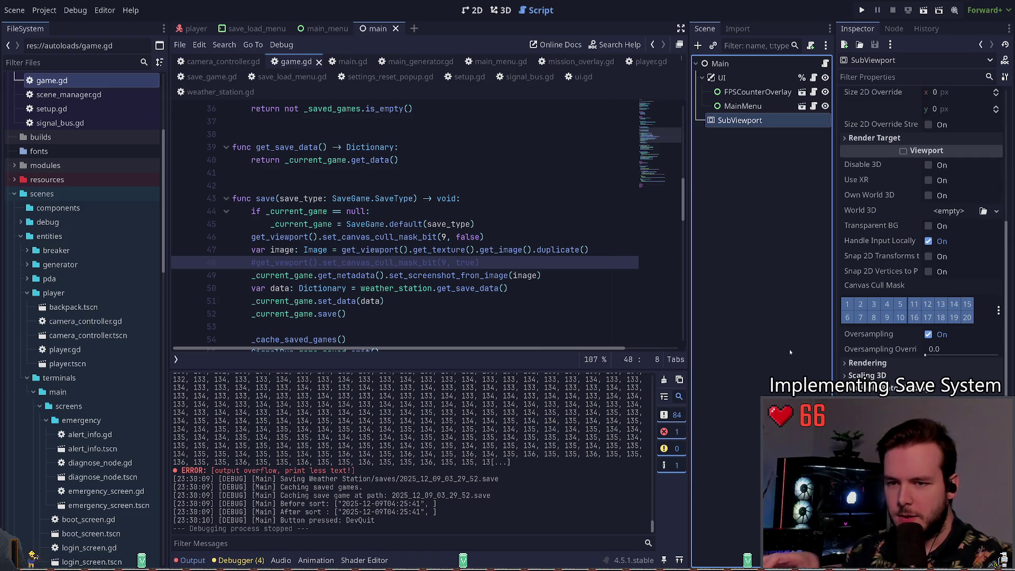
{"action": "key", "text": "Delete"}
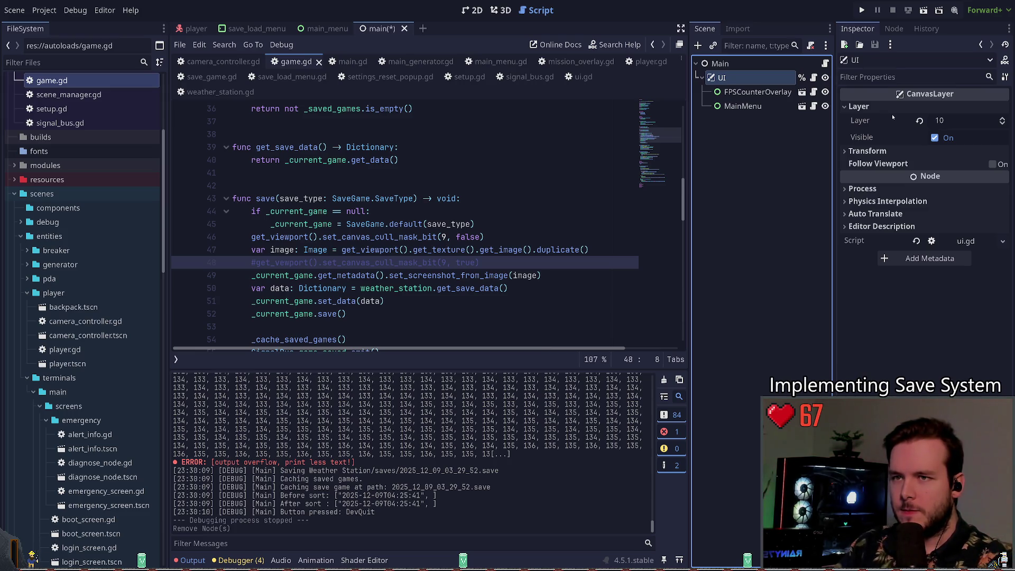
Step: Revert the UI CanvasLayer's Layer to its default 1 and save the Main scene
{"action": "left_click", "coordinate": [919, 121]}
{"action": "left_click", "coordinate": [455, 237]}
{"action": "key", "text": "ctrl+s"}
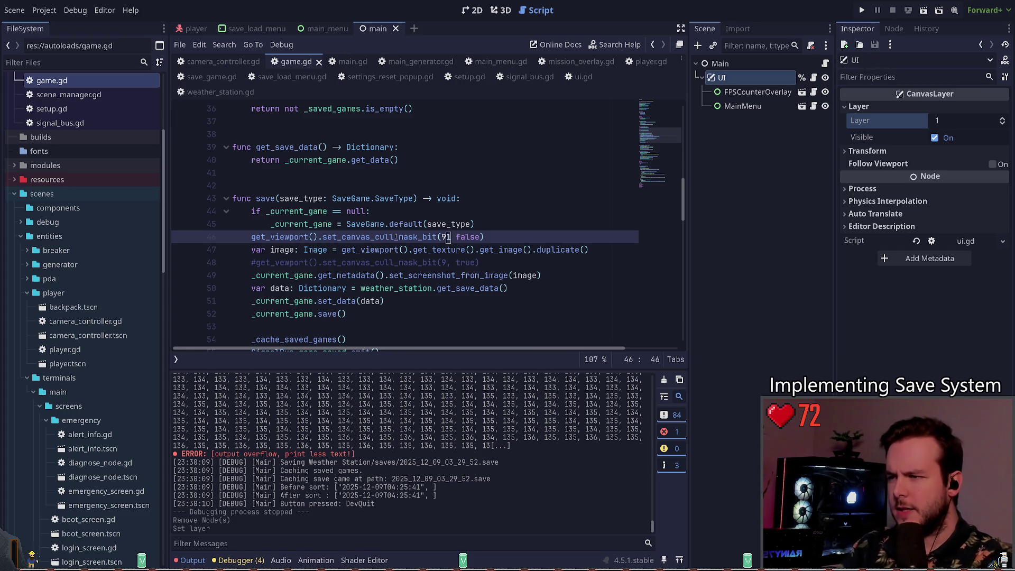
Step: Change line 46 to set_canvas_cull_mask_bit(1, false) and launch the game
{"action": "key", "text": "Delete"}
{"action": "key", "text": "Right"}
{"action": "type", "text": ","}
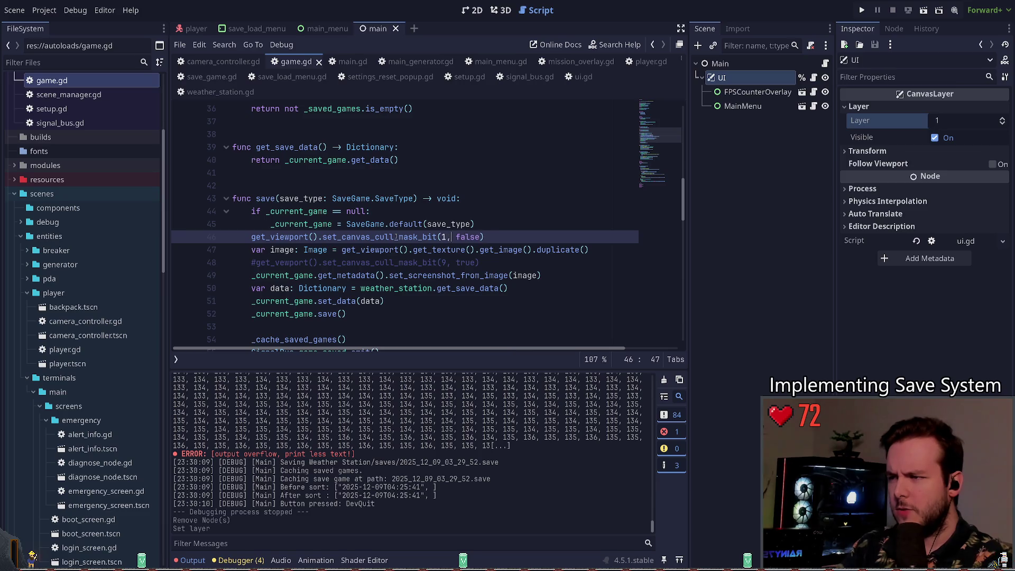
{"action": "key", "text": "Right"}
{"action": "left_click", "coordinate": [290, 237]}
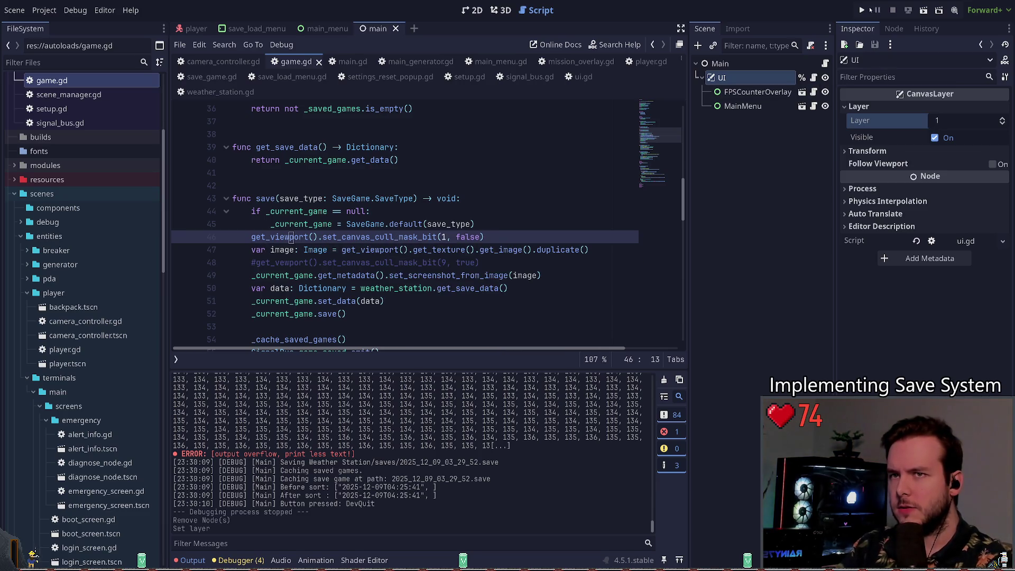
{"action": "key", "text": "F5"}
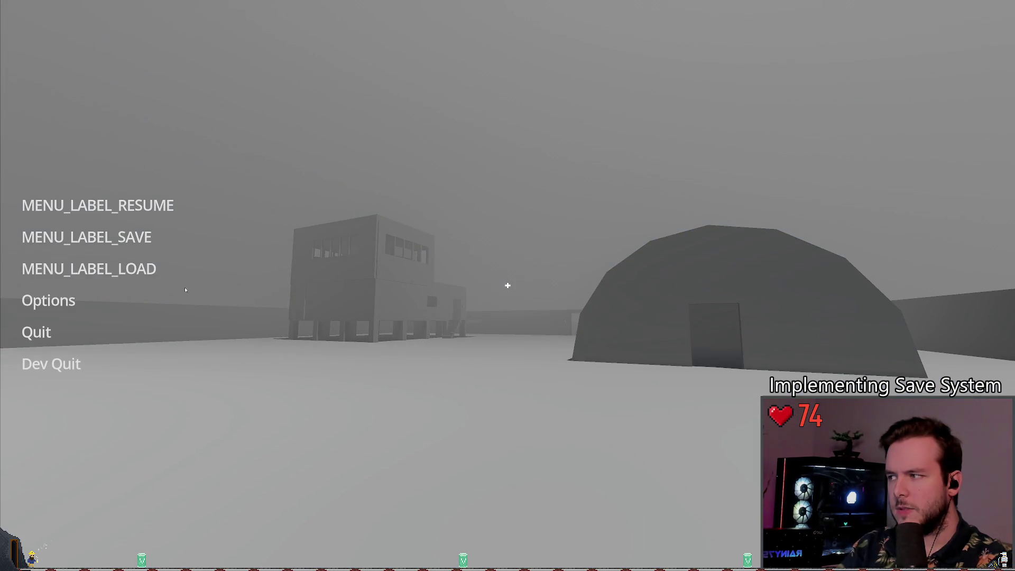
Step: Save a slot from the running game's pause menu and quit to the editor
{"action": "left_click", "coordinate": [86, 237]}
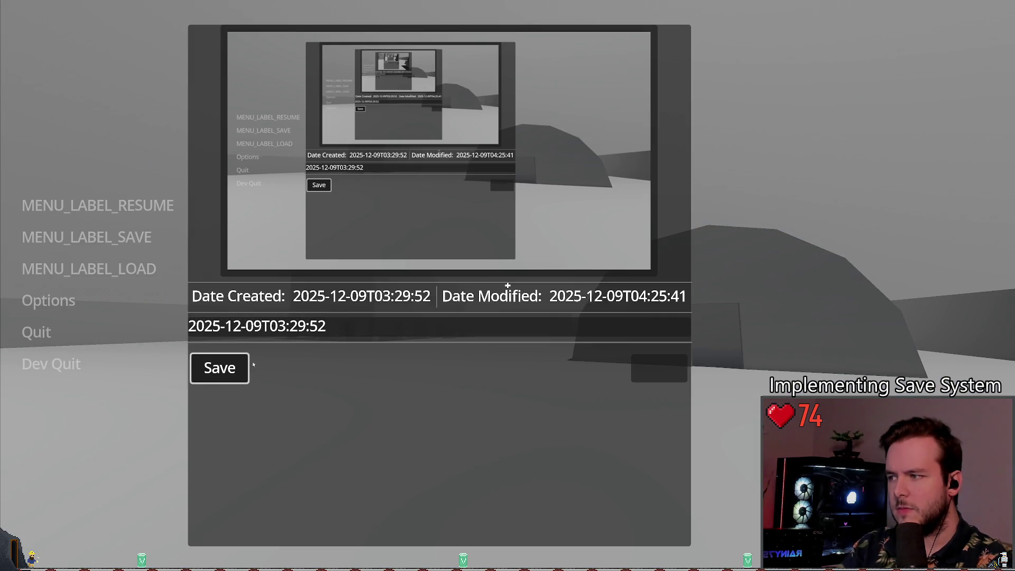
{"action": "left_click", "coordinate": [220, 366]}
{"action": "left_click", "coordinate": [77, 363]}
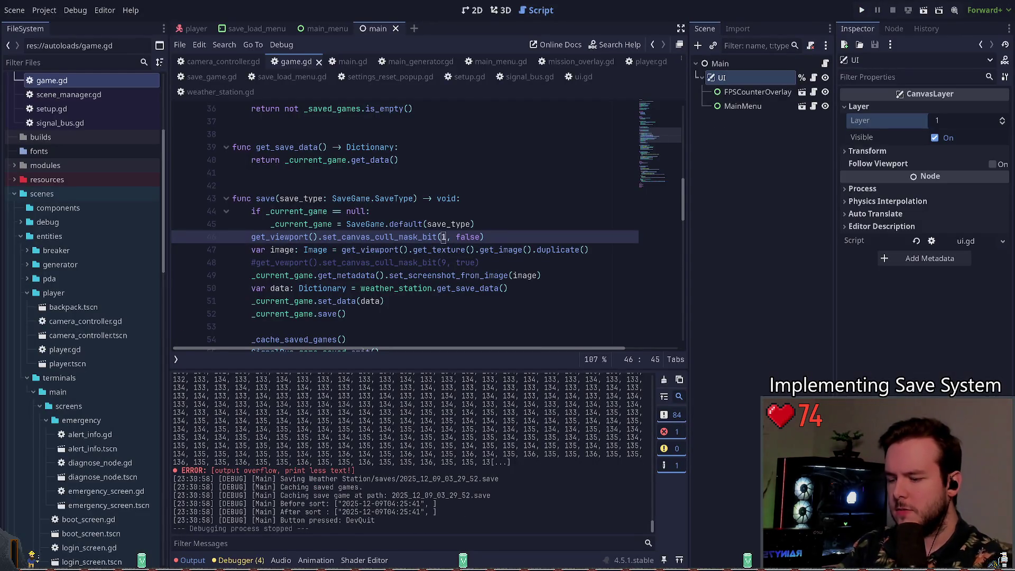
Step: Change the cull mask bit to 0, run the game, load the saved slot, then stop the game
{"action": "type", "text": "0"}
{"action": "key", "text": "F5"}
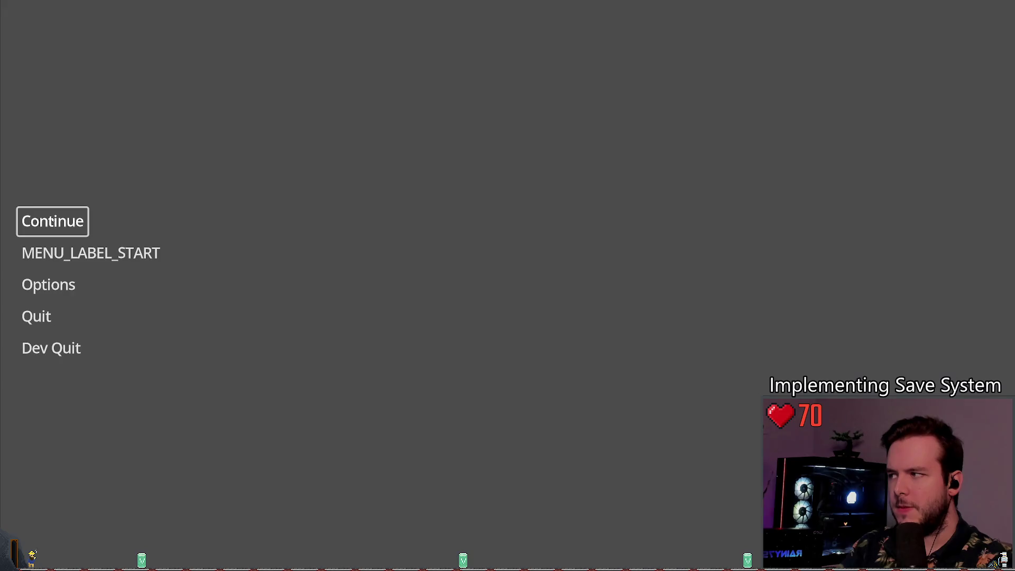
{"action": "left_click", "coordinate": [53, 221]}
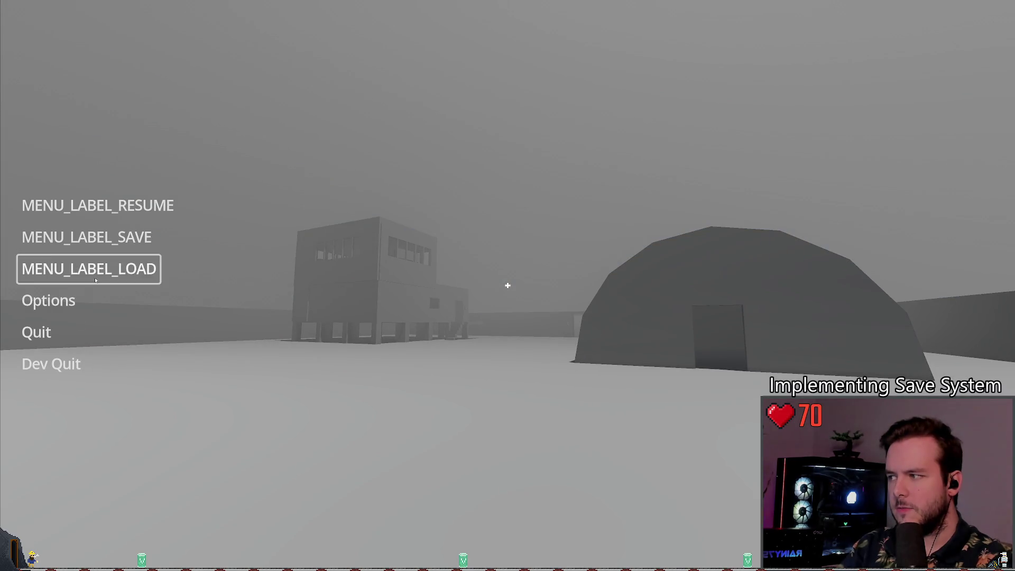
{"action": "left_click", "coordinate": [96, 280]}
{"action": "left_click", "coordinate": [216, 368]}
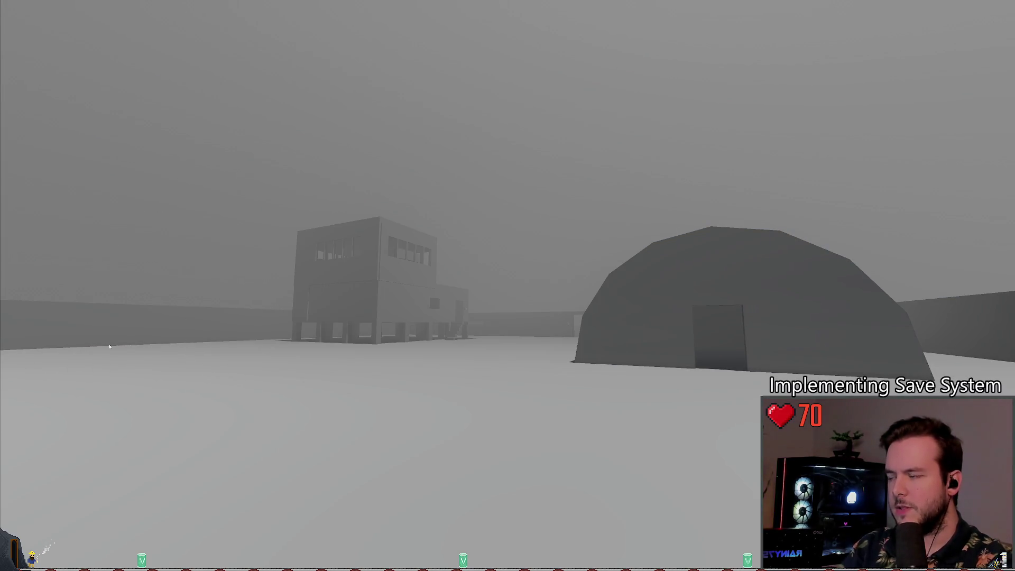
{"action": "key", "text": "F8"}
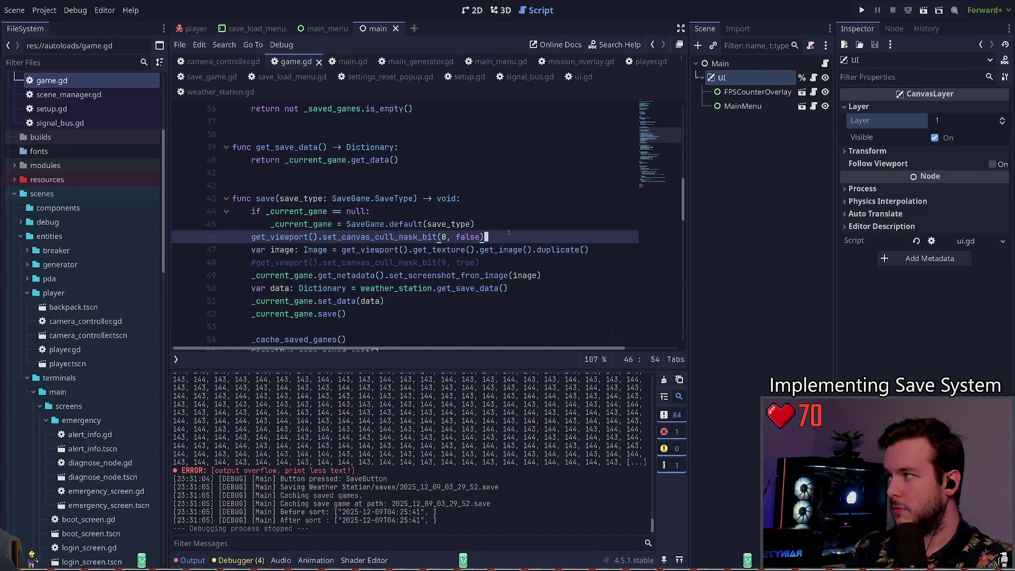
{"action": "key", "text": "Return"}
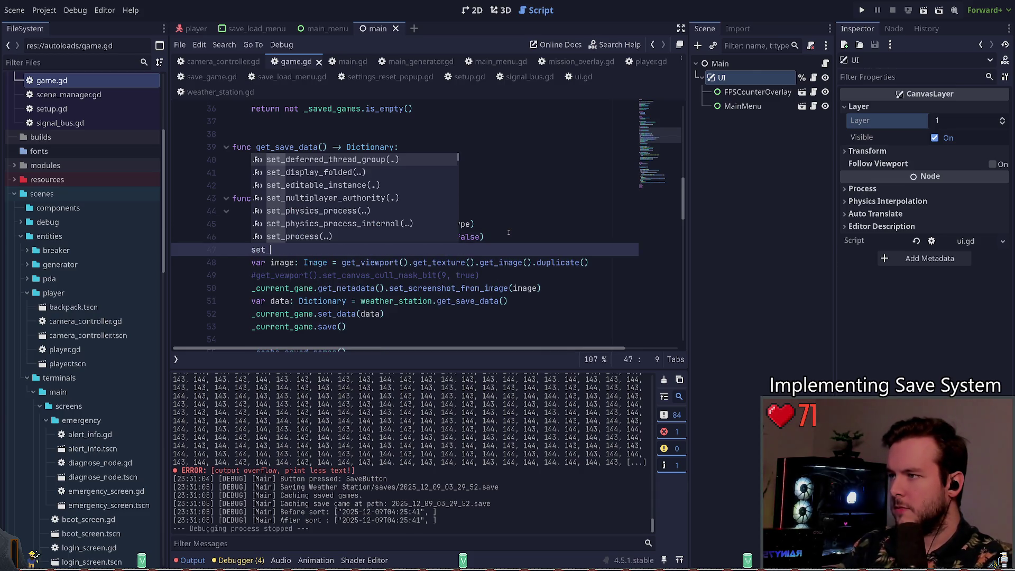
Step: Try writing a new get_viewport() cull mask line, then delete the unfinished line
{"action": "key", "text": "BackSpace"}
{"action": "key", "text": "BackSpace"}
{"action": "key", "text": "BackSpace"}
{"action": "type", "text": "get"}
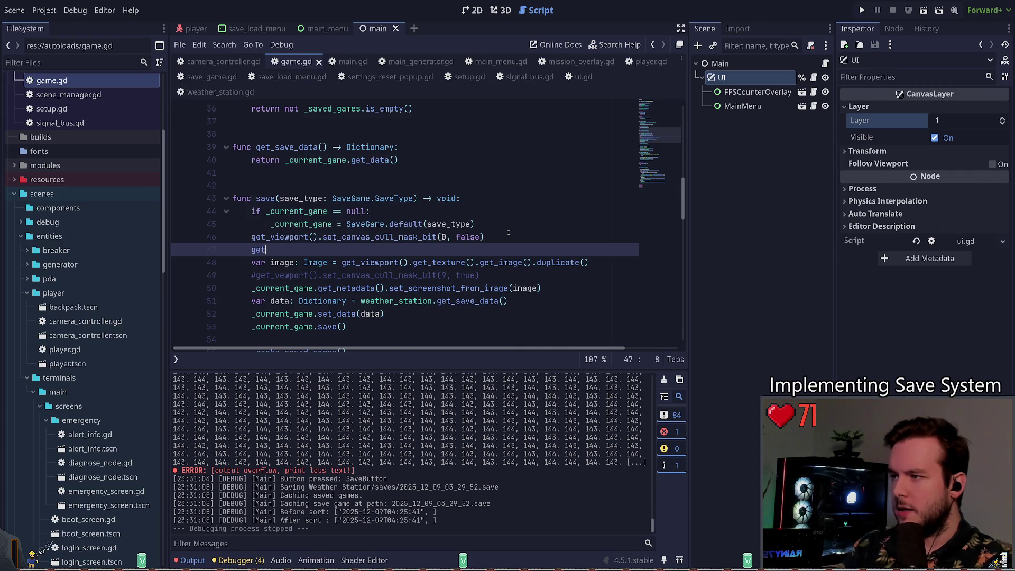
{"action": "type", "text": "_viewport().set_c"}
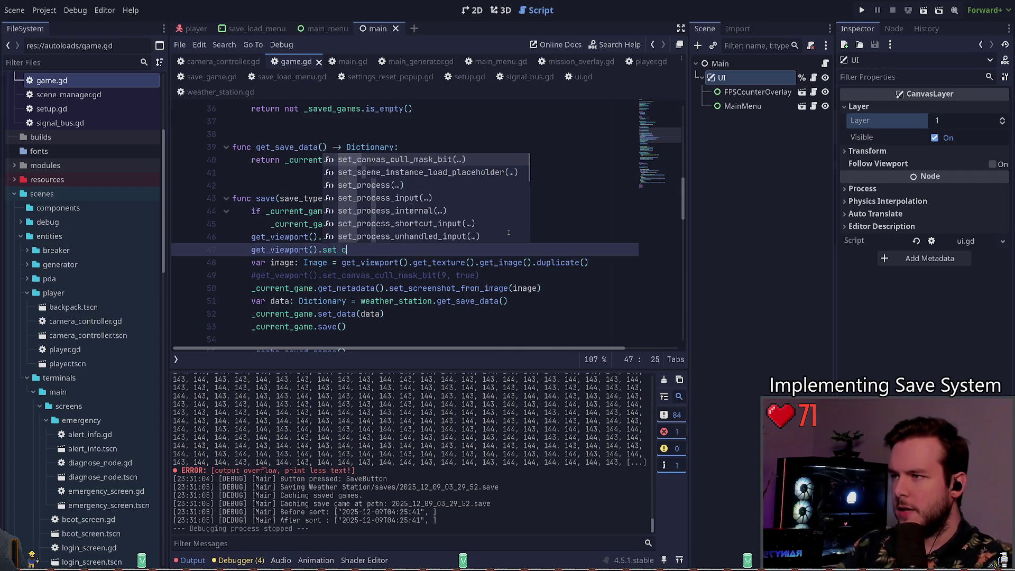
{"action": "type", "text": "anv"}
{"action": "key", "text": "BackSpace"}
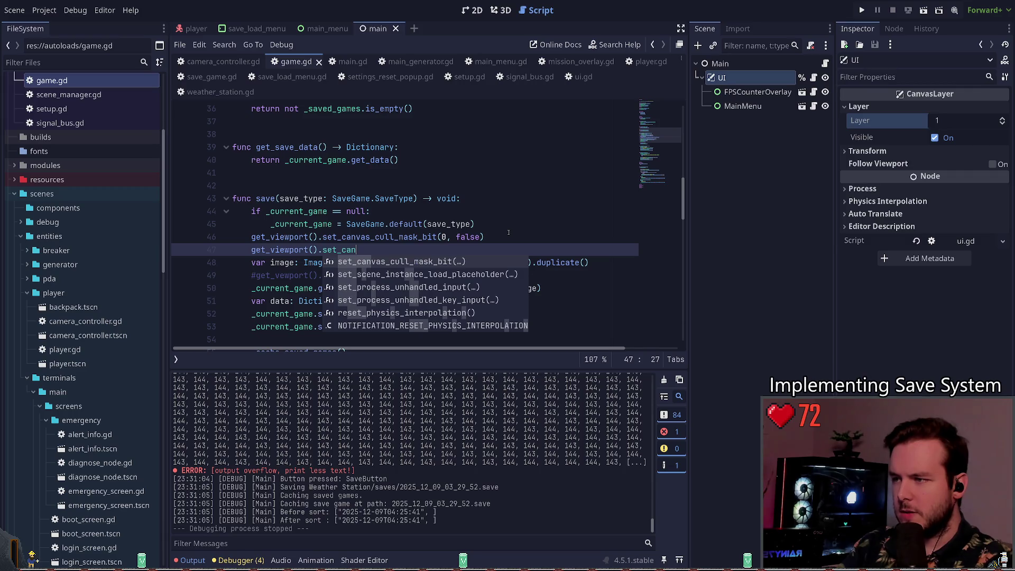
{"action": "key", "text": "BackSpace"}
{"action": "key", "text": "BackSpace"}
{"action": "key", "text": "BackSpace"}
{"action": "type", "text": "mask"}
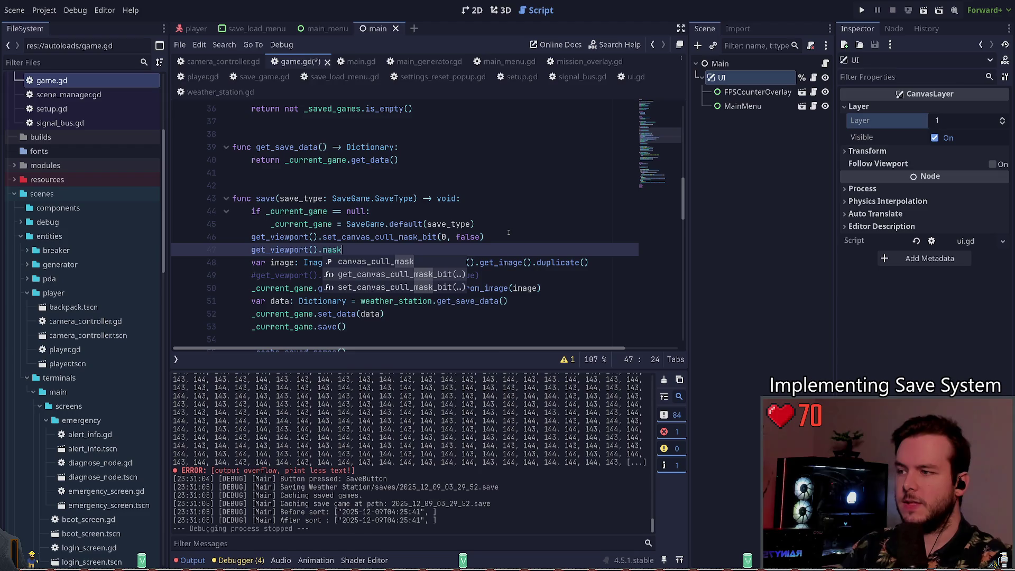
{"action": "key", "text": "Escape"}
{"action": "key", "text": "Down"}
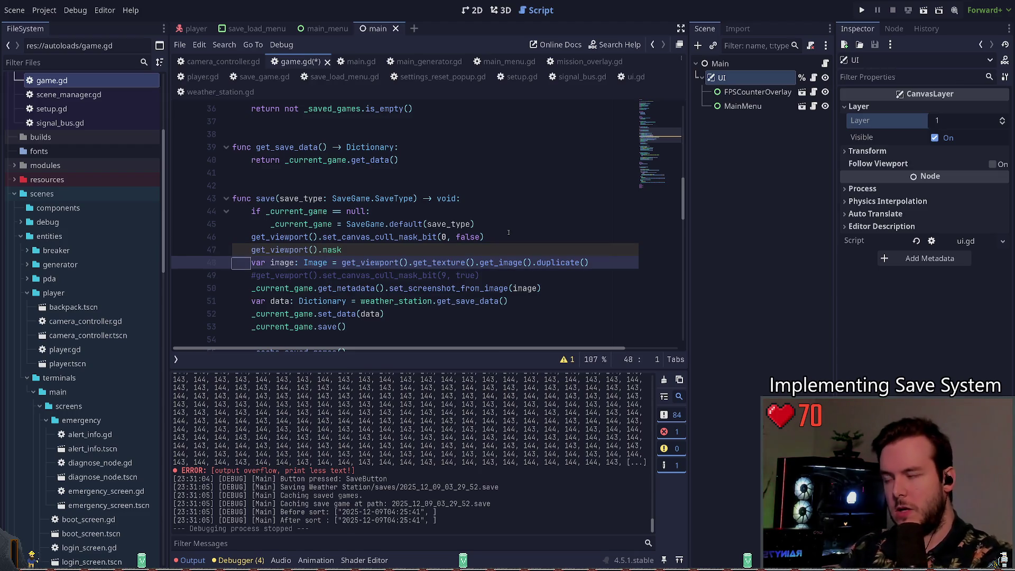
{"action": "key", "text": "Left"}
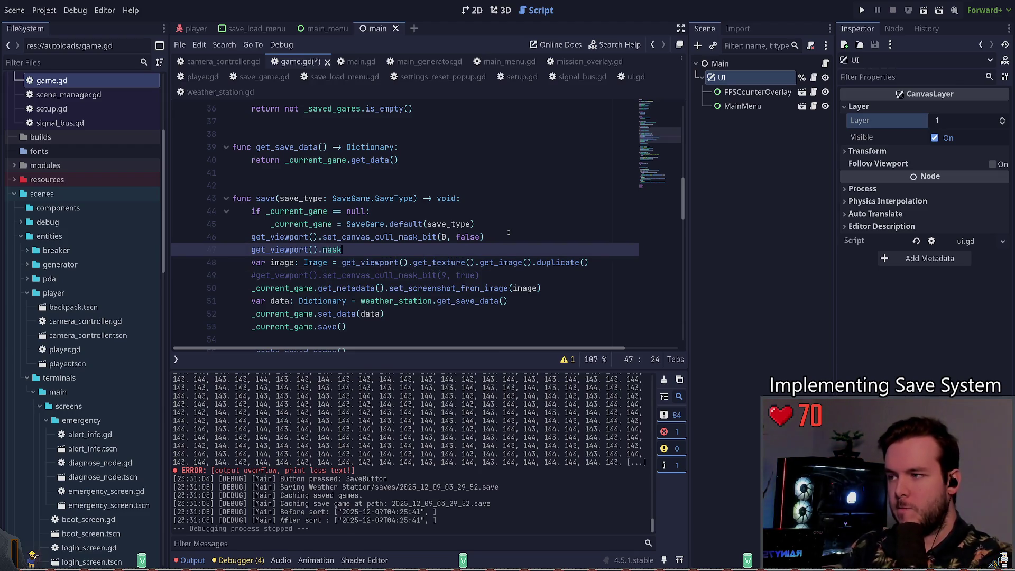
{"action": "type", "text": "m"}
{"action": "key", "text": "BackSpace"}
{"action": "type", "text": "get_"}
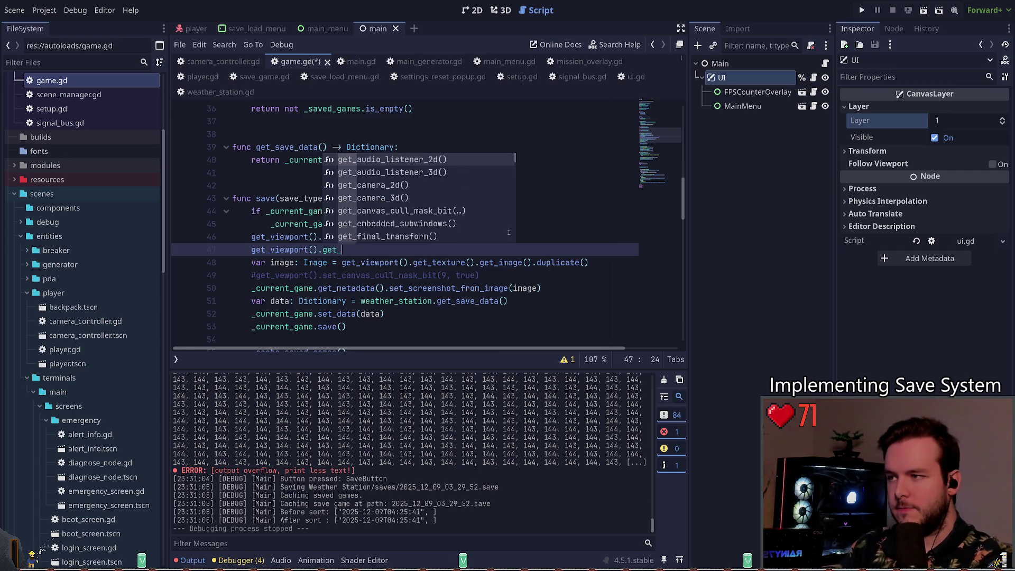
{"action": "key", "text": "Escape"}
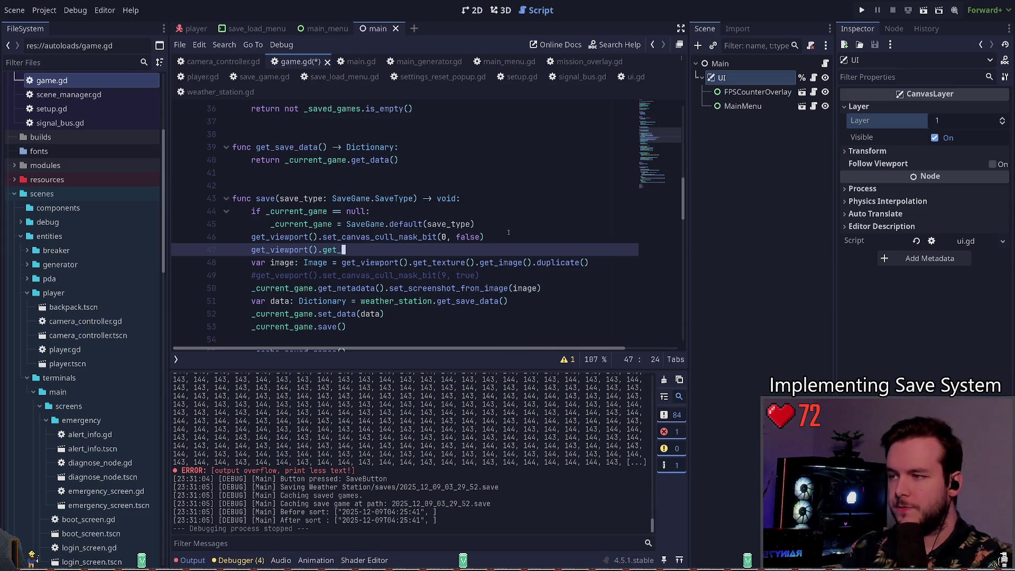
{"action": "key", "text": "ctrl+shift+k"}
Step: Add 'var viewport: Viewport = get_viewport()' and use viewport in the cull mask call, then save
{"action": "key", "text": "Up"}
{"action": "key", "text": "ctrl+shift+Return"}
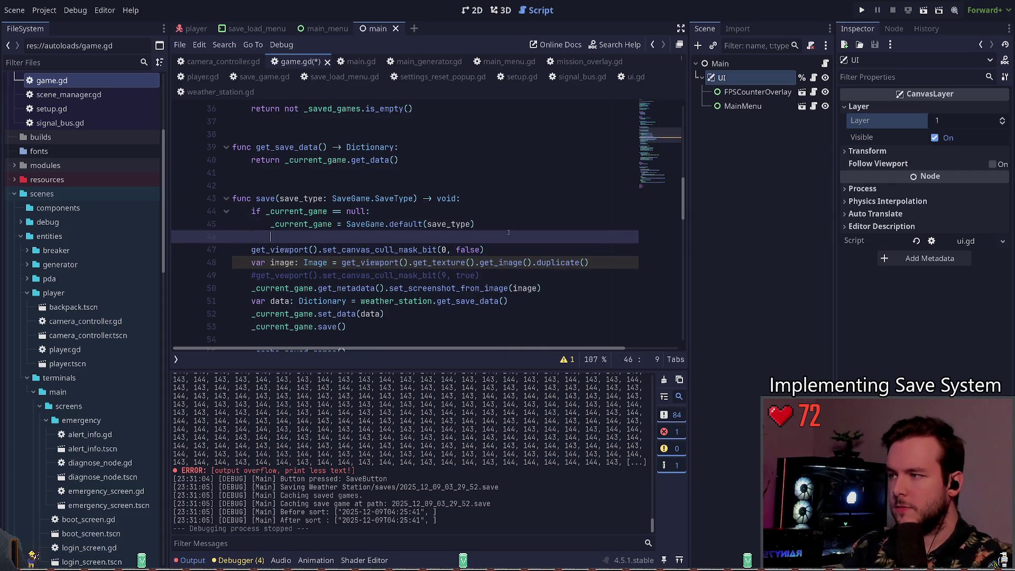
{"action": "type", "text": "var viewport: Vi"}
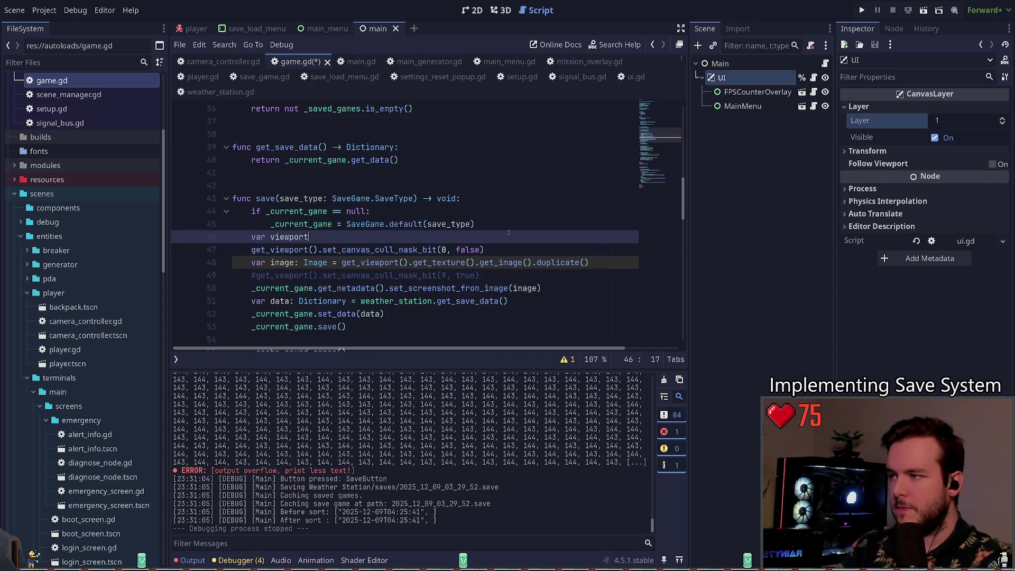
{"action": "type", "text": "ewport = g"}
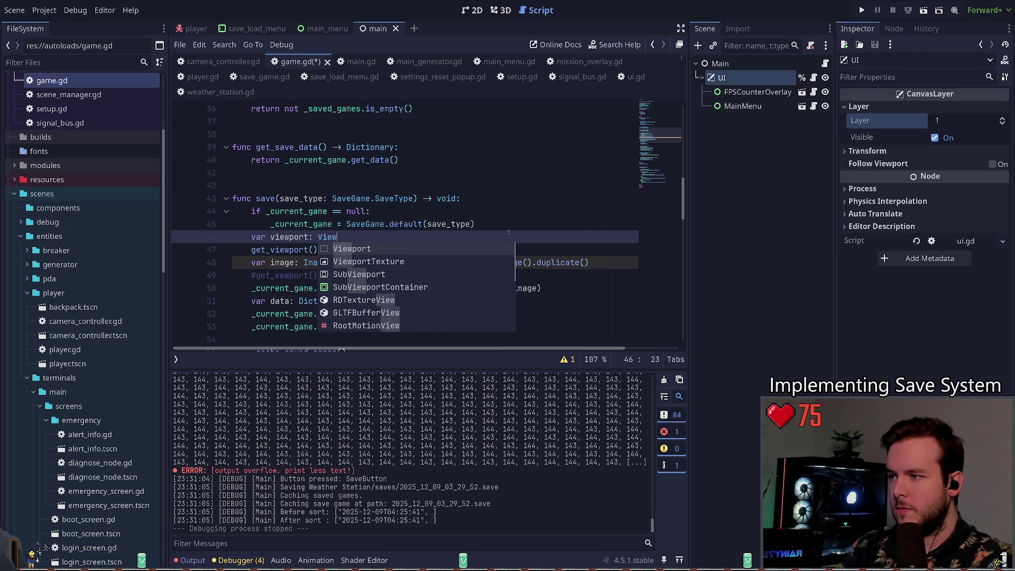
{"action": "type", "text": "et_vi"}
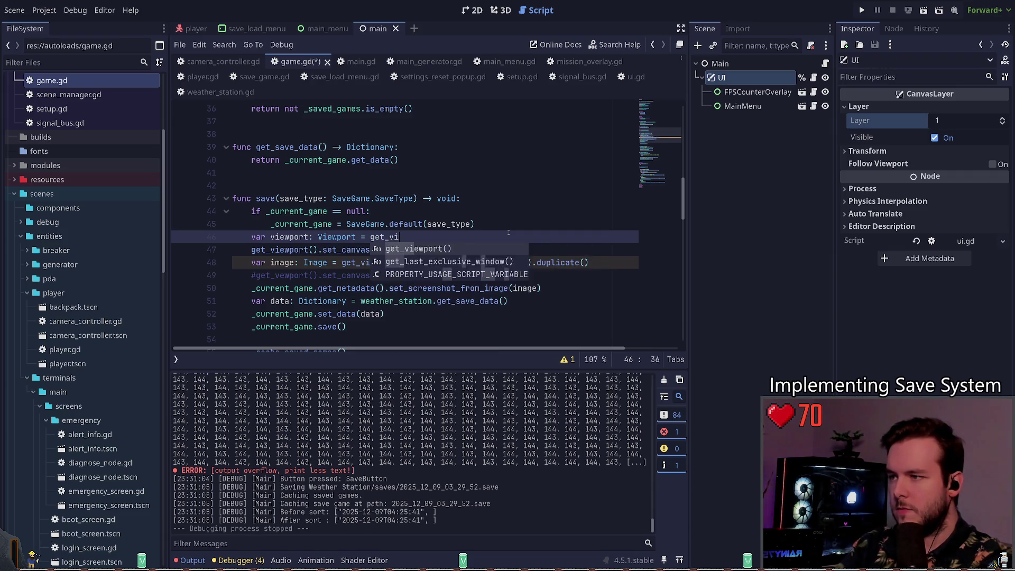
{"action": "key", "text": "Return"}
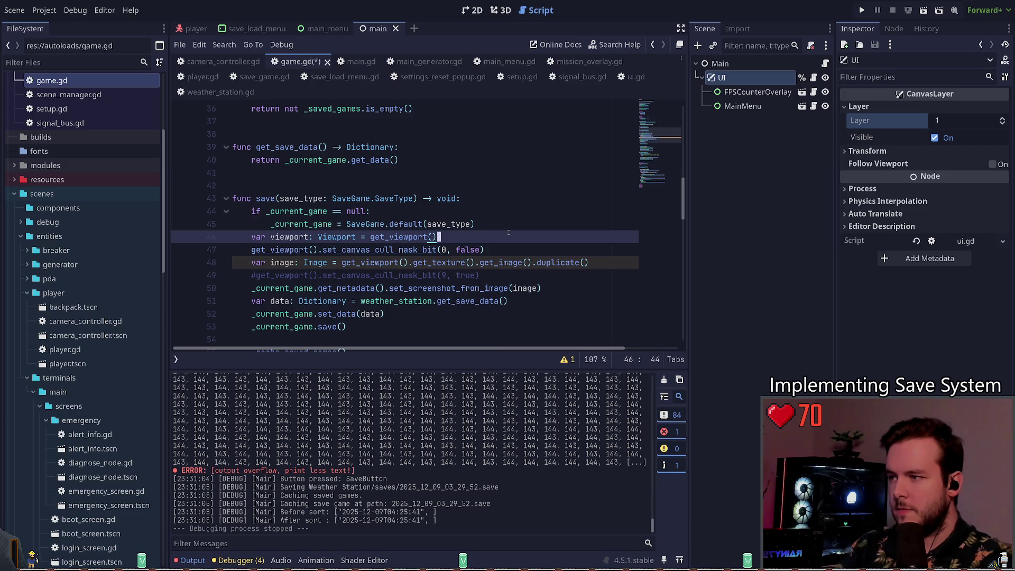
{"action": "key", "text": "Down"}
{"action": "key", "text": "Home"}
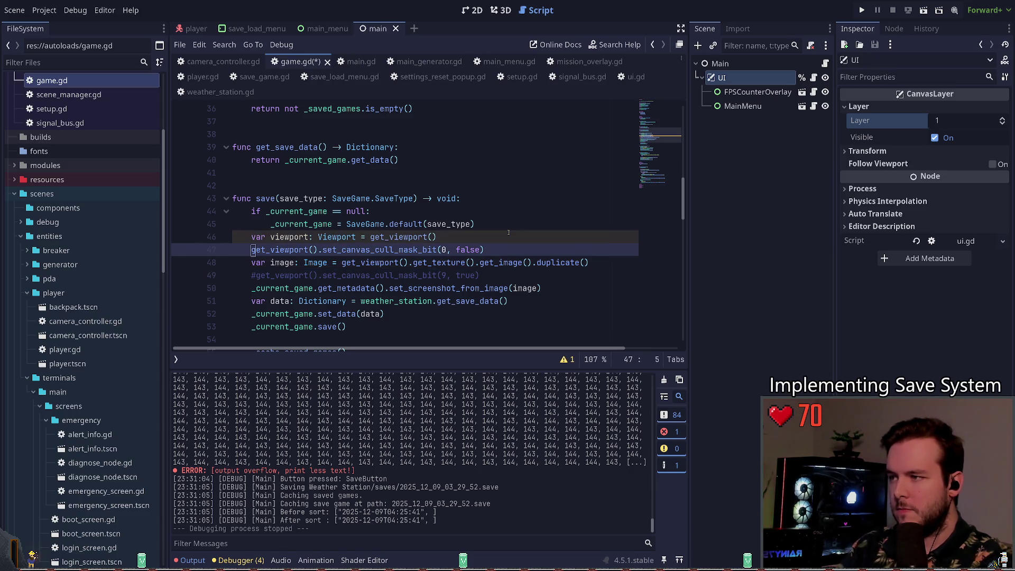
{"action": "key", "text": "Delete"}
{"action": "key", "text": "Delete"}
{"action": "key", "text": "Delete"}
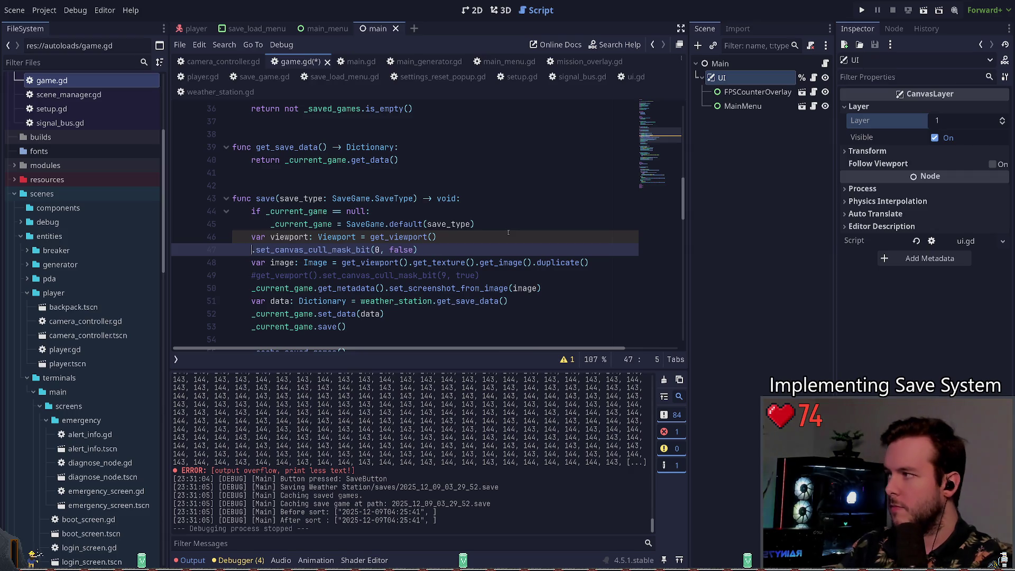
{"action": "type", "text": "viewport"}
{"action": "key", "text": "ctrl+s"}
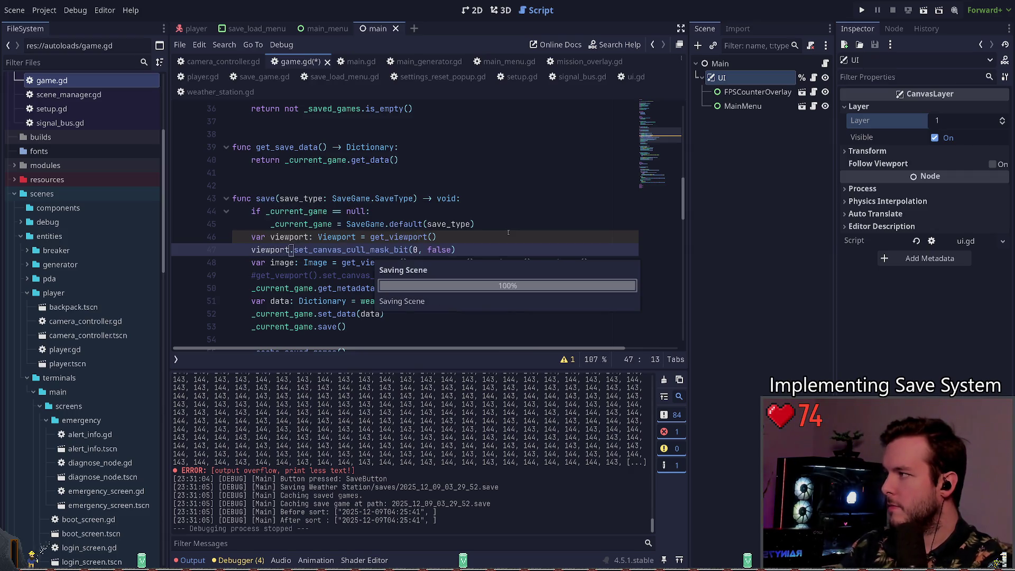
Step: Replace get_viewport(). with viewport. on the image capture line
{"action": "key", "text": "Down"}
{"action": "key", "text": "Left"}
{"action": "key", "text": "Left"}
{"action": "key", "text": "Left"}
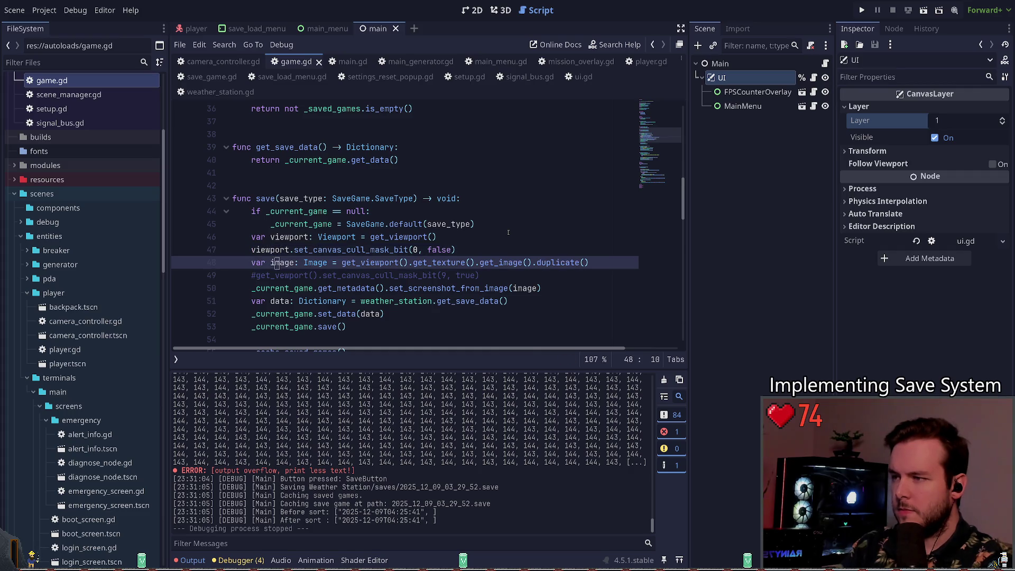
{"action": "key", "text": "ctrl+Right"}
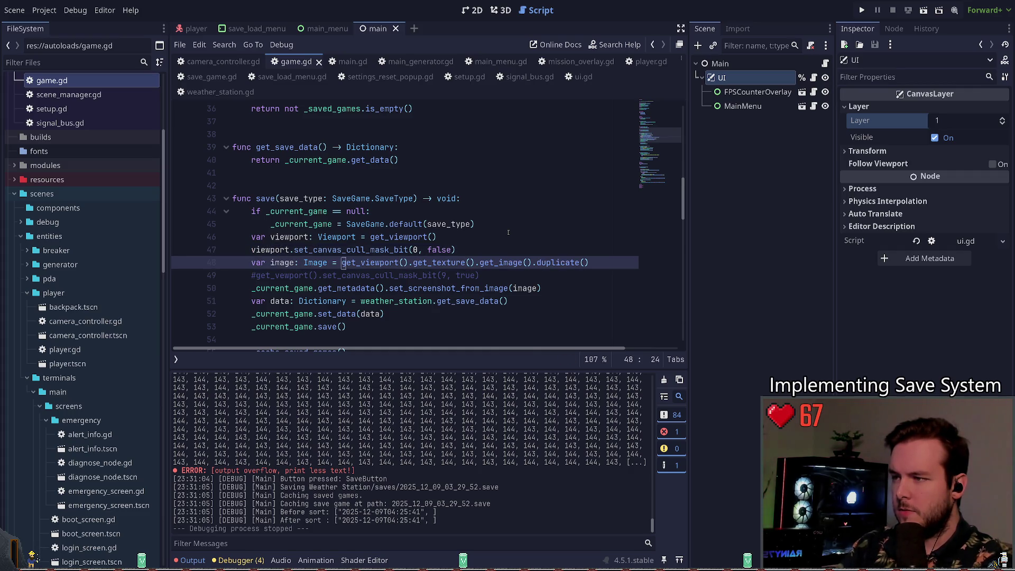
{"action": "key", "text": "ctrl+Delete"}
{"action": "key", "text": "ctrl+Delete"}
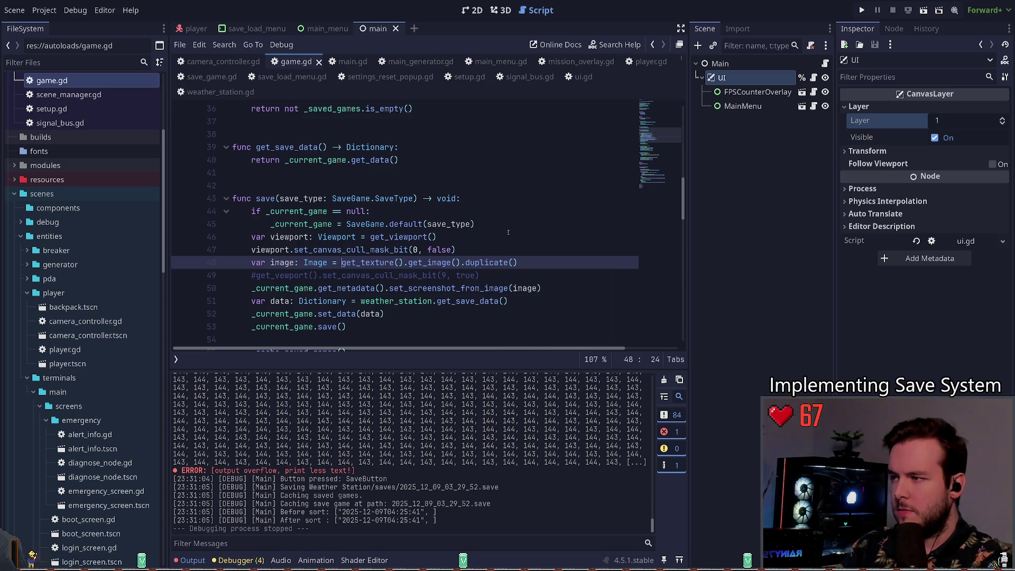
{"action": "type", "text": "viewport."}
{"action": "left_click", "coordinate": [290, 274]}
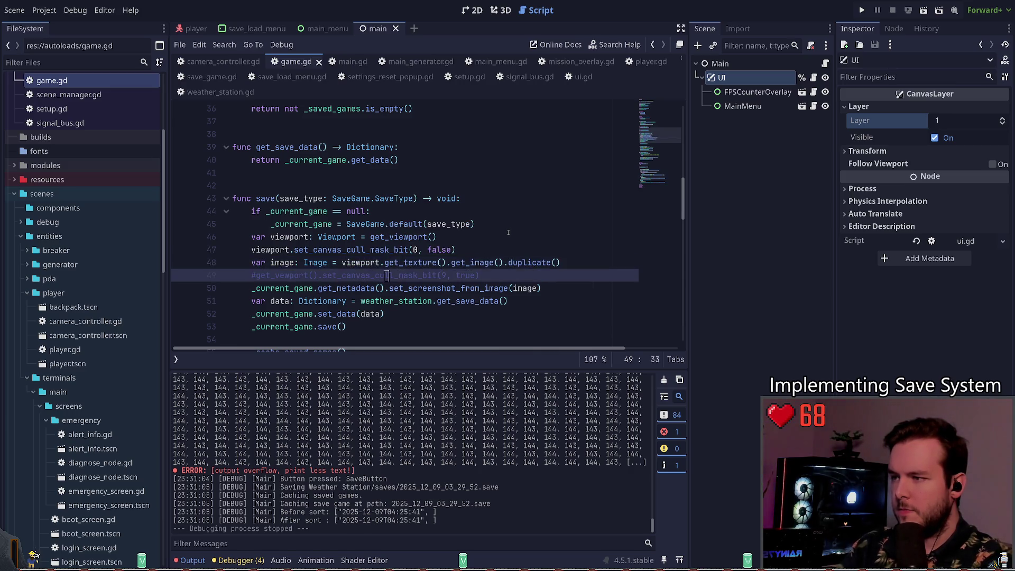
Step: Run the game, continue the saved game, open the save panel, then close the game
{"action": "left_click", "coordinate": [862, 10]}
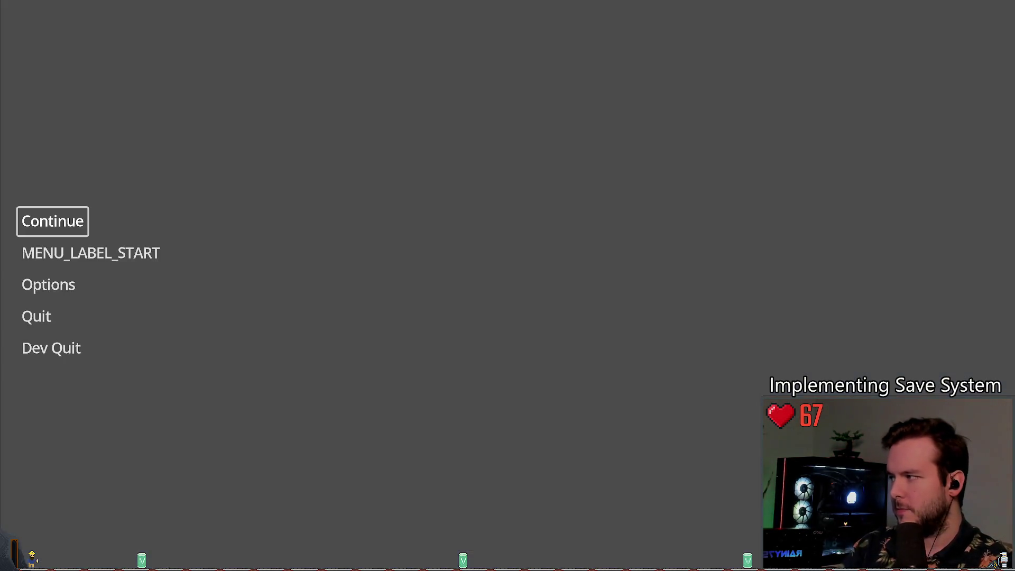
{"action": "left_click", "coordinate": [52, 220]}
{"action": "left_click", "coordinate": [86, 237]}
{"action": "key", "text": "Escape"}
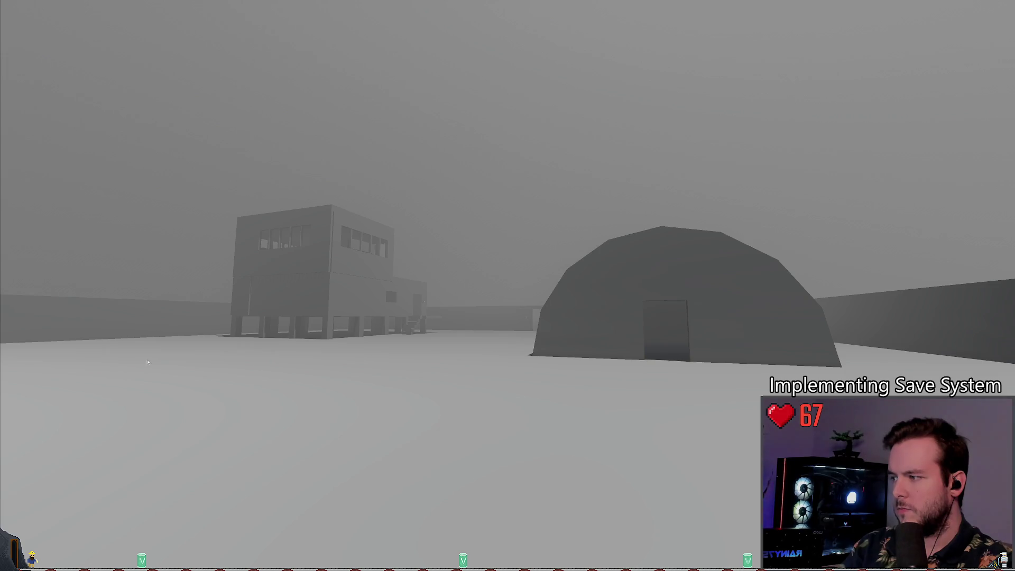
{"action": "key", "text": "alt+F4"}
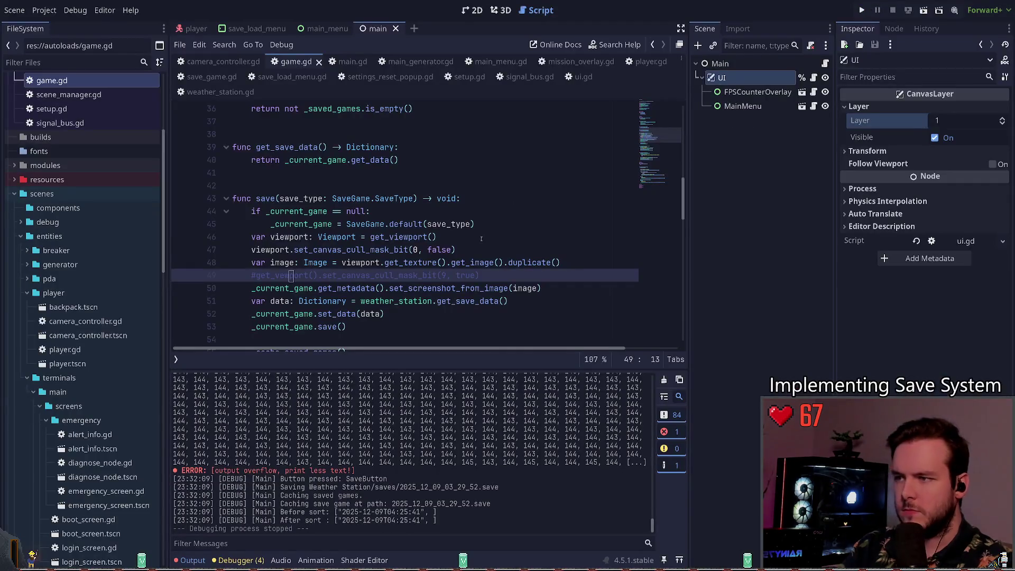
Step: Select the cull mask line in the script and start editing the UI CanvasLayer's Layer value
{"action": "double_click", "coordinate": [288, 237]}
{"action": "left_click", "coordinate": [464, 249]}
{"action": "scroll", "coordinate": [489, 229], "scroll_direction": "down", "scroll_amount": 2}
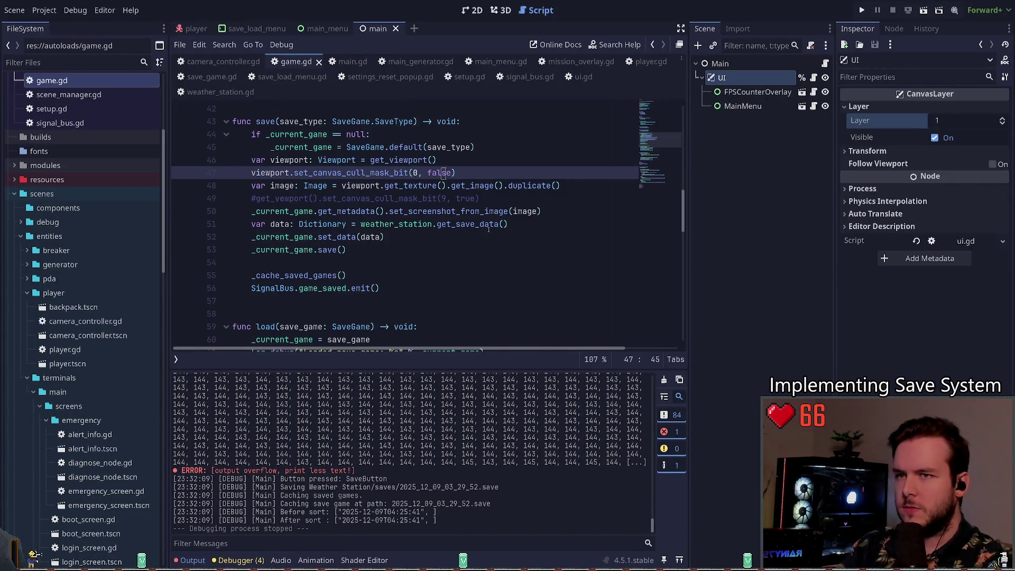
{"action": "left_click", "coordinate": [967, 120]}
Step: Set the UI CanvasLayer Layer to 10 and change the cull mask bit argument to 9
{"action": "type", "text": "0"}
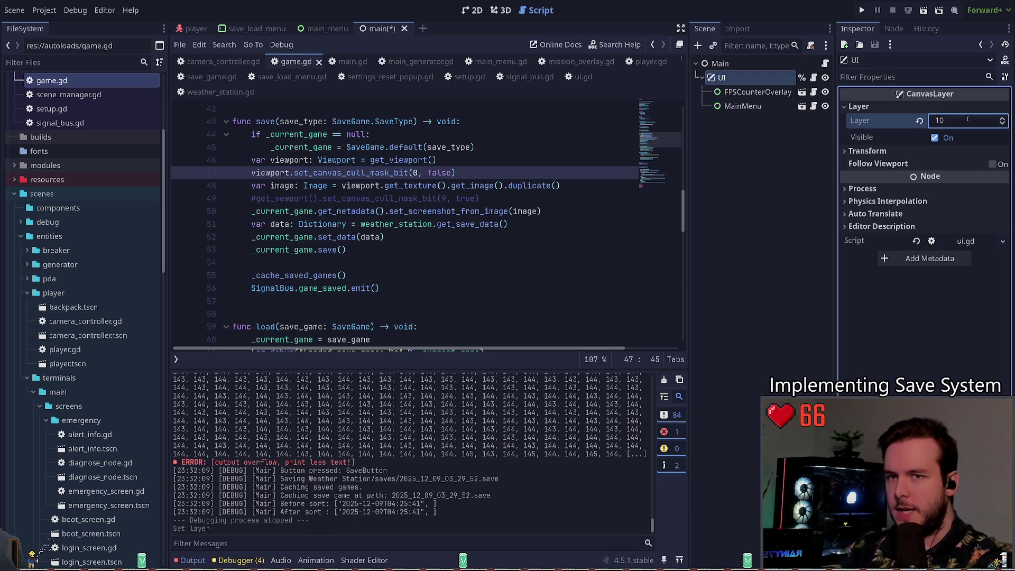
{"action": "key", "text": "Return"}
{"action": "left_click", "coordinate": [413, 172]}
{"action": "scroll", "coordinate": [471, 188], "scroll_direction": "up", "scroll_amount": 1}
{"action": "key", "text": "Right"}
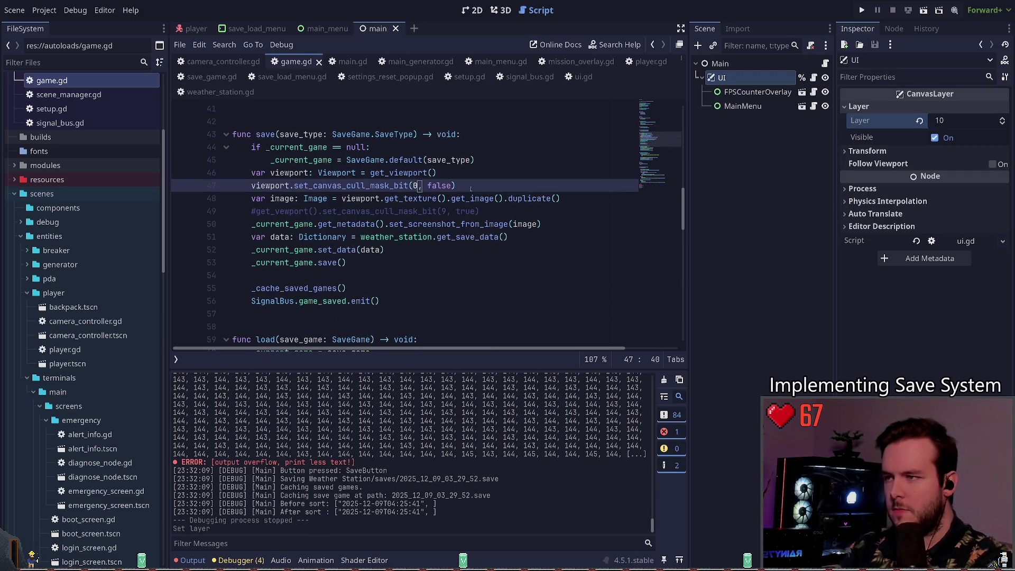
{"action": "left_click", "coordinate": [293, 186]}
Step: Run the game, save a slot, and quit back to the editor
{"action": "key", "text": "F5"}
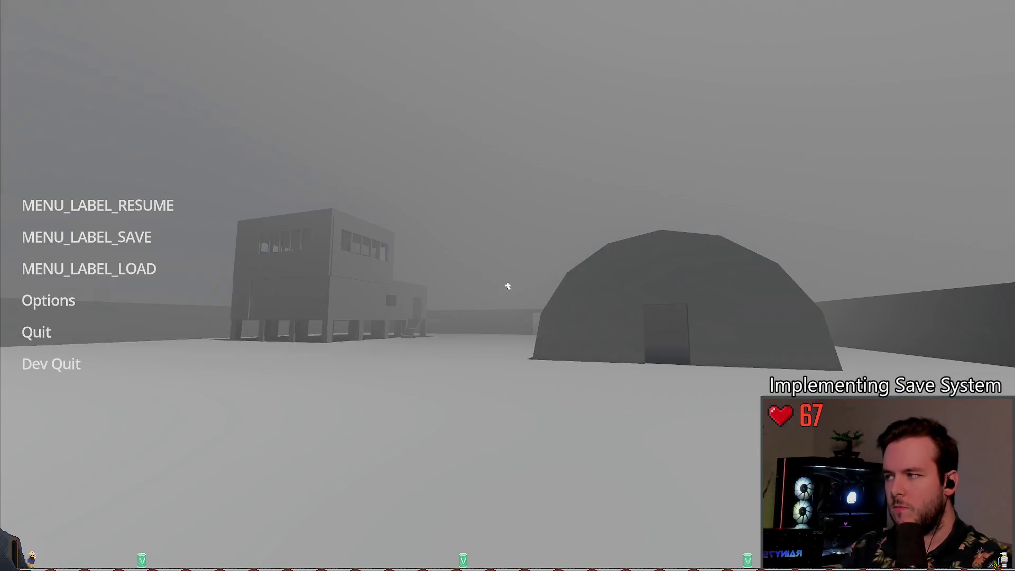
{"action": "left_click", "coordinate": [149, 239]}
{"action": "left_click", "coordinate": [275, 367]}
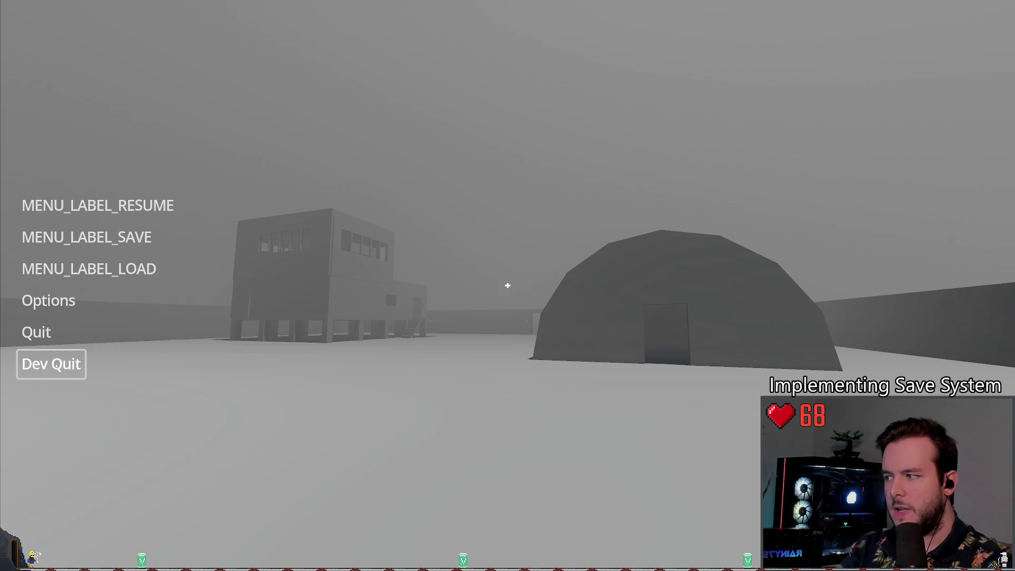
{"action": "left_click", "coordinate": [52, 364]}
{"action": "left_click", "coordinate": [417, 185]}
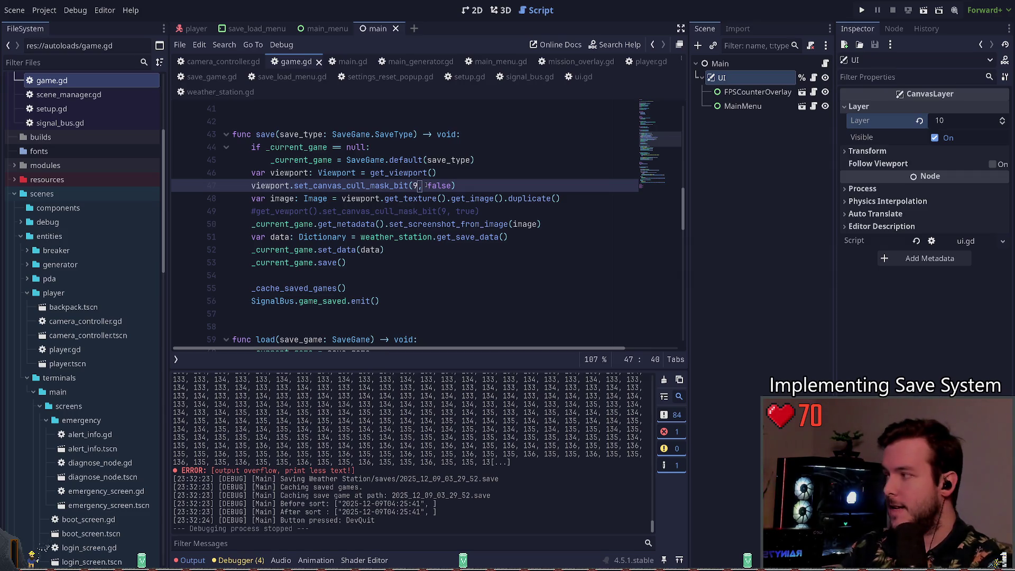
Step: Replace cull mask bit 9 with 512 and save the script
{"action": "key", "text": "BackSpace"}
{"action": "type", "text": "512"}
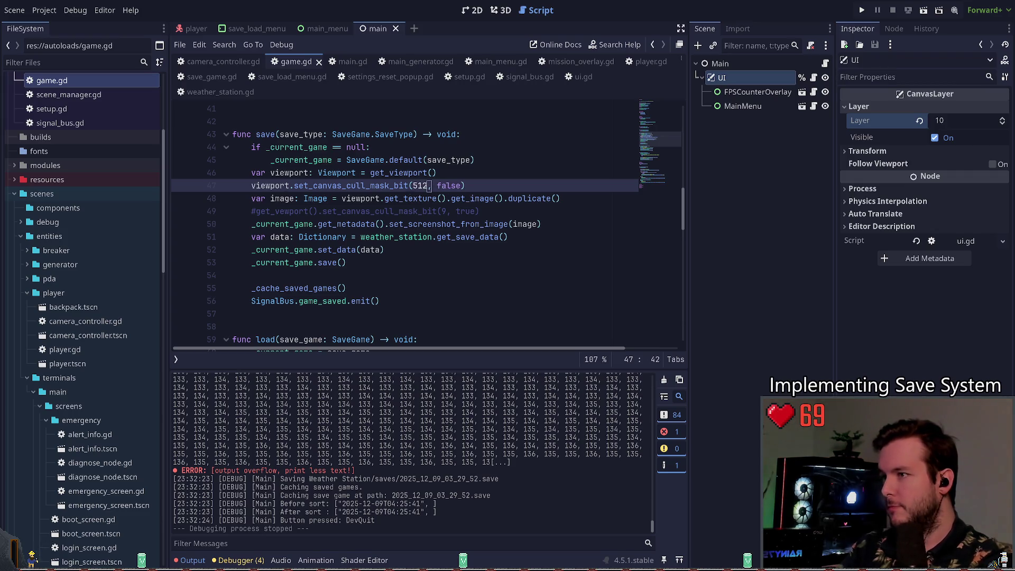
{"action": "key", "text": "ctrl+s"}
{"action": "left_click", "coordinate": [291, 186]}
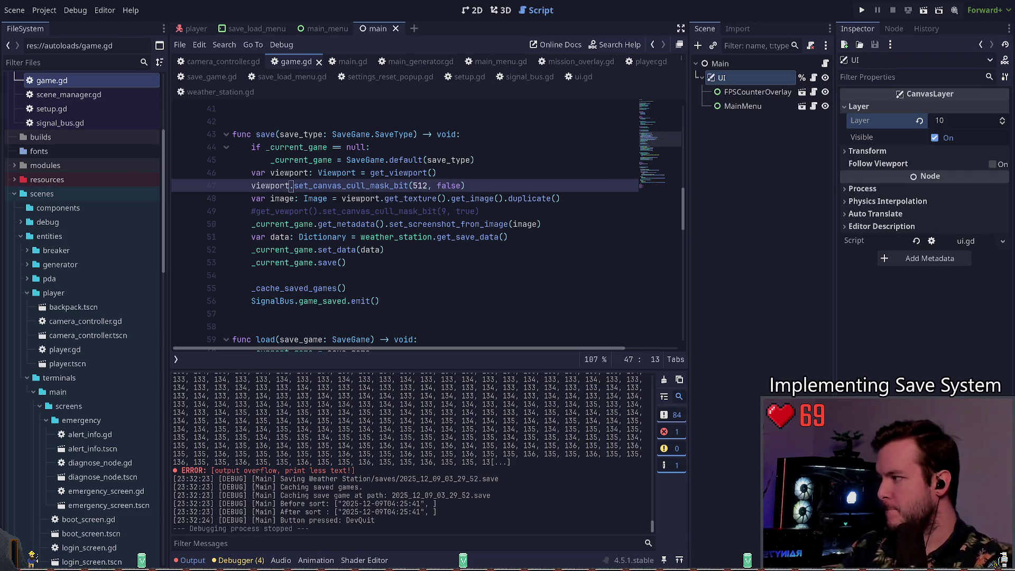
Step: Run the game, save a slot from the pause menu, and quit back to the editor
{"action": "left_click", "coordinate": [861, 10]}
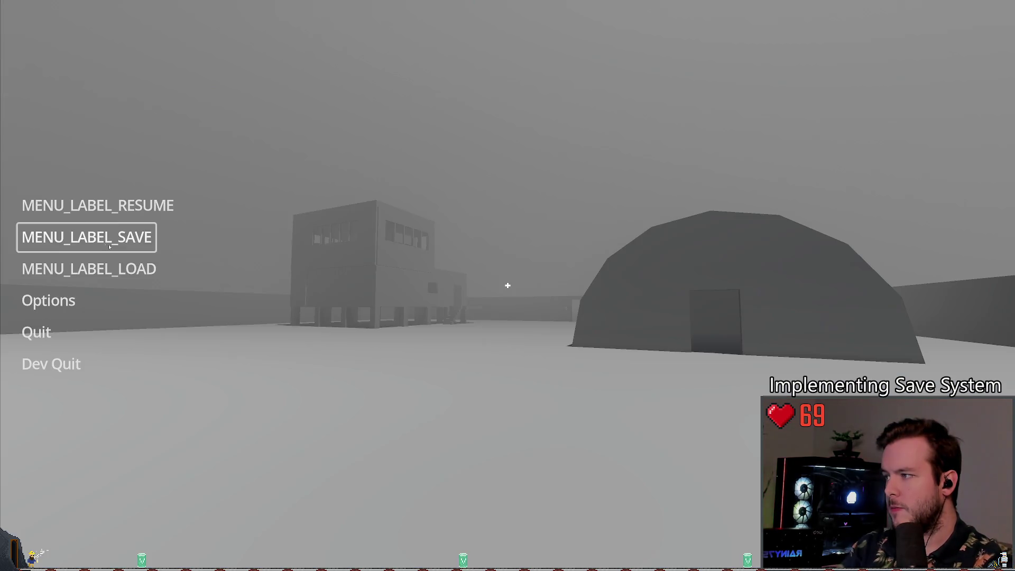
{"action": "left_click", "coordinate": [87, 237]}
{"action": "left_click", "coordinate": [220, 367]}
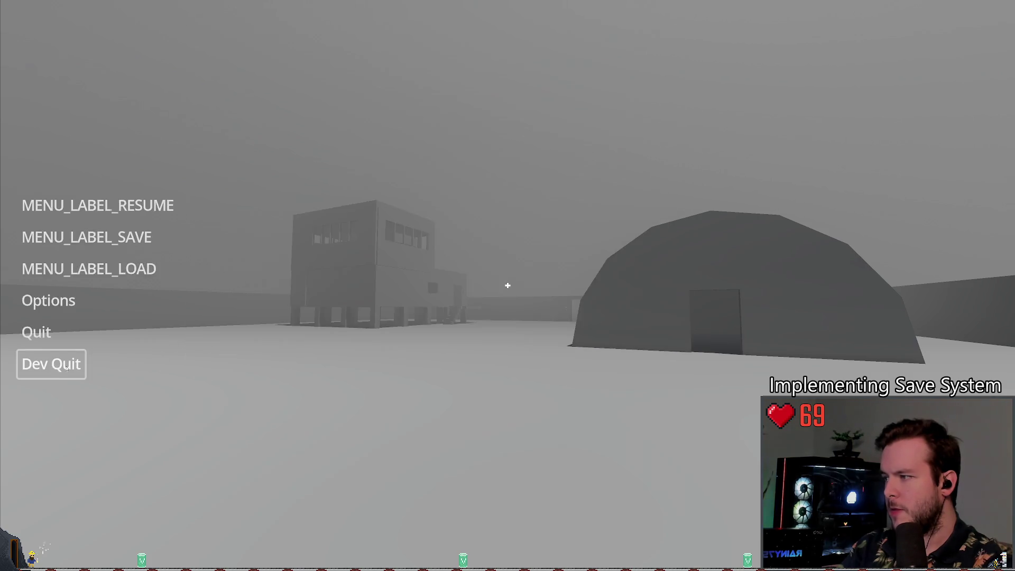
{"action": "left_click", "coordinate": [66, 368]}
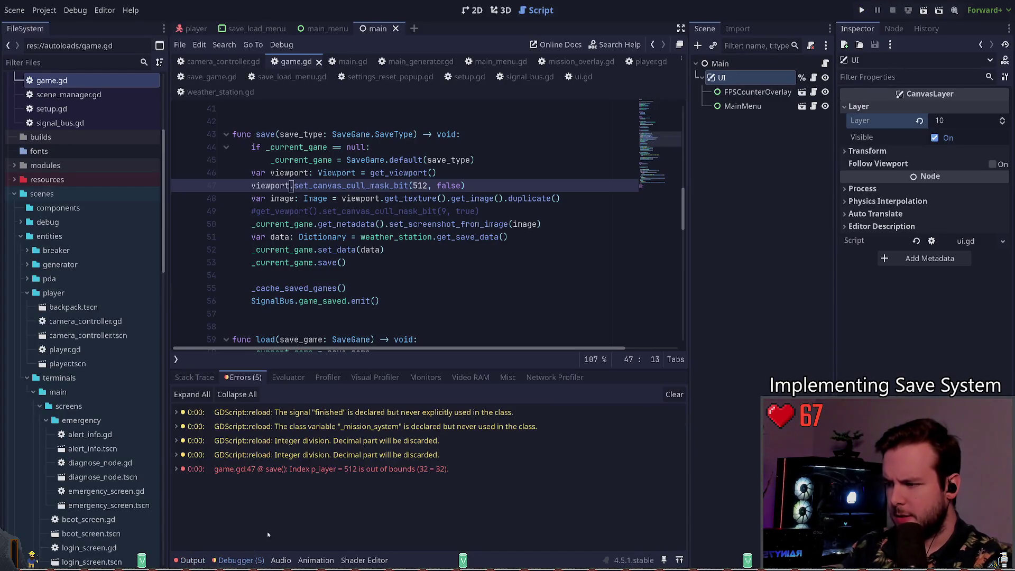
Step: Wrap the cull mask call in a 'for layer in range(0, 19):' loop and save
{"action": "left_click", "coordinate": [470, 185]}
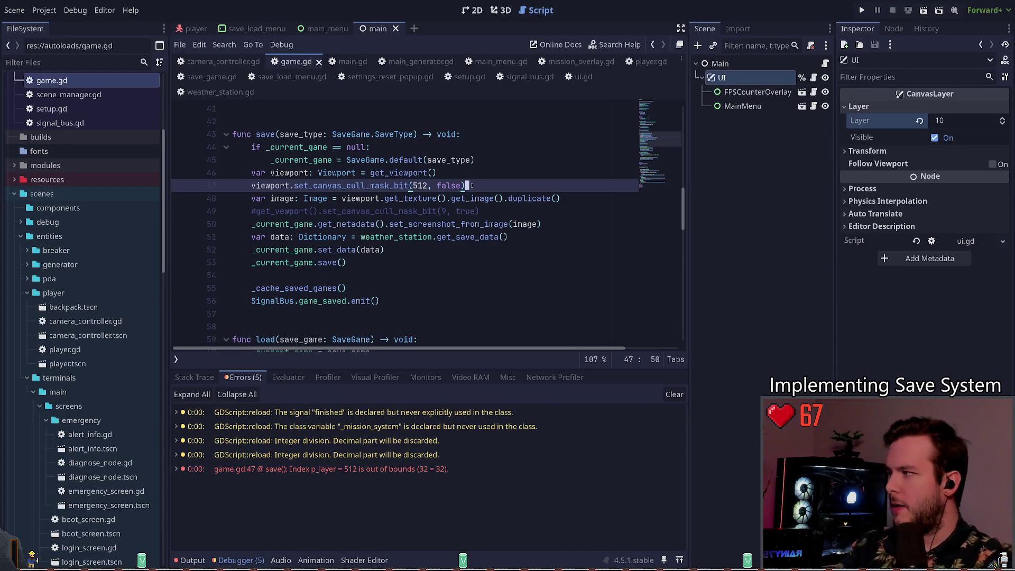
{"action": "key", "text": "ctrl+shift+Return"}
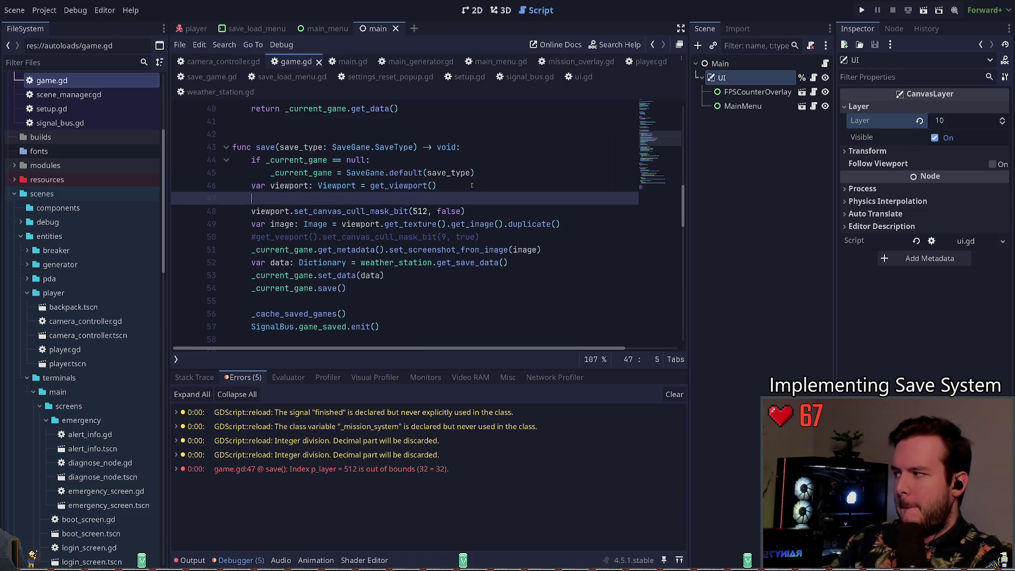
{"action": "type", "text": "for vi"}
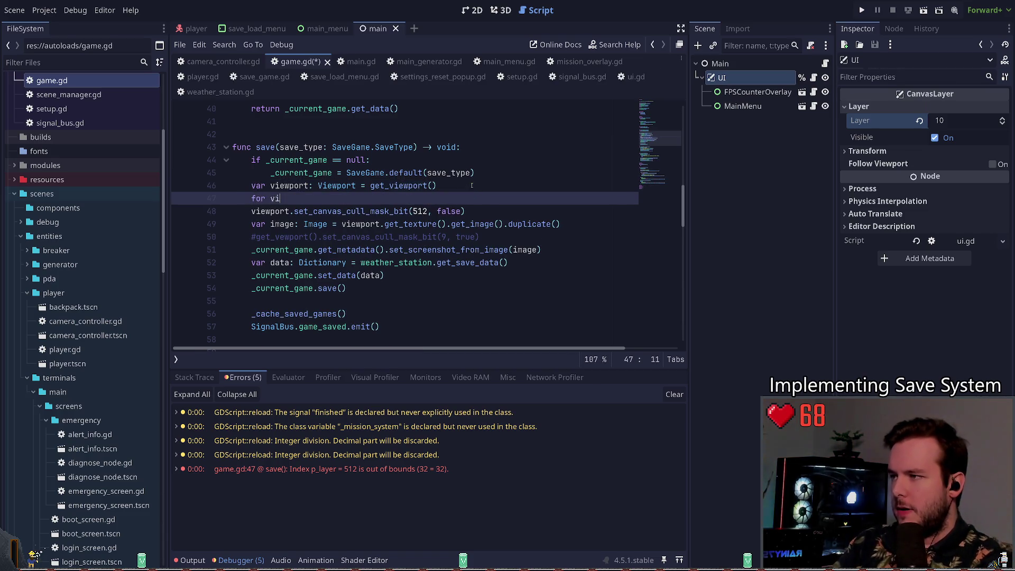
{"action": "key", "text": "BackSpace"}
{"action": "key", "text": "BackSpace"}
{"action": "type", "text": "layer in "}
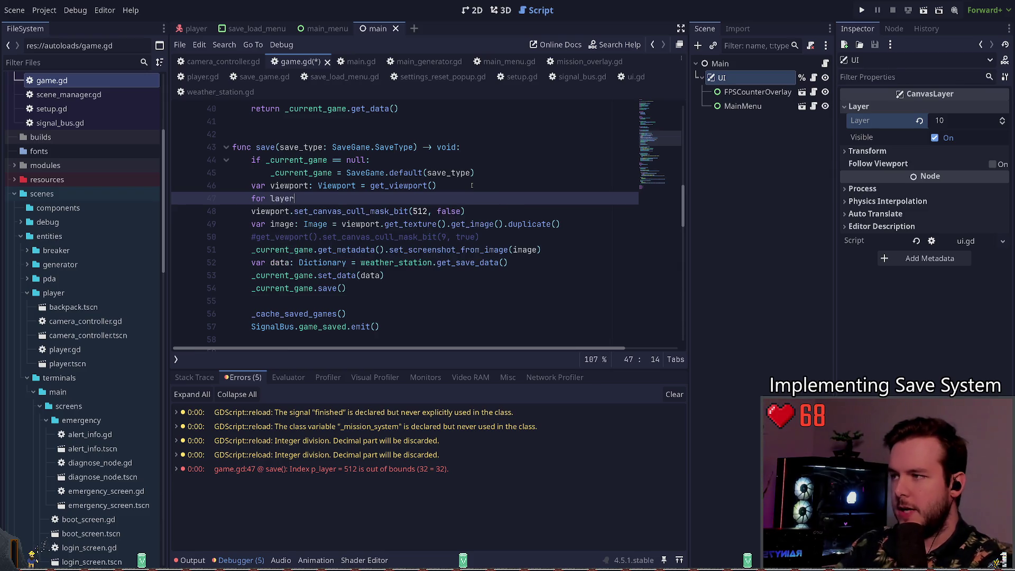
{"action": "type", "text": "range(0, 1"}
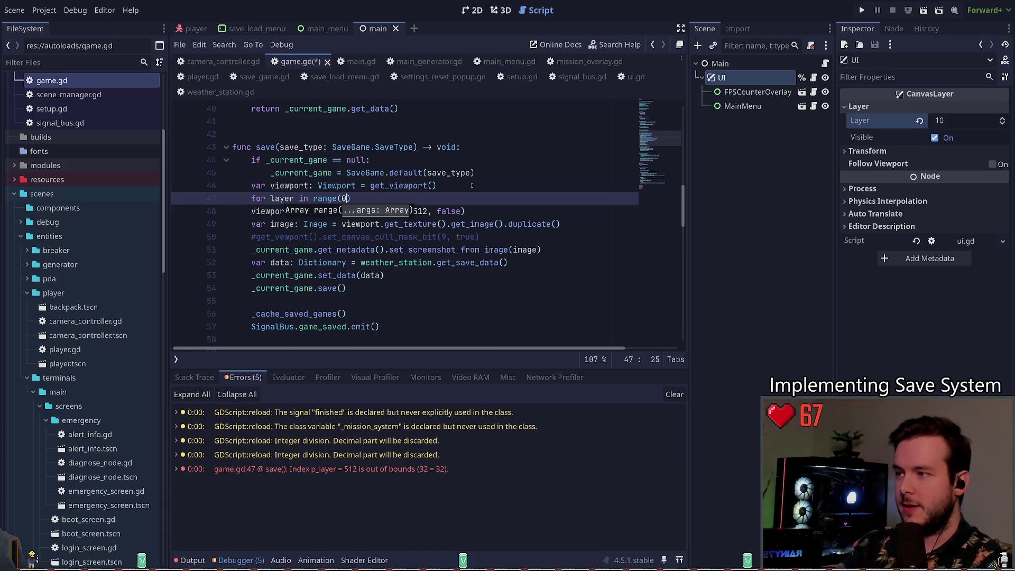
{"action": "type", "text": "9):"}
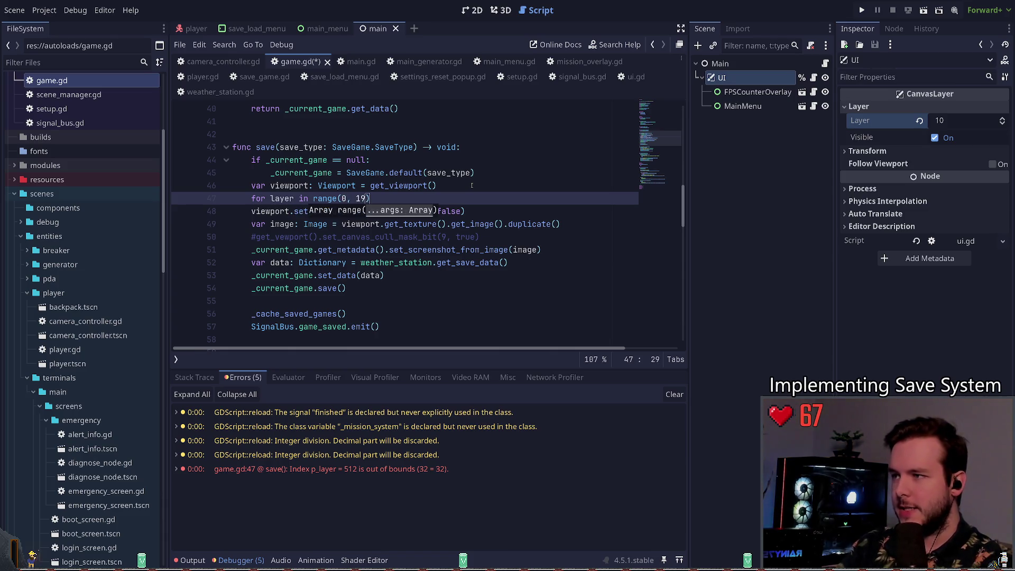
{"action": "key", "text": "Return"}
{"action": "key", "text": "Down"}
{"action": "key", "text": "Tab"}
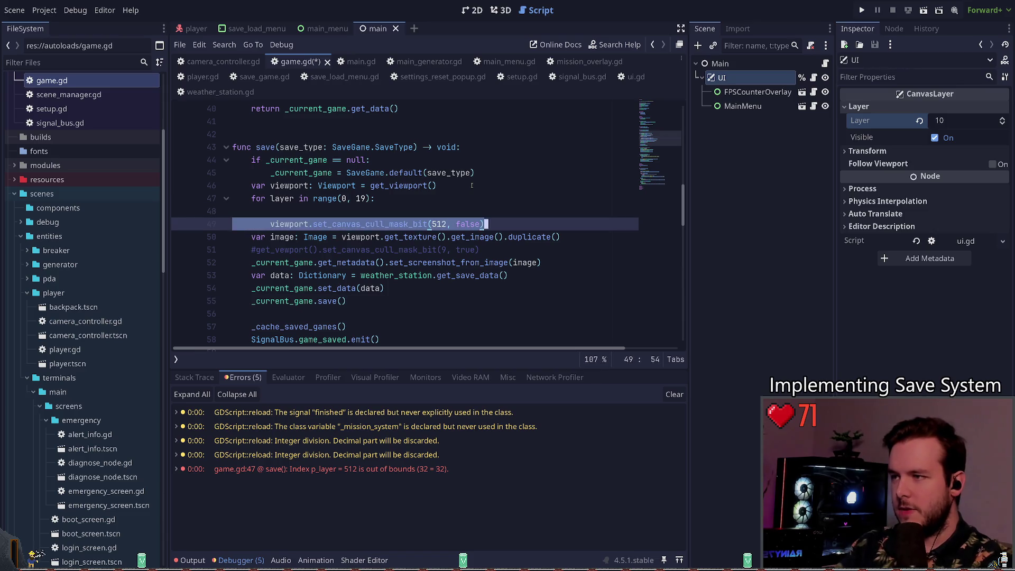
{"action": "key", "text": "alt+Up"}
{"action": "key", "text": "ctrl+s"}
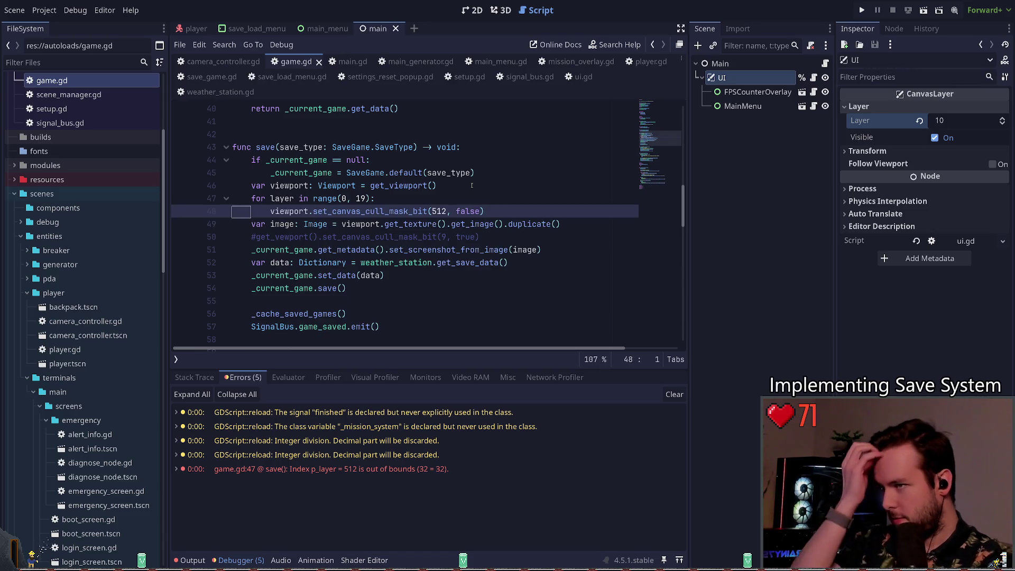
Step: Add a breakpoint on the cull mask line, pass layer instead of 512, save, and run the game
{"action": "left_click", "coordinate": [183, 211]}
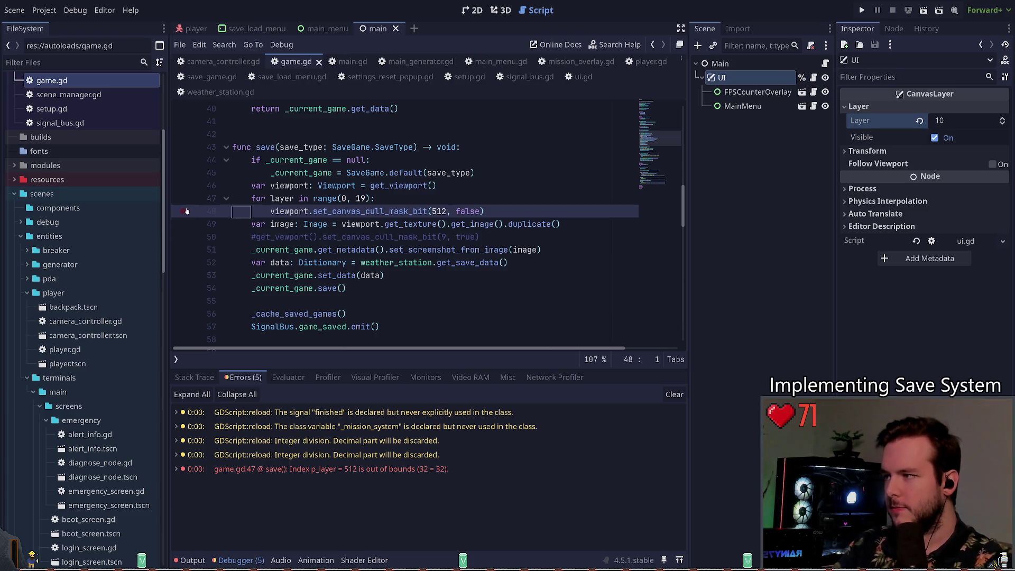
{"action": "double_click", "coordinate": [437, 211]}
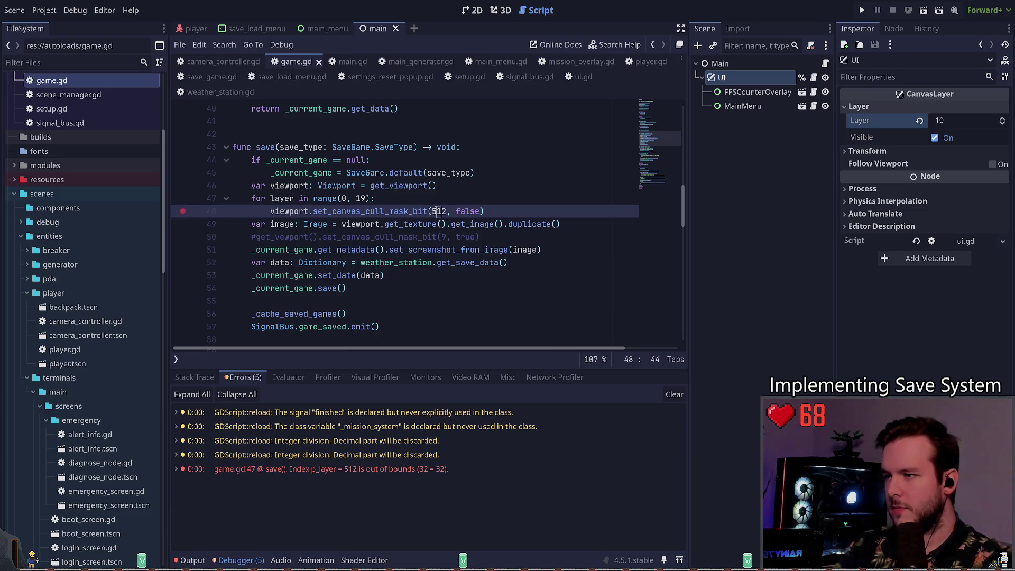
{"action": "type", "text": "layer"}
{"action": "left_click", "coordinate": [290, 211]}
{"action": "key", "text": "ctrl+s"}
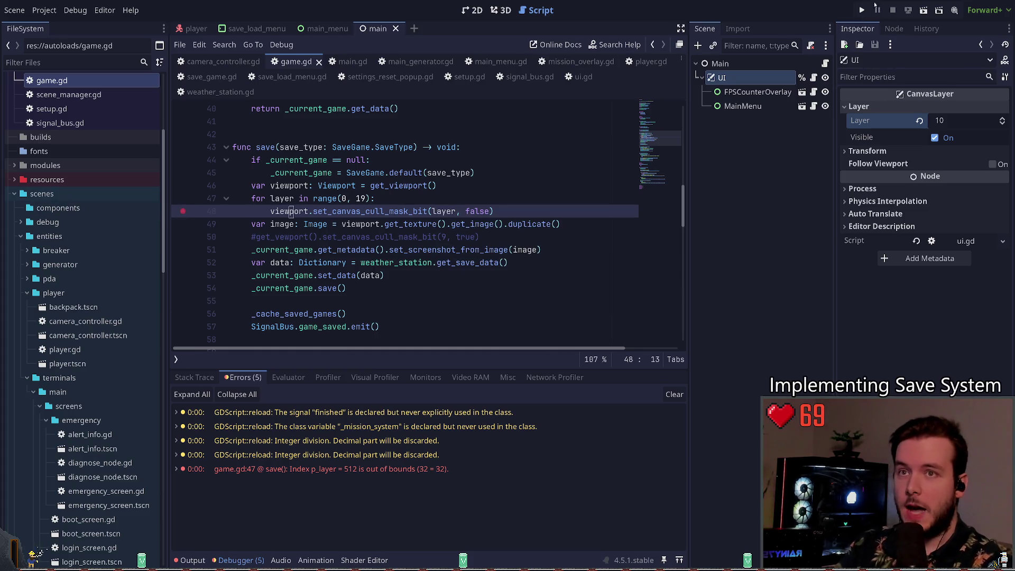
{"action": "left_click", "coordinate": [862, 10]}
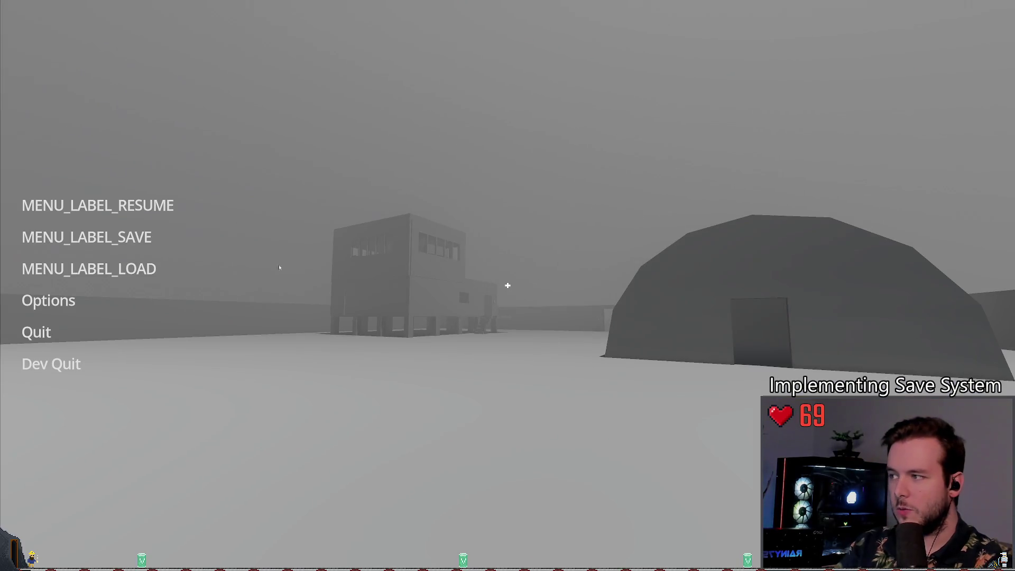
Step: View the save slot's preview in the game, quit it, and return to game.gd's loop line
{"action": "left_click", "coordinate": [86, 237]}
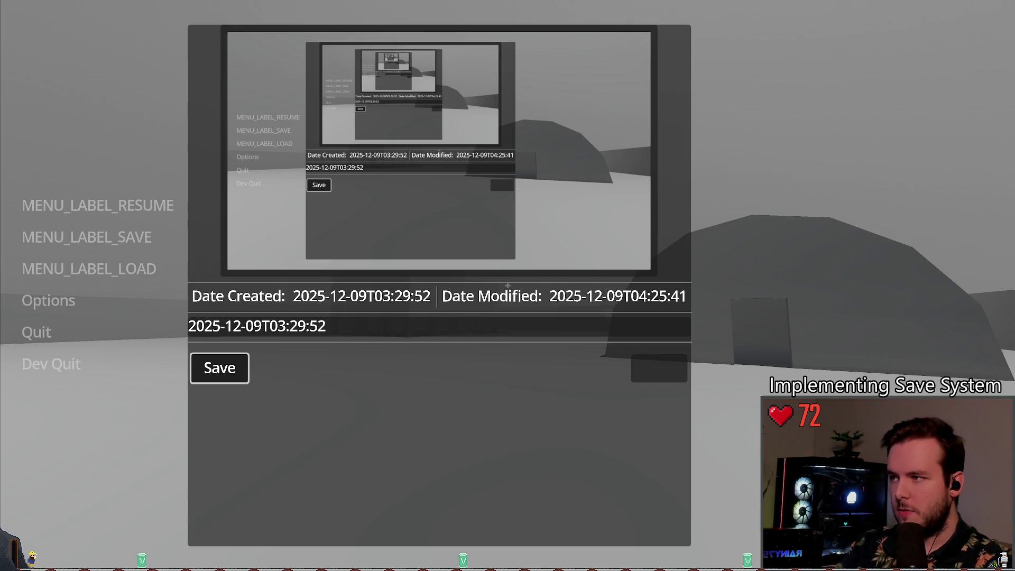
{"action": "key", "text": "Escape"}
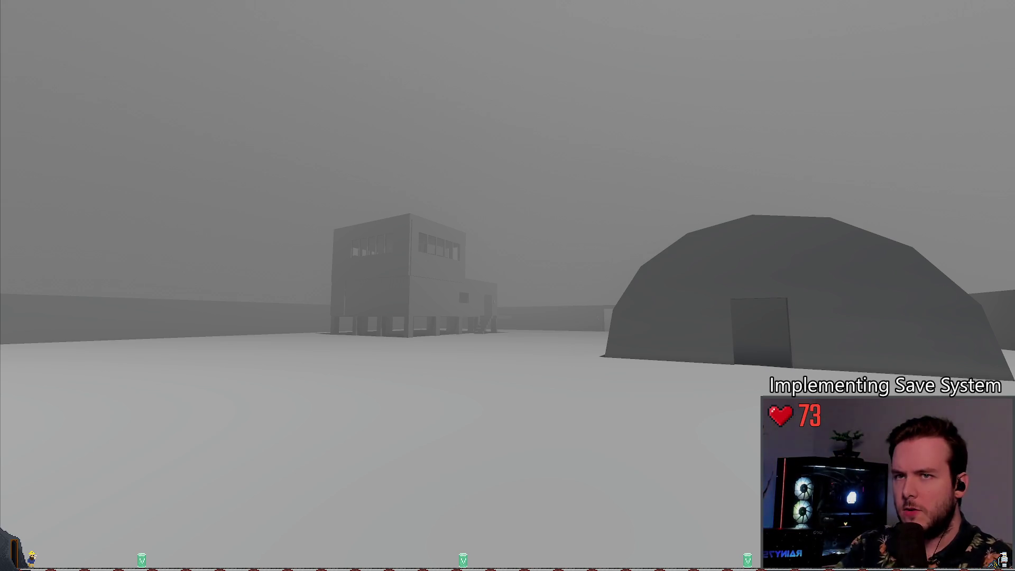
{"action": "key", "text": "alt+F4"}
{"action": "left_click", "coordinate": [436, 190]}
{"action": "key", "text": "Down"}
{"action": "key", "text": "Down"}
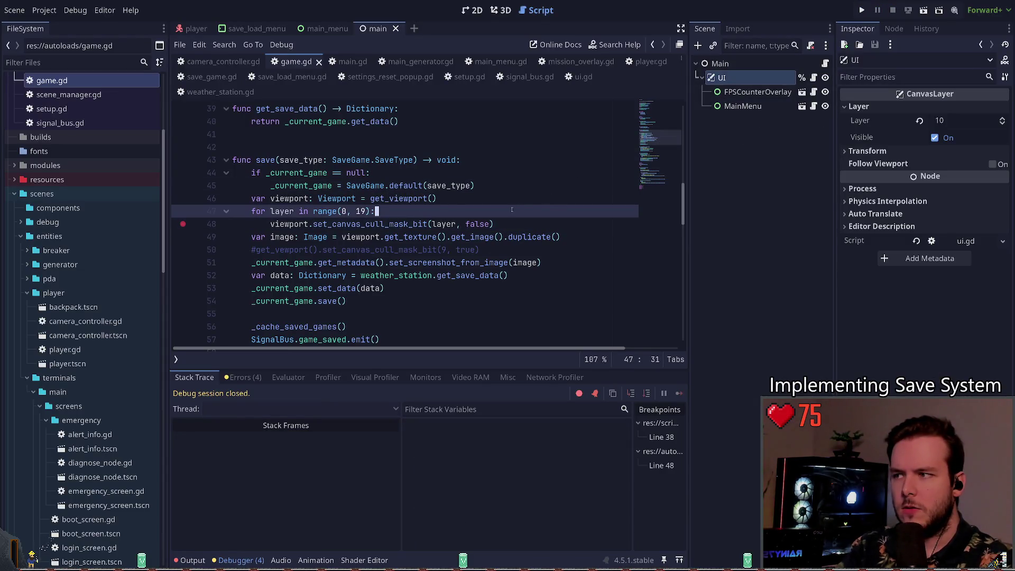
Step: Change the loop to range(1, 19), run the game, save into the existing slot, and quit
{"action": "key", "text": "Left"}
{"action": "key", "text": "Left"}
{"action": "key", "text": "Left"}
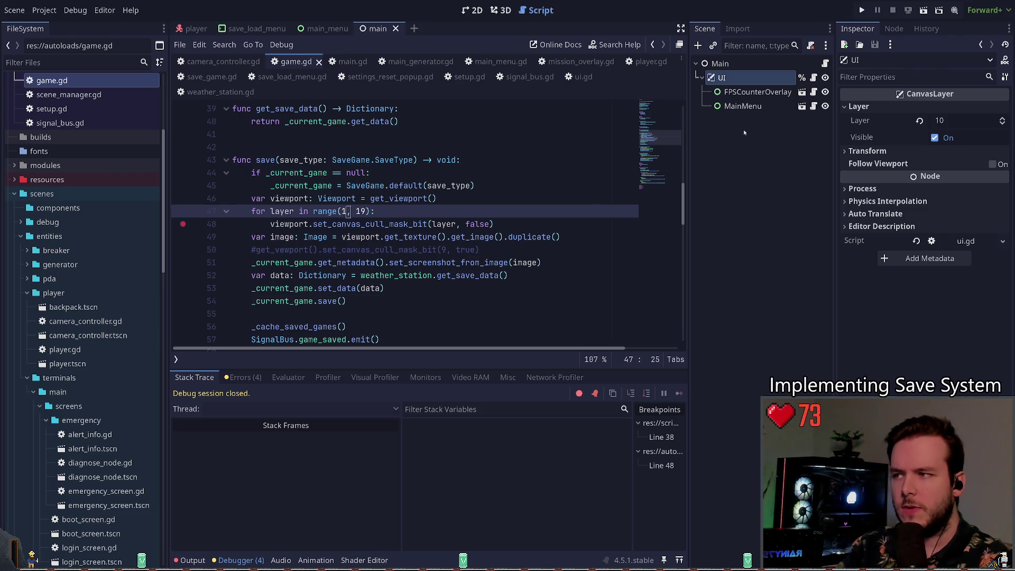
{"action": "left_click", "coordinate": [292, 211]}
{"action": "key", "text": "F5"}
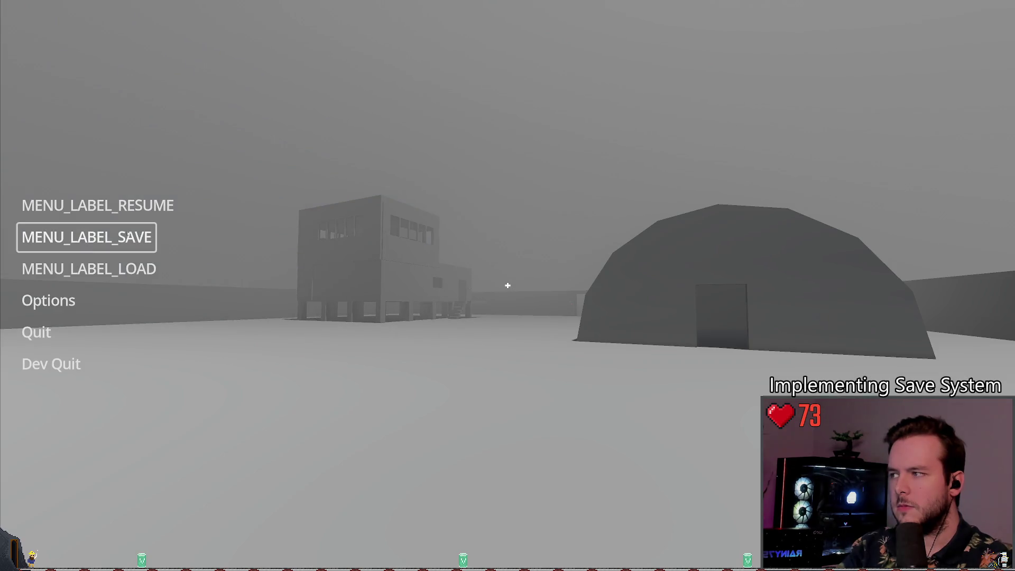
{"action": "left_click", "coordinate": [129, 237]}
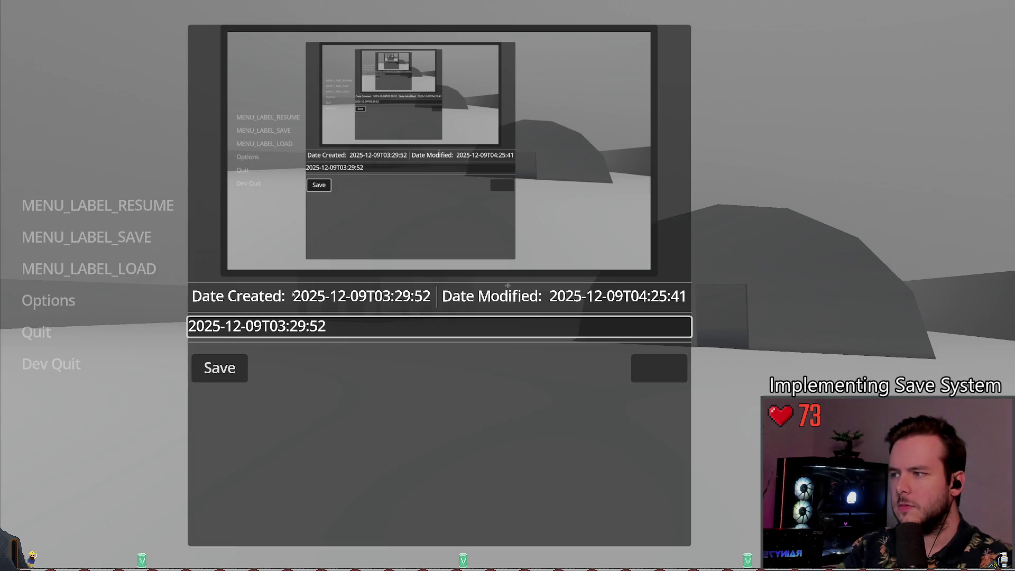
{"action": "left_click", "coordinate": [233, 369]}
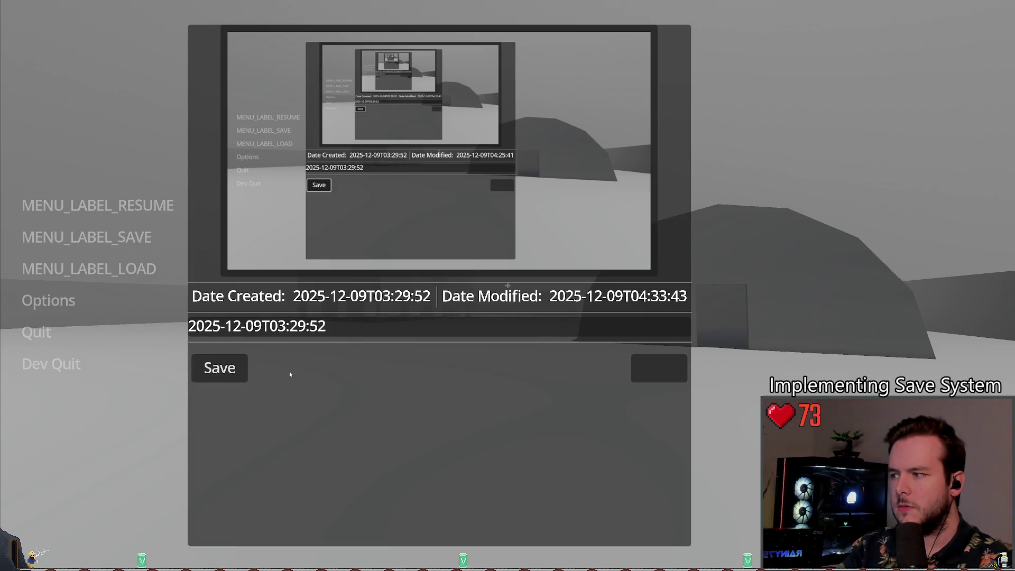
{"action": "key", "text": "Escape"}
{"action": "left_click", "coordinate": [51, 364]}
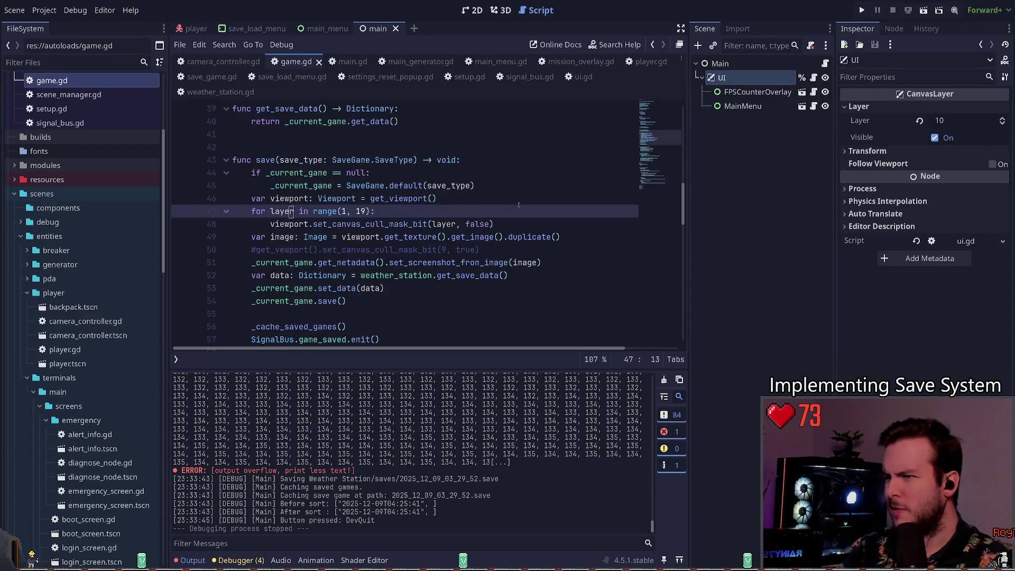
Step: Add a breakpoint on the cull-mask line, rerun the game, and save into the slot again
{"action": "left_click", "coordinate": [183, 224]}
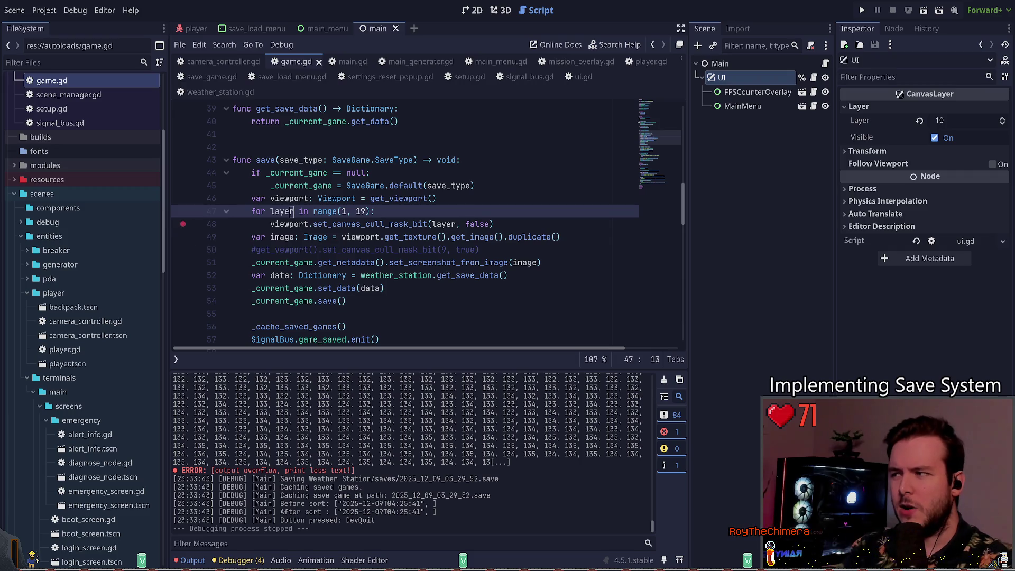
{"action": "left_click", "coordinate": [862, 10]}
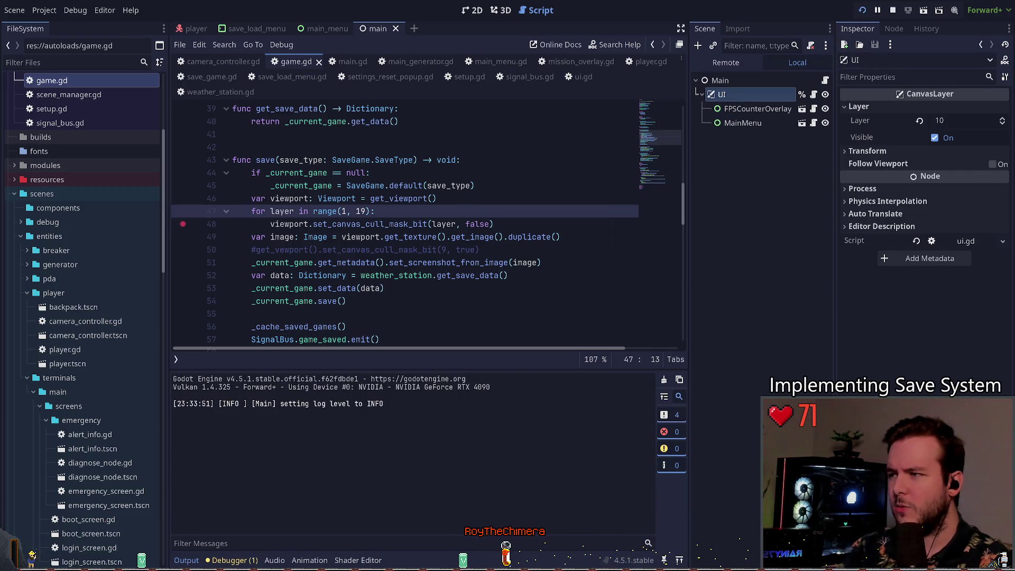
{"action": "key", "text": "Escape"}
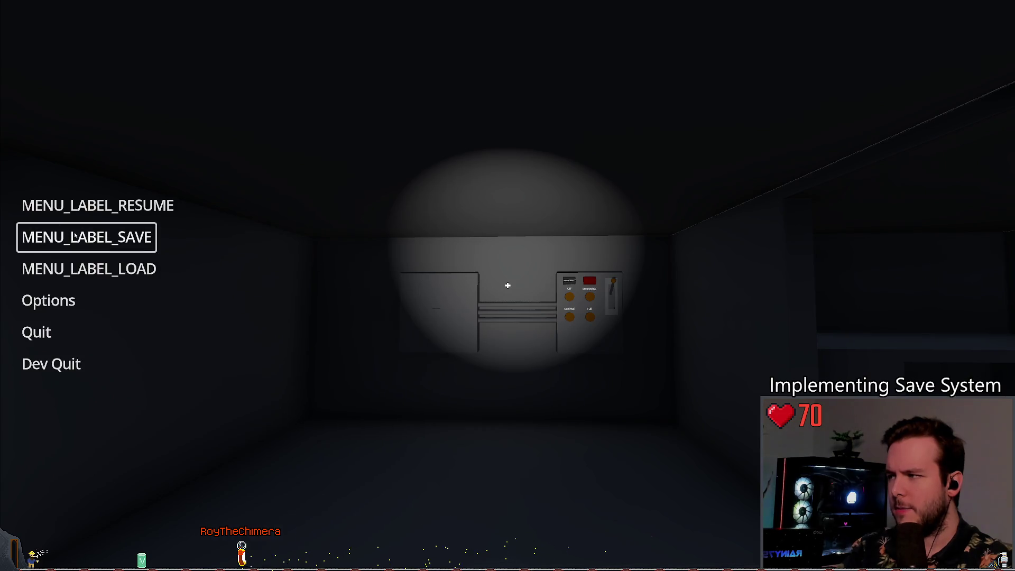
{"action": "left_click", "coordinate": [86, 237]}
{"action": "left_click", "coordinate": [193, 365]}
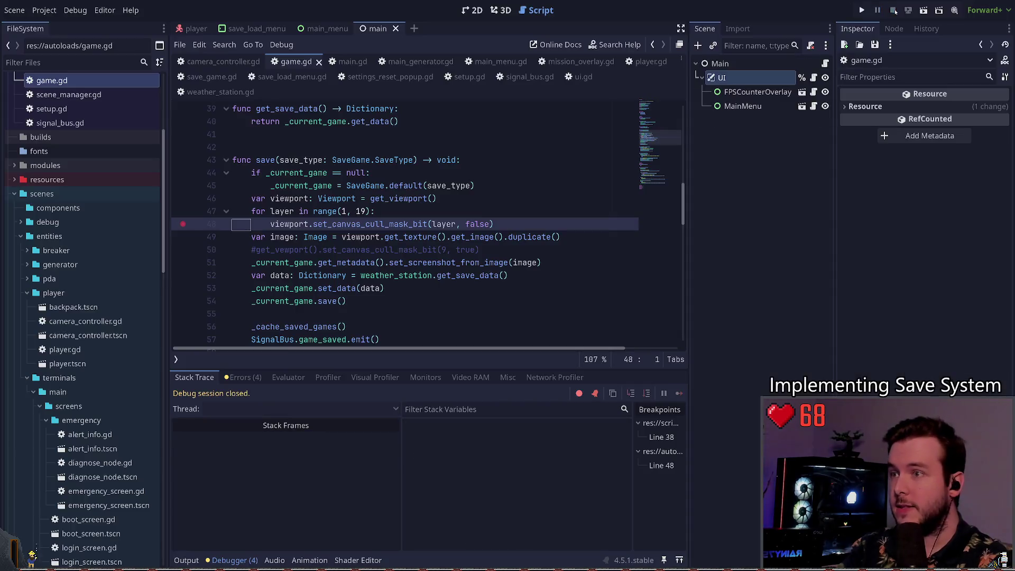
{"action": "left_click", "coordinate": [481, 218]}
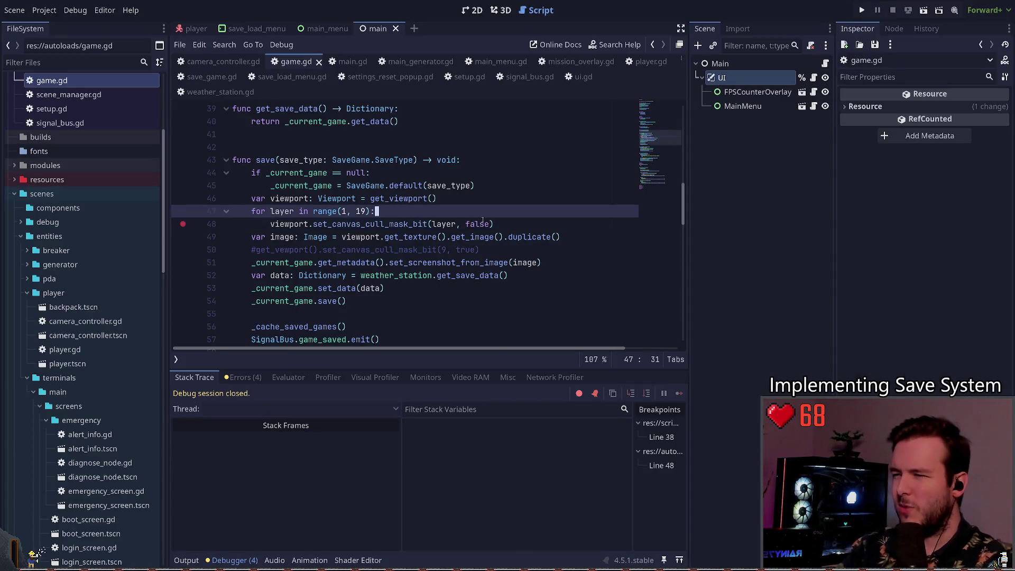
Step: Replace the layer loop with a single call clearing cull-mask bit 0
{"action": "key", "text": "ctrl+shift+k"}
{"action": "key", "text": "shift+Tab"}
{"action": "key", "text": "ctrl+Left"}
{"action": "key", "text": "ctrl+Left"}
{"action": "key", "text": "ctrl+Left"}
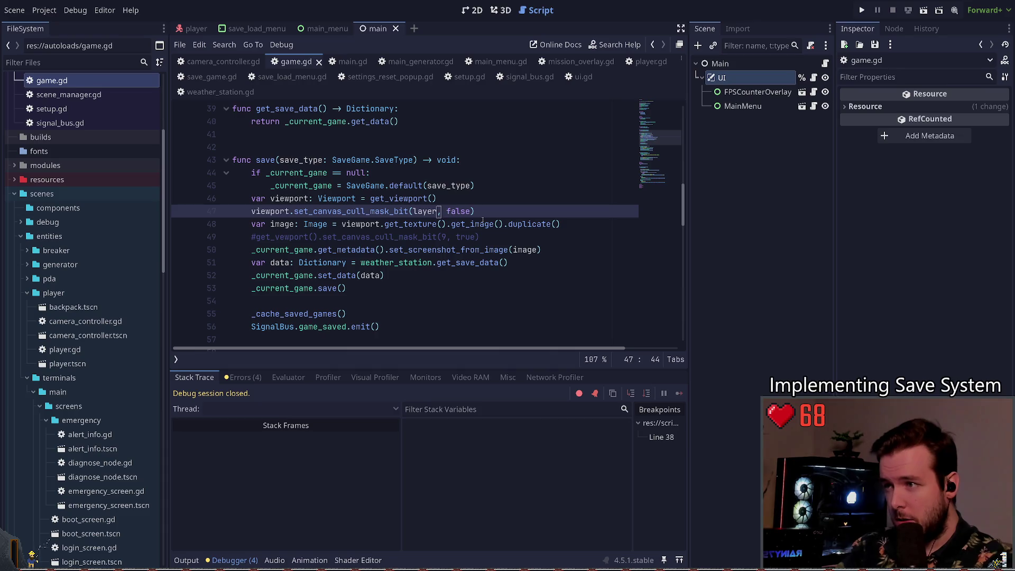
{"action": "key", "text": "ctrl+Delete"}
{"action": "type", "text": "0"}
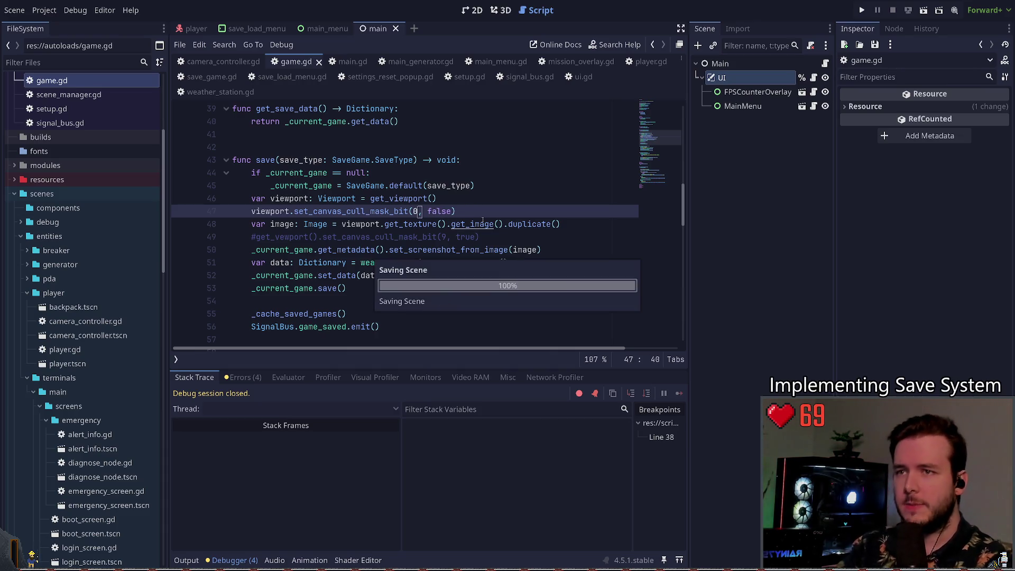
{"action": "key", "text": "Home"}
{"action": "key", "text": "ctrl+Right"}
{"action": "left_click", "coordinate": [729, 78]}
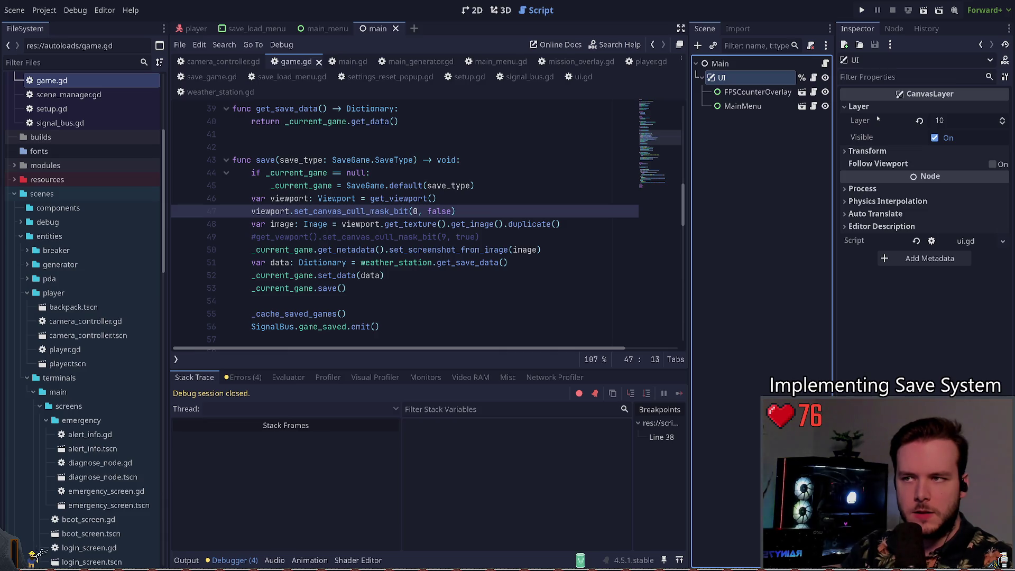
{"action": "left_click", "coordinate": [958, 121]}
{"action": "type", "text": "2147483647"}
{"action": "key", "text": "Return"}
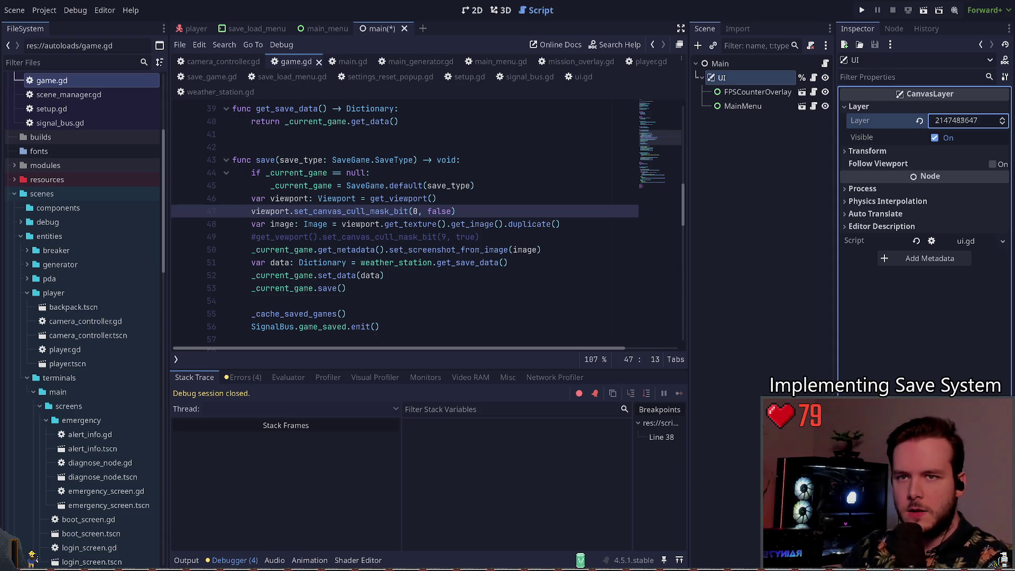
{"action": "left_click", "coordinate": [945, 121]}
{"action": "type", "text": "1"}
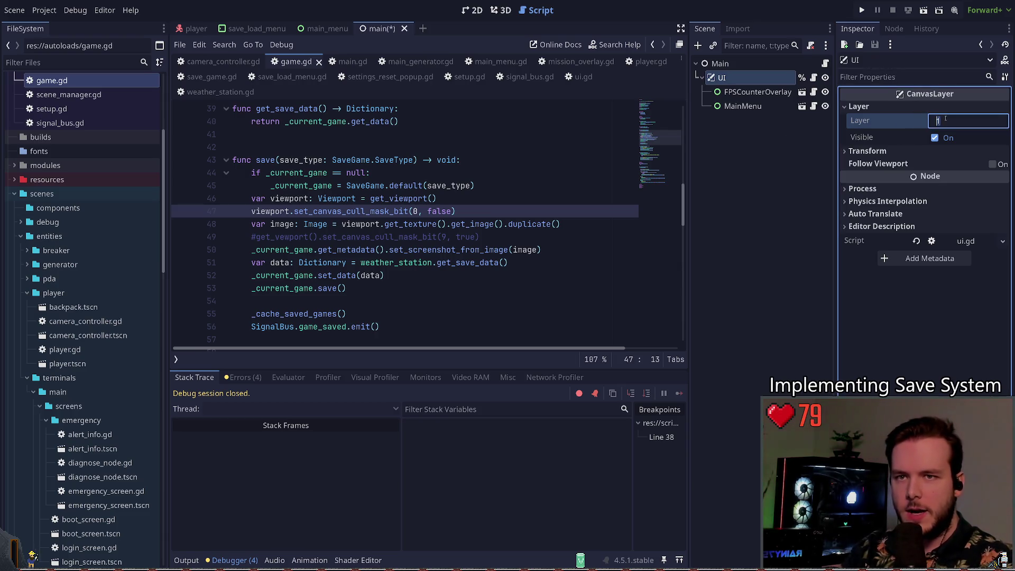
{"action": "type", "text": "0"}
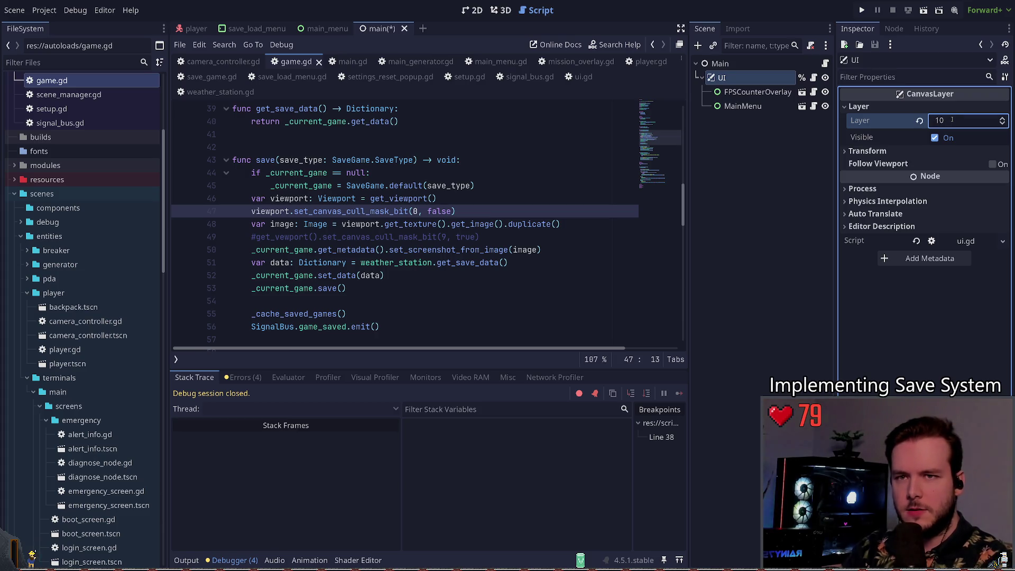
{"action": "key", "text": "ctrl+s"}
{"action": "left_click", "coordinate": [867, 164]}
{"action": "left_click", "coordinate": [866, 163]}
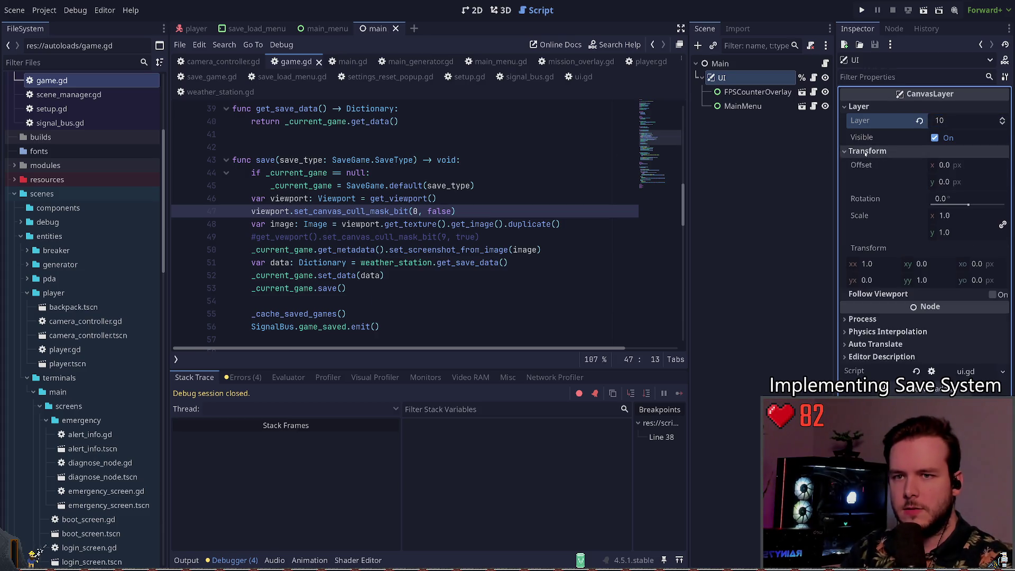
{"action": "left_click", "coordinate": [866, 163]}
{"action": "left_click", "coordinate": [503, 235]}
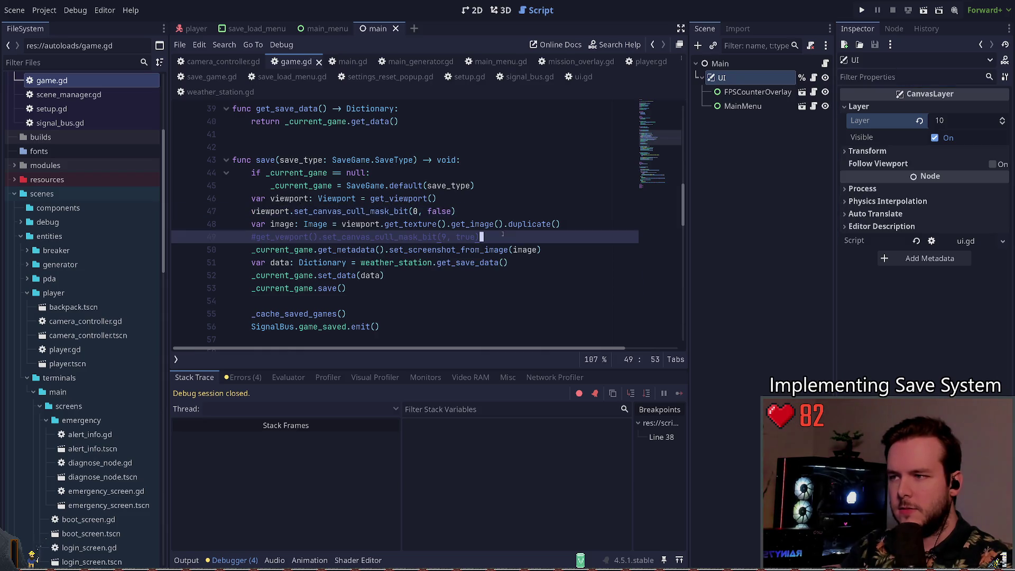
Step: Uncomment line 49 and change its stray 9 argument to 0
{"action": "key", "text": "ctrl+k"}
{"action": "key", "text": "Left"}
{"action": "key", "text": "Left"}
{"action": "key", "text": "Left"}
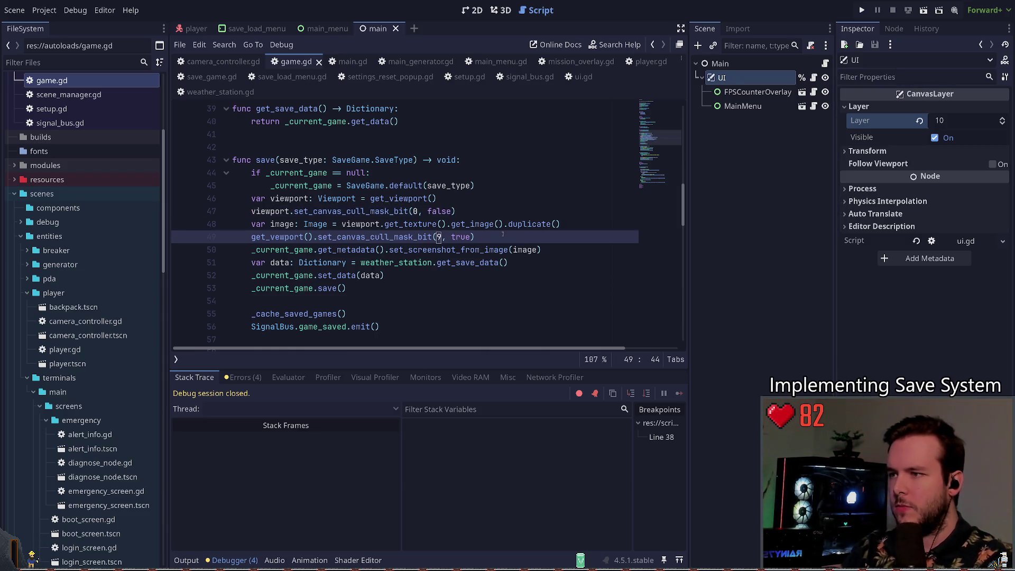
{"action": "key", "text": "Delete"}
{"action": "type", "text": "0"}
Step: Replace the misspelled get_vewport() with viewport, save the script, and run the game
{"action": "left_click", "coordinate": [290, 237]}
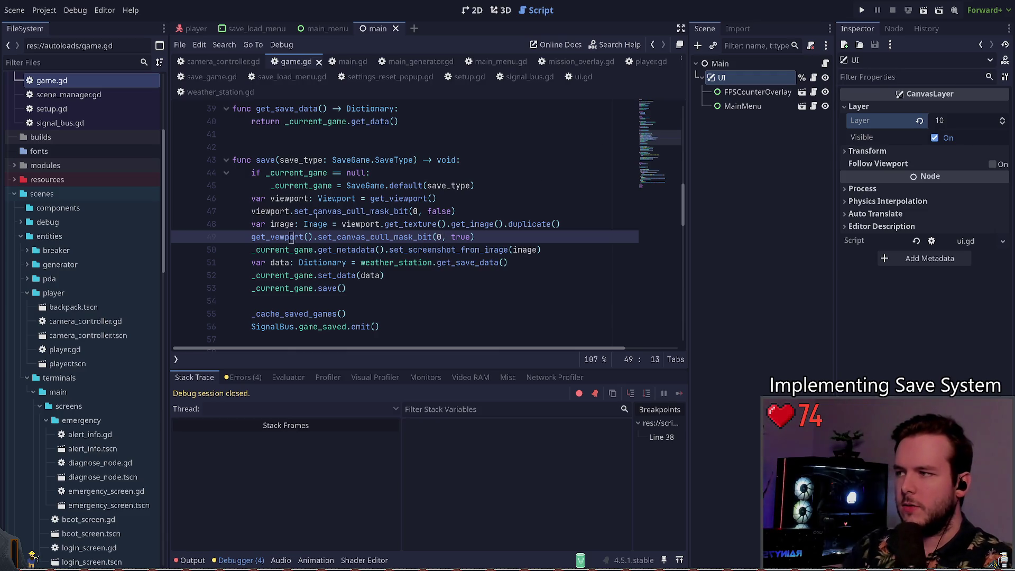
{"action": "key", "text": "Home"}
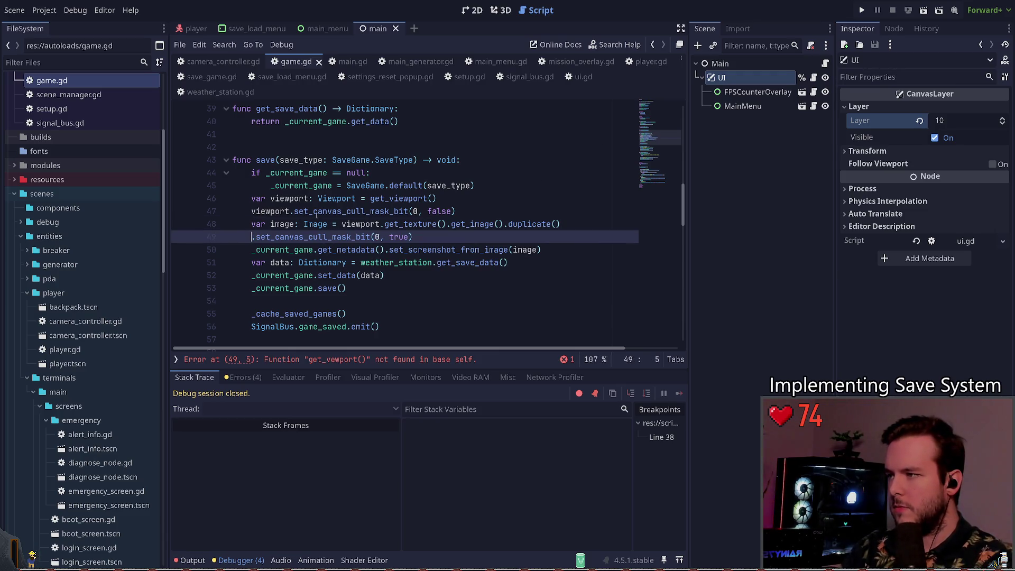
{"action": "key", "text": "ctrl+Delete"}
{"action": "key", "text": "Delete"}
{"action": "key", "text": "Delete"}
{"action": "type", "text": "r"}
{"action": "key", "text": "BackSpace"}
{"action": "type", "text": "viewport"}
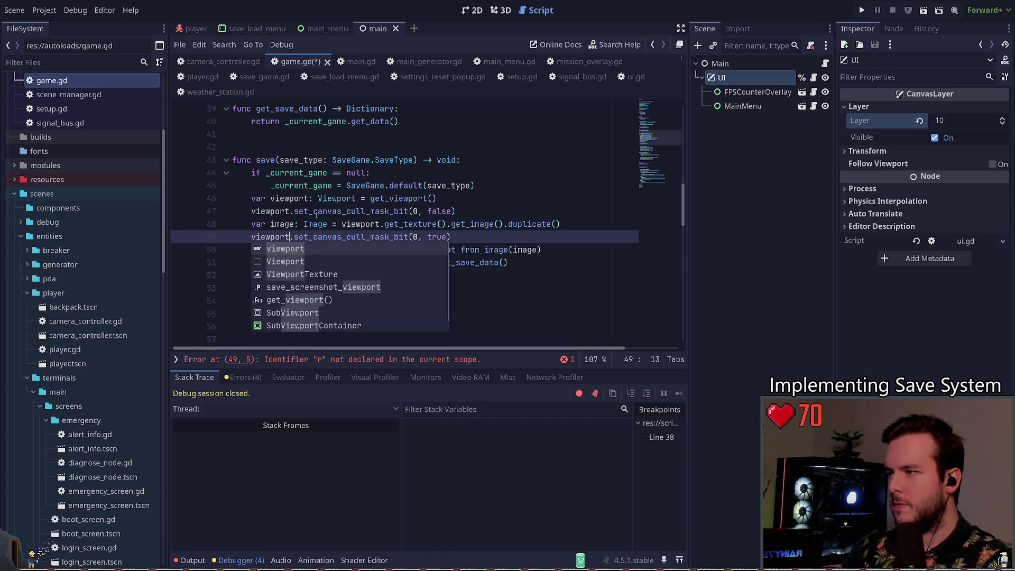
{"action": "key", "text": "Return"}
{"action": "key", "text": "ctrl+s"}
{"action": "key", "text": "F5"}
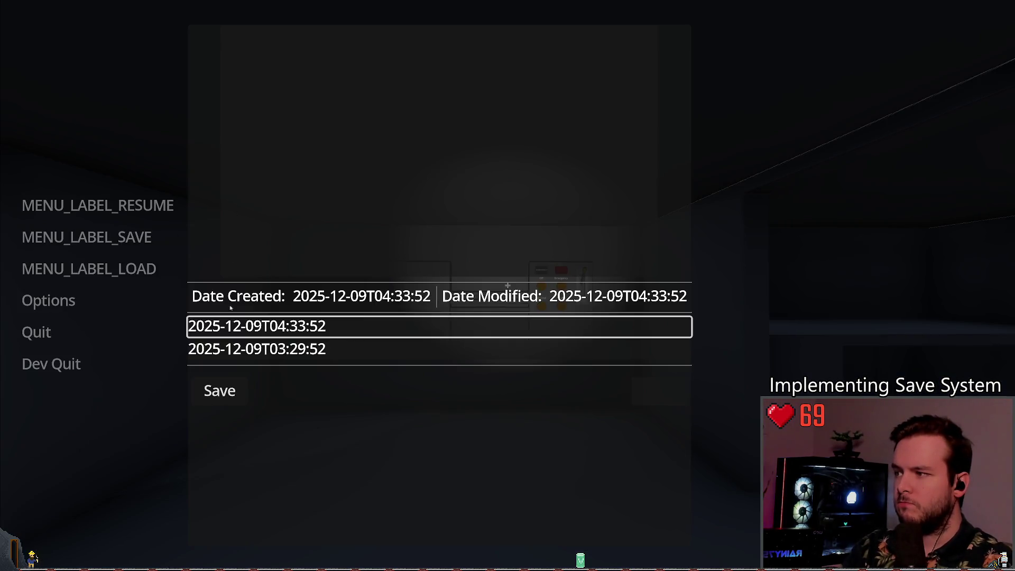
Step: Select the first save slot, save the game into it, and Dev Quit to the editor
{"action": "left_click", "coordinate": [257, 348]}
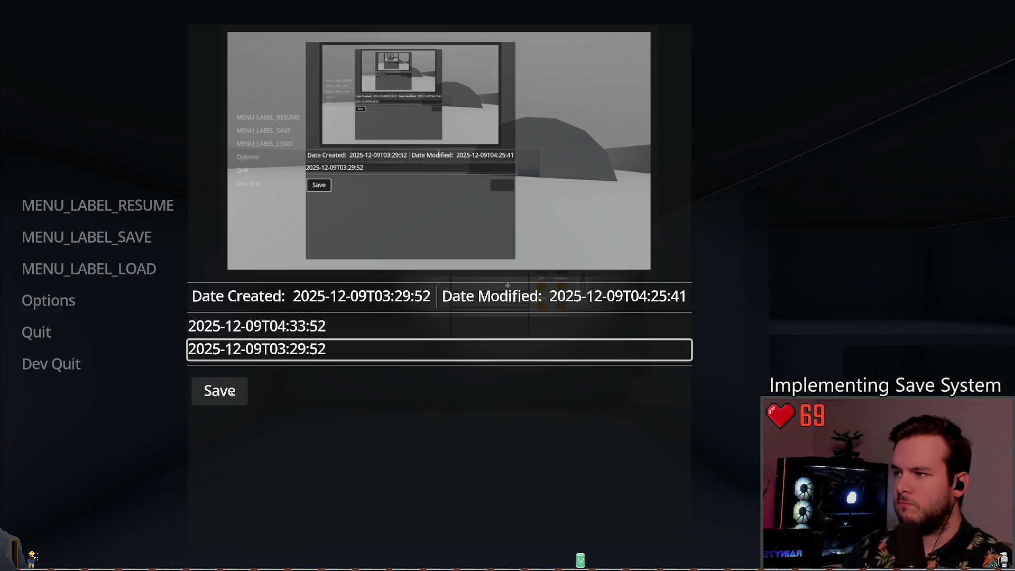
{"action": "left_click", "coordinate": [257, 325]}
{"action": "left_click", "coordinate": [108, 206]}
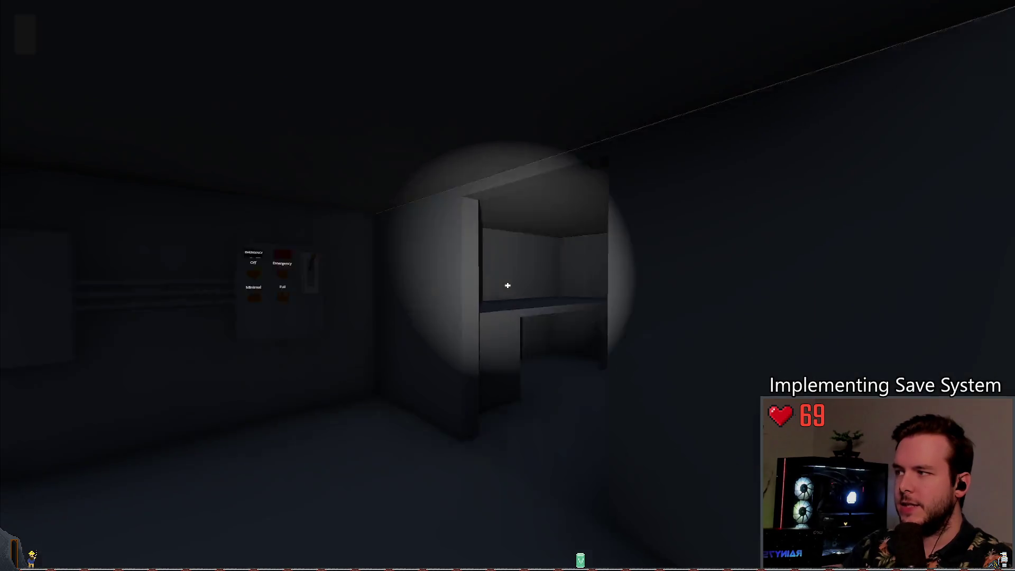
{"action": "key", "text": "Escape"}
{"action": "left_click", "coordinate": [86, 237]}
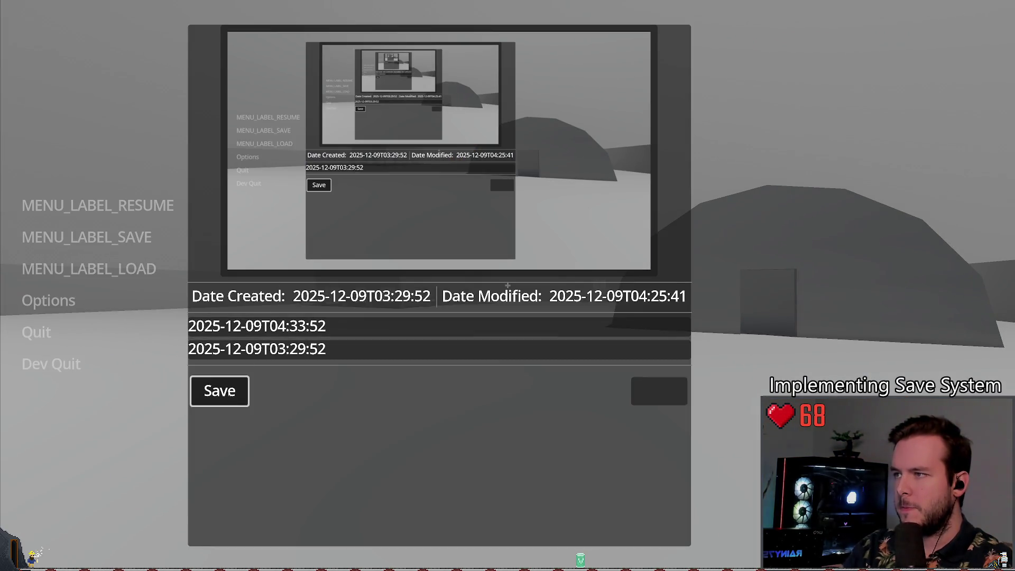
{"action": "left_click", "coordinate": [220, 391]}
{"action": "left_click", "coordinate": [51, 364]}
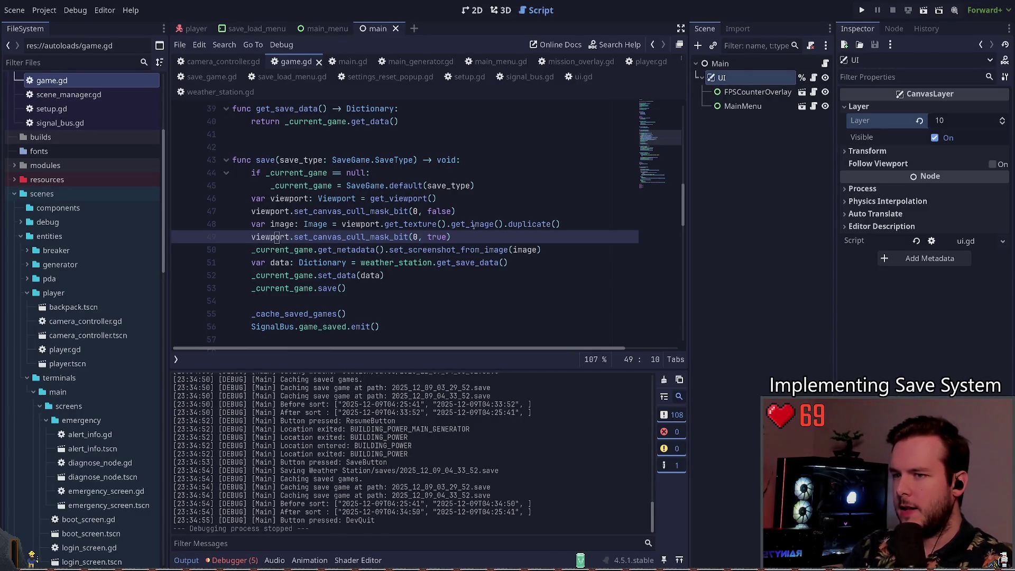
Step: Change line 48's capture to duplicate(true) and rerun the project
{"action": "left_click", "coordinate": [563, 224]}
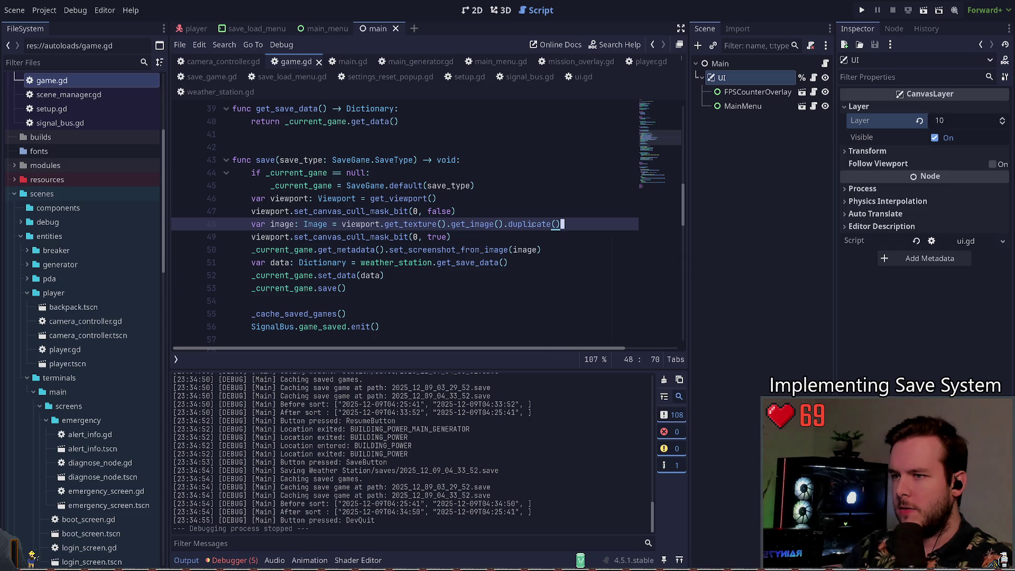
{"action": "type", "text": "true"}
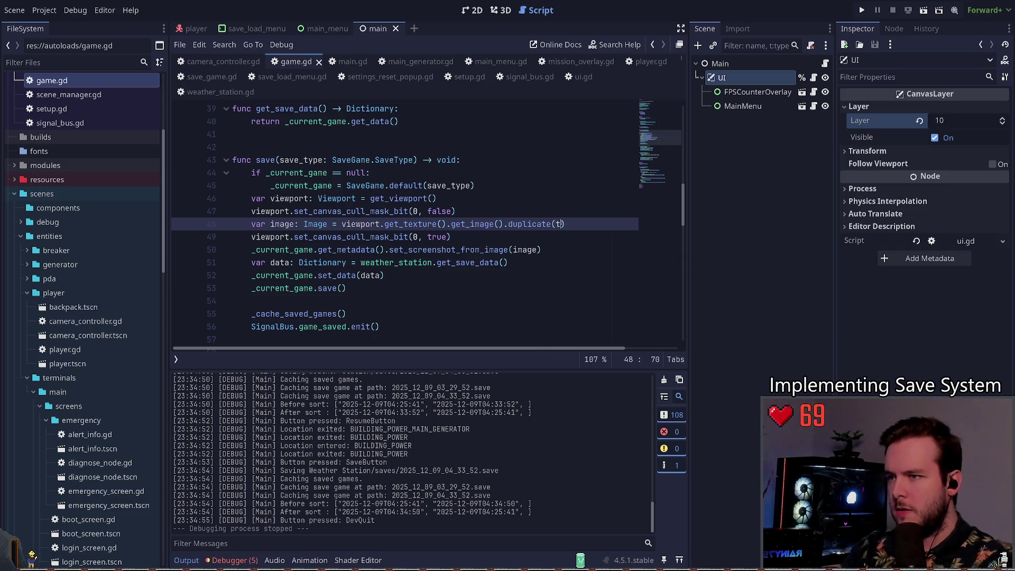
{"action": "key", "text": "F5"}
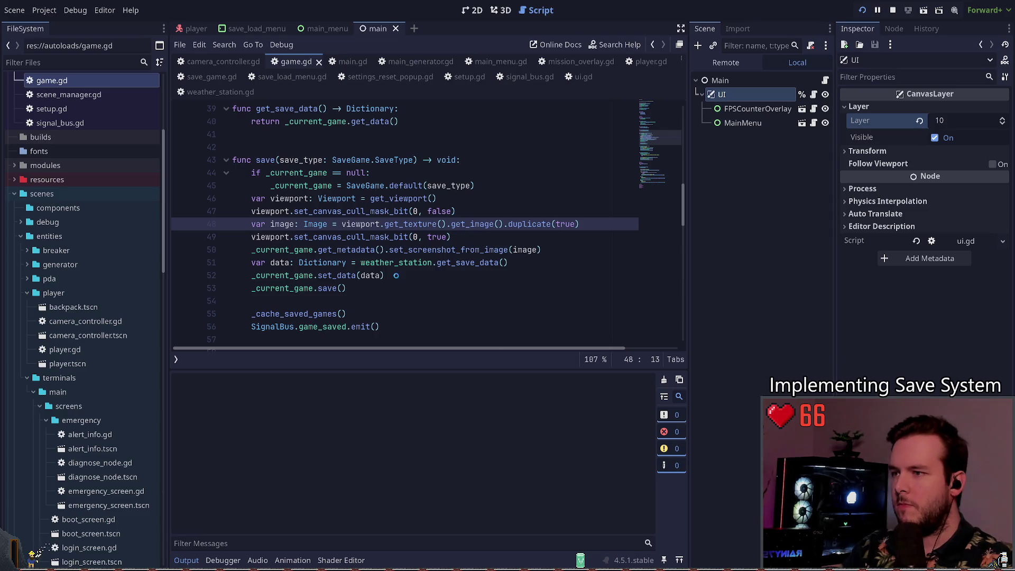
Step: Save into a slot using the keyboard-driven pause menu, then stop the game with F8
{"action": "key", "text": "alt+Tab"}
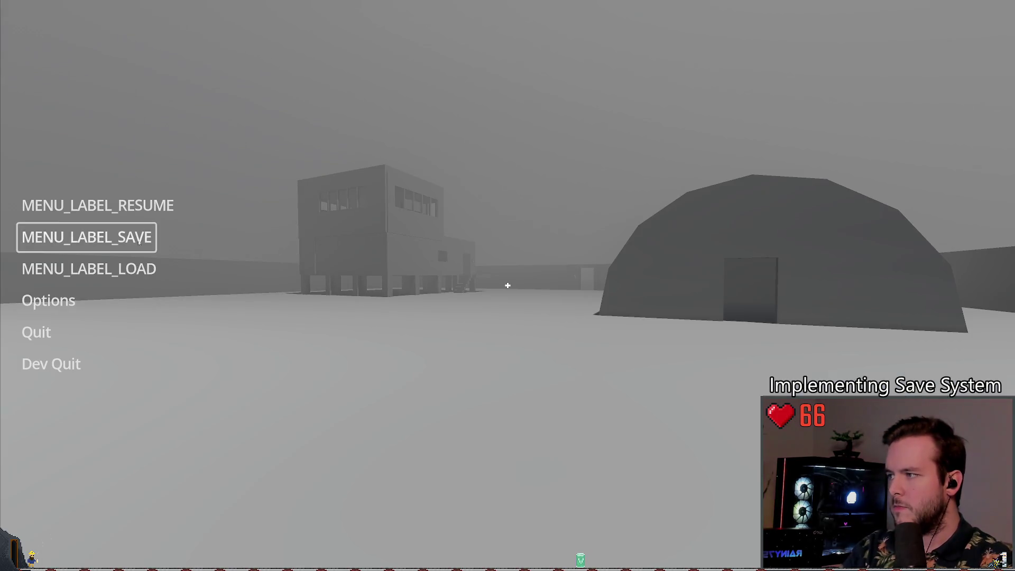
{"action": "key", "text": "Return"}
{"action": "key", "text": "Escape"}
{"action": "key", "text": "Down"}
{"action": "key", "text": "Down"}
{"action": "key", "text": "Down"}
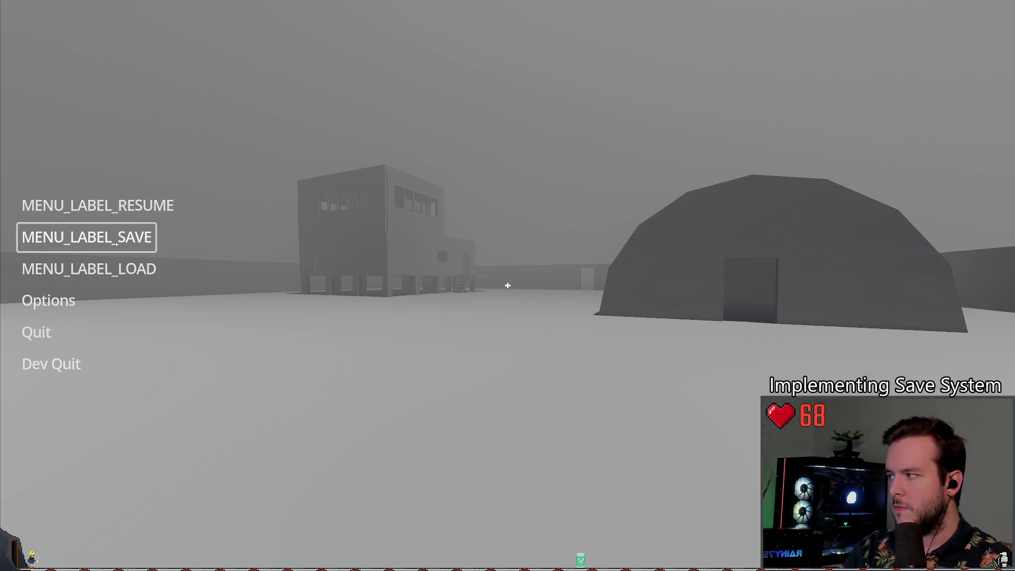
{"action": "key", "text": "Up"}
{"action": "key", "text": "Down"}
{"action": "key", "text": "Down"}
{"action": "key", "text": "Down"}
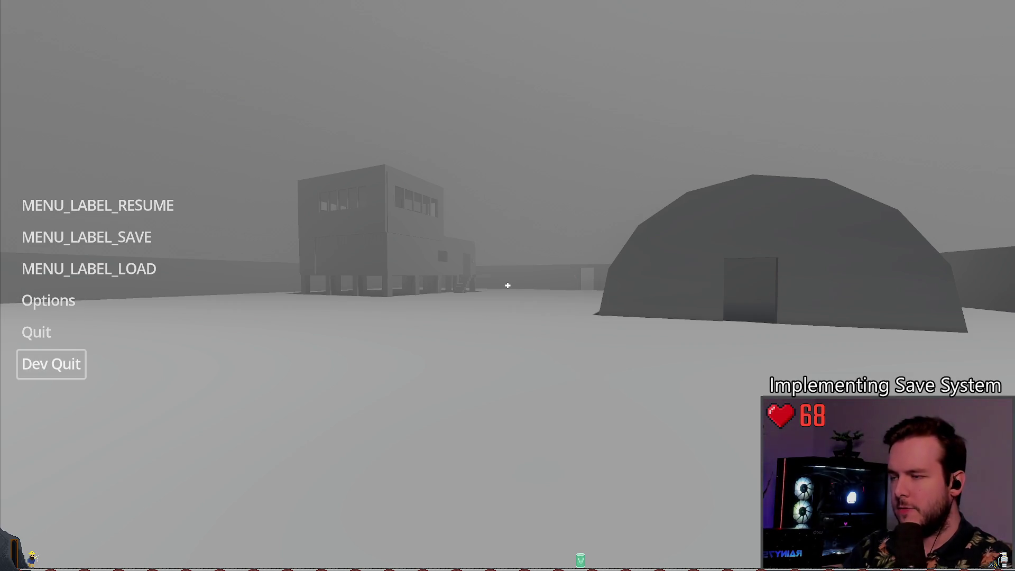
{"action": "key", "text": "Up"}
{"action": "key", "text": "Up"}
{"action": "key", "text": "Up"}
{"action": "key", "text": "Return"}
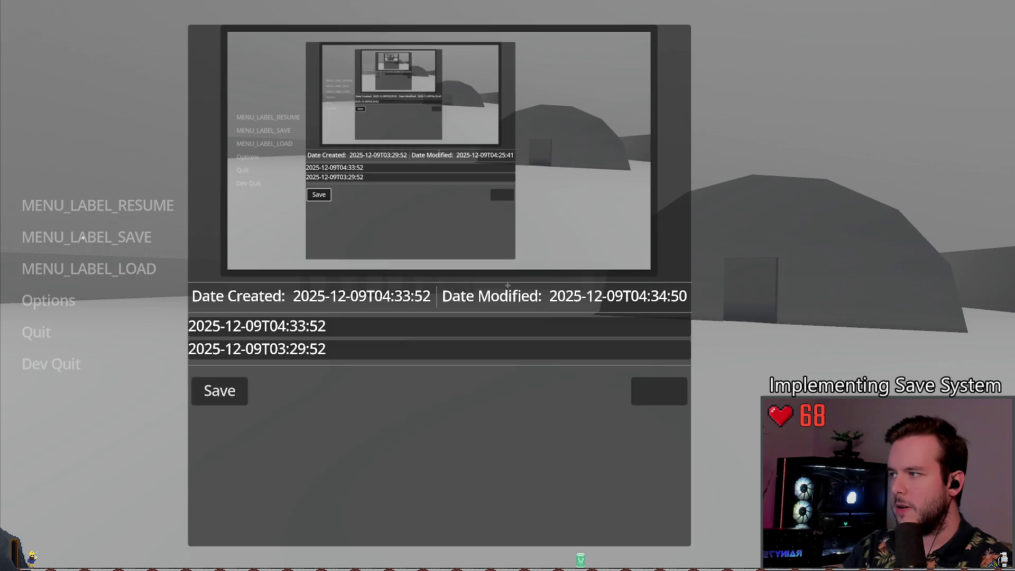
{"action": "key", "text": "Down"}
{"action": "key", "text": "Down"}
{"action": "key", "text": "Return"}
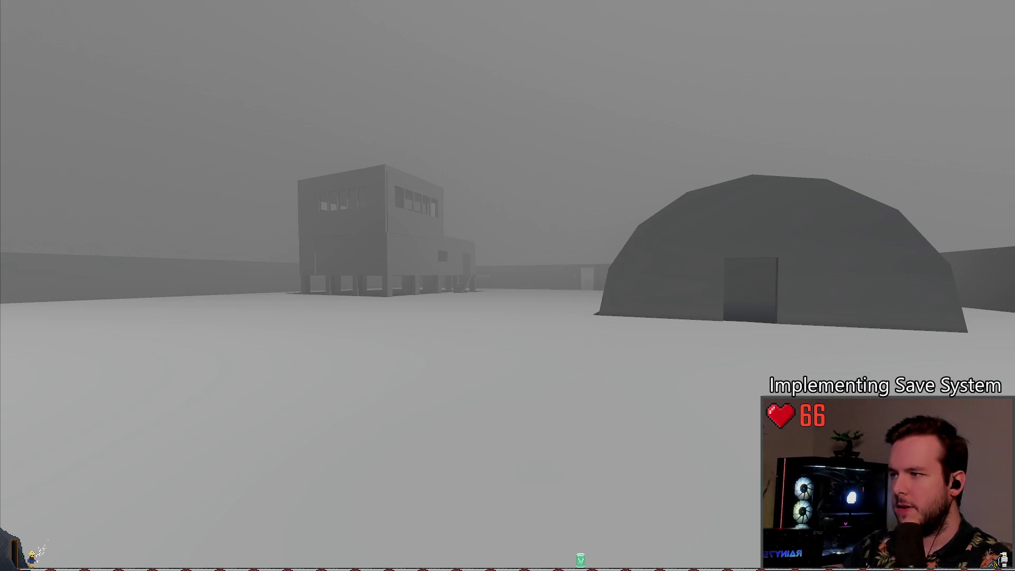
{"action": "key", "text": "F8"}
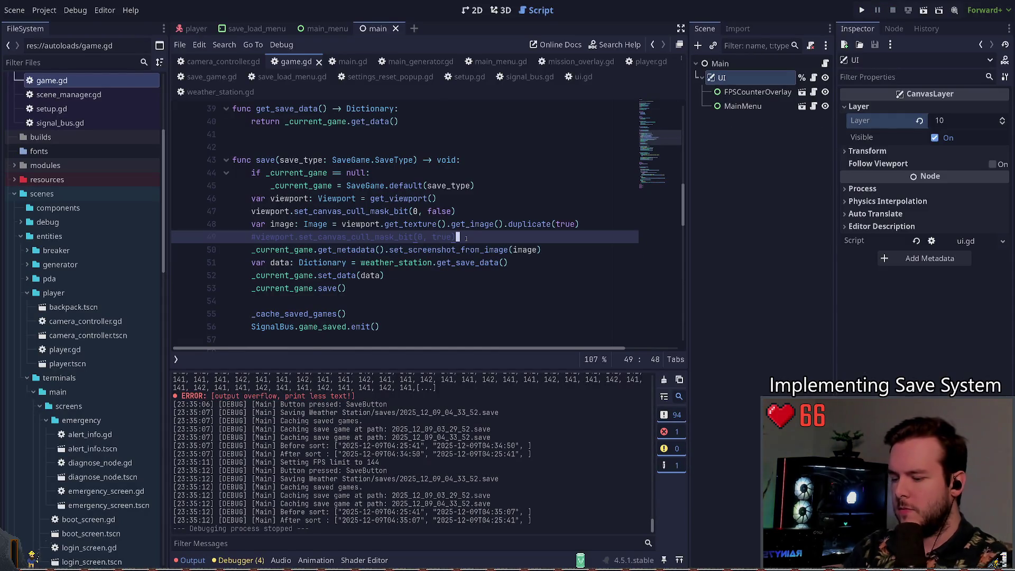
Step: Uncomment line 49 and move the caret just after viewport
{"action": "key", "text": "ctrl+k"}
{"action": "key", "text": "Home"}
{"action": "key", "text": "ctrl+Right"}
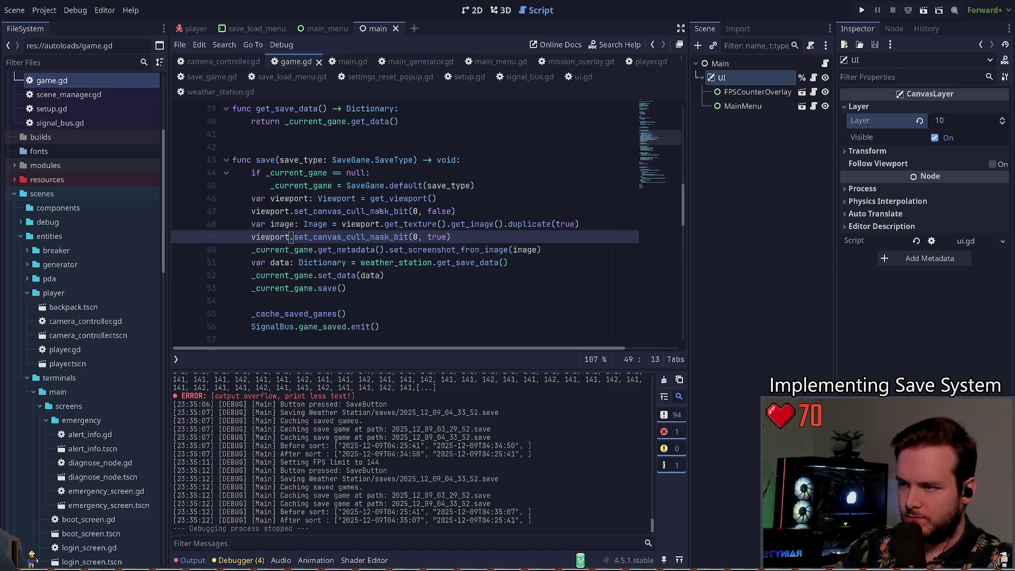
{"action": "left_click", "coordinate": [380, 211], "text": "ctrl"}
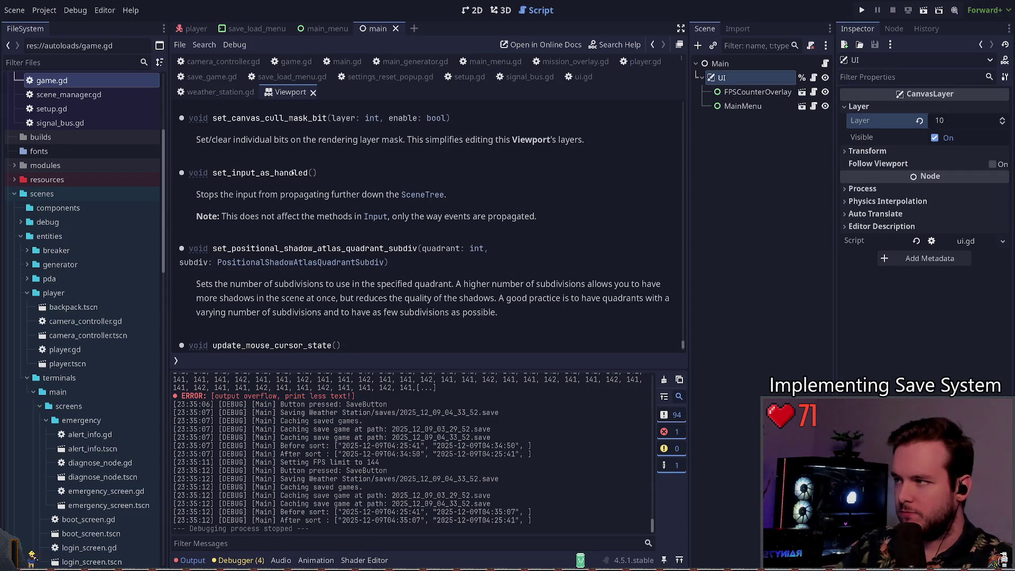
{"action": "left_click_drag", "start_coordinate": [211, 140], "coordinate": [469, 139]}
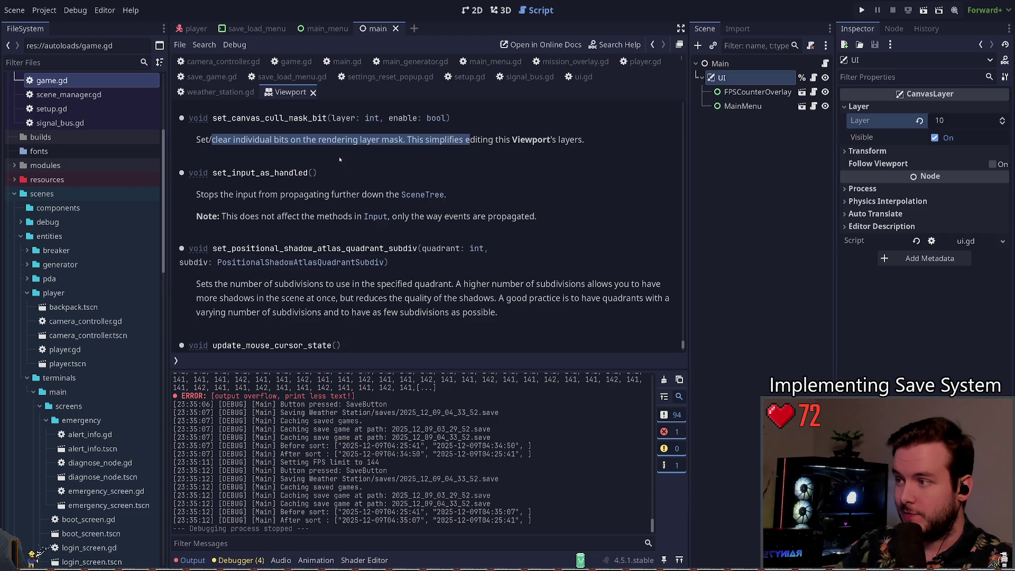
{"action": "left_click", "coordinate": [313, 92]}
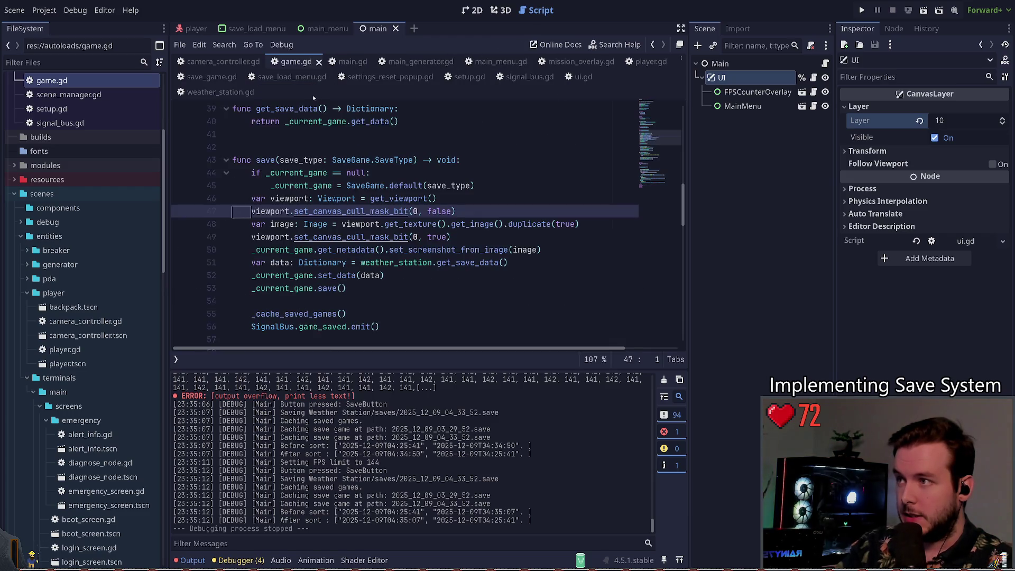
Step: Inspect line 47's cull-mask call by selecting its false and 0 arguments
{"action": "double_click", "coordinate": [434, 212]}
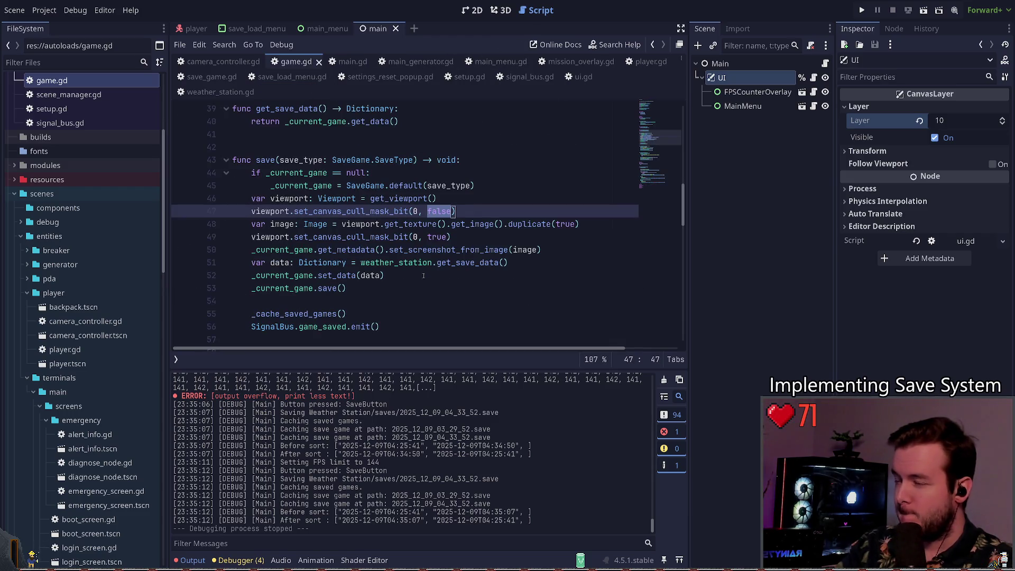
{"action": "mouse_move", "coordinate": [456, 211]}
{"action": "left_mouse_down"}
{"action": "mouse_move", "coordinate": [318, 200]}
{"action": "mouse_move", "coordinate": [246, 212]}
{"action": "left_mouse_up"}
{"action": "left_click", "coordinate": [488, 211]}
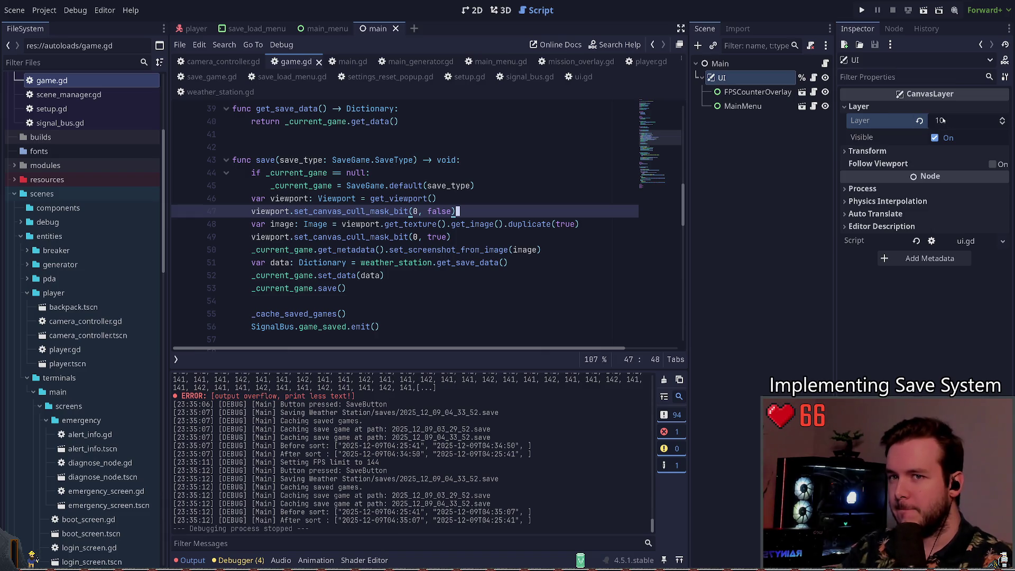
{"action": "double_click", "coordinate": [416, 211]}
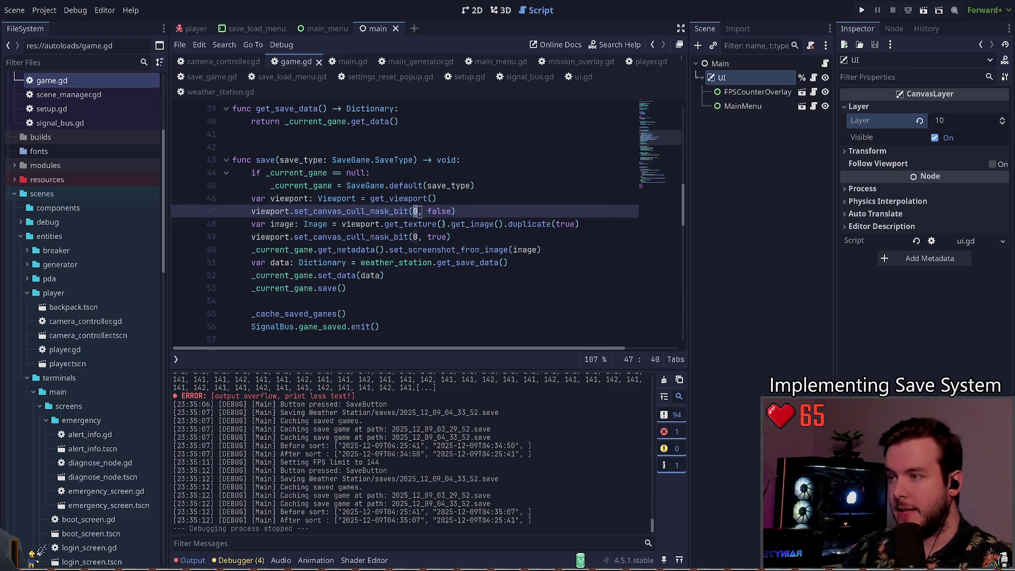
Step: Comment out line 49's bit-0 restore call and run the project
{"action": "left_click", "coordinate": [457, 237]}
{"action": "key", "text": "ctrl+k"}
{"action": "left_click", "coordinate": [290, 237]}
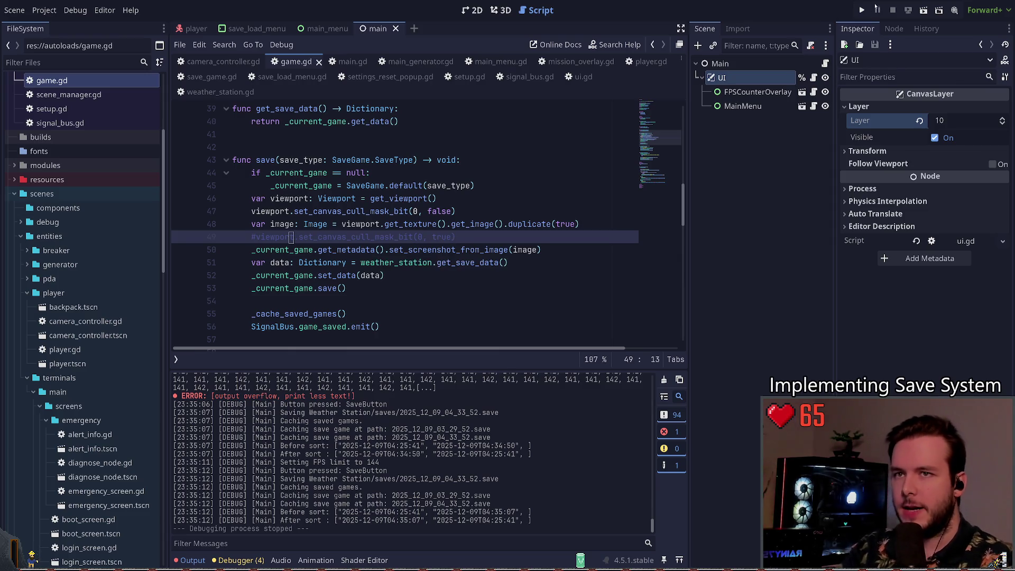
{"action": "left_click", "coordinate": [862, 10]}
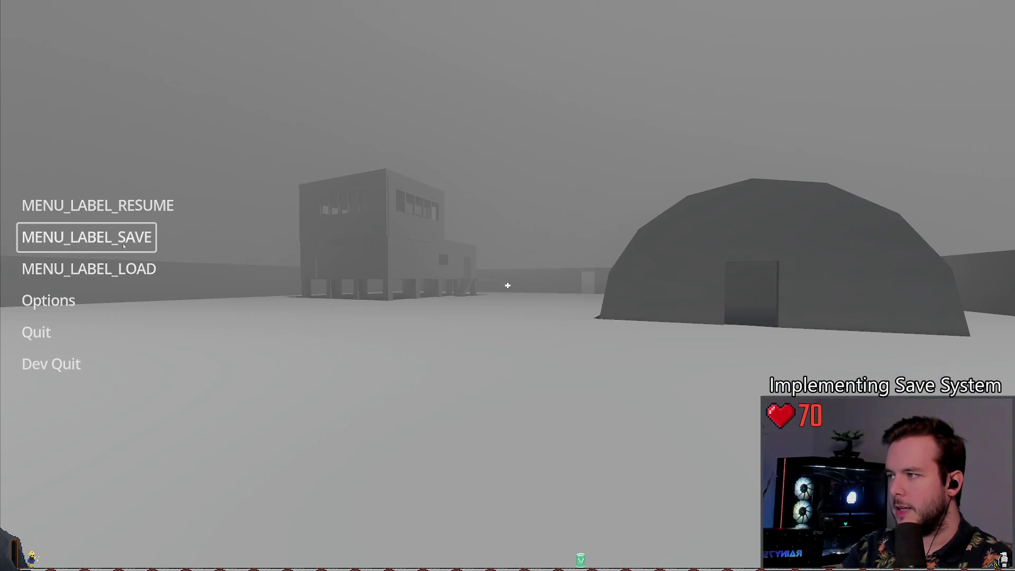
Step: Save the game into the selected slot, then stop it with F8
{"action": "left_click", "coordinate": [86, 237]}
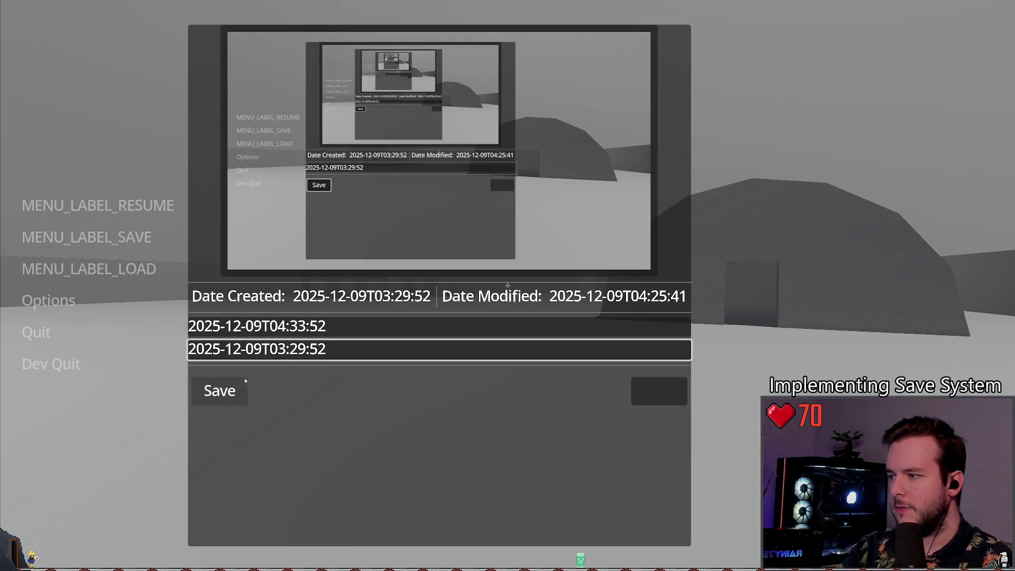
{"action": "left_click", "coordinate": [232, 382]}
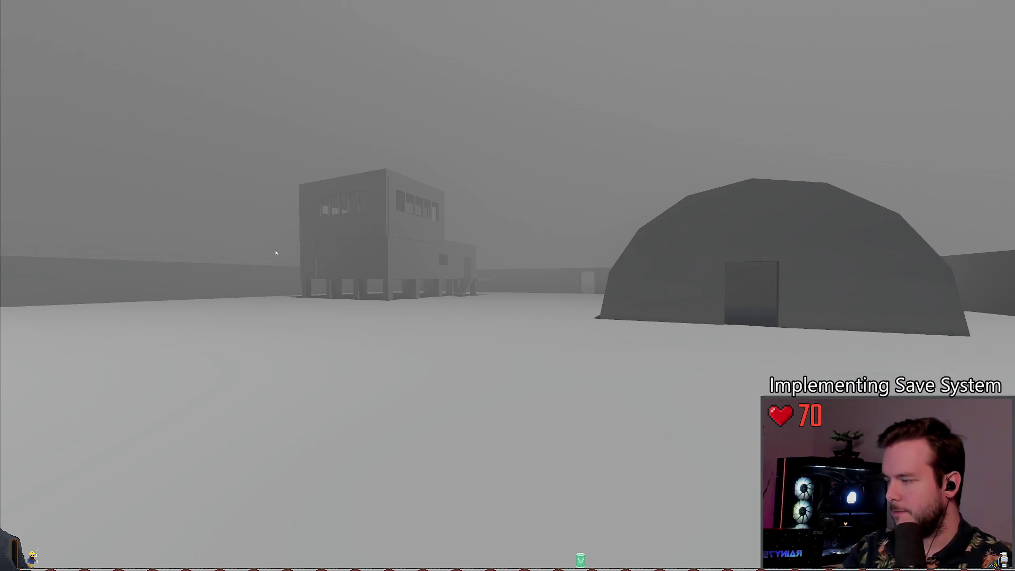
{"action": "key", "text": "F8"}
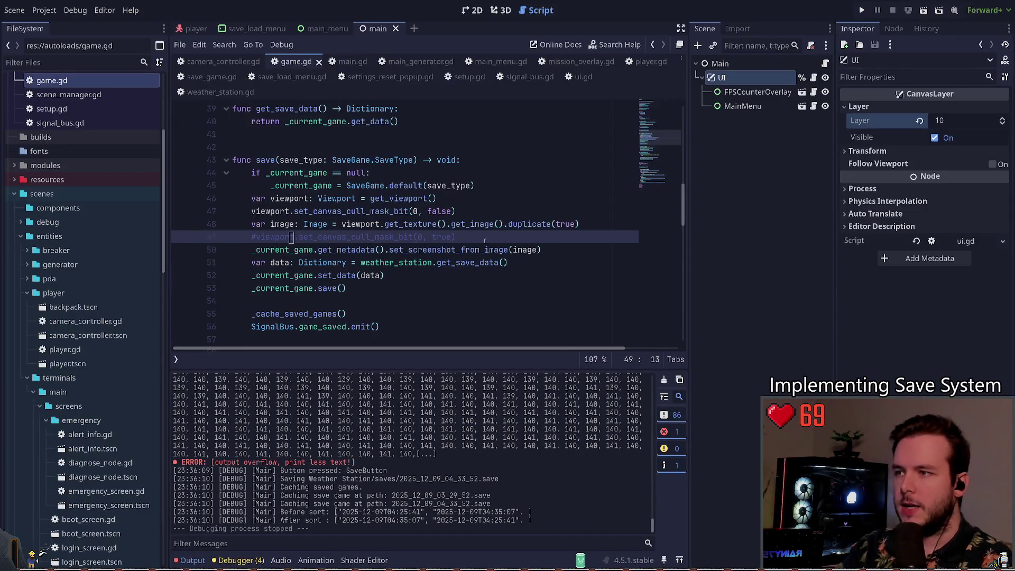
Step: Uncomment line 49, rerun the game, and overwrite the 04:33:52 save slot
{"action": "key", "text": "ctrl+k"}
{"action": "left_click", "coordinate": [862, 10]}
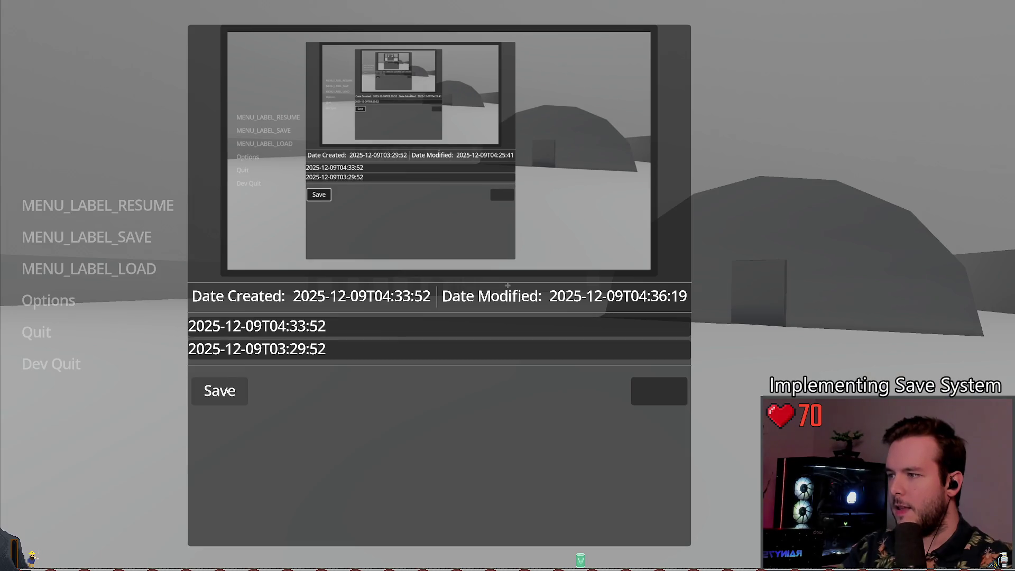
{"action": "key", "text": "Up"}
{"action": "key", "text": "Down"}
{"action": "key", "text": "Down"}
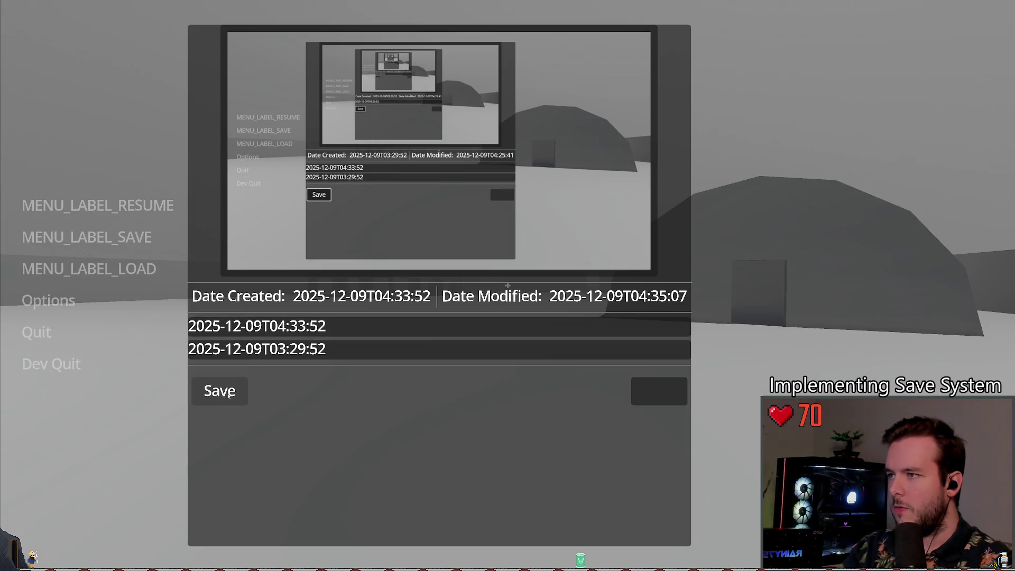
{"action": "left_click", "coordinate": [229, 392]}
Step: Flip between the 03:29:52 and 04:33:52 saves to compare their screenshot previews
{"action": "left_click", "coordinate": [232, 348]}
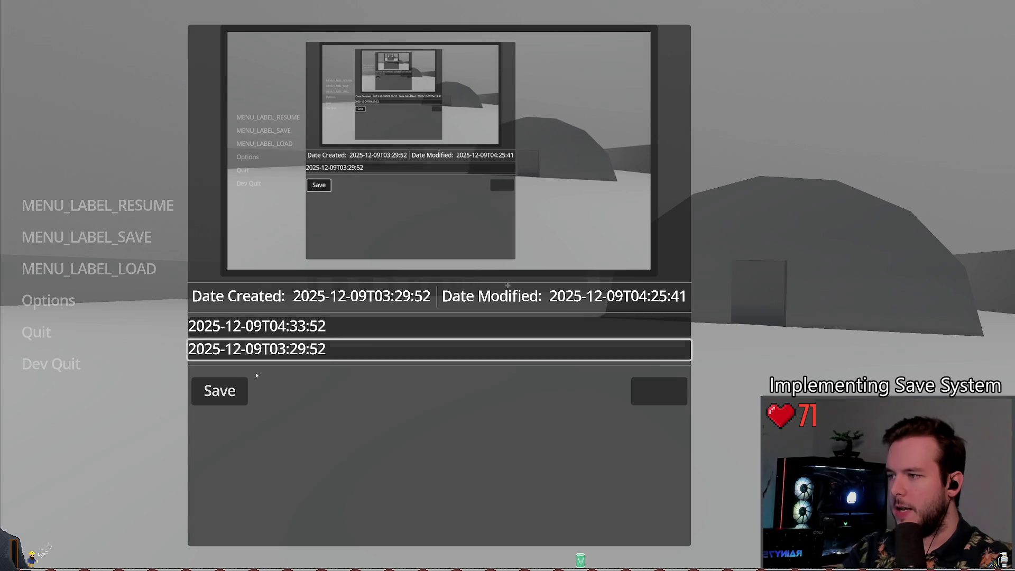
{"action": "left_click", "coordinate": [337, 326]}
{"action": "left_click", "coordinate": [322, 347]}
{"action": "left_click", "coordinate": [317, 329]}
{"action": "left_click", "coordinate": [331, 349]}
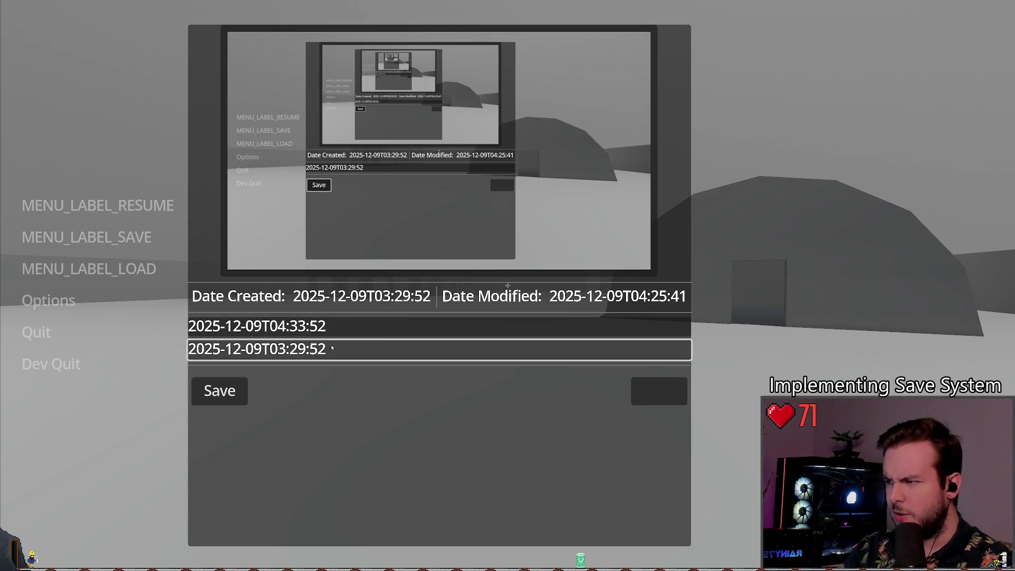
{"action": "left_click", "coordinate": [312, 336]}
{"action": "left_click", "coordinate": [317, 346]}
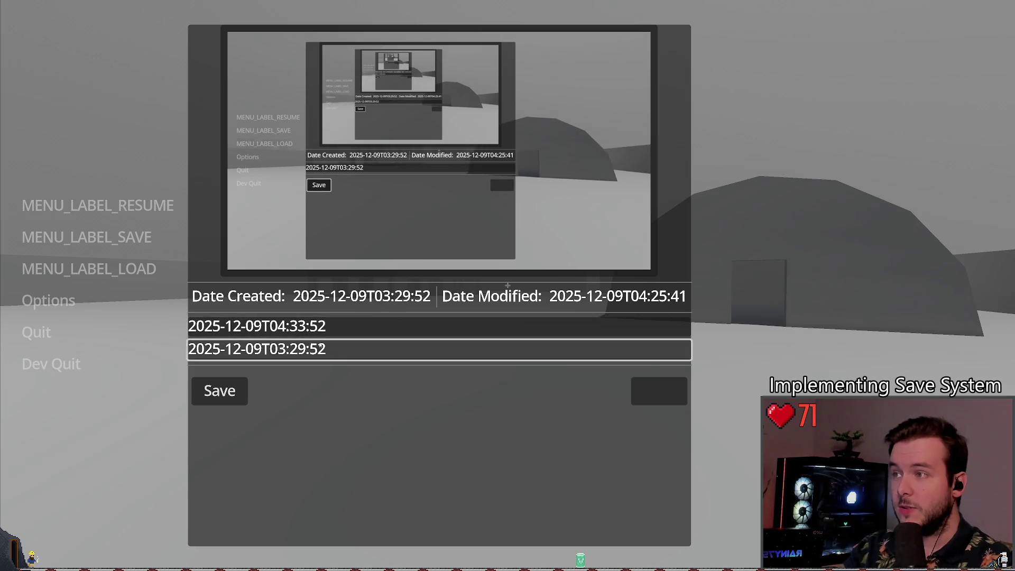
{"action": "left_click", "coordinate": [315, 333]}
{"action": "left_click", "coordinate": [322, 344]}
{"action": "left_click", "coordinate": [323, 330]}
{"action": "left_click", "coordinate": [328, 348]}
{"action": "left_click", "coordinate": [331, 330]}
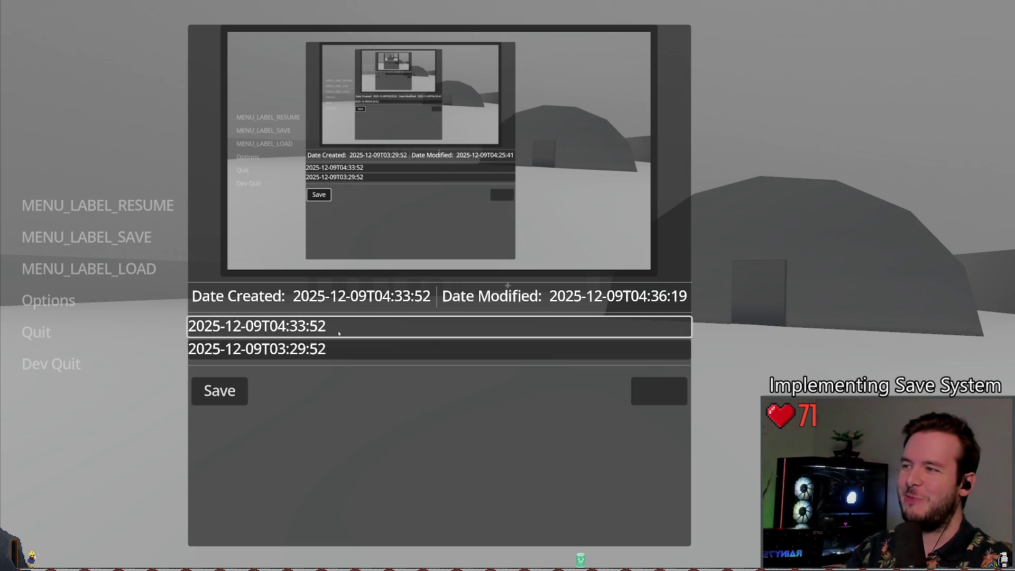
{"action": "left_click", "coordinate": [340, 350]}
{"action": "left_click", "coordinate": [344, 334]}
{"action": "left_click", "coordinate": [341, 350]}
{"action": "left_click", "coordinate": [344, 332]}
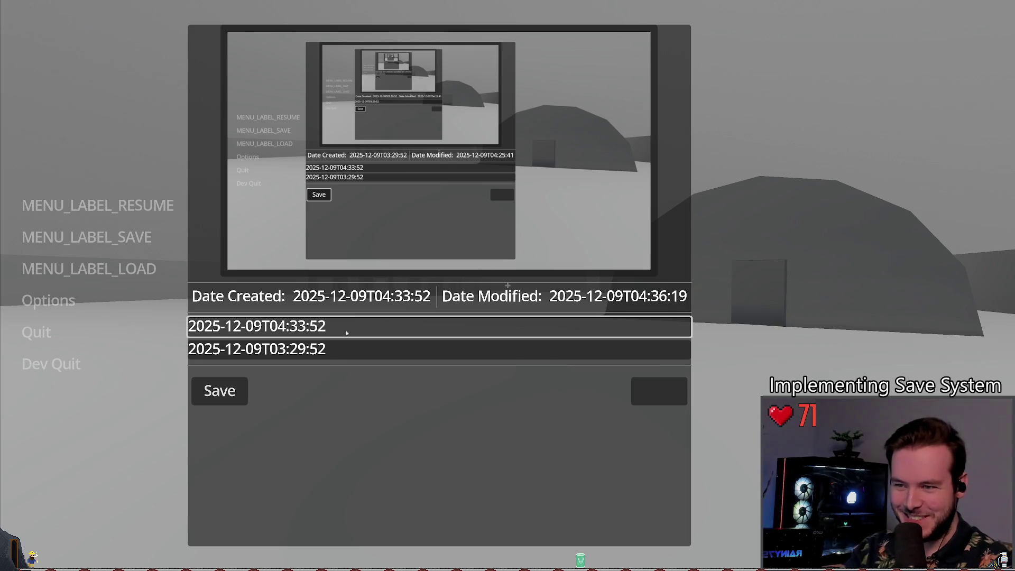
{"action": "left_click", "coordinate": [346, 350]}
{"action": "left_click", "coordinate": [354, 334]}
{"action": "left_click", "coordinate": [354, 349]}
{"action": "left_click", "coordinate": [353, 333]}
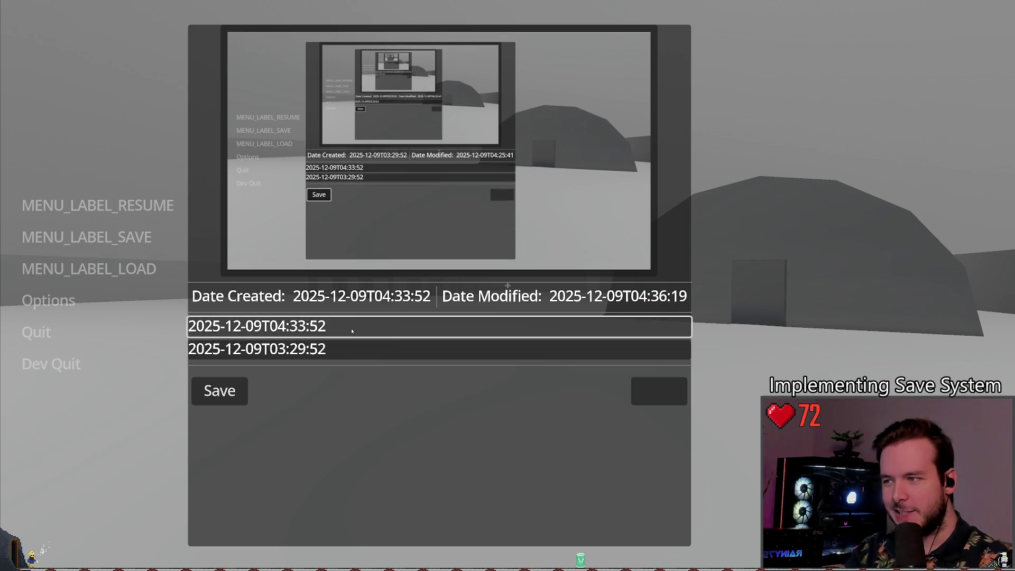
{"action": "left_click", "coordinate": [354, 350]}
{"action": "left_click", "coordinate": [353, 332]}
{"action": "left_click", "coordinate": [357, 350]}
{"action": "left_click", "coordinate": [358, 332]}
{"action": "left_click", "coordinate": [359, 350]}
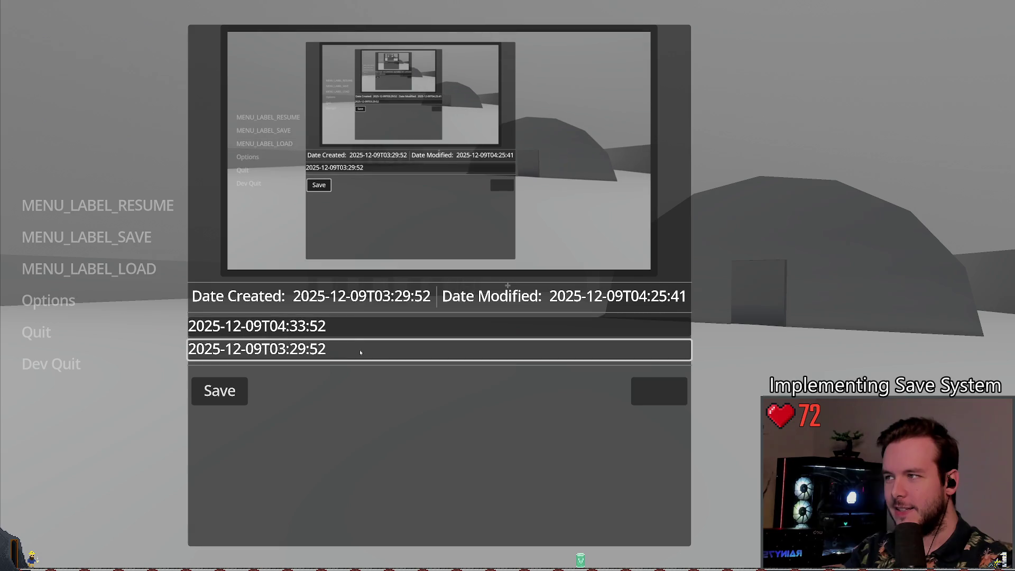
{"action": "left_click", "coordinate": [360, 332]}
{"action": "left_click", "coordinate": [359, 349]}
Step: Close the save panel, quit the game, and return to line 49 of game.gd
{"action": "left_click", "coordinate": [359, 332]}
{"action": "left_click", "coordinate": [86, 237]}
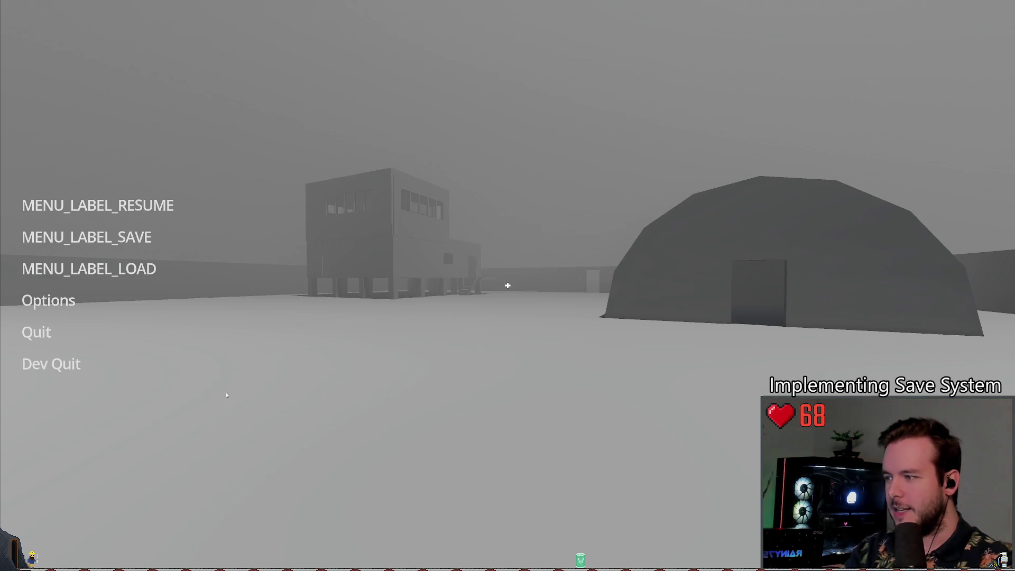
{"action": "left_click", "coordinate": [51, 364]}
{"action": "left_click", "coordinate": [344, 237]}
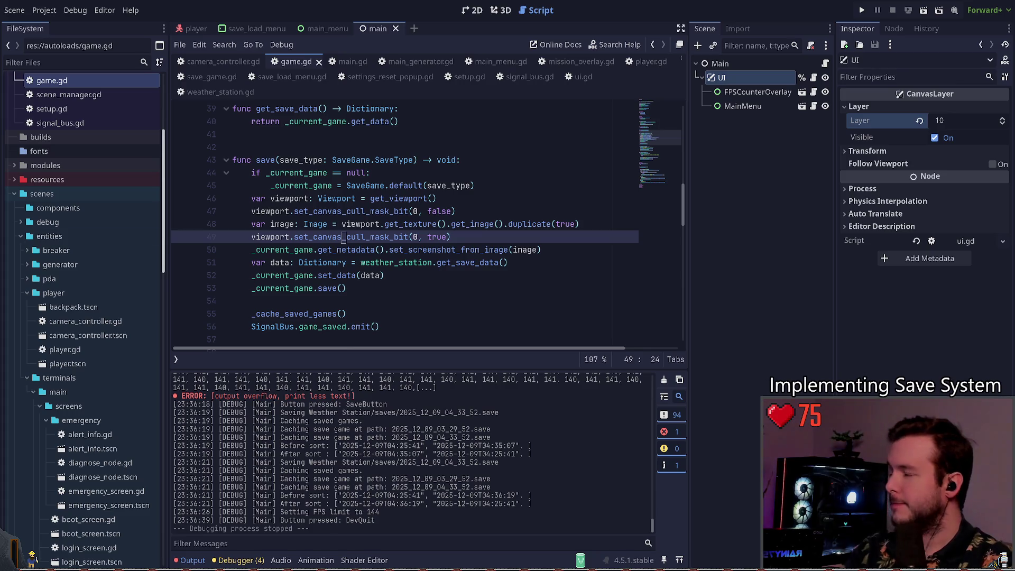
Step: Place the caret at the end of line 49 in game.gd's save function
{"action": "left_click", "coordinate": [460, 237]}
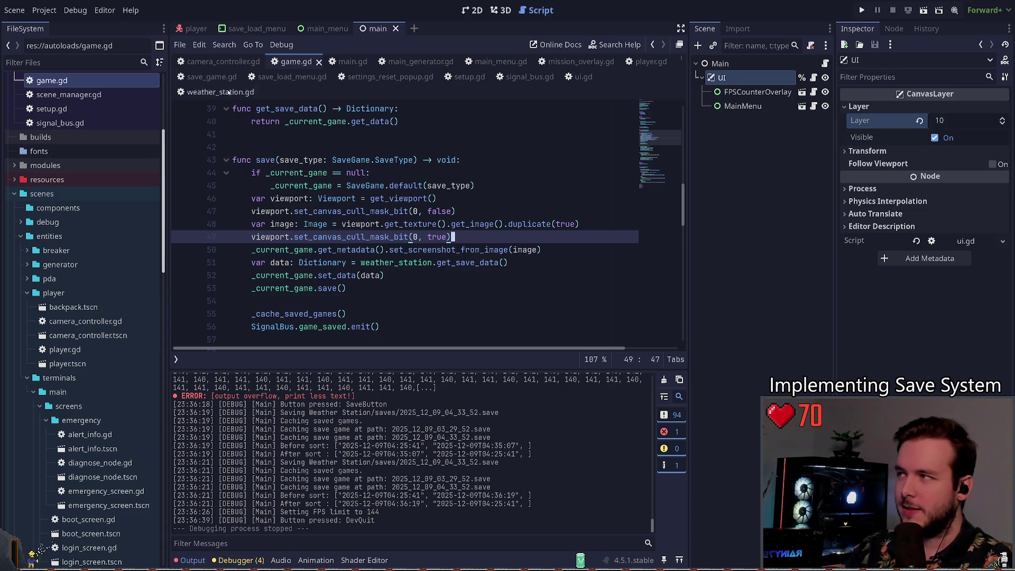
{"action": "left_click", "coordinate": [44, 10]}
{"action": "left_click", "coordinate": [69, 27]}
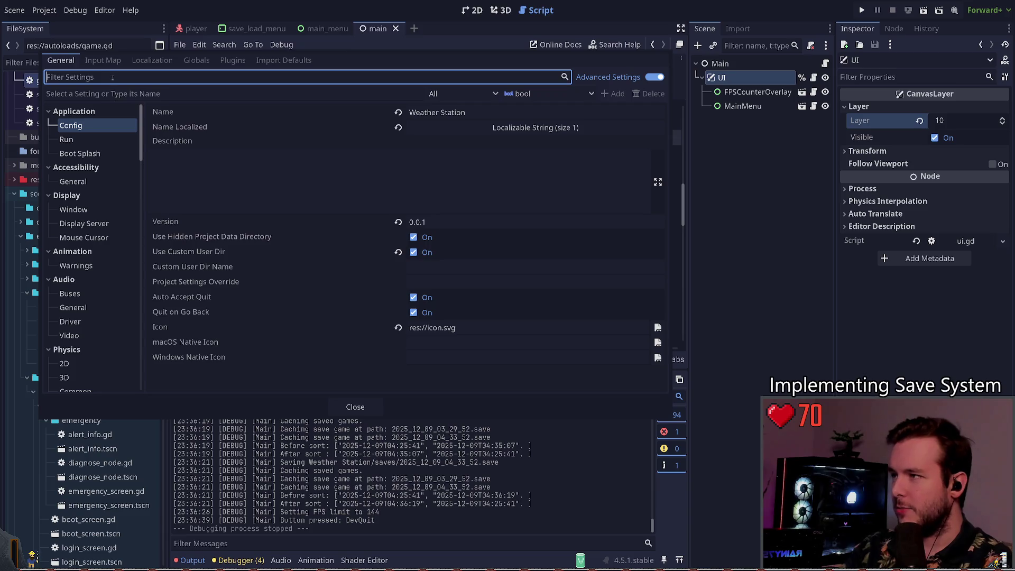
{"action": "type", "text": "layer"}
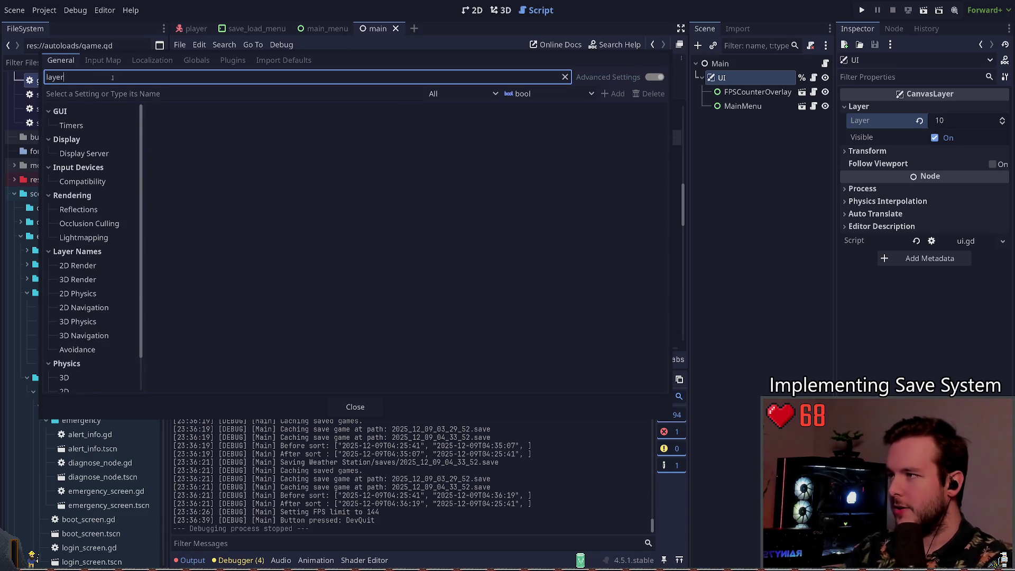
{"action": "scroll", "coordinate": [105, 253], "scroll_direction": "down", "scroll_amount": 2}
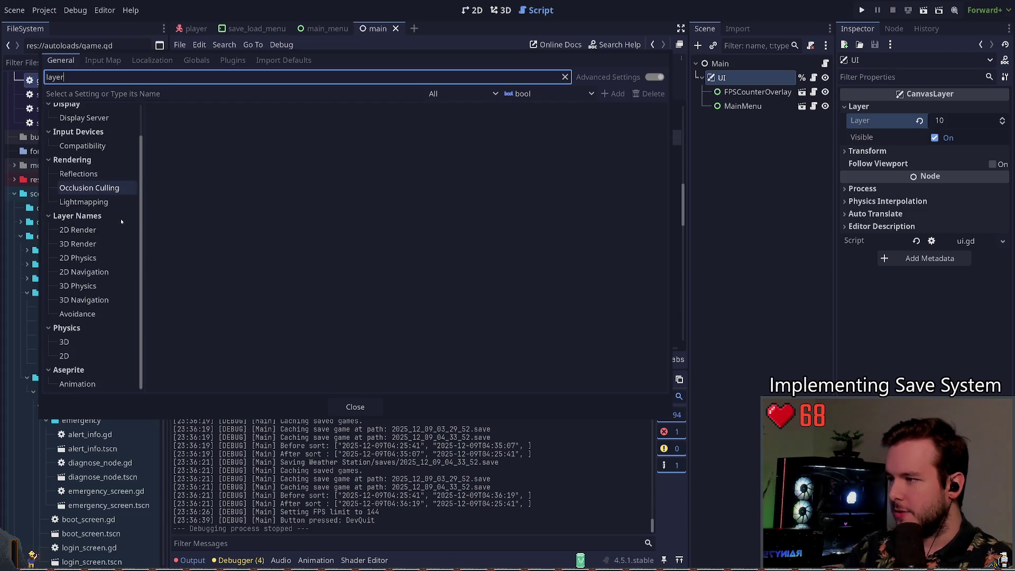
{"action": "left_click", "coordinate": [89, 232]}
{"action": "scroll", "coordinate": [240, 192], "scroll_direction": "down", "scroll_amount": 1}
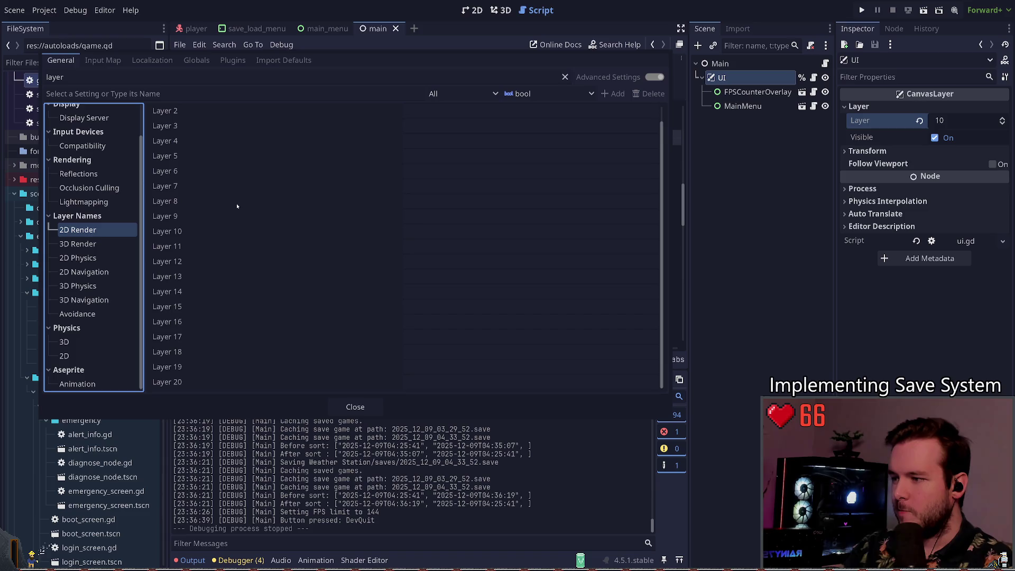
{"action": "left_click", "coordinate": [80, 243]}
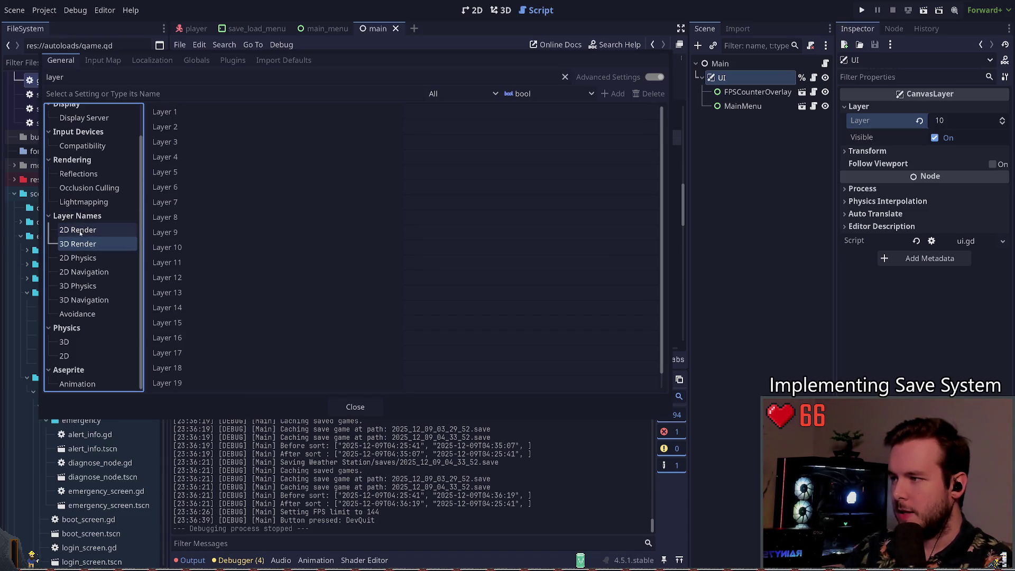
{"action": "left_click", "coordinate": [80, 233]}
{"action": "scroll", "coordinate": [102, 335], "scroll_direction": "up", "scroll_amount": 2}
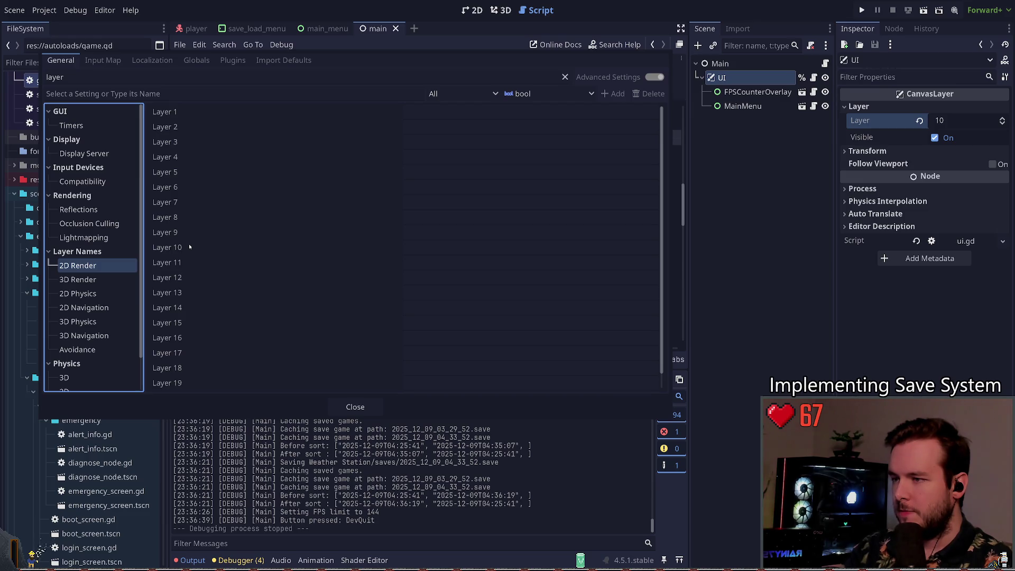
{"action": "left_click", "coordinate": [72, 125]}
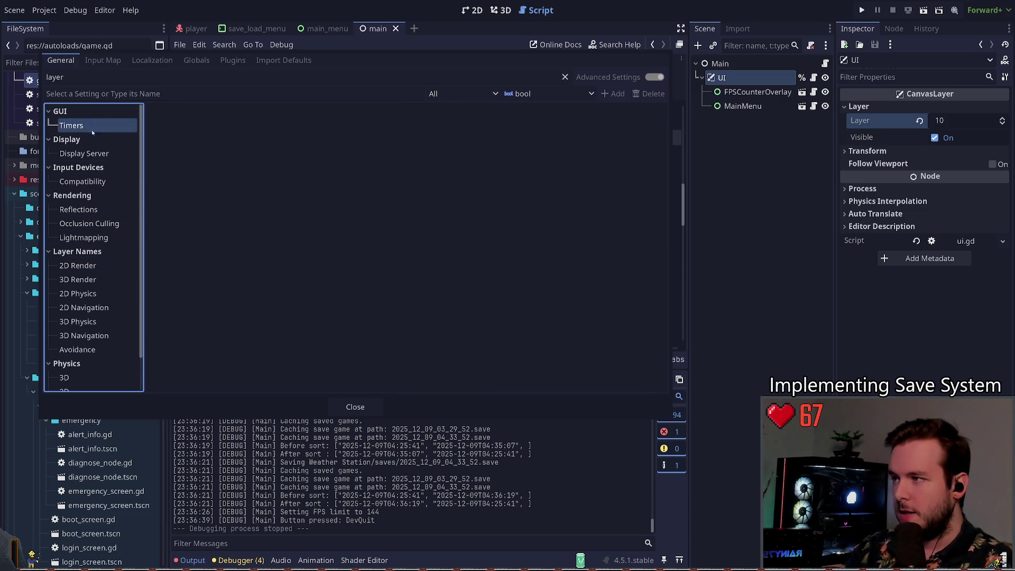
{"action": "left_click", "coordinate": [95, 154]}
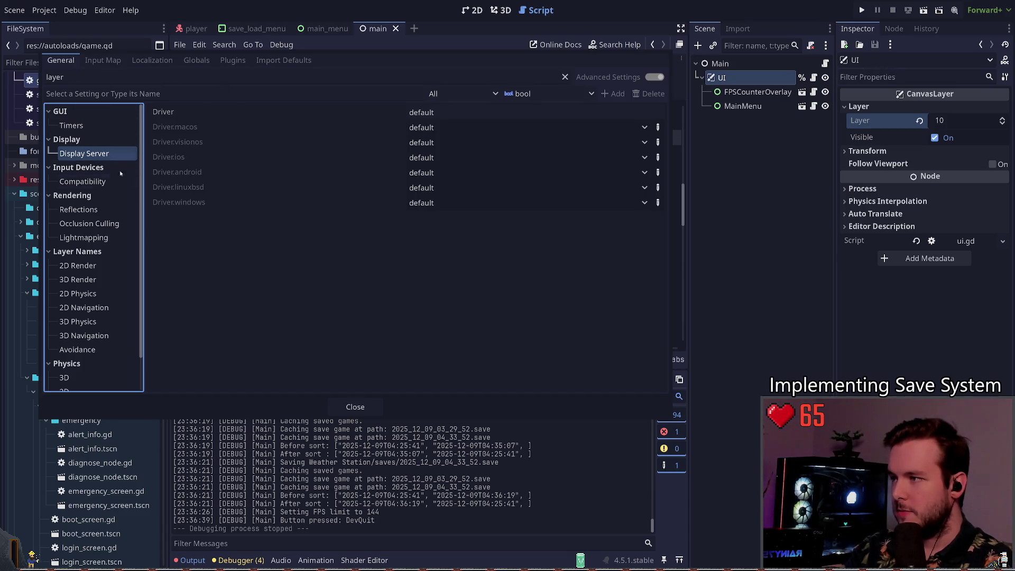
{"action": "left_click", "coordinate": [78, 266]}
{"action": "left_click", "coordinate": [78, 279]}
{"action": "left_click", "coordinate": [78, 293]}
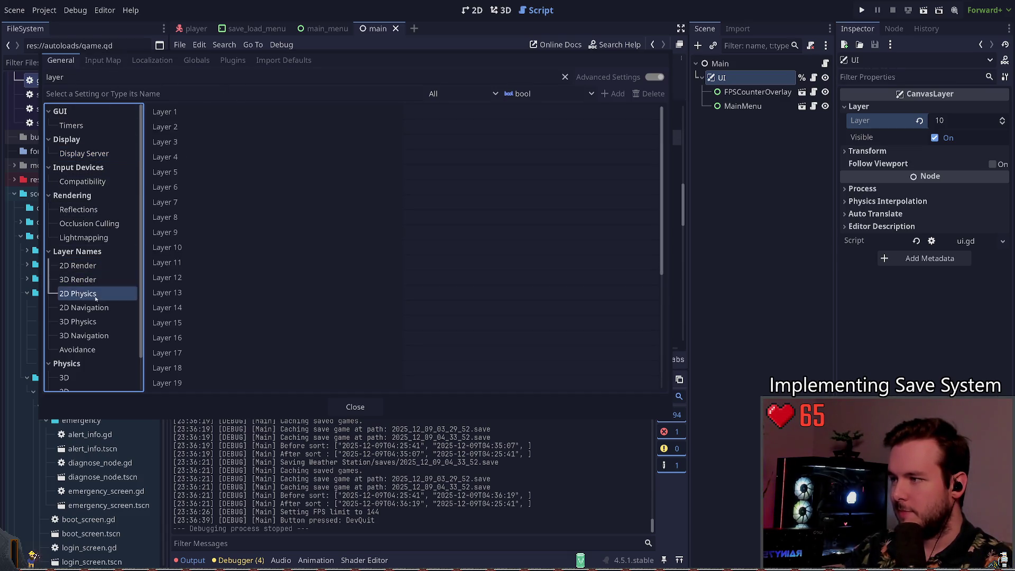
{"action": "key", "text": "Escape"}
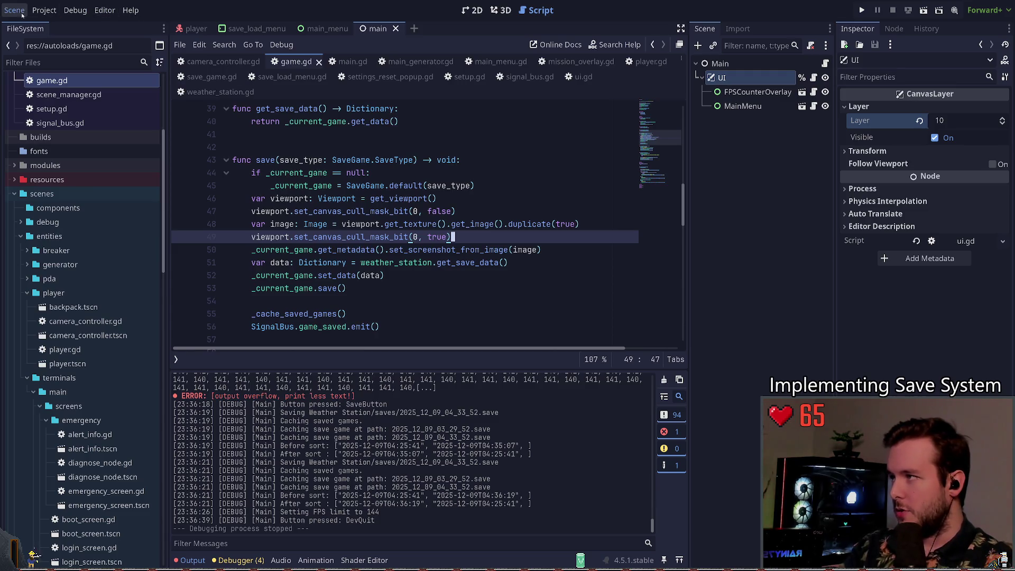
{"action": "left_click", "coordinate": [44, 10]}
{"action": "left_click", "coordinate": [69, 25]}
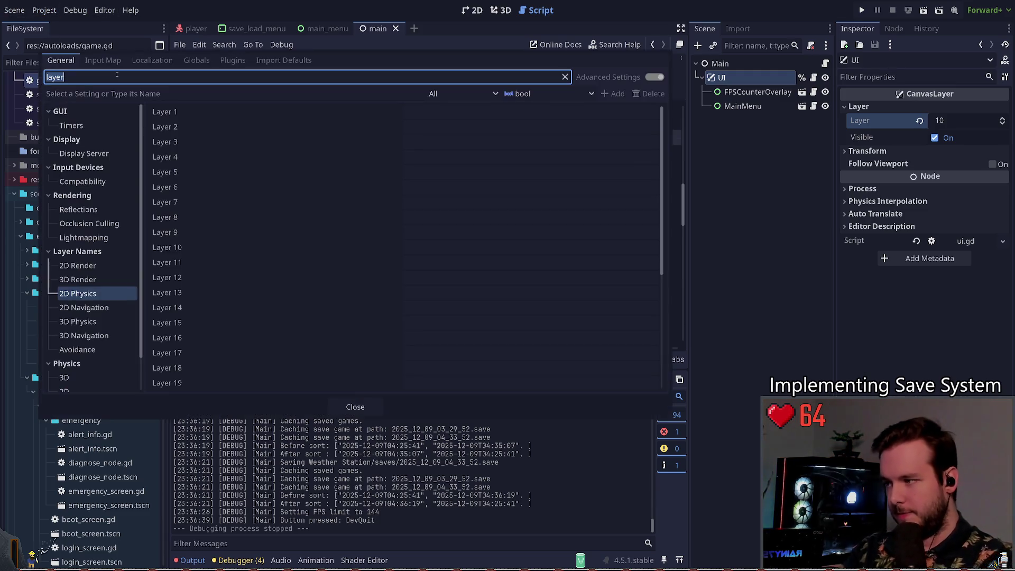
{"action": "type", "text": "va"}
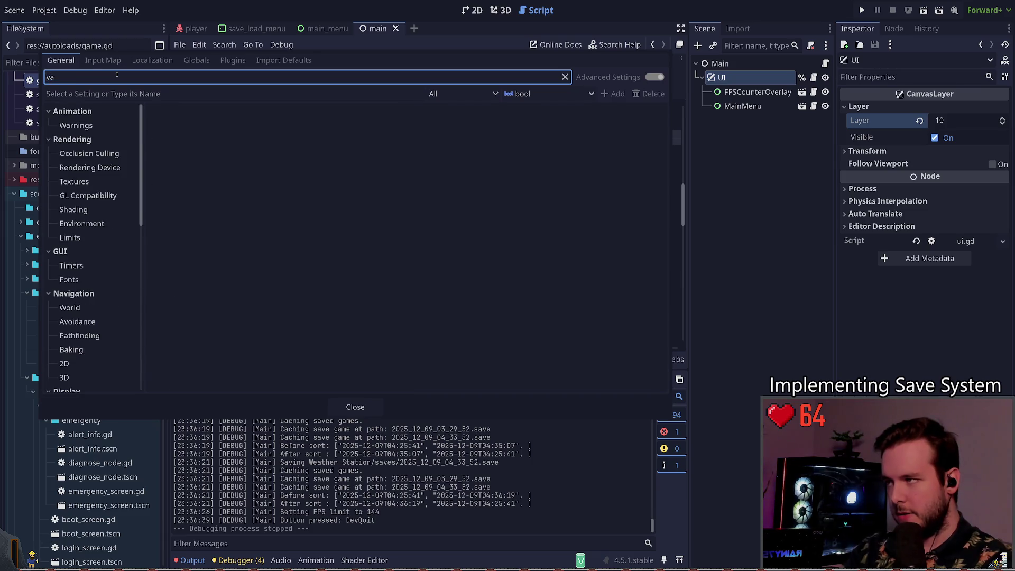
{"action": "key", "text": "BackSpace"}
{"action": "key", "text": "BackSpace"}
{"action": "type", "text": "canvas"}
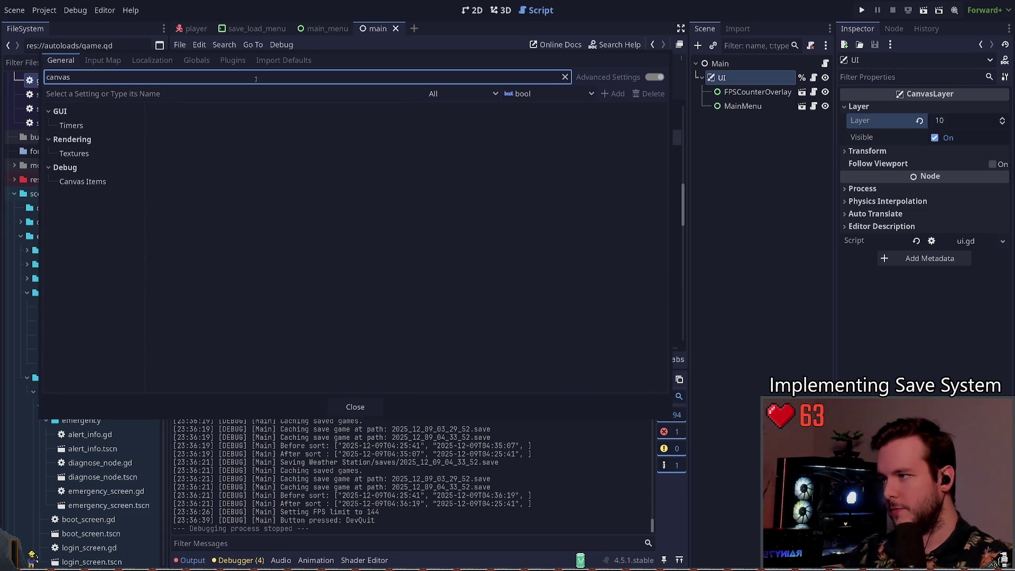
{"action": "left_click", "coordinate": [76, 153]}
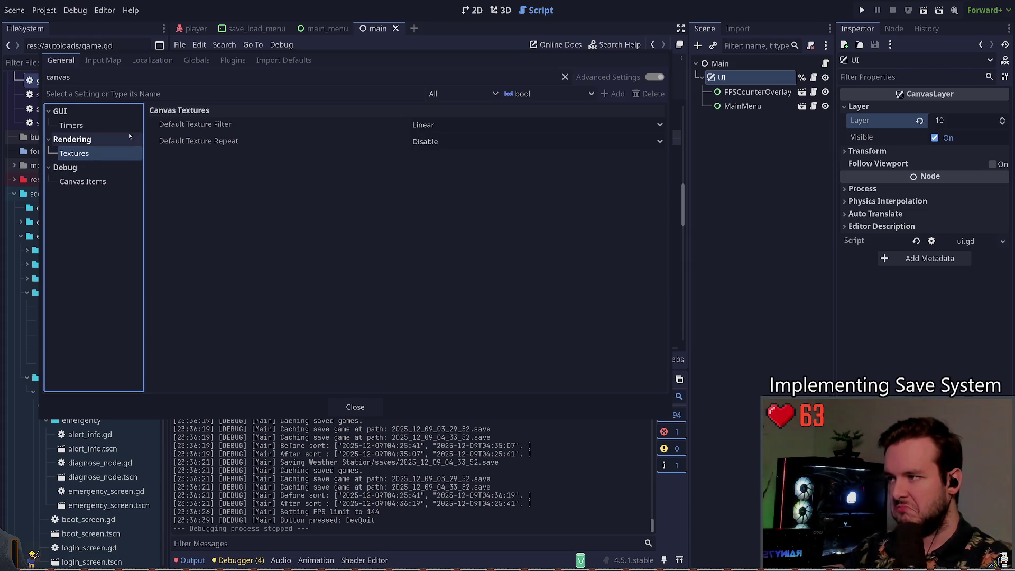
{"action": "left_click", "coordinate": [71, 125]}
{"action": "key", "text": "Escape"}
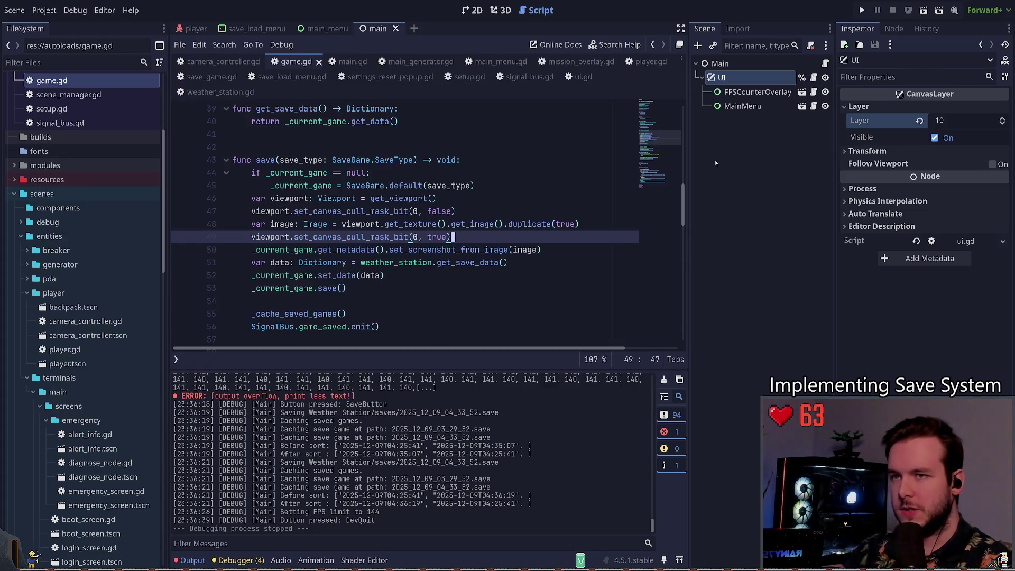
{"action": "left_click", "coordinate": [456, 211]}
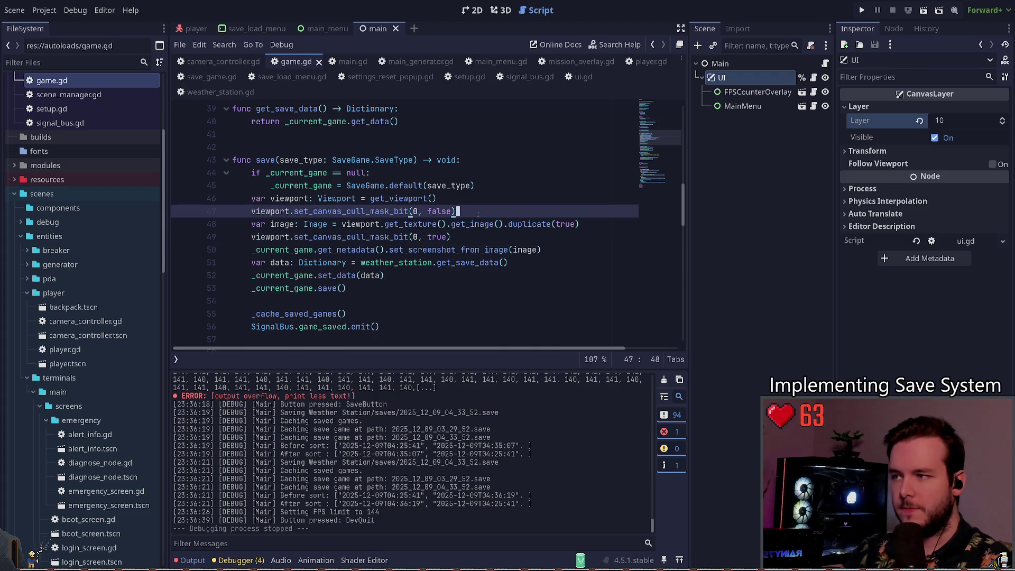
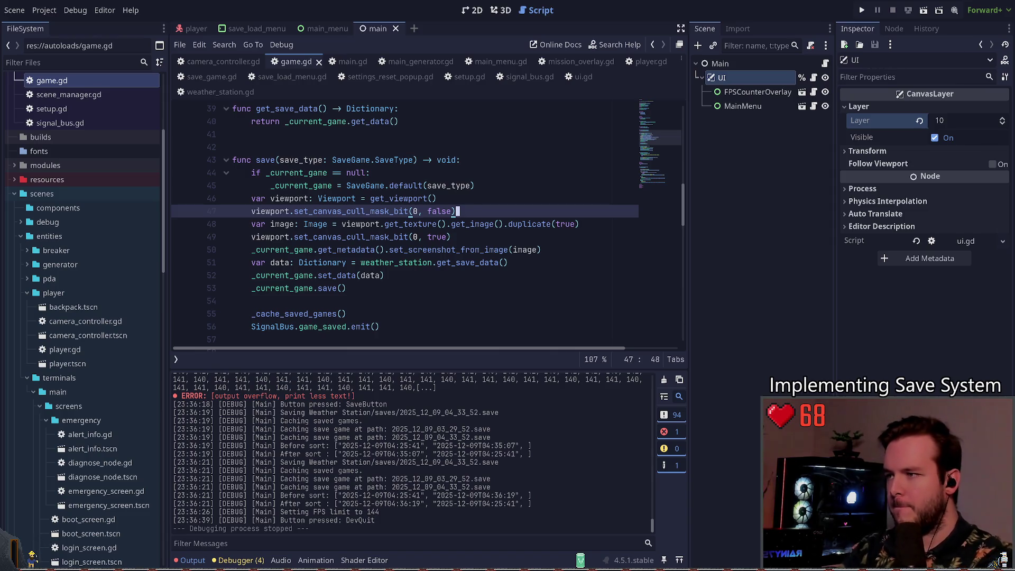
Step: Add 'await RenderingServer.frame_post_draw' below the set_canvas_cull_mask_bit(0, false) line, then run the game
{"action": "key", "text": "Up"}
{"action": "key", "text": "Down"}
{"action": "key", "text": "Return"}
{"action": "type", "text": "await get"}
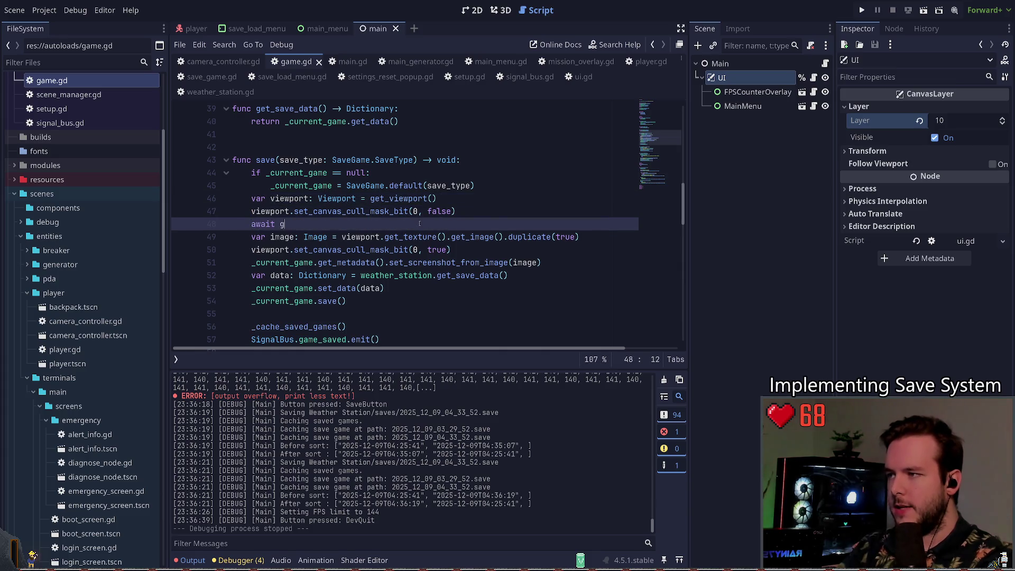
{"action": "key", "text": "BackSpace"}
{"action": "key", "text": "BackSpace"}
{"action": "key", "text": "BackSpace"}
{"action": "type", "text": "REndering"}
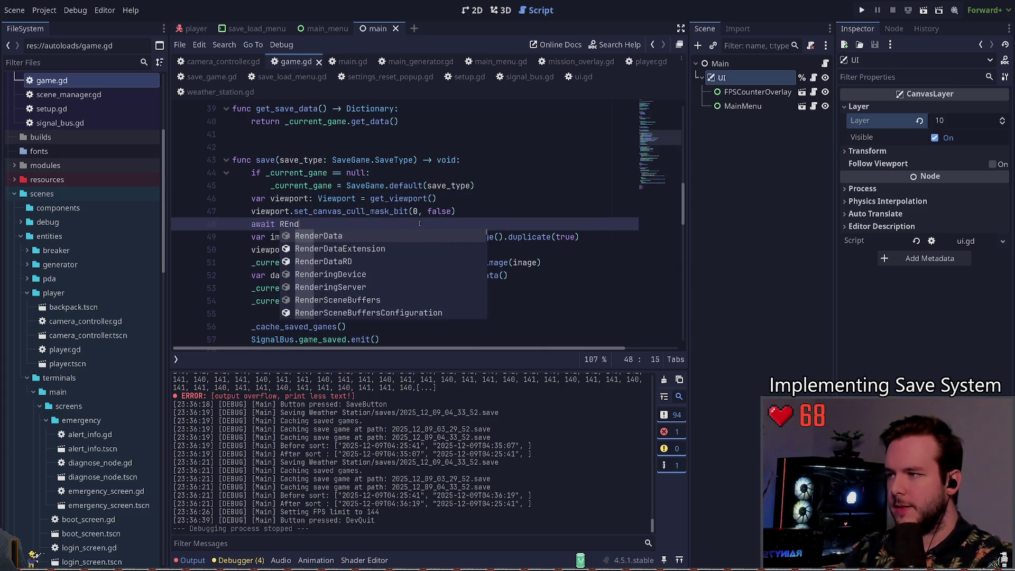
{"action": "key", "text": "Down"}
{"action": "key", "text": "Return"}
{"action": "type", "text": ".postd"}
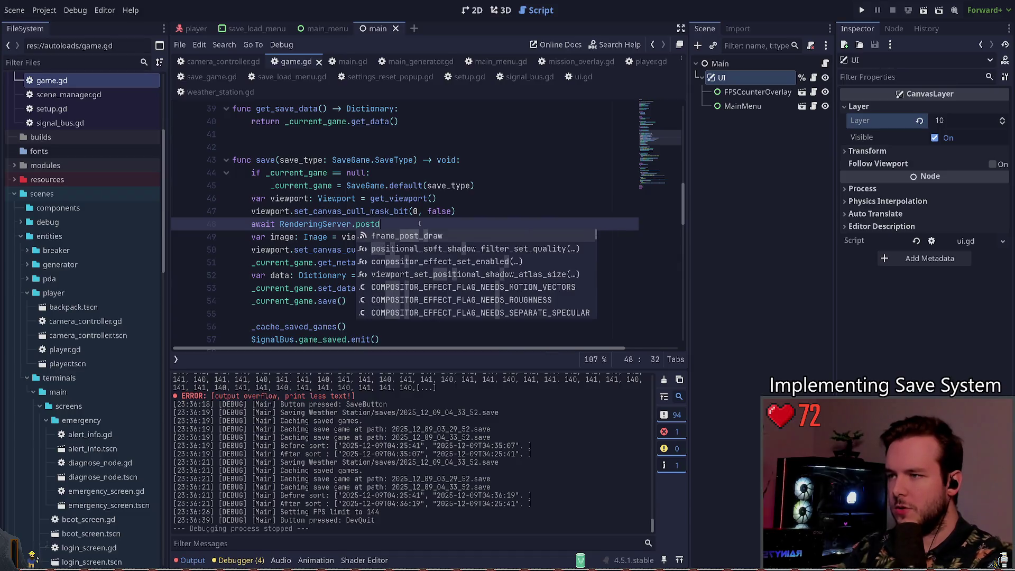
{"action": "key", "text": "Return"}
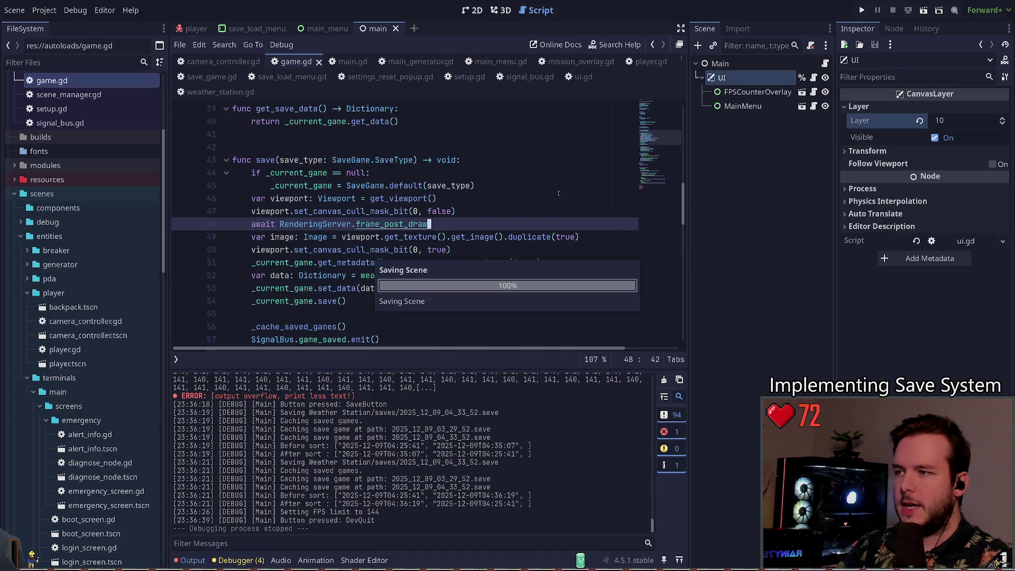
{"action": "left_click", "coordinate": [294, 224]}
{"action": "key", "text": "F5"}
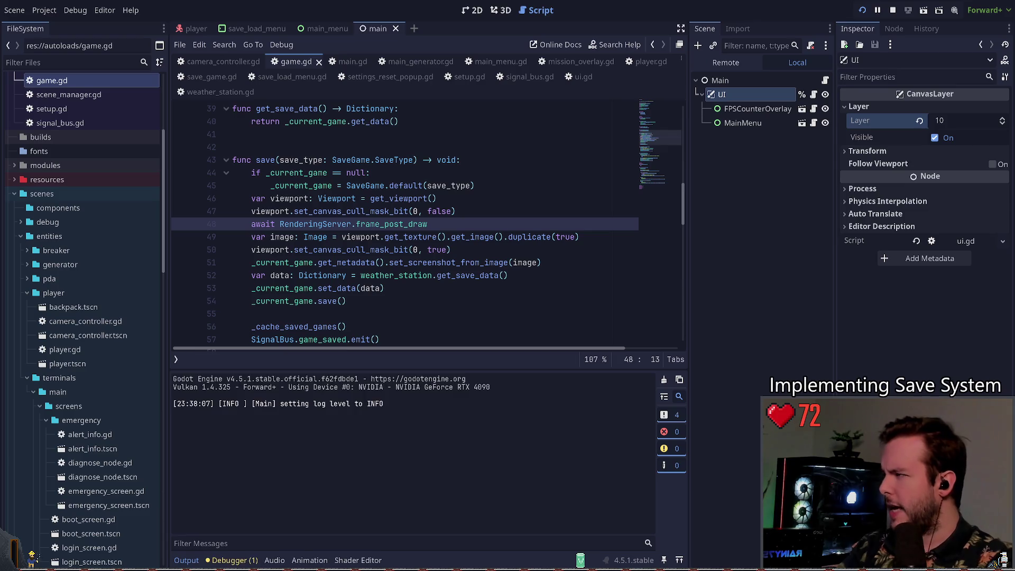
Step: Select the older save slot, save over it three times, then Dev Quit to the editor
{"action": "key", "text": "alt+Tab"}
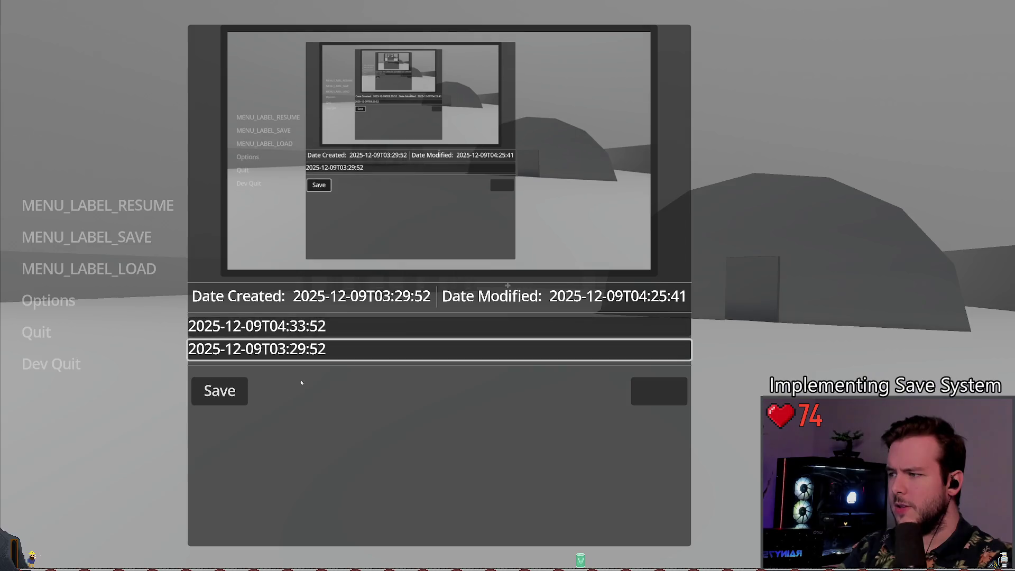
{"action": "key", "text": "Down"}
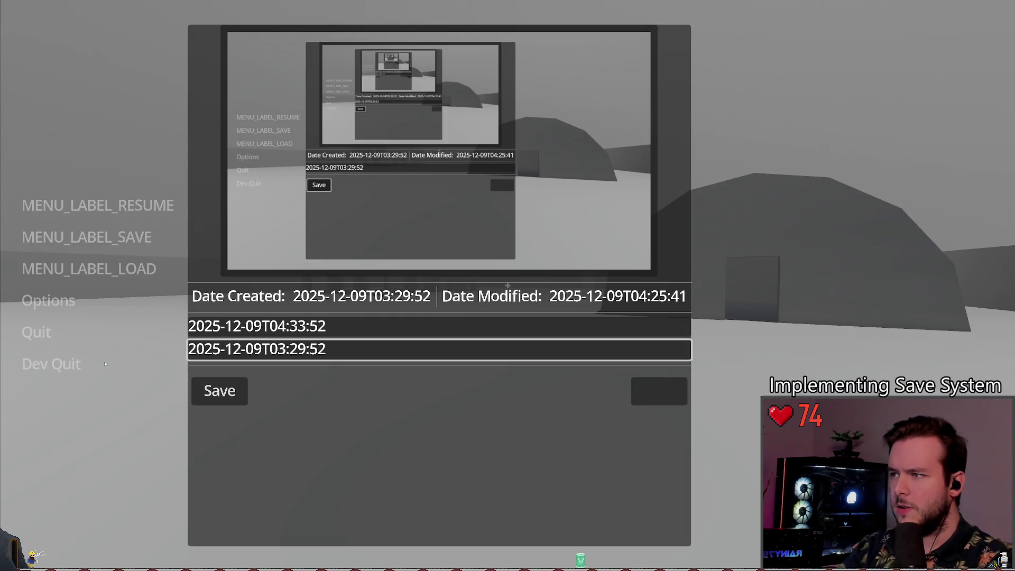
{"action": "left_click", "coordinate": [225, 398]}
{"action": "left_click", "coordinate": [227, 397]}
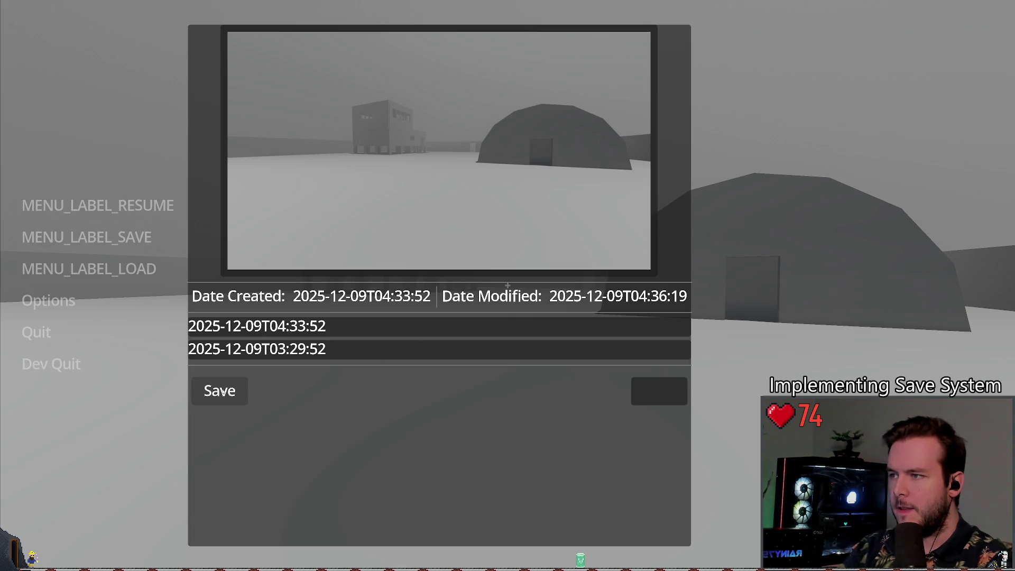
{"action": "left_click", "coordinate": [221, 392]}
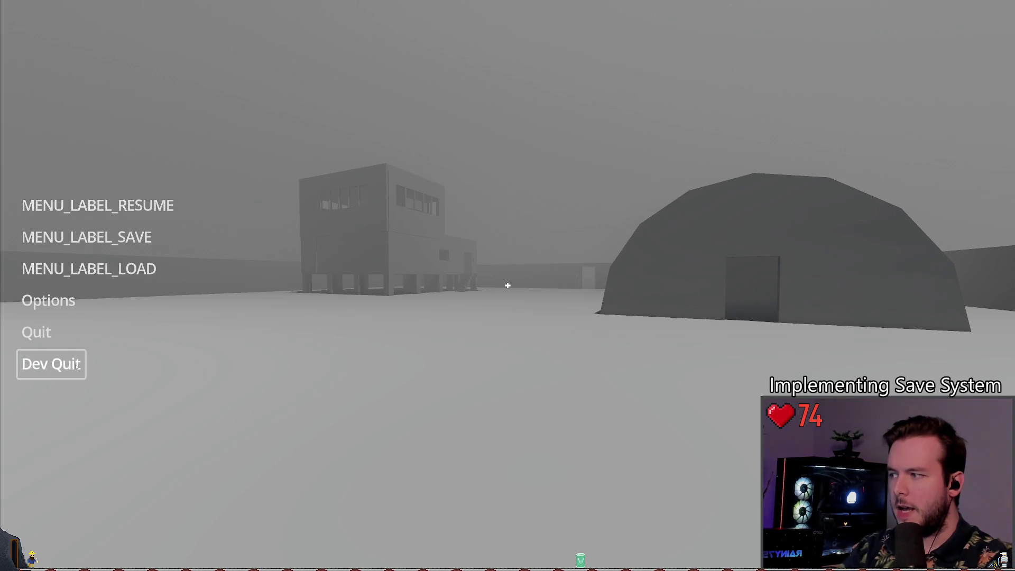
{"action": "left_click", "coordinate": [50, 364]}
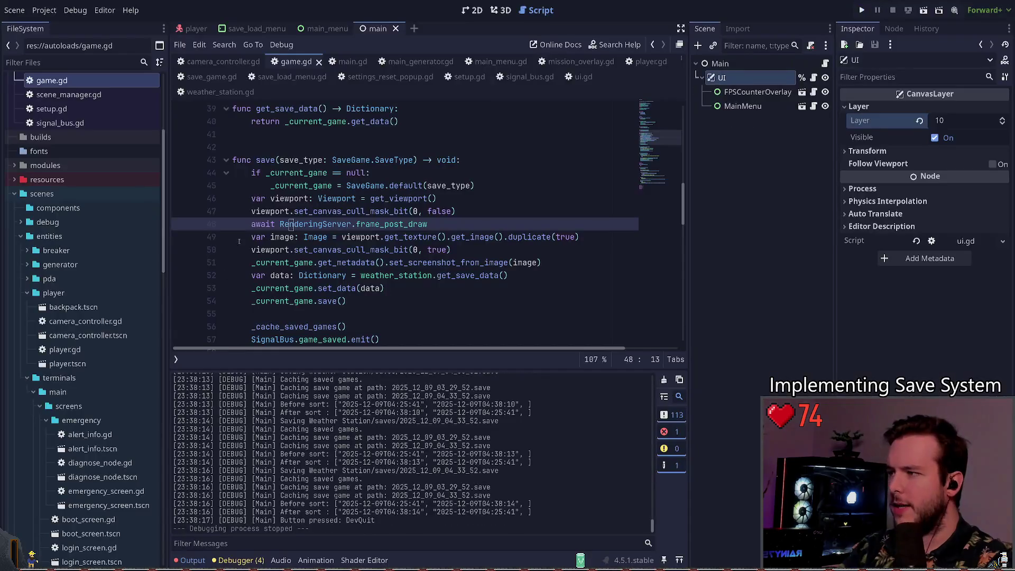
Step: Remove the true argument from the image's duplicate(true) call and save game.gd
{"action": "key", "text": "Down"}
{"action": "key", "text": "End"}
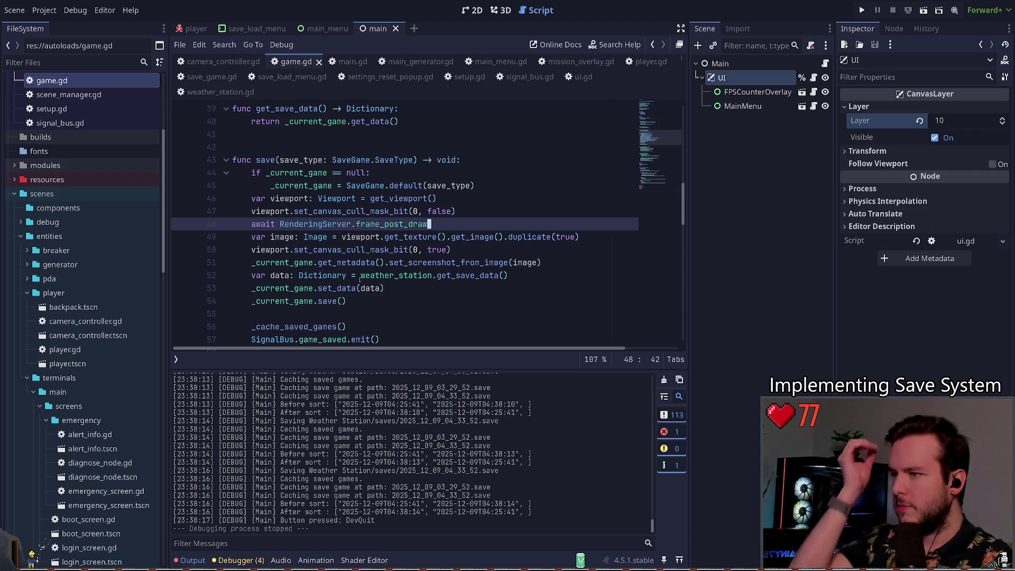
{"action": "double_click", "coordinate": [565, 237]}
{"action": "key", "text": "BackSpace"}
{"action": "key", "text": "ctrl+s"}
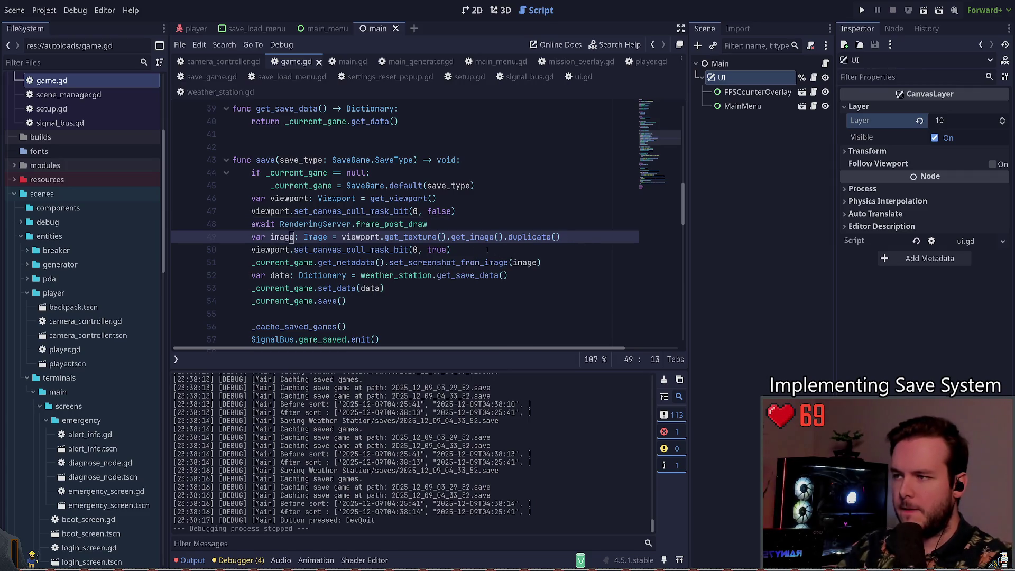
Step: Cut the 'await RenderingServer.frame_post_draw' line from the save function and save the script
{"action": "left_click", "coordinate": [492, 249]}
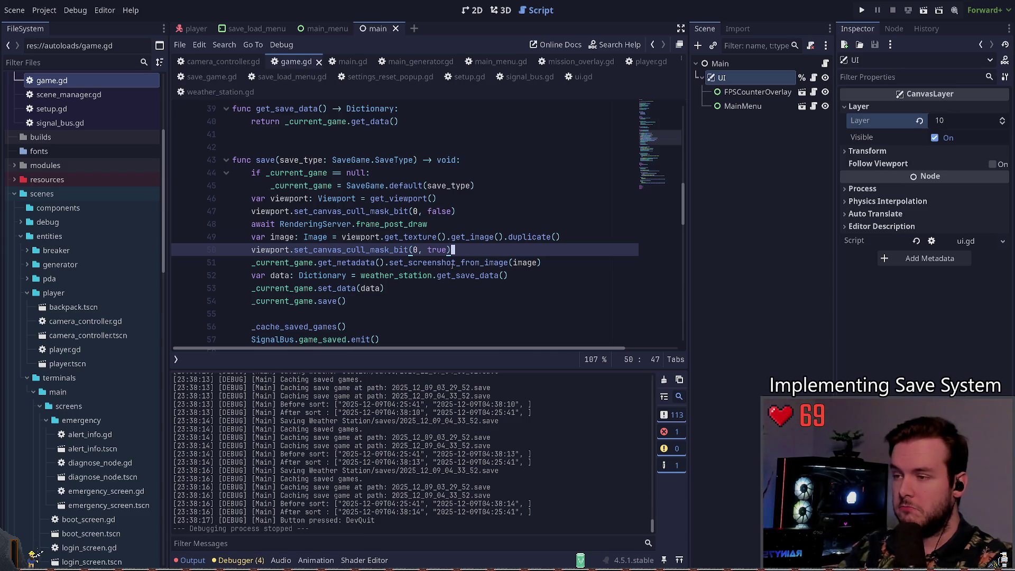
{"action": "scroll", "coordinate": [426, 292], "scroll_direction": "down", "scroll_amount": 1}
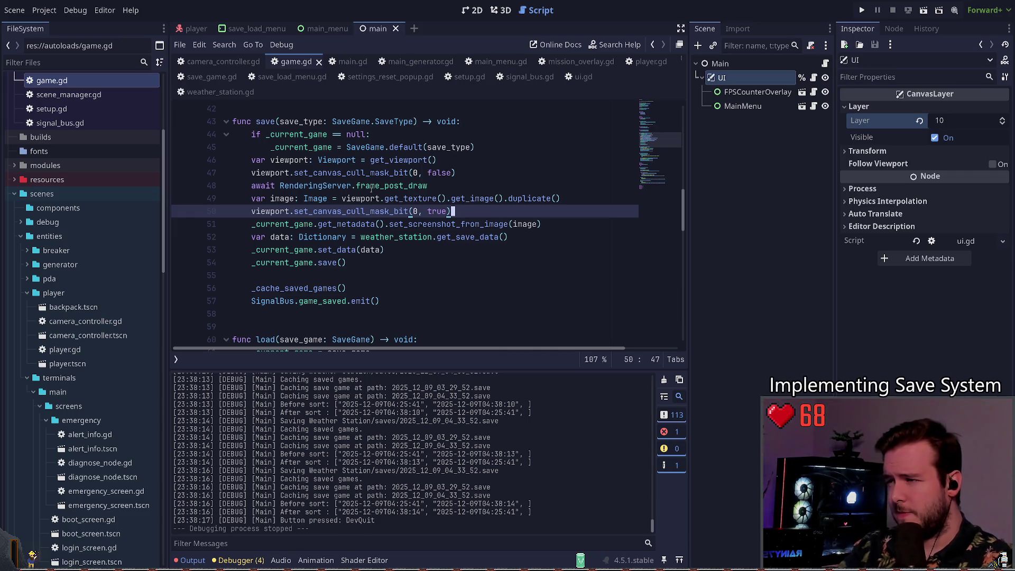
{"action": "left_click", "coordinate": [431, 186]}
{"action": "key", "text": "ctrl+s"}
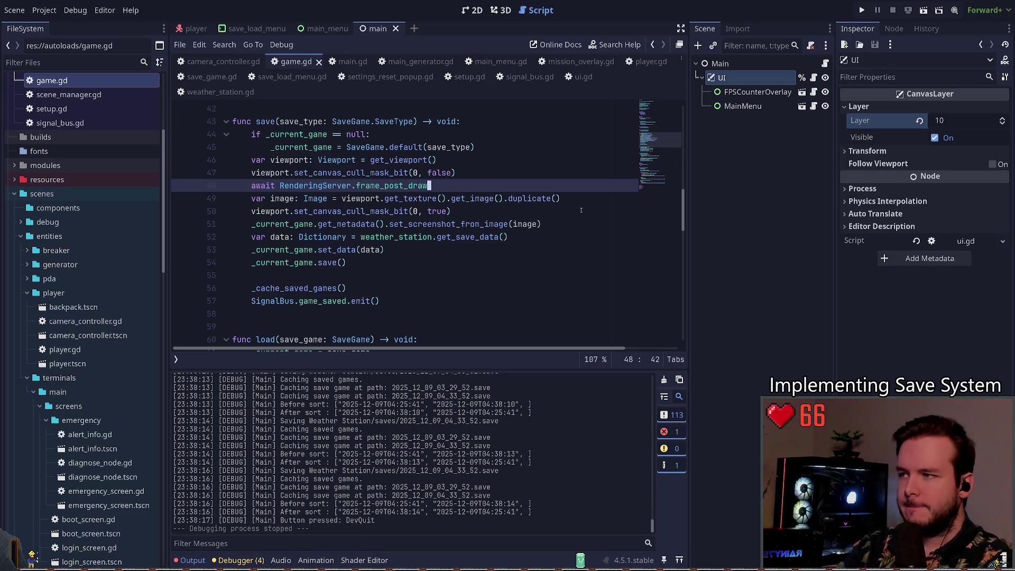
{"action": "key", "text": "ctrl+x"}
{"action": "key", "text": "ctrl+s"}
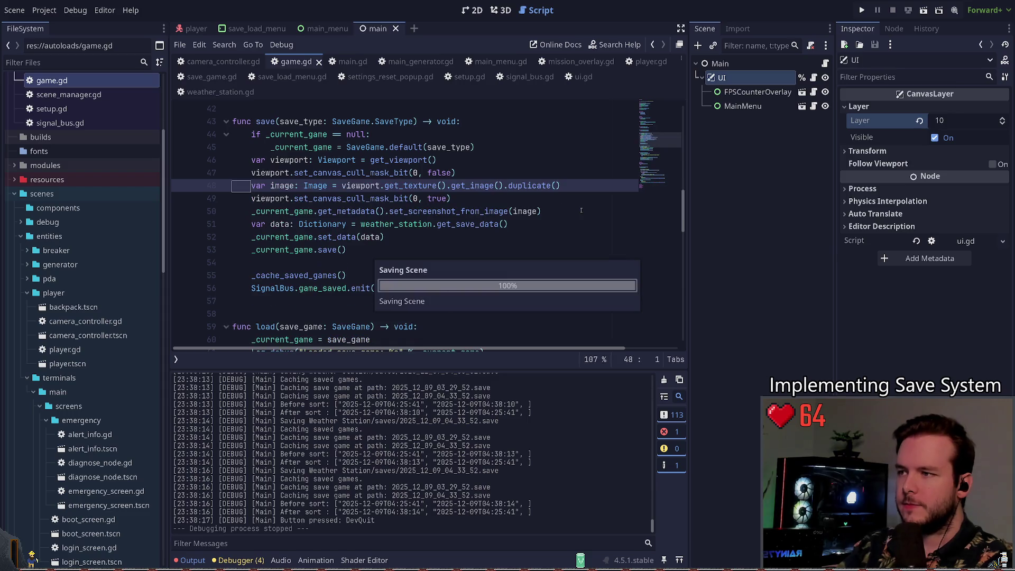
Step: Delete the viewport variable and both cull-mask lines, using get_viewport() in the image line instead
{"action": "key", "text": "Up"}
{"action": "key", "text": "Up"}
{"action": "key", "text": "Up"}
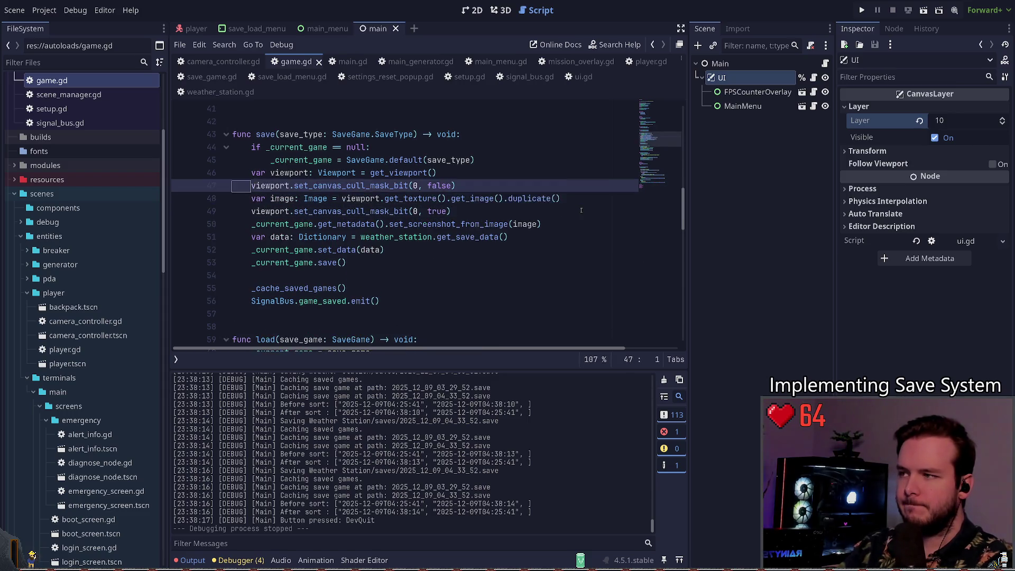
{"action": "key", "text": "Down"}
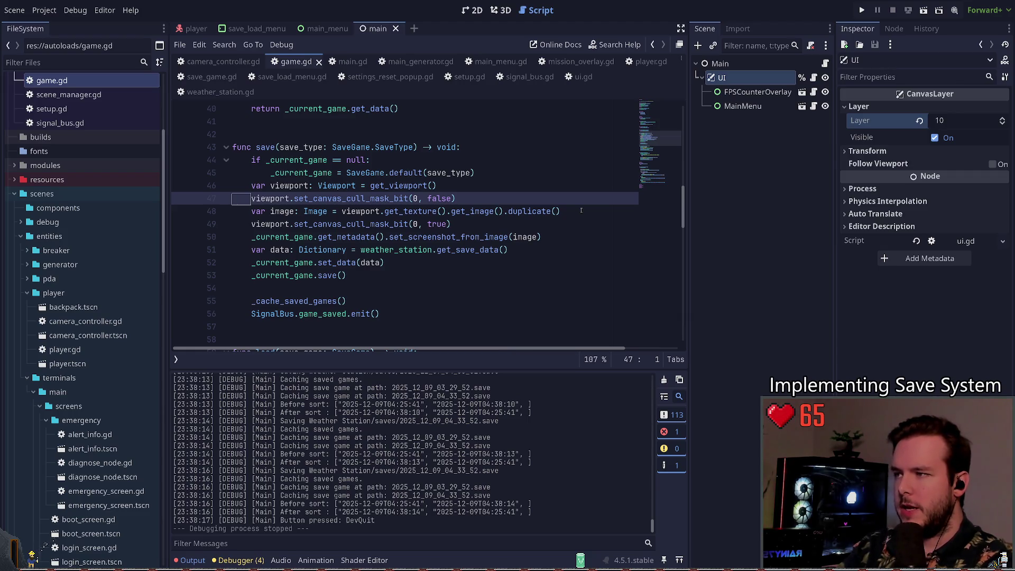
{"action": "key", "text": "shift+Up"}
{"action": "key", "text": "ctrl+x"}
{"action": "key", "text": "ctrl+x"}
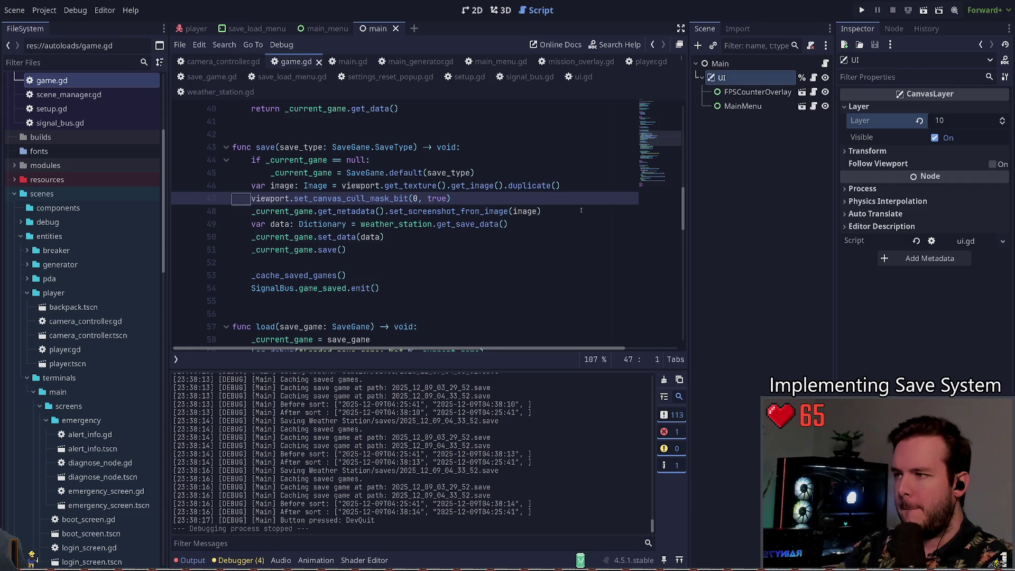
{"action": "key", "text": "ctrl+x"}
{"action": "key", "text": "Up"}
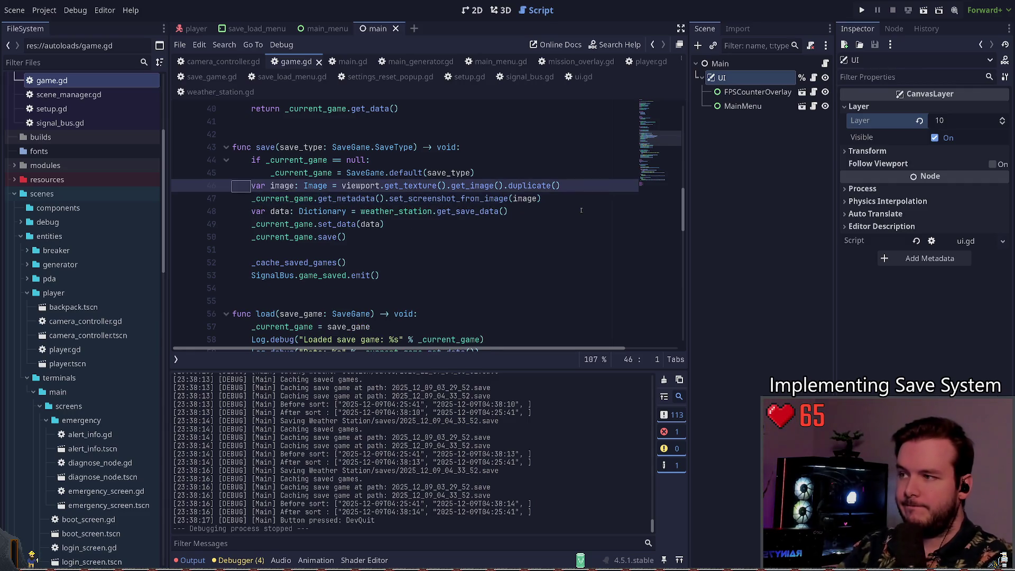
{"action": "key", "text": "ctrl+Right"}
{"action": "key", "text": "ctrl+Right"}
{"action": "key", "text": "ctrl+Right"}
{"action": "key", "text": "ctrl+shift+Right"}
{"action": "type", "text": "get_"}
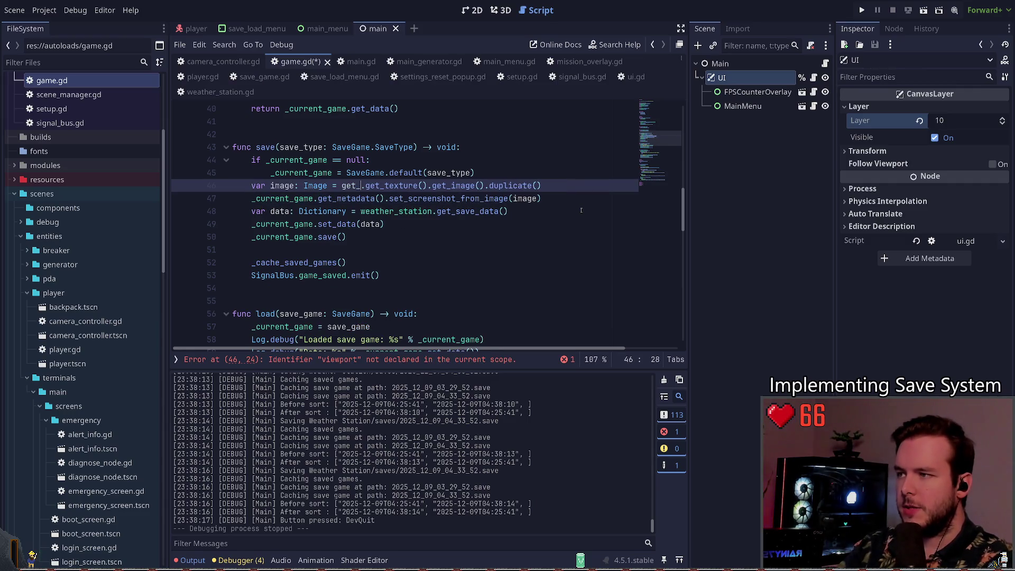
{"action": "type", "text": "viewport"}
{"action": "key", "text": "Return"}
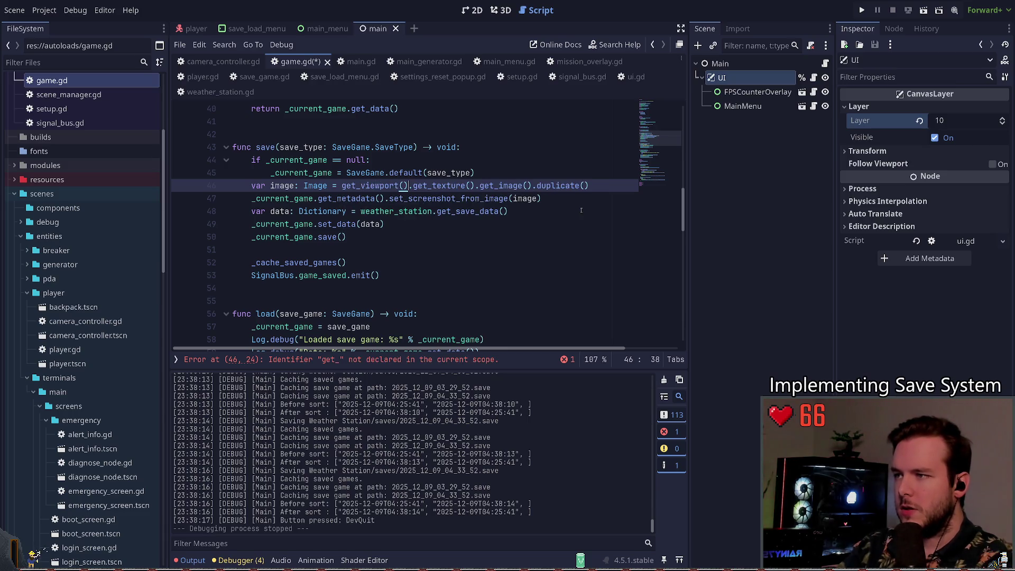
{"action": "key", "text": "ctrl+s"}
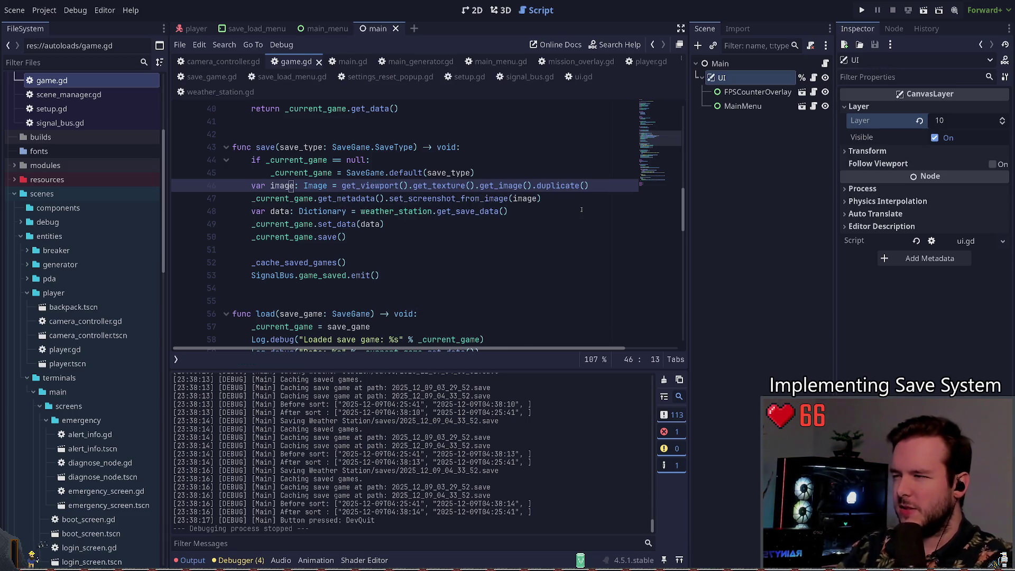
Step: Add blank lines above the image line and after the screenshot call, saving game.gd
{"action": "key", "text": "ctrl+shift+Return"}
{"action": "key", "text": "ctrl+s"}
{"action": "key", "text": "Down"}
{"action": "key", "text": "Down"}
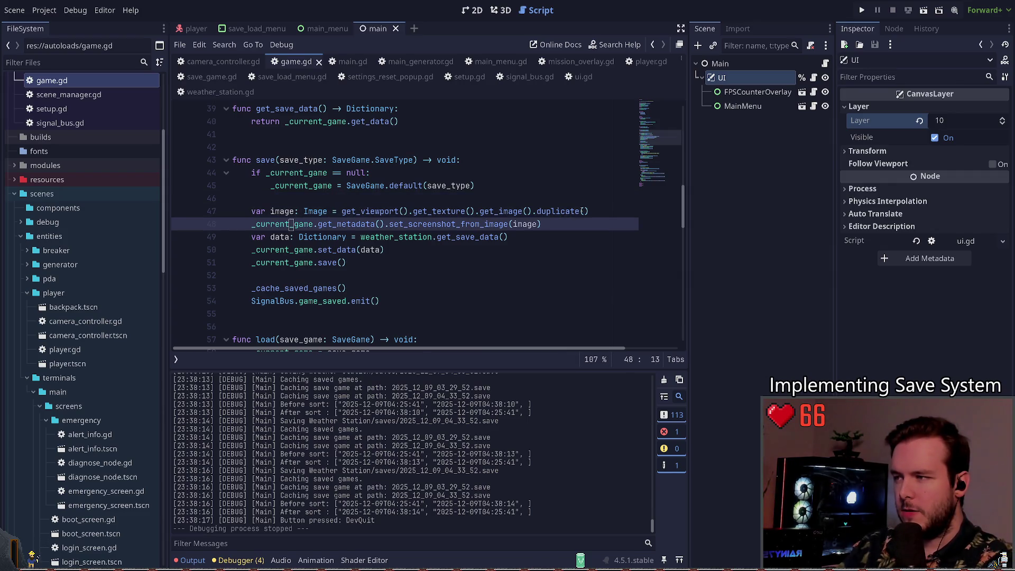
{"action": "key", "text": "Up"}
{"action": "key", "text": "Up"}
{"action": "key", "text": "Down"}
{"action": "key", "text": "Down"}
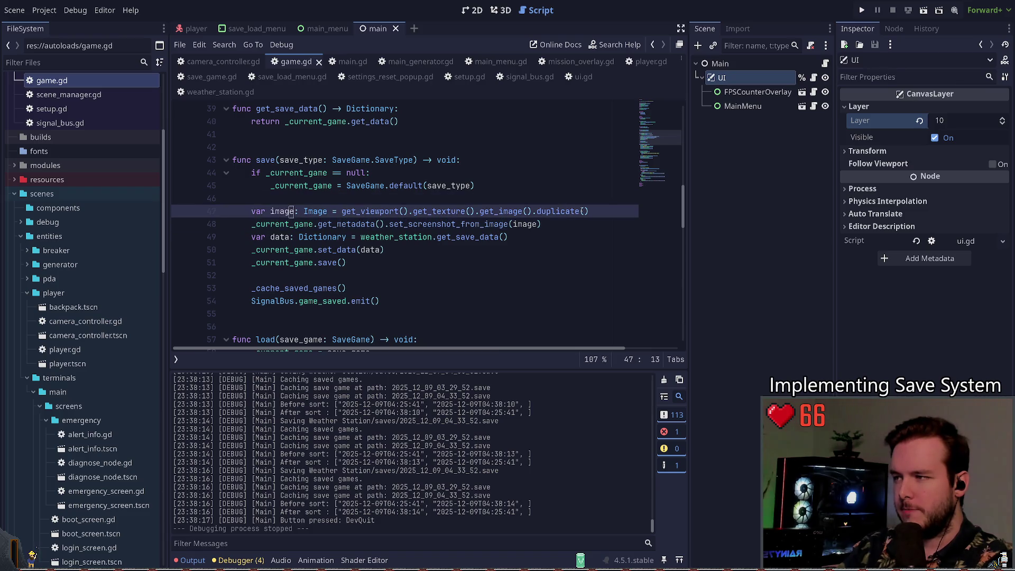
{"action": "key", "text": "ctrl+Return"}
{"action": "key", "text": "ctrl+s"}
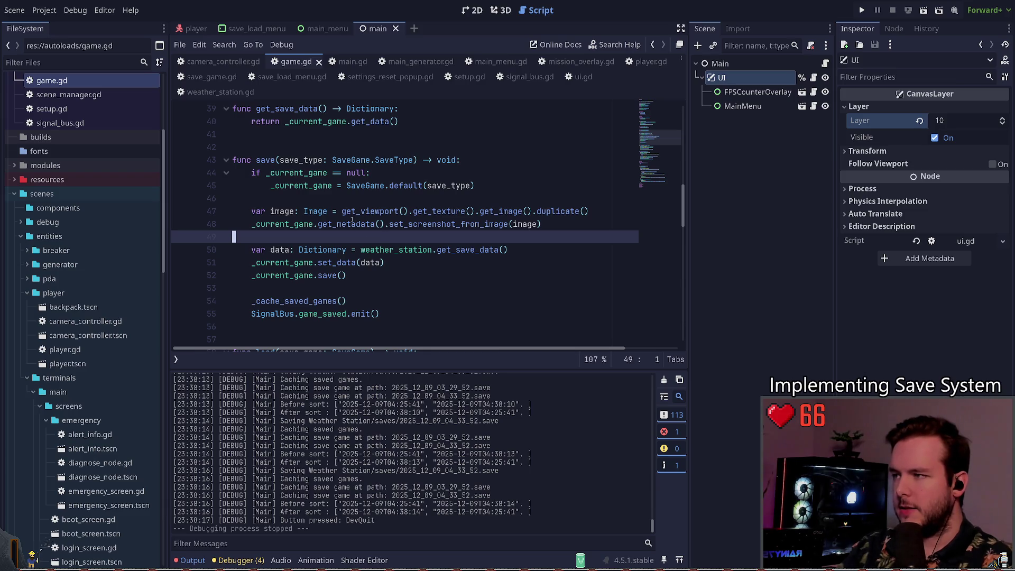
{"action": "scroll", "coordinate": [352, 220], "scroll_direction": "up", "scroll_amount": 1}
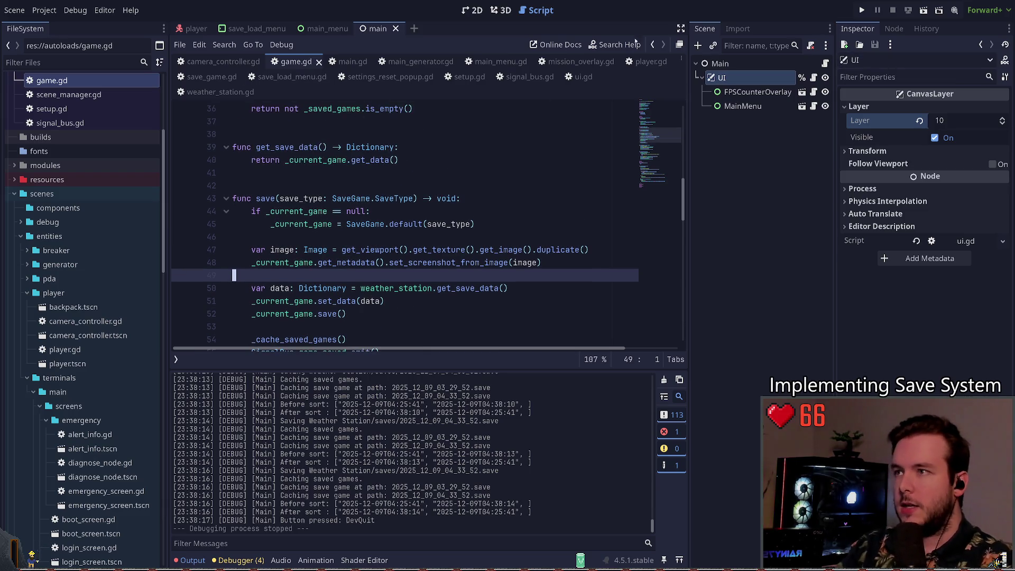
{"action": "left_click", "coordinate": [347, 61]}
Step: Relaunch the game and continue from the main menu into the world
{"action": "scroll", "coordinate": [413, 212], "scroll_direction": "up", "scroll_amount": 1}
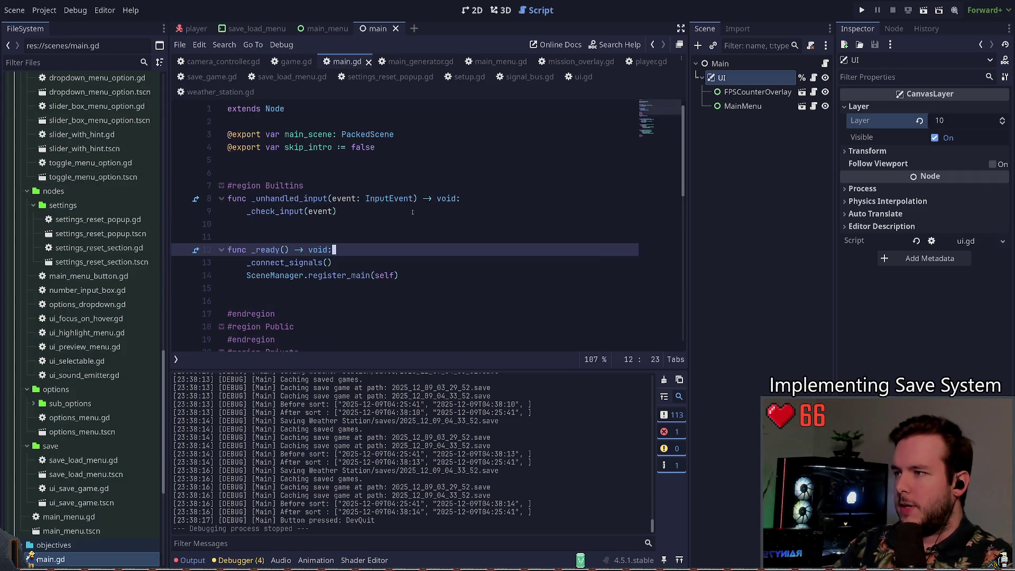
{"action": "scroll", "coordinate": [412, 212], "scroll_direction": "down", "scroll_amount": 10}
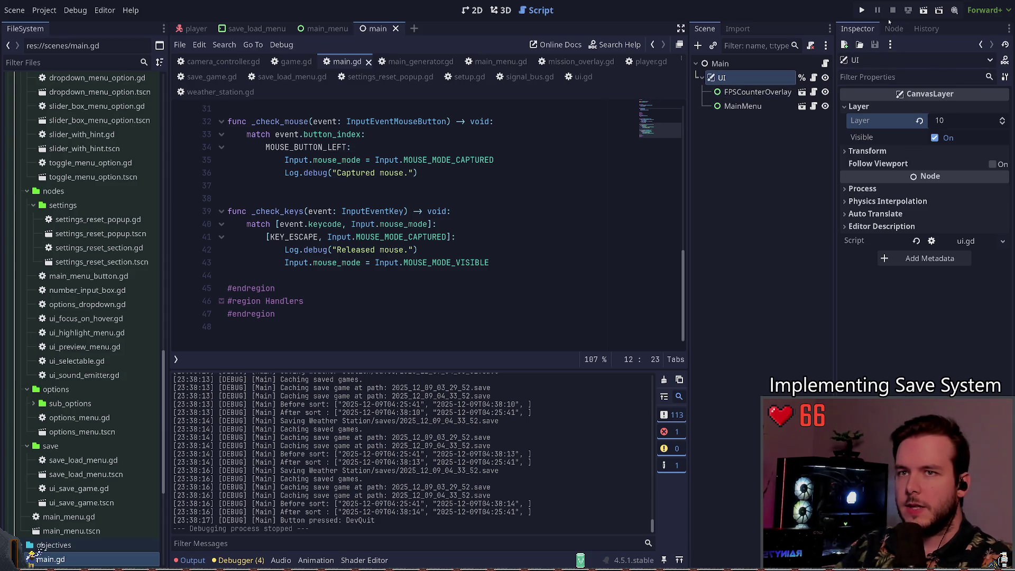
{"action": "key", "text": "F5"}
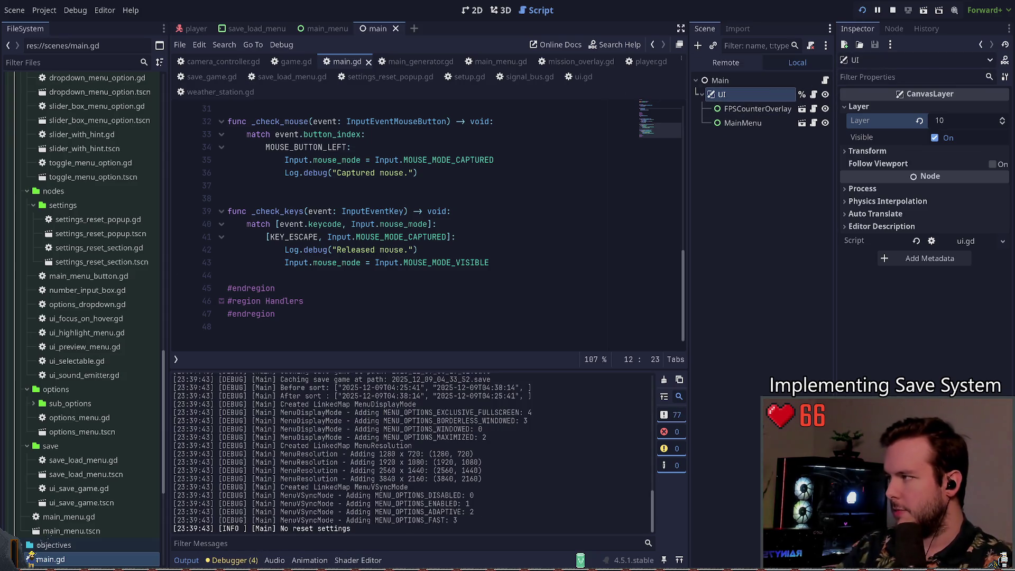
{"action": "key", "text": "Return"}
{"action": "key", "text": "Escape"}
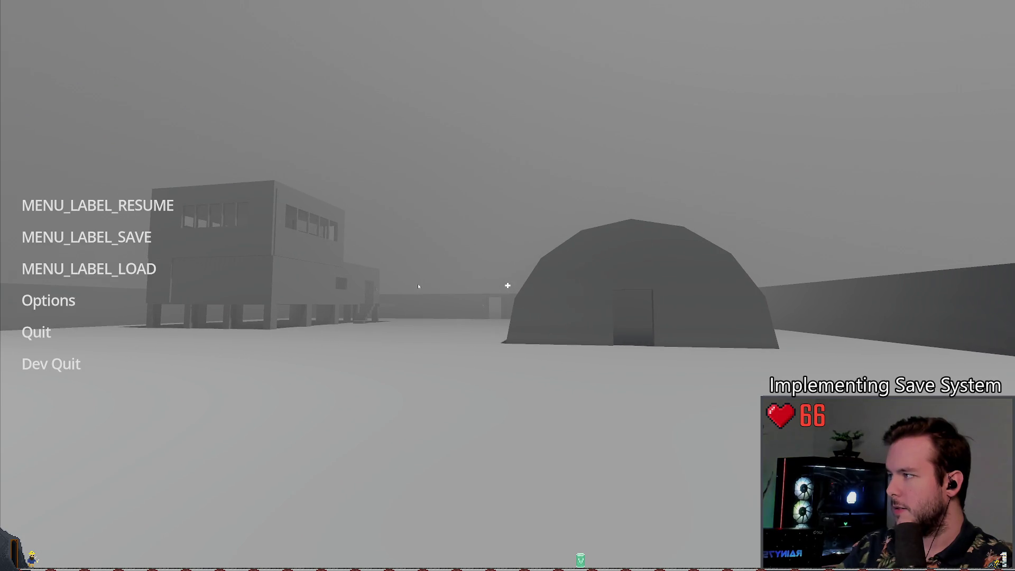
{"action": "key", "text": "Return"}
Step: Open the Save panel from the pause menu, step through the slots, then Dev Quit
{"action": "key", "text": "Escape"}
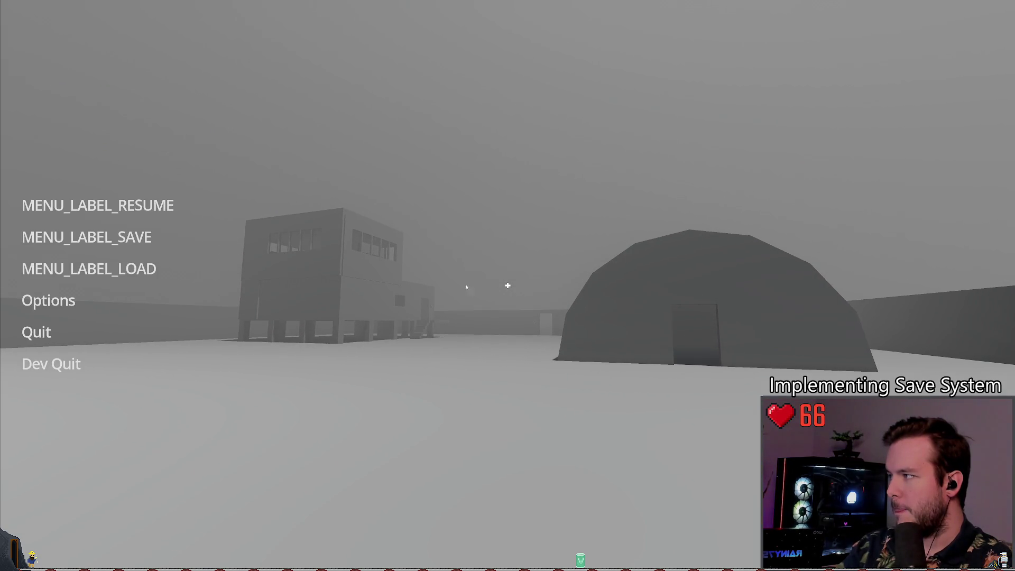
{"action": "key", "text": "Down"}
{"action": "key", "text": "Return"}
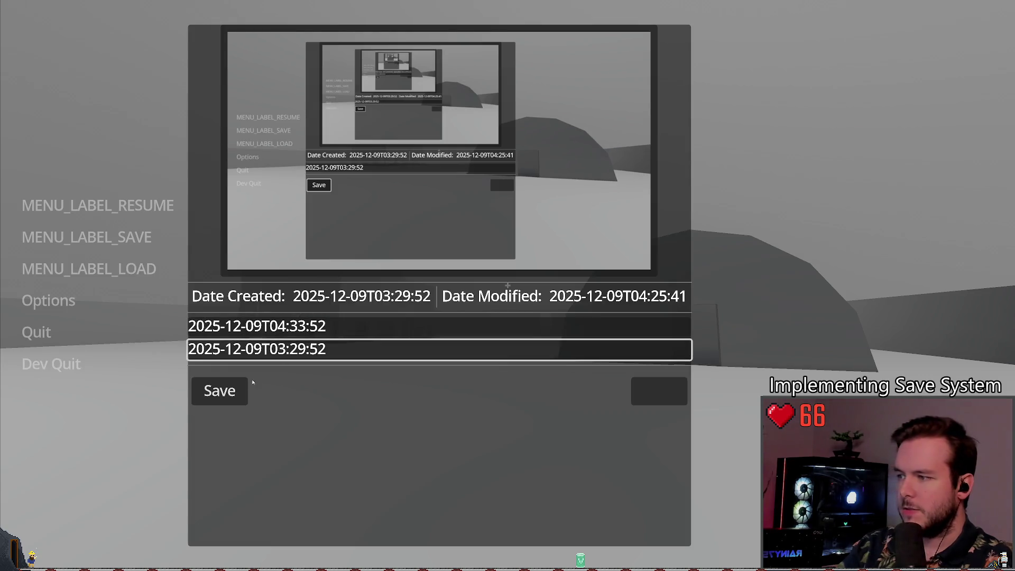
{"action": "key", "text": "Down"}
{"action": "key", "text": "Up"}
{"action": "key", "text": "Up"}
{"action": "key", "text": "Escape"}
{"action": "left_click", "coordinate": [51, 364]}
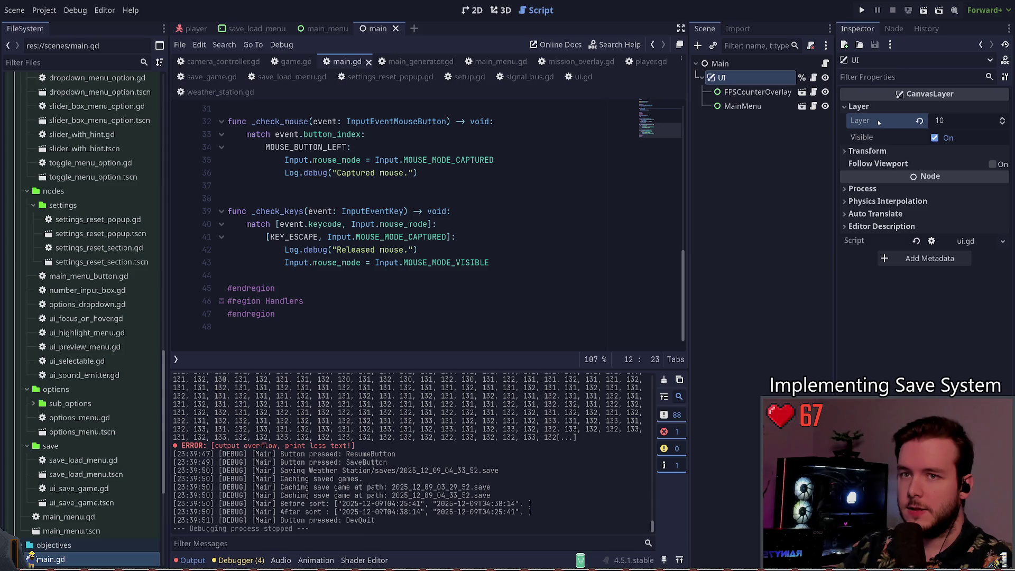
Step: Switch to game.gd and go to the blank line above the screenshot code in save()
{"action": "scroll", "coordinate": [406, 124], "scroll_direction": "up", "scroll_amount": 10}
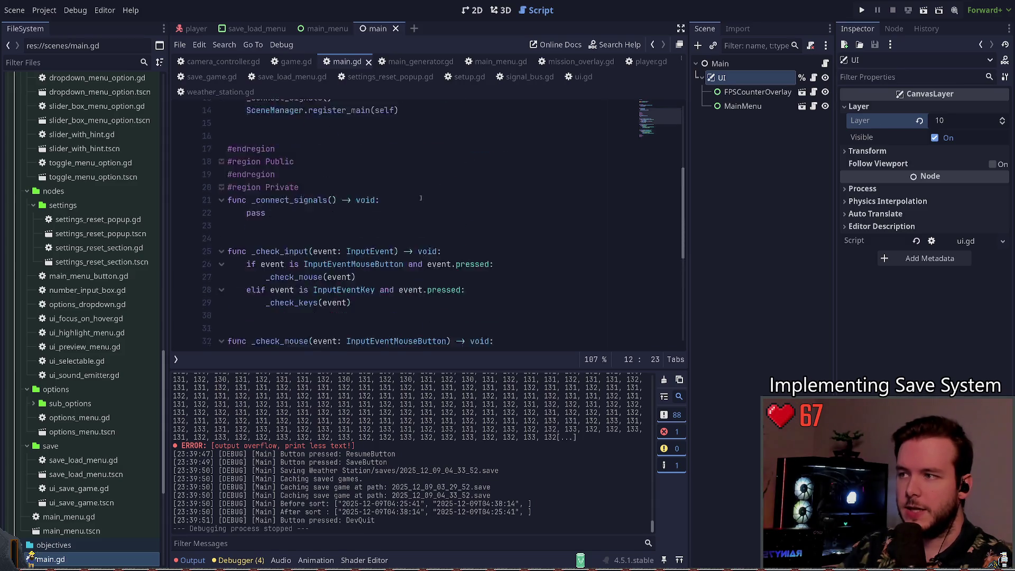
{"action": "left_click", "coordinate": [296, 61]}
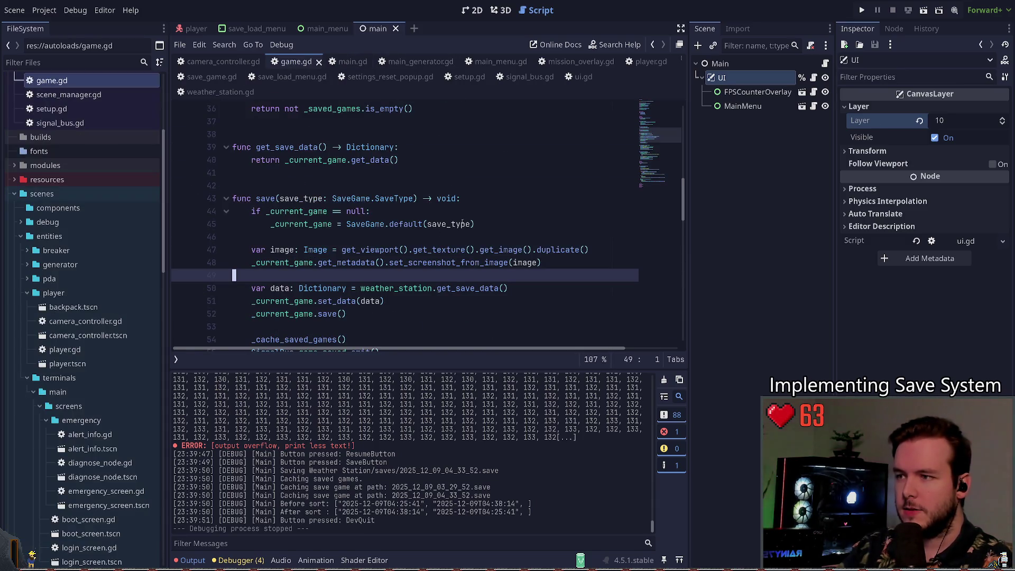
{"action": "scroll", "coordinate": [434, 226], "scroll_direction": "up", "scroll_amount": 5}
{"action": "scroll", "coordinate": [435, 226], "scroll_direction": "down", "scroll_amount": 6}
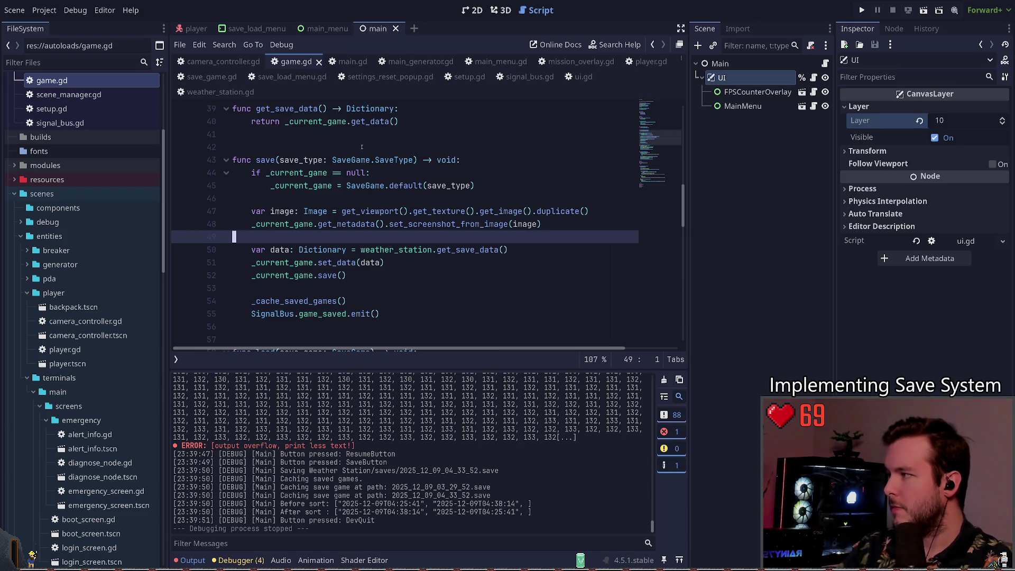
{"action": "key", "text": "Up"}
{"action": "key", "text": "Up"}
{"action": "key", "text": "Up"}
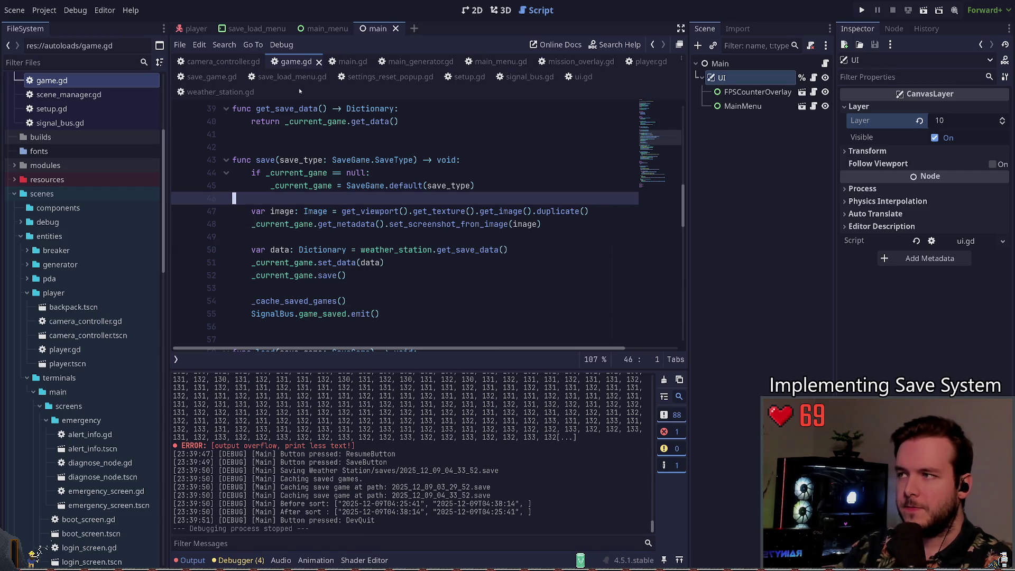
{"action": "left_click", "coordinate": [740, 63]}
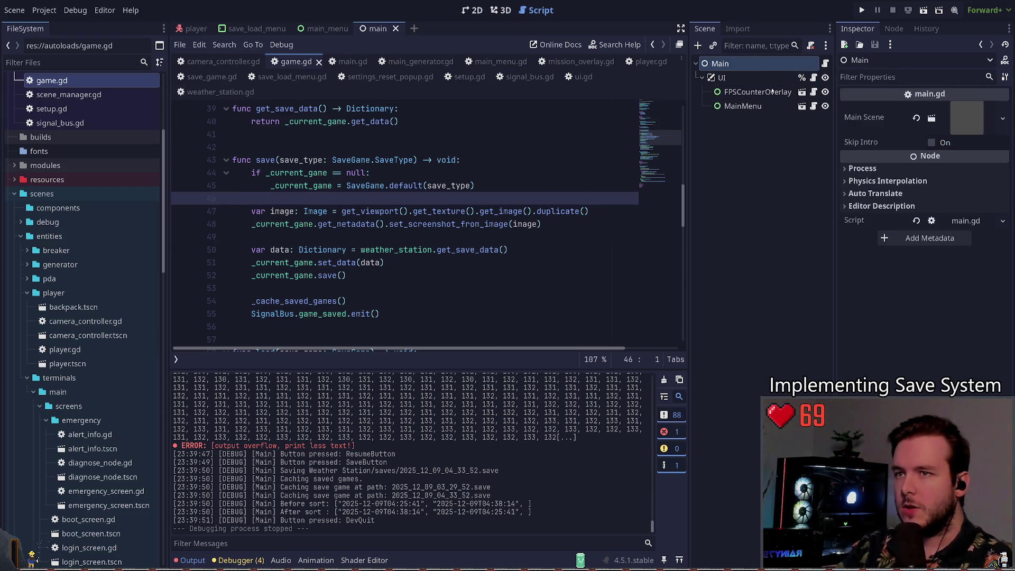
{"action": "key", "text": "ctrl+a"}
{"action": "type", "text": "sub"}
{"action": "key", "text": "Return"}
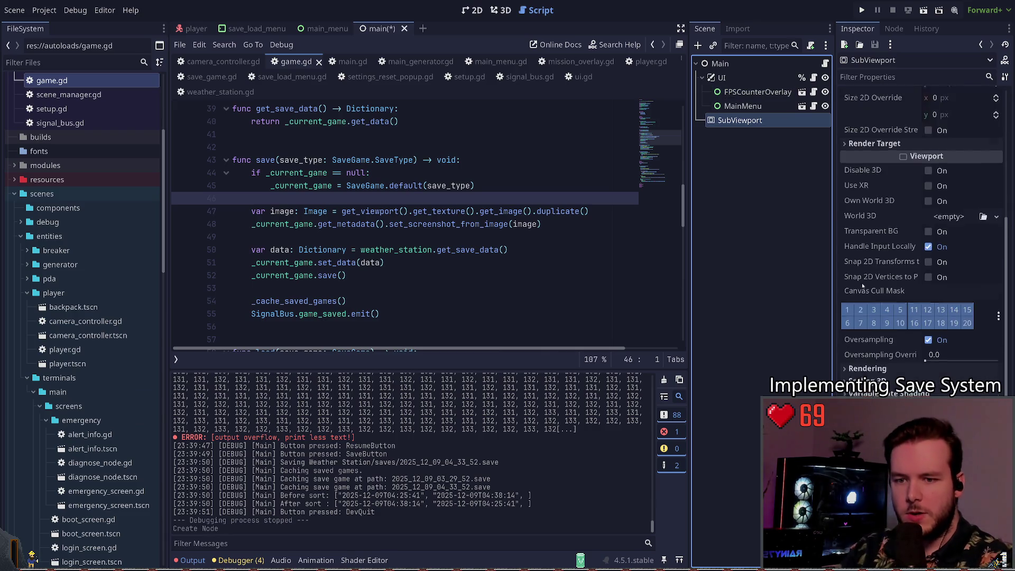
{"action": "scroll", "coordinate": [951, 315], "scroll_direction": "down", "scroll_amount": 5}
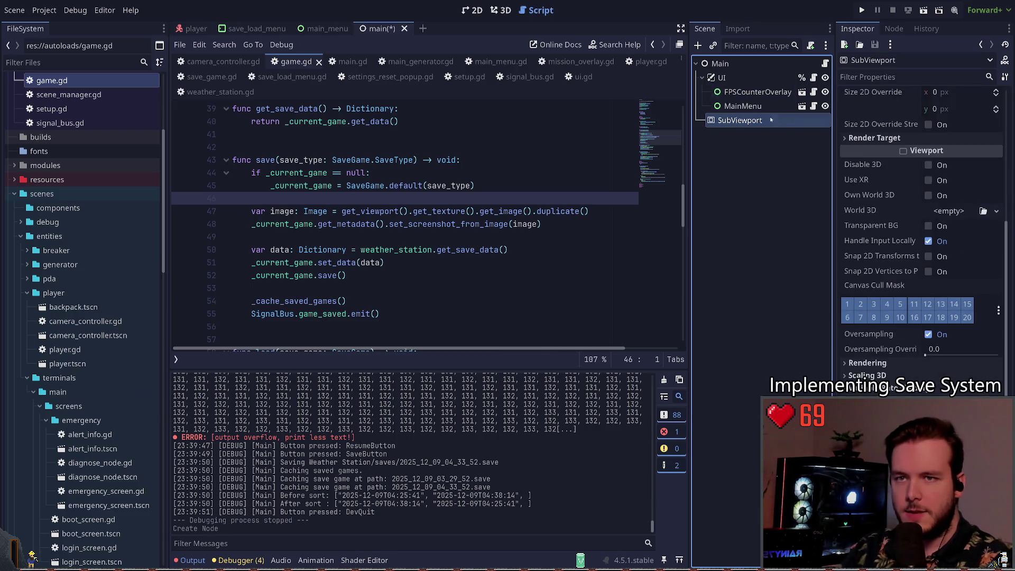
{"action": "left_click", "coordinate": [899, 141]}
{"action": "left_click", "coordinate": [899, 139]}
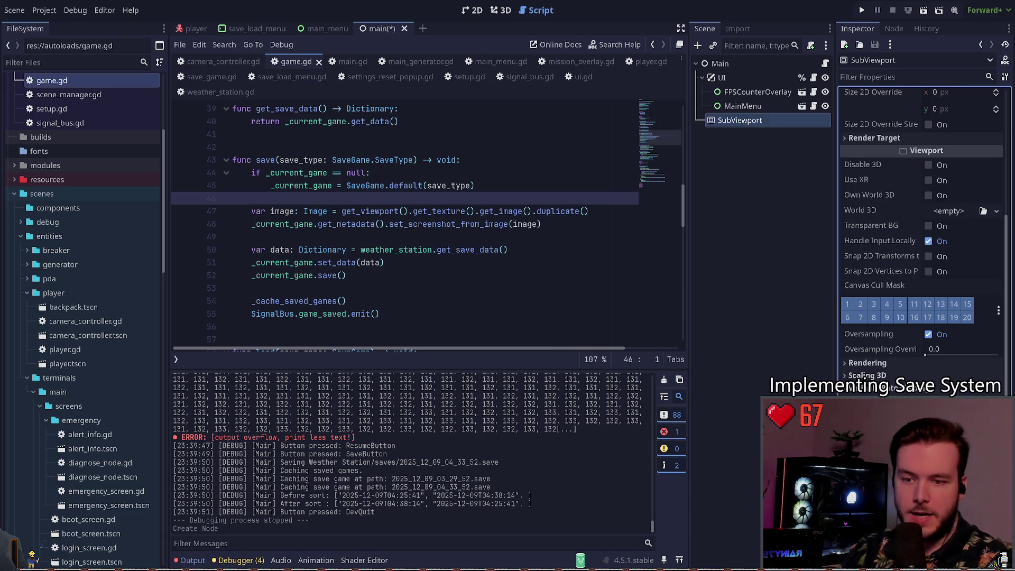
{"action": "scroll", "coordinate": [903, 249], "scroll_direction": "up", "scroll_amount": 5}
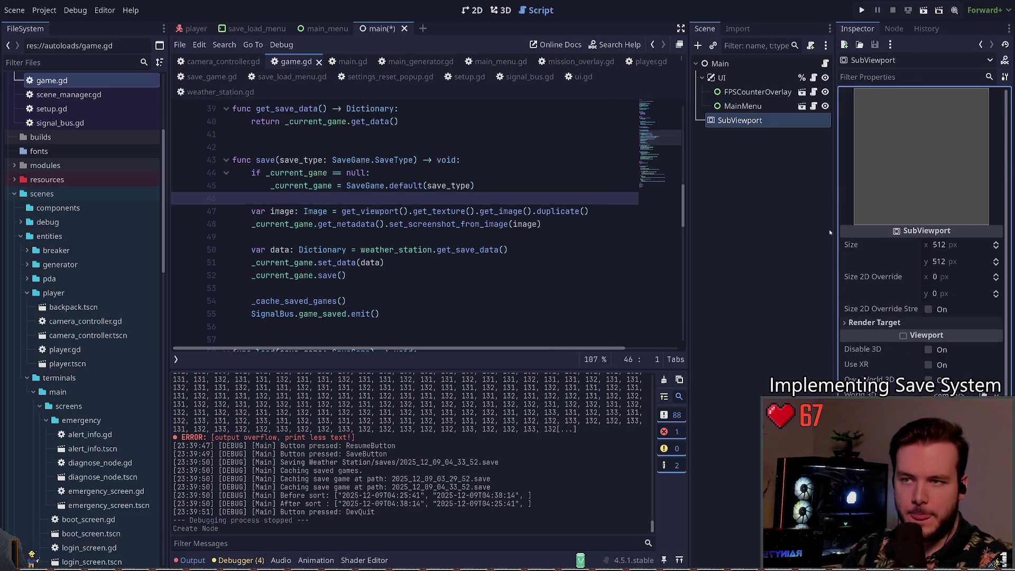
{"action": "left_click", "coordinate": [760, 121]}
{"action": "key", "text": "Delete"}
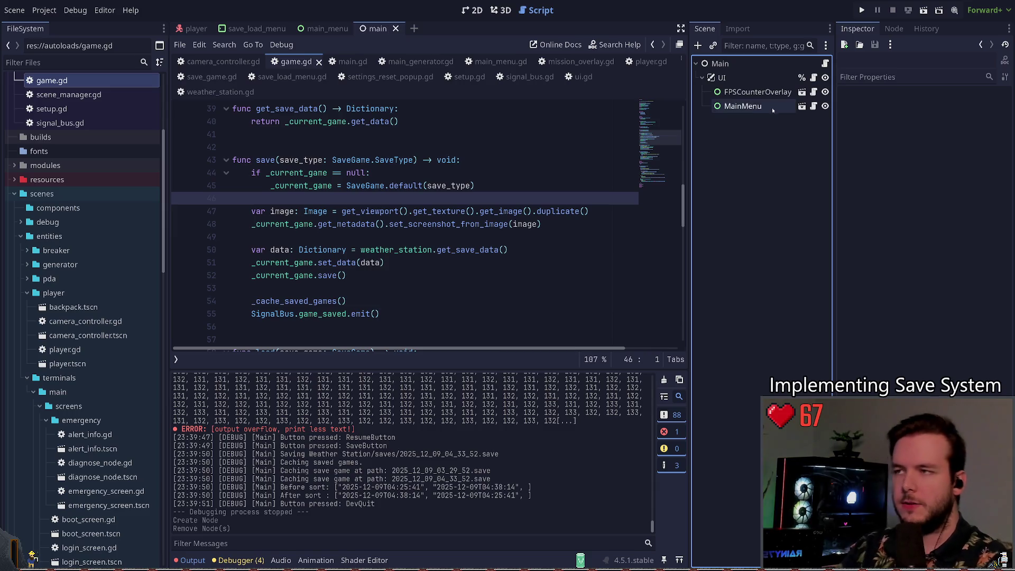
{"action": "left_click", "coordinate": [495, 11]}
{"action": "left_click", "coordinate": [472, 10]}
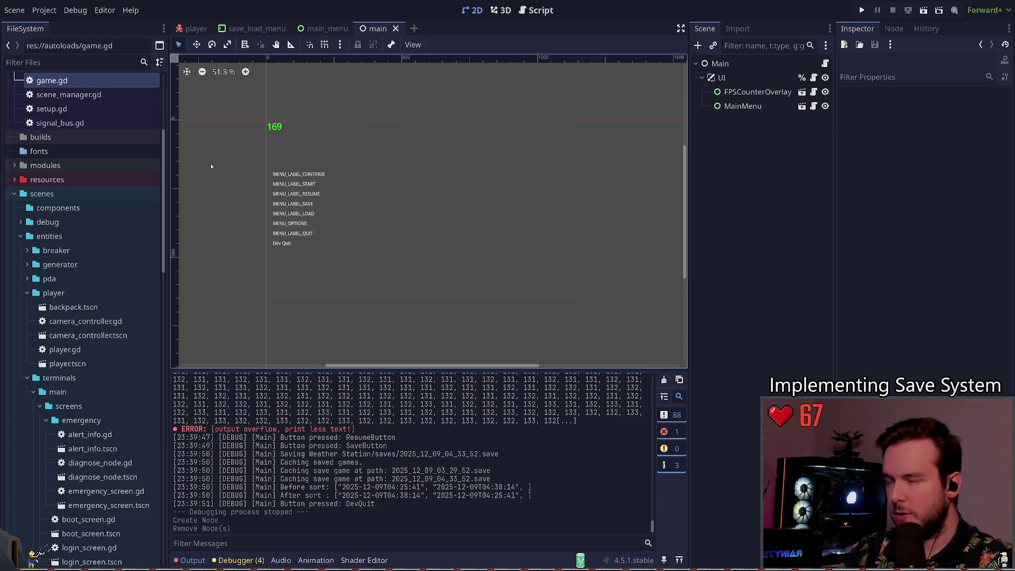
{"action": "left_click", "coordinate": [489, 96]}
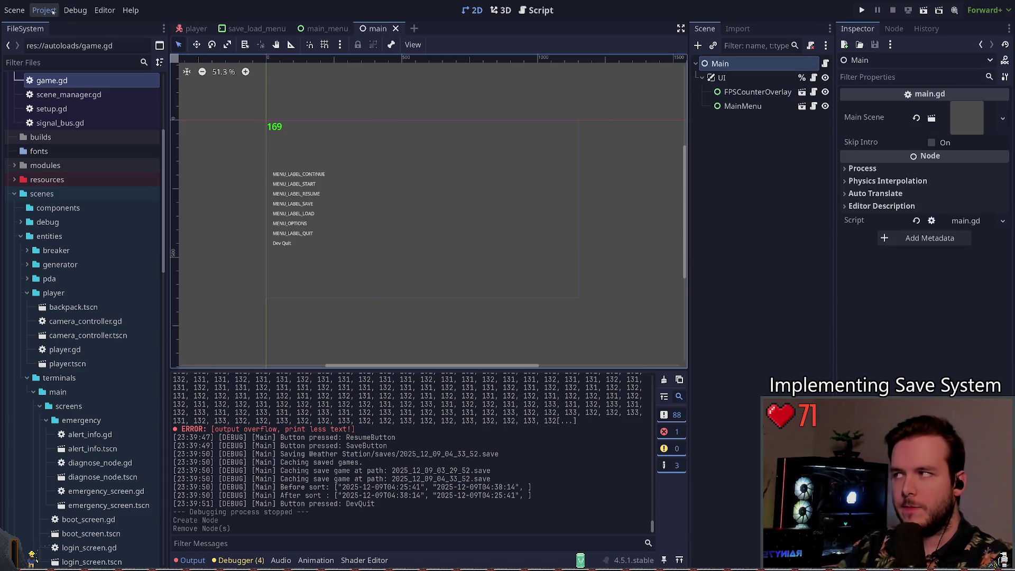
{"action": "left_click", "coordinate": [44, 10]}
{"action": "left_click", "coordinate": [66, 25]}
{"action": "left_click", "coordinate": [104, 60]}
{"action": "left_click", "coordinate": [152, 60]}
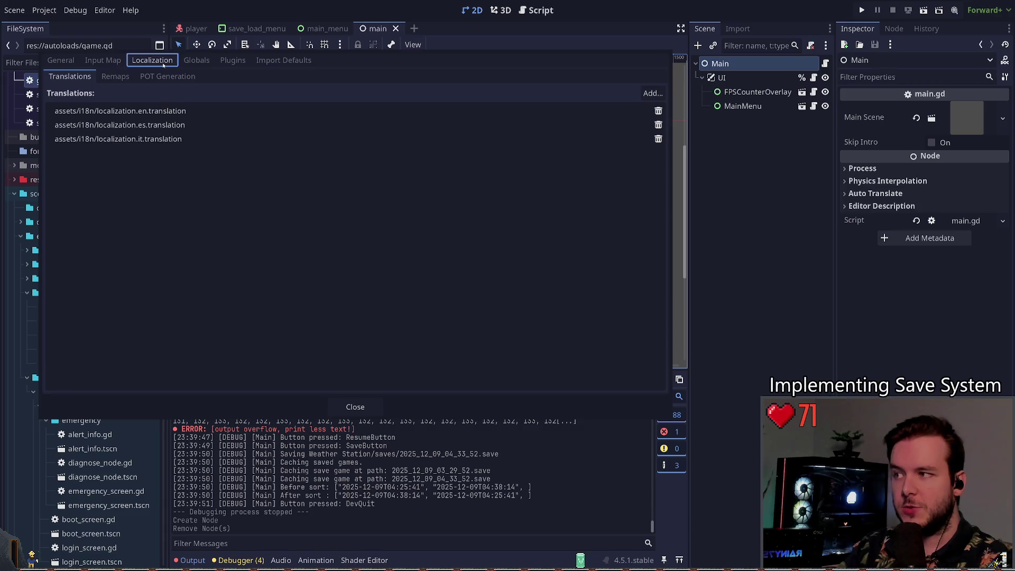
{"action": "left_click", "coordinate": [103, 61]}
{"action": "key", "text": "Escape"}
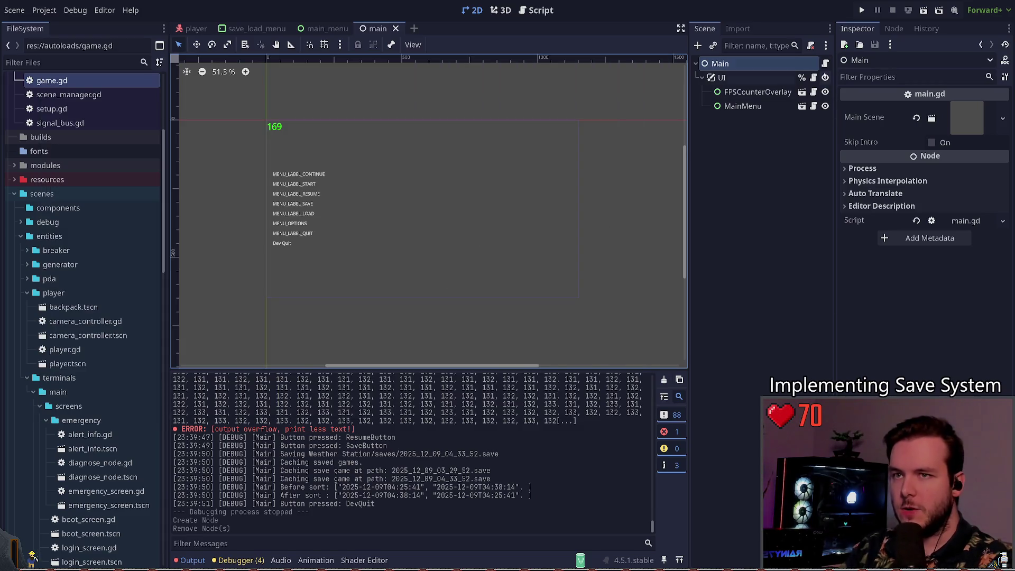
{"action": "left_click", "coordinate": [825, 77]}
{"action": "left_click", "coordinate": [359, 236]}
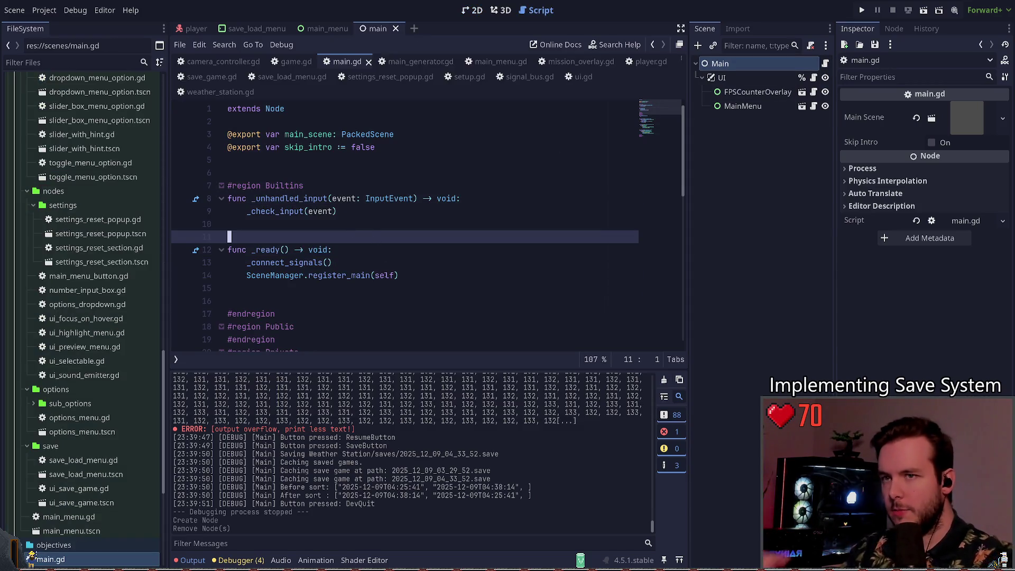
{"action": "key", "text": "alt+Left"}
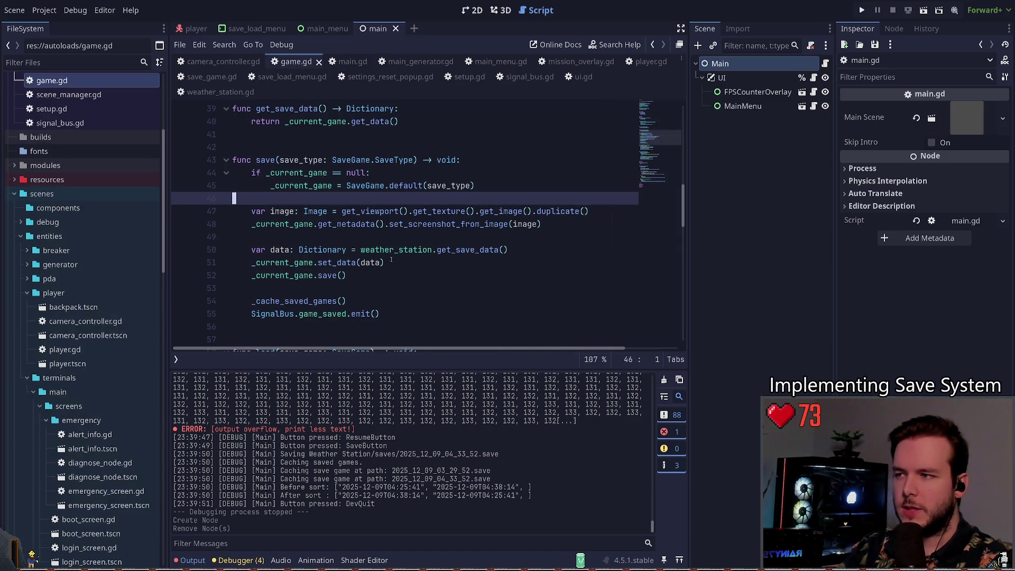
Step: Remove .duplicate() after get_image() on line 47 and run the project with F5
{"action": "left_click", "coordinate": [384, 240]}
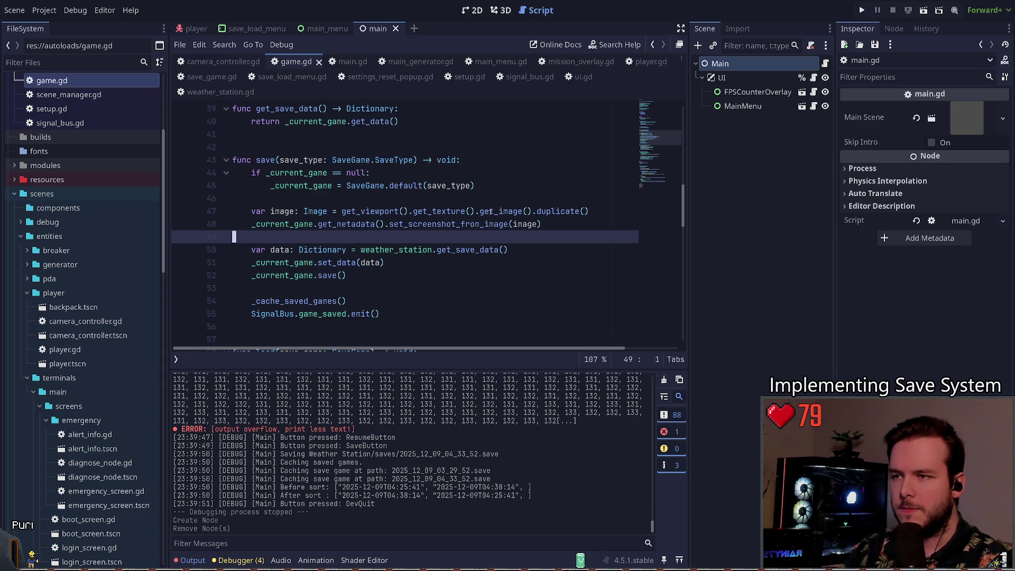
{"action": "left_click", "coordinate": [533, 211]}
{"action": "key", "text": "ctrl+z"}
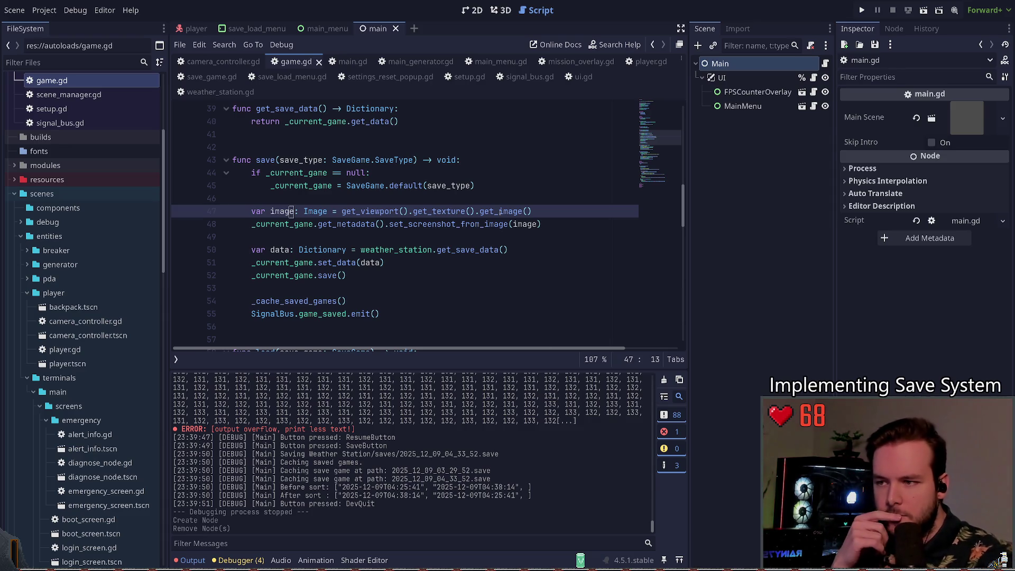
{"action": "key", "text": "F5"}
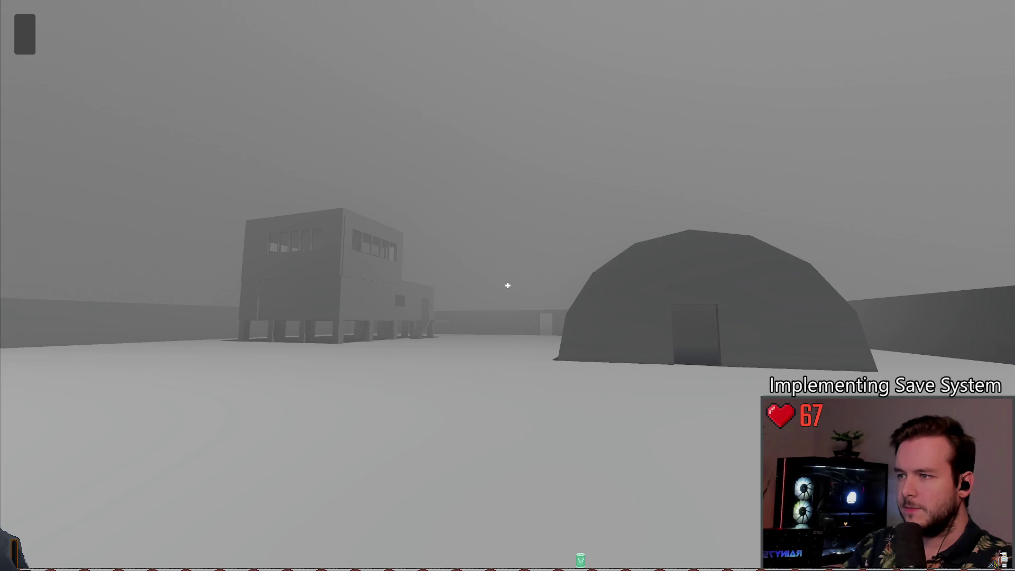
Step: Save over the first slot from the save panel, then Dev Quit back to the editor
{"action": "mouse_move", "coordinate": [507, 285]}
{"action": "left_click", "coordinate": [85, 236]}
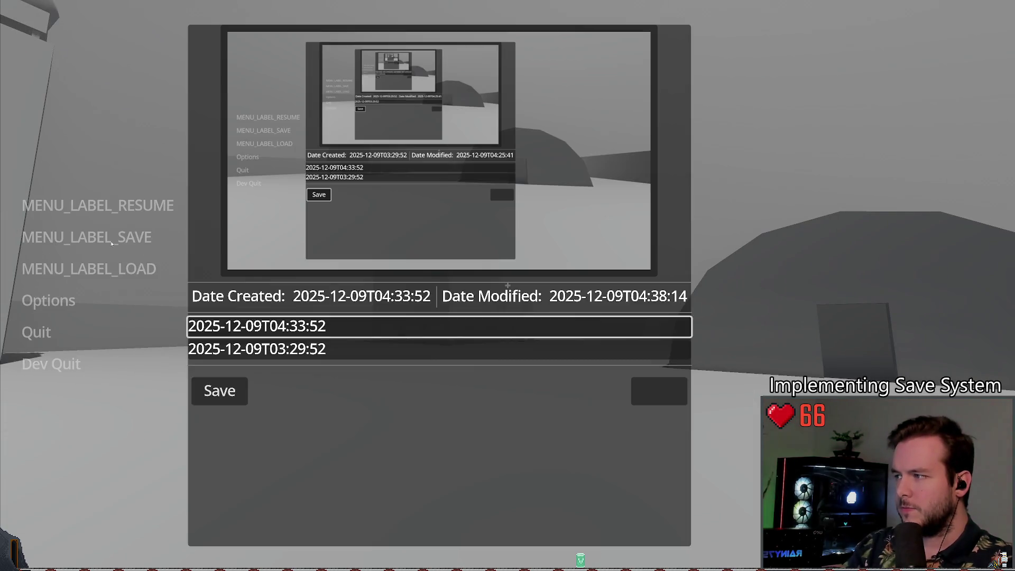
{"action": "left_click", "coordinate": [220, 390]}
{"action": "left_click", "coordinate": [52, 368]}
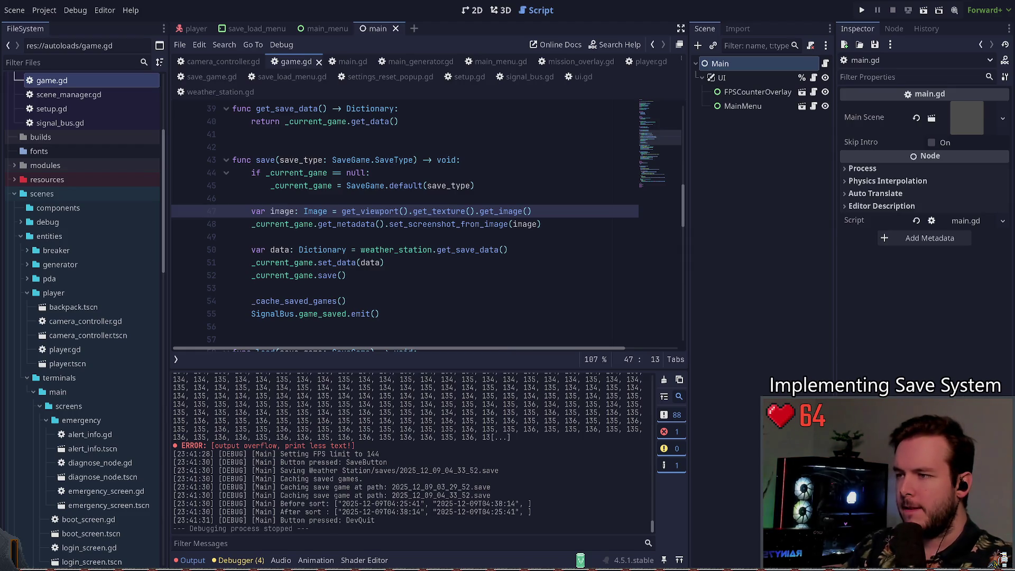
Step: Look through the save_game.gd and save_load_menu.gd scripts, then return to game.gd
{"action": "left_click", "coordinate": [234, 198]}
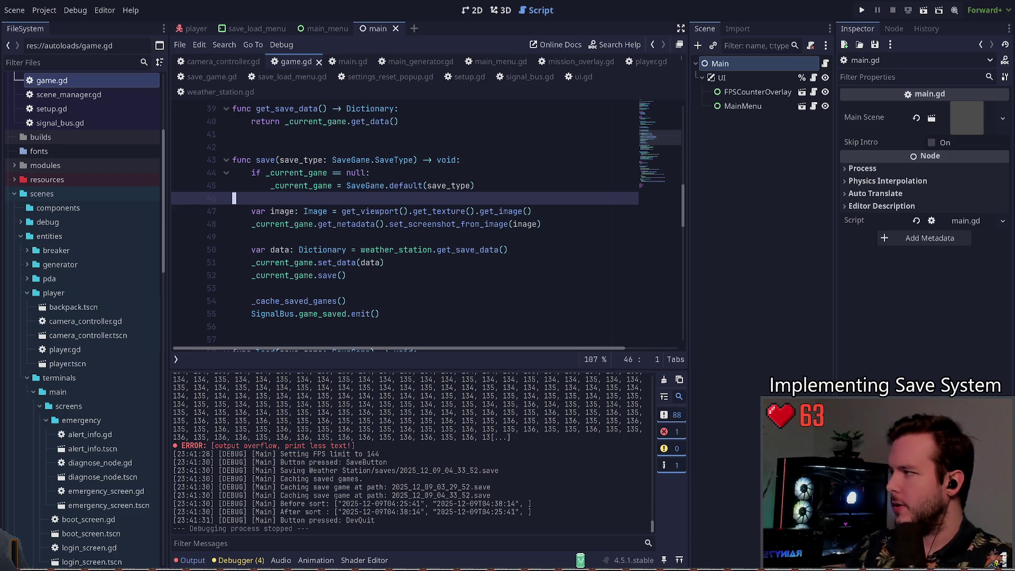
{"action": "scroll", "coordinate": [488, 229], "scroll_direction": "up", "scroll_amount": 5}
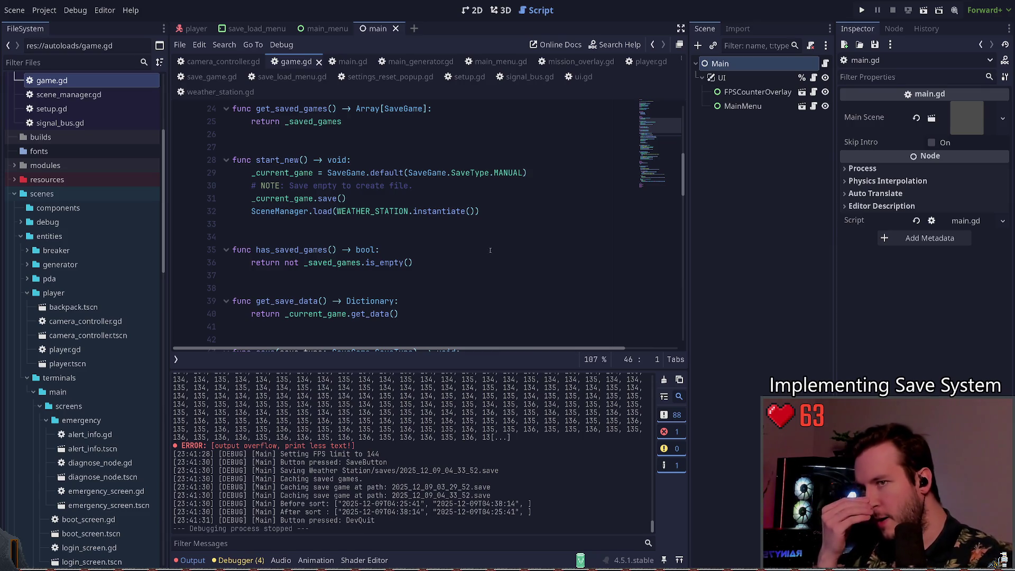
{"action": "scroll", "coordinate": [490, 250], "scroll_direction": "up", "scroll_amount": 8}
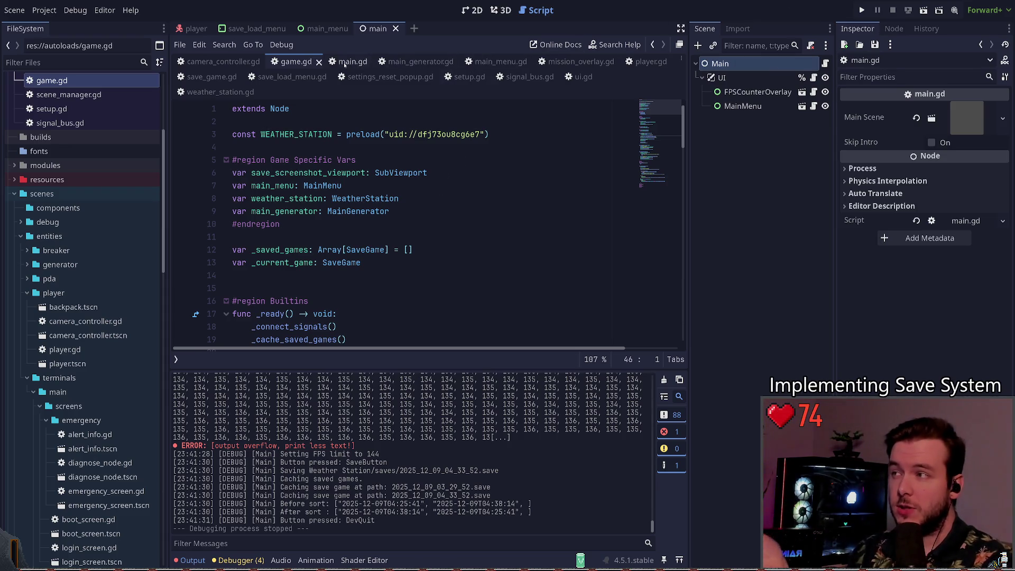
{"action": "scroll", "coordinate": [249, 106], "scroll_direction": "down", "scroll_amount": 3}
{"action": "left_click", "coordinate": [210, 76]}
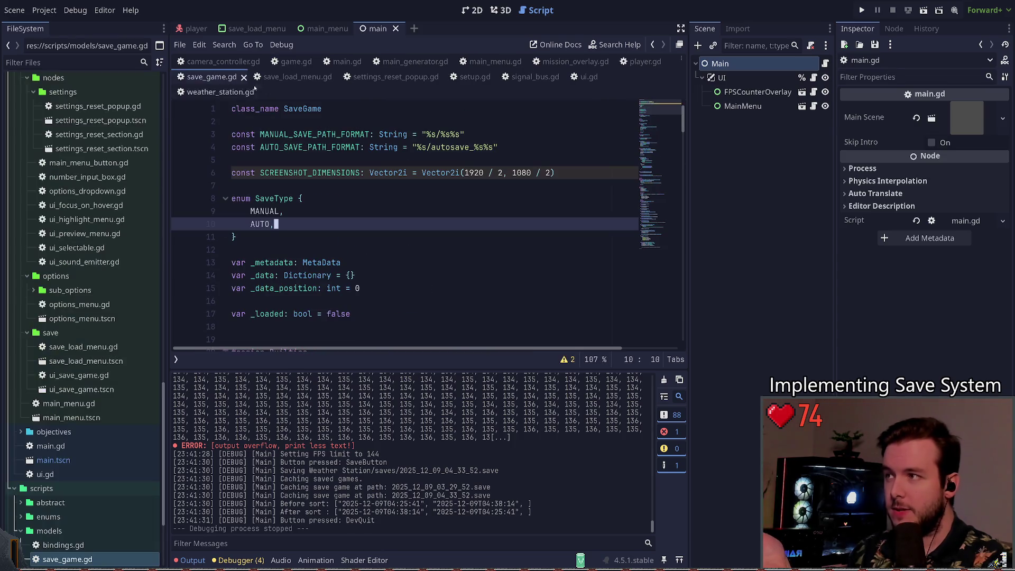
{"action": "left_click", "coordinate": [292, 77]}
{"action": "scroll", "coordinate": [387, 186], "scroll_direction": "down", "scroll_amount": 4}
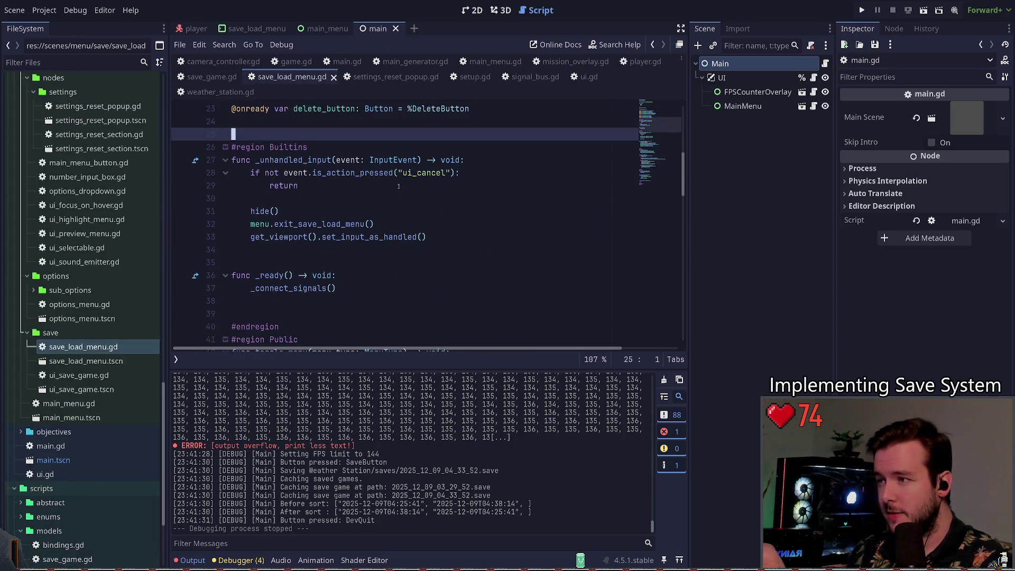
{"action": "left_click", "coordinate": [313, 66]}
Step: Navigate game.gd to put the caret before get_texture() on the line 46 screenshot line
{"action": "scroll", "coordinate": [386, 163], "scroll_direction": "down", "scroll_amount": 5}
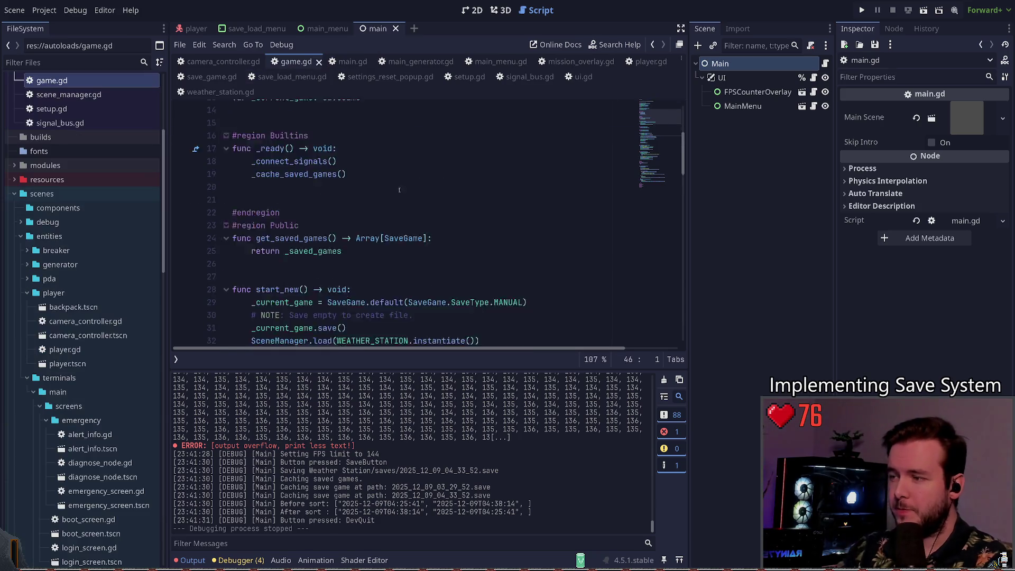
{"action": "key", "text": "ctrl+Home"}
{"action": "key", "text": "alt+Left"}
{"action": "key", "text": "alt+Right"}
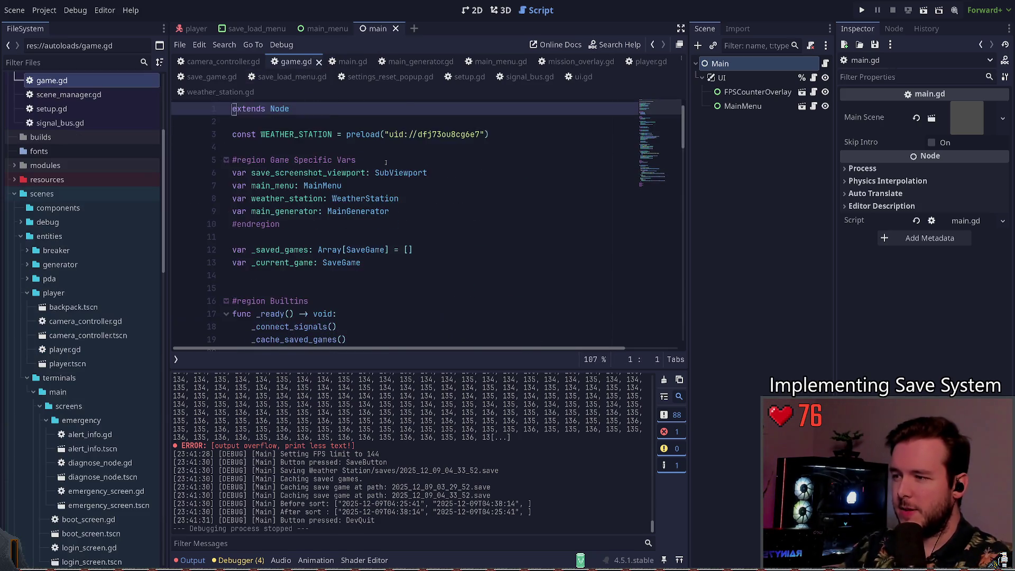
{"action": "key", "text": "alt+Left"}
{"action": "key", "text": "alt+Right"}
{"action": "key", "text": "alt+Left"}
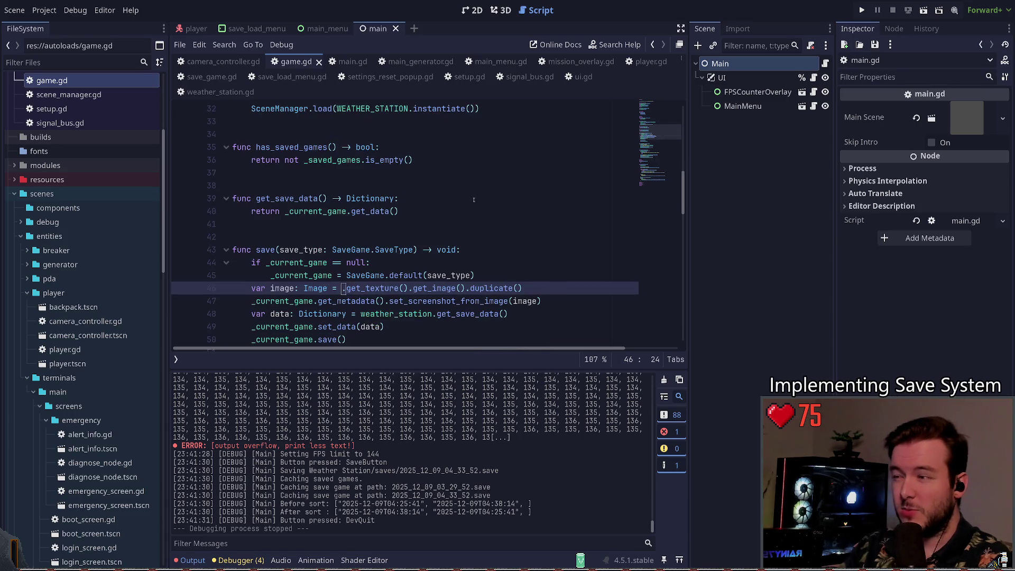
Step: Paste the viewport and cull-mask lines back above the image capture in save()
{"action": "type", "text": "viewport"}
{"action": "scroll", "coordinate": [473, 200], "scroll_direction": "down", "scroll_amount": 1}
{"action": "type", "text": "viewport.set_canvas_cull_mask_bit(0, true)"}
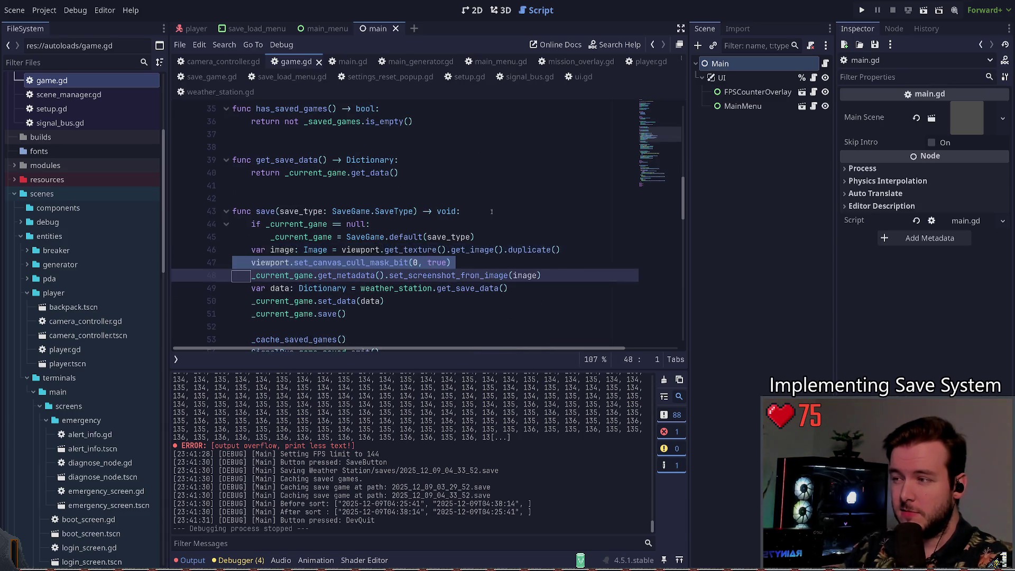
{"action": "key", "text": "alt+Up"}
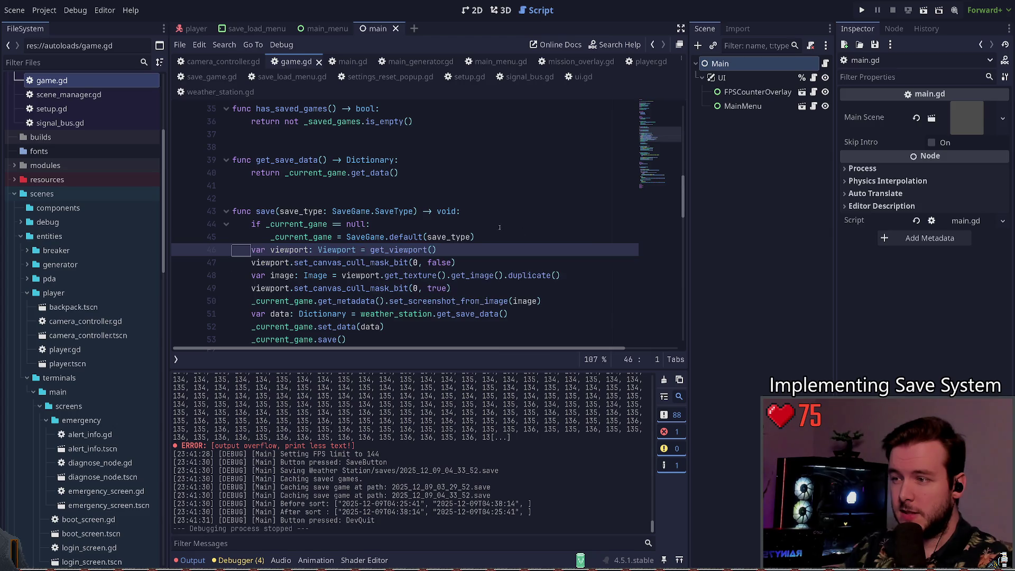
{"action": "left_click", "coordinate": [492, 225]}
{"action": "scroll", "coordinate": [496, 213], "scroll_direction": "down", "scroll_amount": 1}
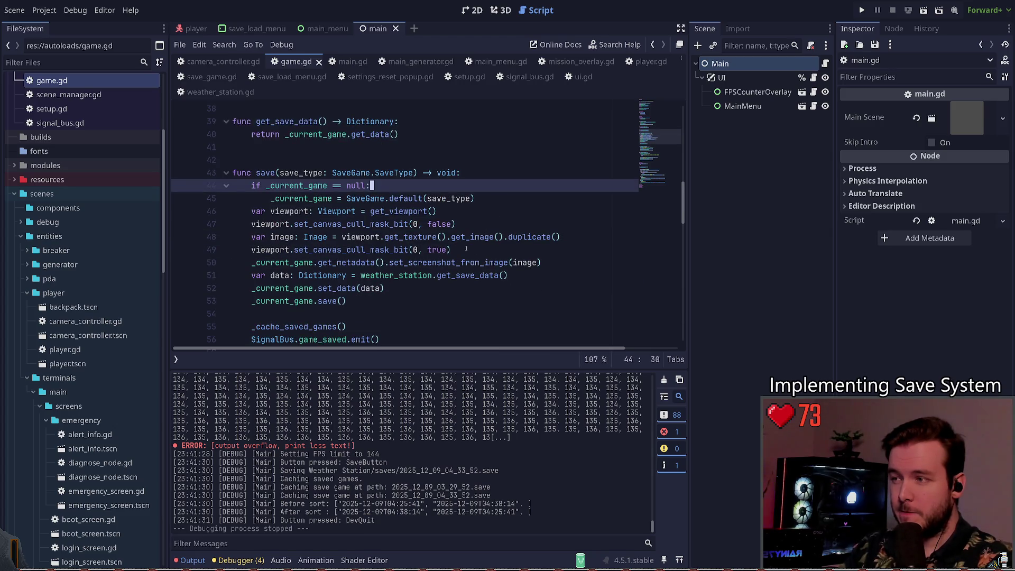
{"action": "left_click", "coordinate": [462, 224]}
Step: Add 'await RenderingServer.force_draw()' after hiding the UI canvas bit, then run the game
{"action": "key", "text": "Return"}
{"action": "type", "text": "await"}
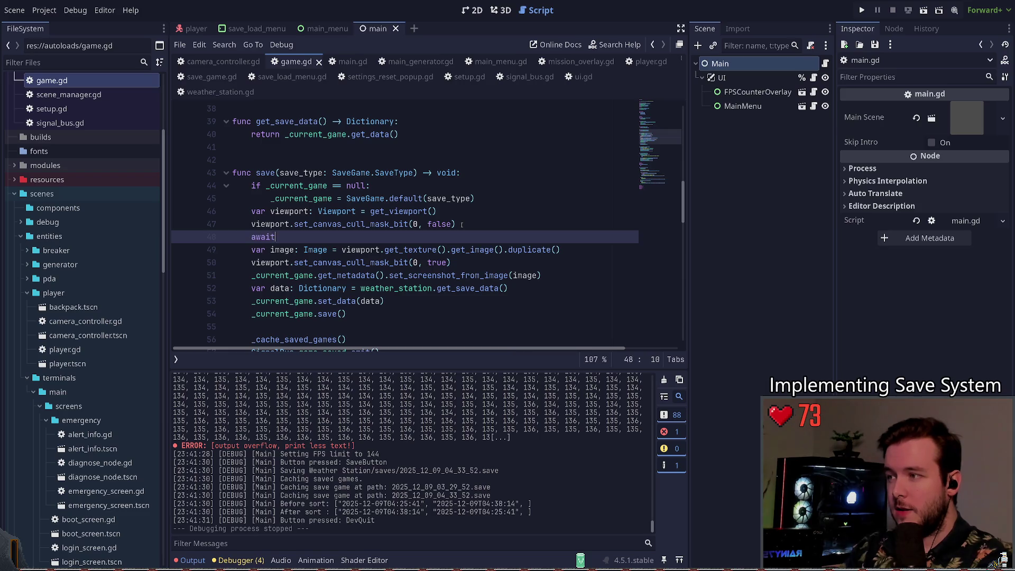
{"action": "type", "text": " RenderS"}
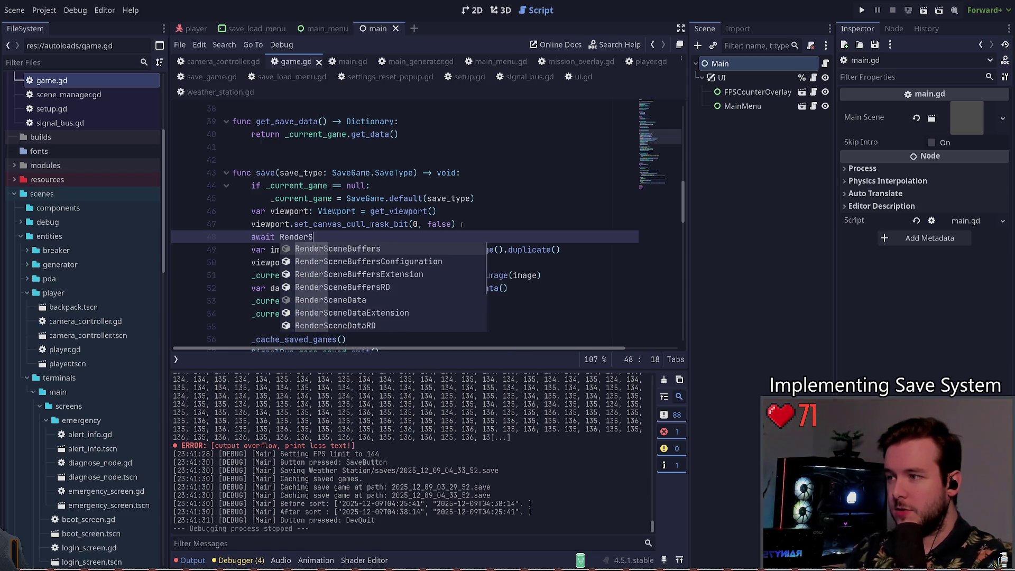
{"action": "key", "text": "BackSpace"}
{"action": "type", "text": "ing"}
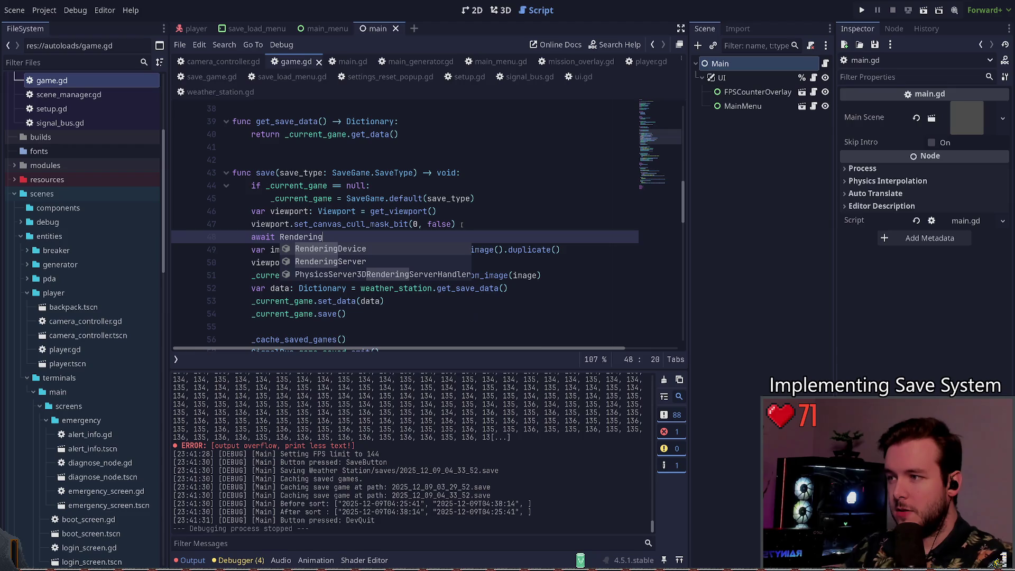
{"action": "key", "text": "Down"}
{"action": "key", "text": "Up"}
{"action": "key", "text": "Return"}
{"action": "type", "text": "."}
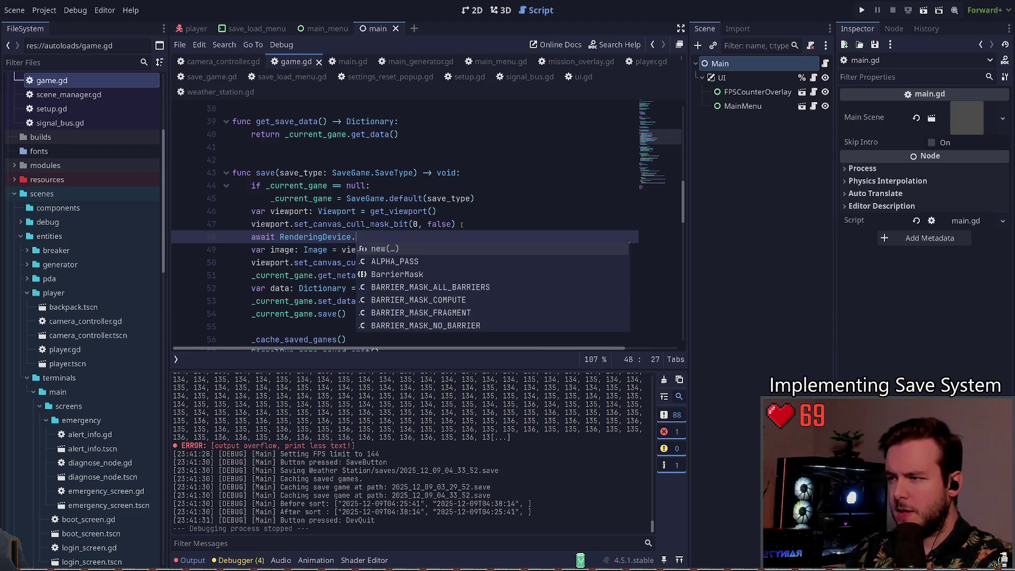
{"action": "key", "text": "BackSpace"}
{"action": "key", "text": "BackSpace"}
{"action": "key", "text": "BackSpace"}
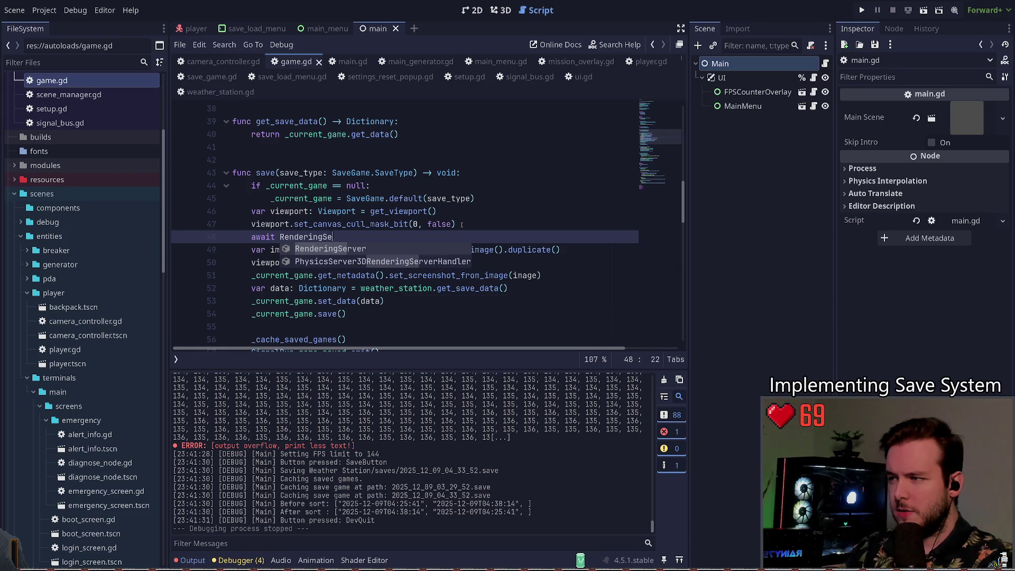
{"action": "type", "text": "Server."}
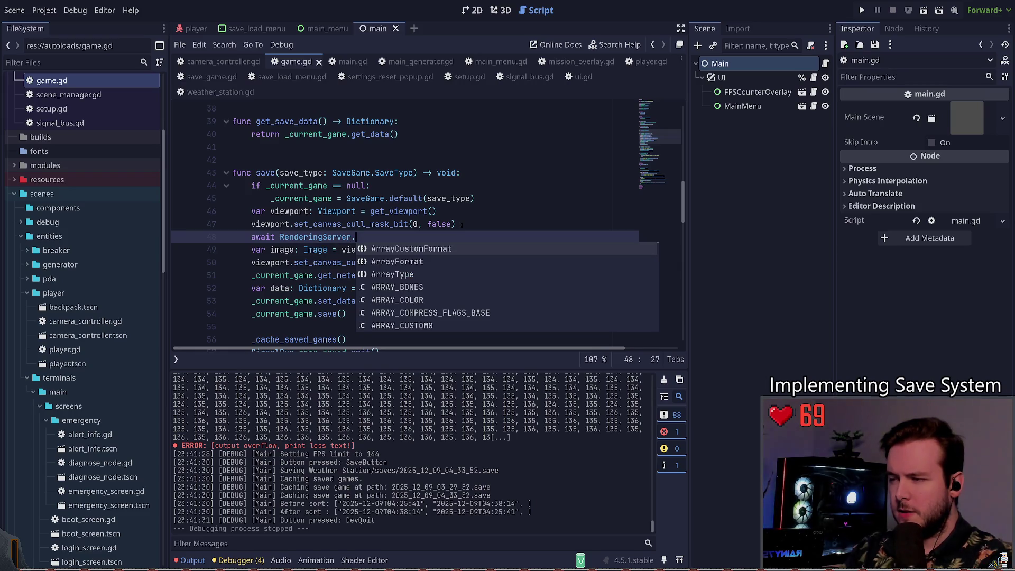
{"action": "type", "text": "draw"}
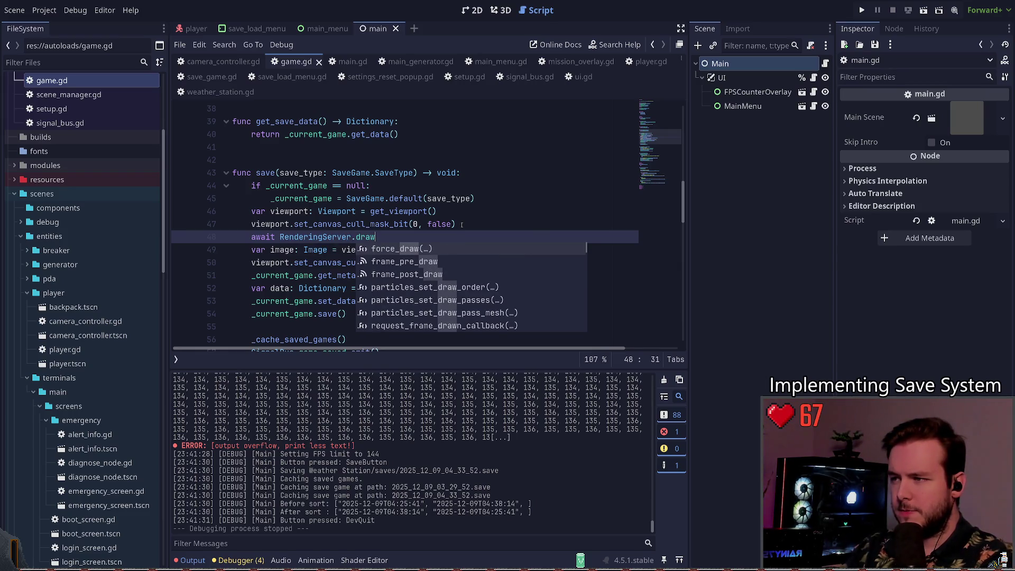
{"action": "key", "text": "Return"}
{"action": "key", "text": "Escape"}
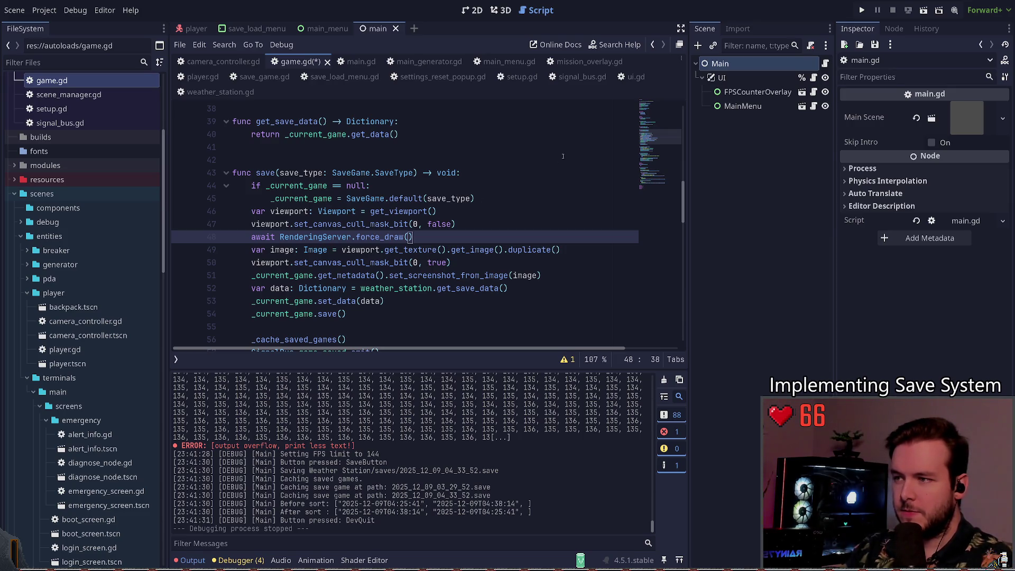
{"action": "left_click", "coordinate": [294, 237]}
{"action": "key", "text": "F5"}
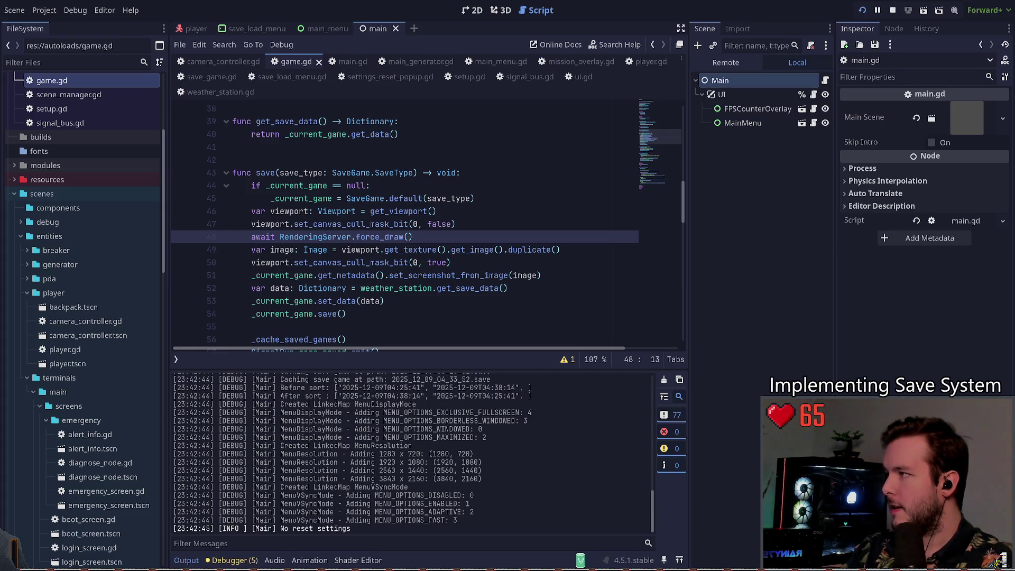
Step: Start the game and save it to a slot from the pause menu
{"action": "key", "text": "Return"}
{"action": "key", "text": "Escape"}
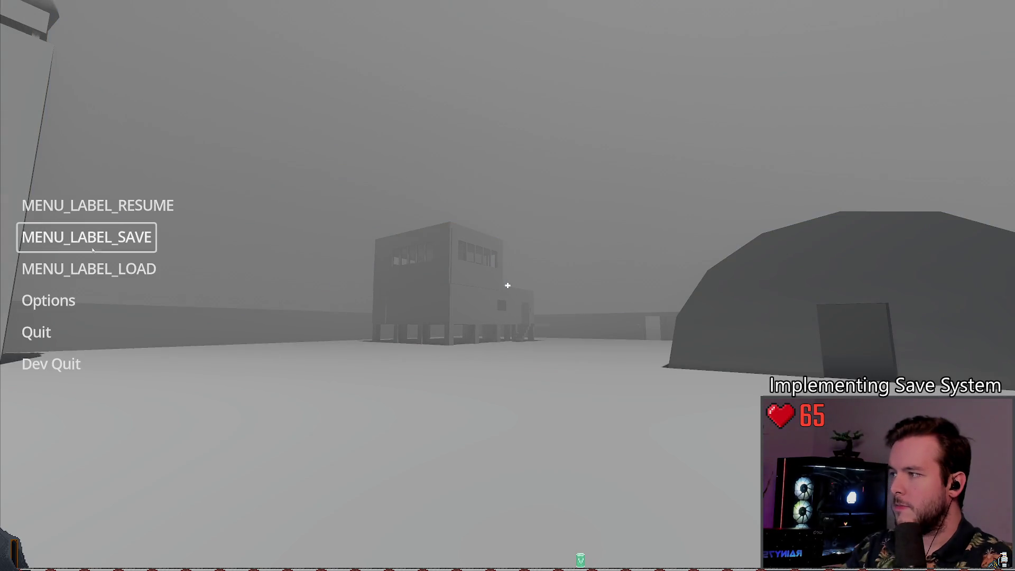
{"action": "key", "text": "Return"}
{"action": "key", "text": "Down"}
{"action": "key", "text": "Down"}
{"action": "key", "text": "Return"}
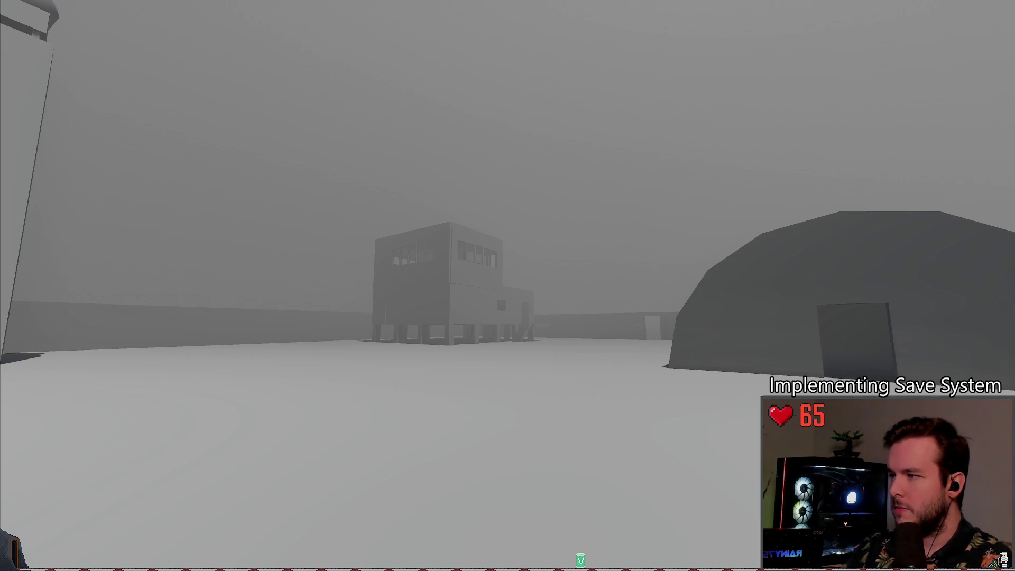
Step: Rerun the project, check the save thumbnail in the save panel, and Dev Quit to the editor
{"action": "key", "text": "alt+F4"}
{"action": "left_click", "coordinate": [862, 11]}
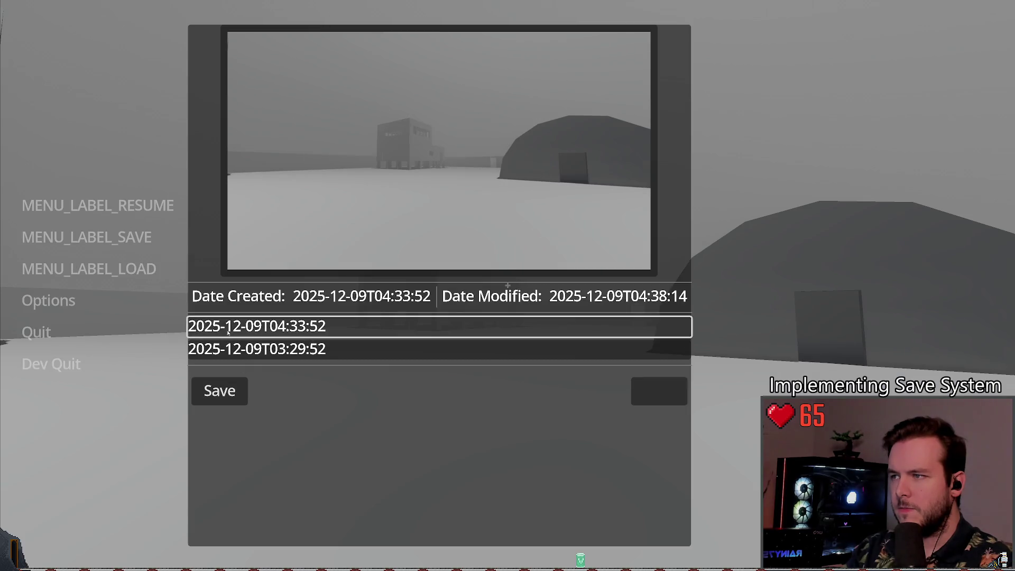
{"action": "left_click", "coordinate": [52, 363]}
{"action": "left_click", "coordinate": [53, 362]}
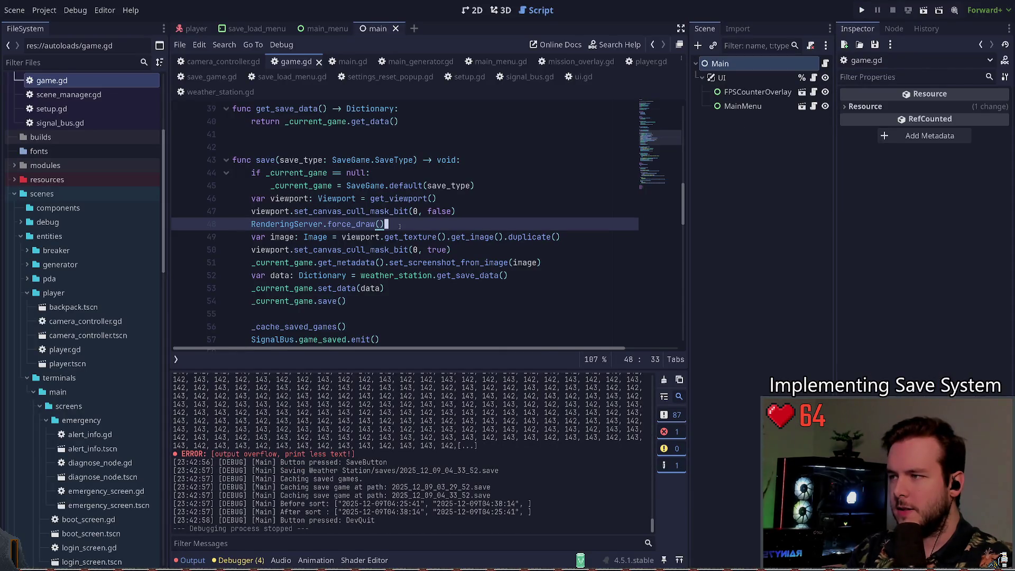
Step: Delete the RenderingServer.force_draw() line and save game.gd
{"action": "key", "text": "ctrl+shift+k"}
{"action": "key", "text": "ctrl+s"}
{"action": "left_click", "coordinate": [478, 209]}
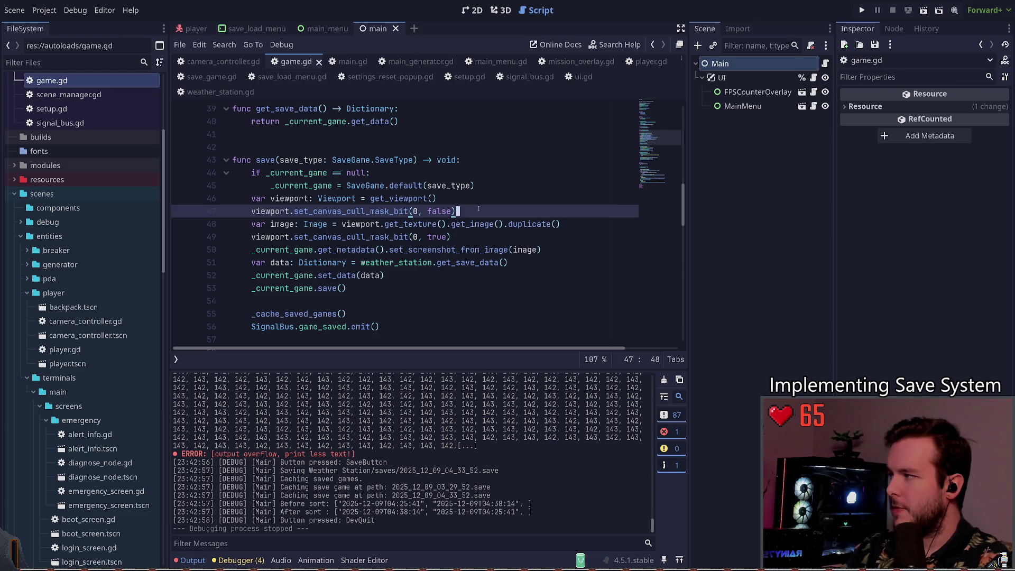
Step: Start a viewport.set_canvas line below line 47, then discard it
{"action": "key", "text": "Left"}
{"action": "key", "text": "Left"}
{"action": "key", "text": "Left"}
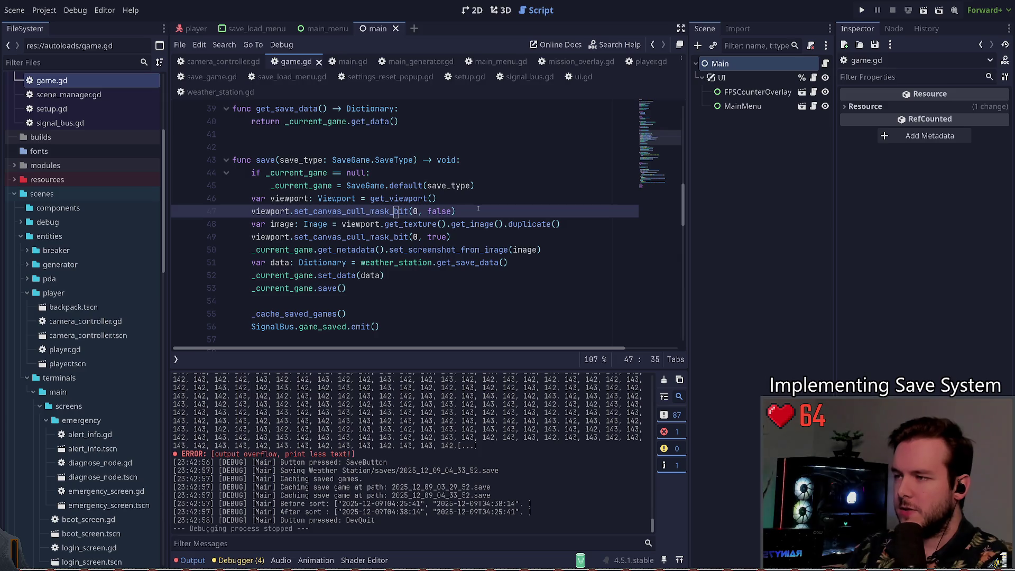
{"action": "key", "text": "End"}
{"action": "key", "text": "Return"}
{"action": "type", "text": "viewport."}
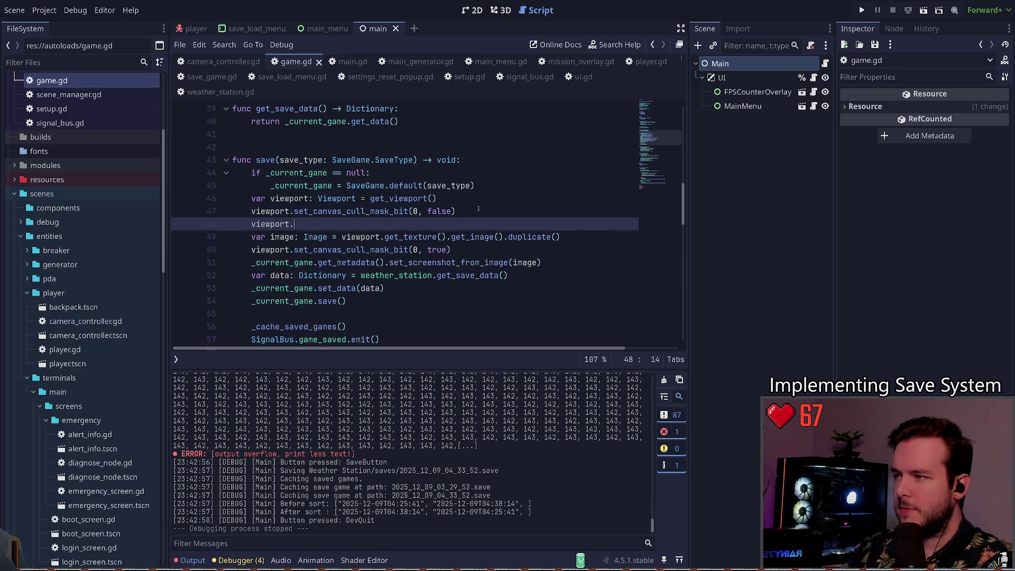
{"action": "type", "text": "set_canvas"}
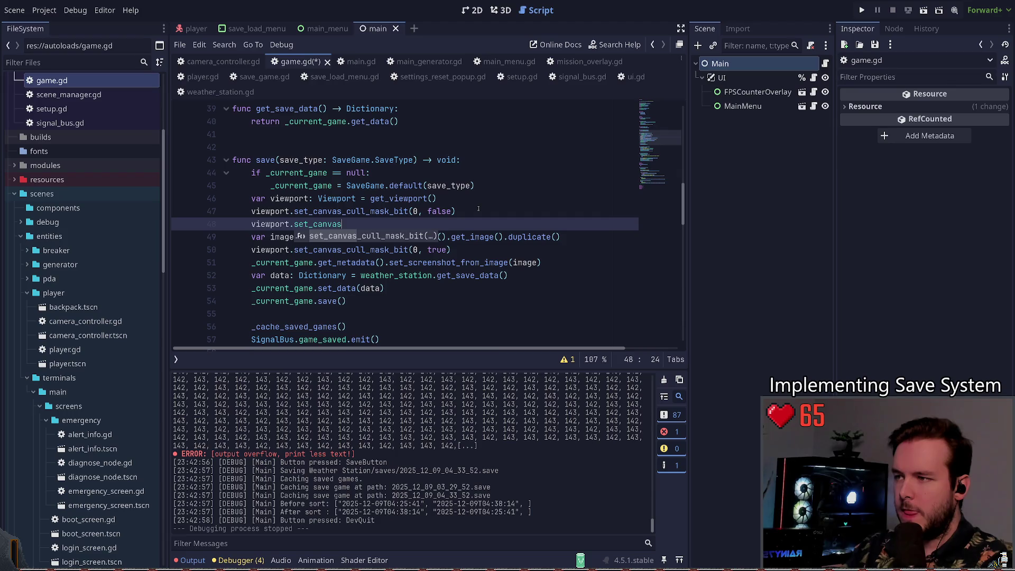
{"action": "key", "text": "Escape"}
{"action": "key", "text": "ctrl+shift+k"}
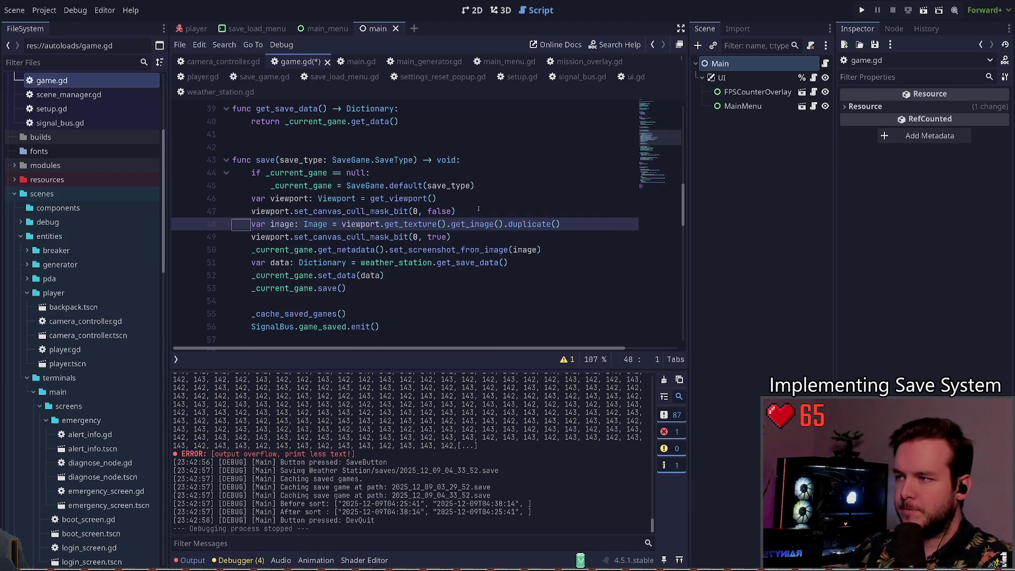
Step: Try a viewport.canvas_cull_mask = 0x0 line above the image capture, remove it, and save
{"action": "key", "text": "ctrl+shift+Return"}
{"action": "type", "text": "viewport."}
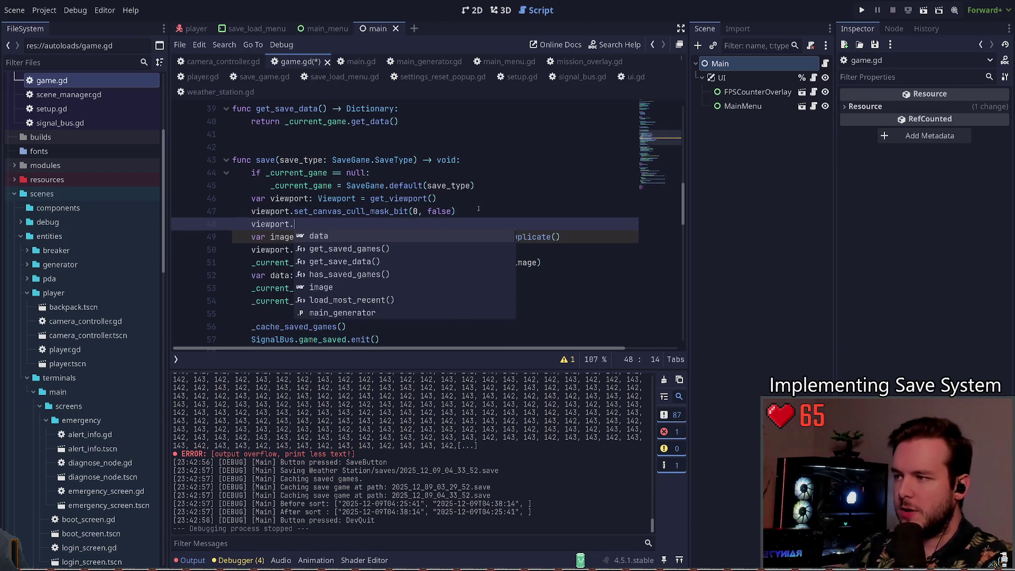
{"action": "type", "text": "canvas_cull_mask"}
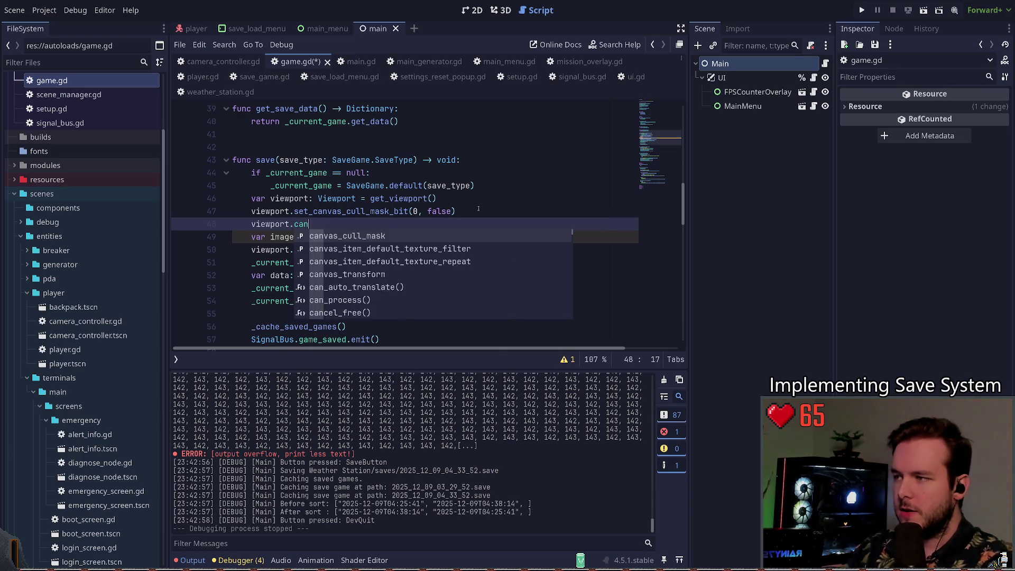
{"action": "type", "text": " ="}
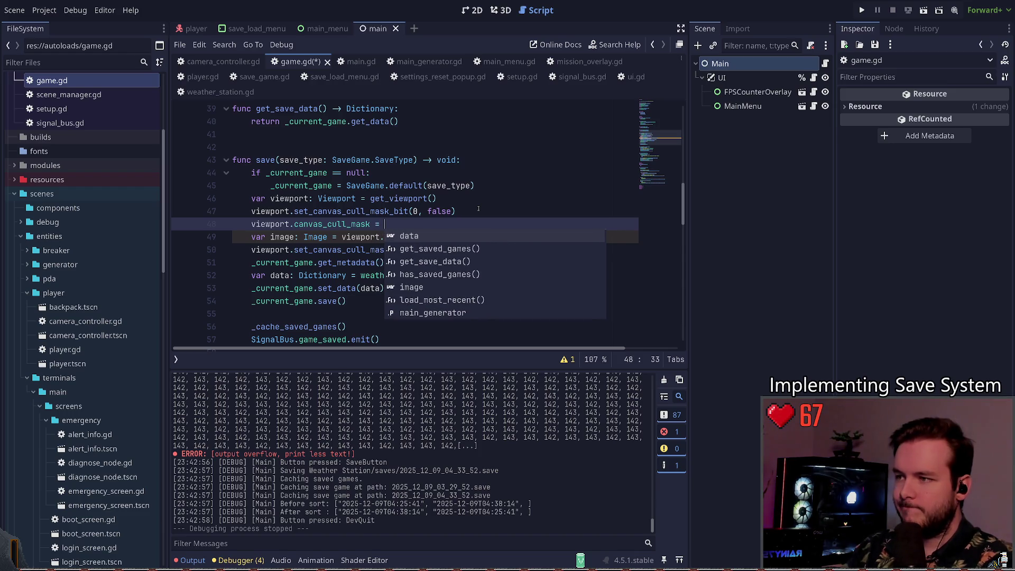
{"action": "type", "text": " 0x0"}
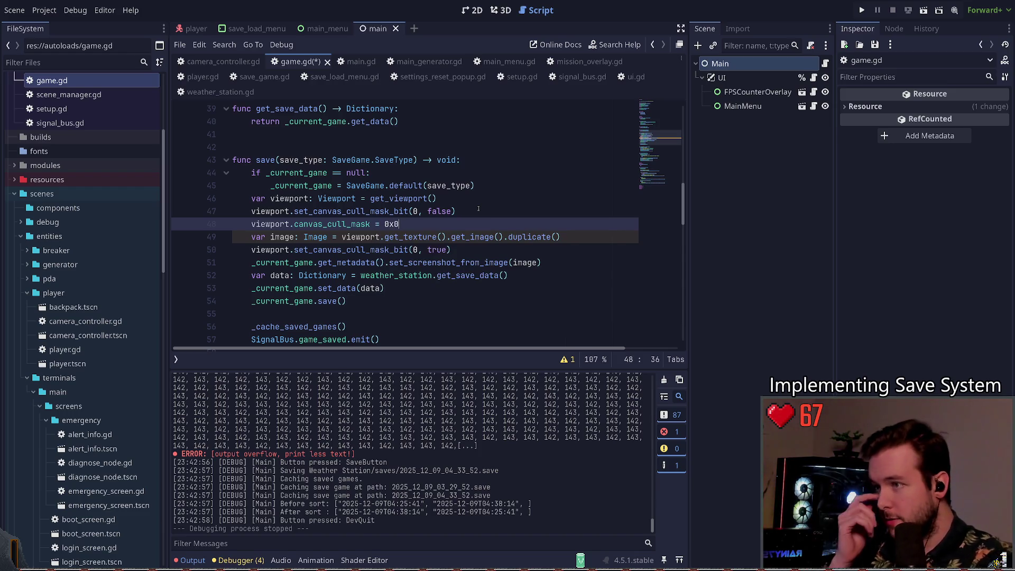
{"action": "key", "text": "ctrl+shift+k"}
{"action": "key", "text": "Up"}
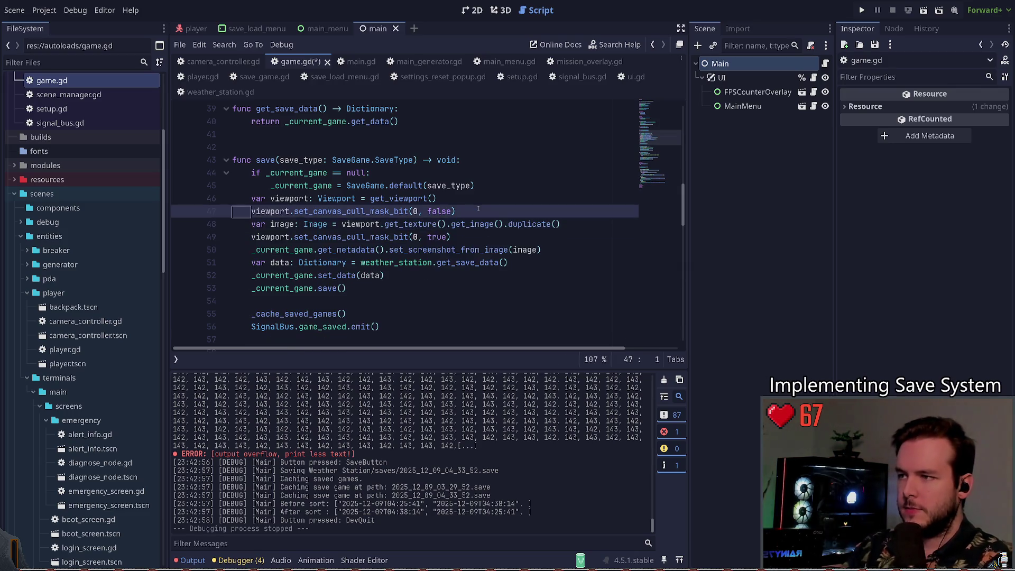
{"action": "key", "text": "ctrl+s"}
{"action": "key", "text": "ctrl+Right"}
{"action": "key", "text": "ctrl+Right"}
{"action": "key", "text": "ctrl+Right"}
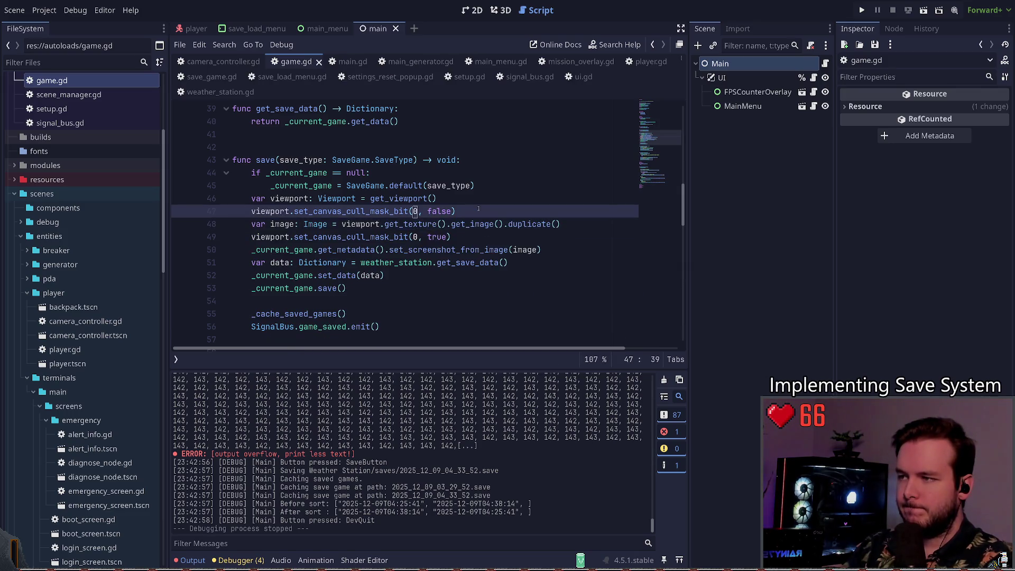
{"action": "key", "text": "Left"}
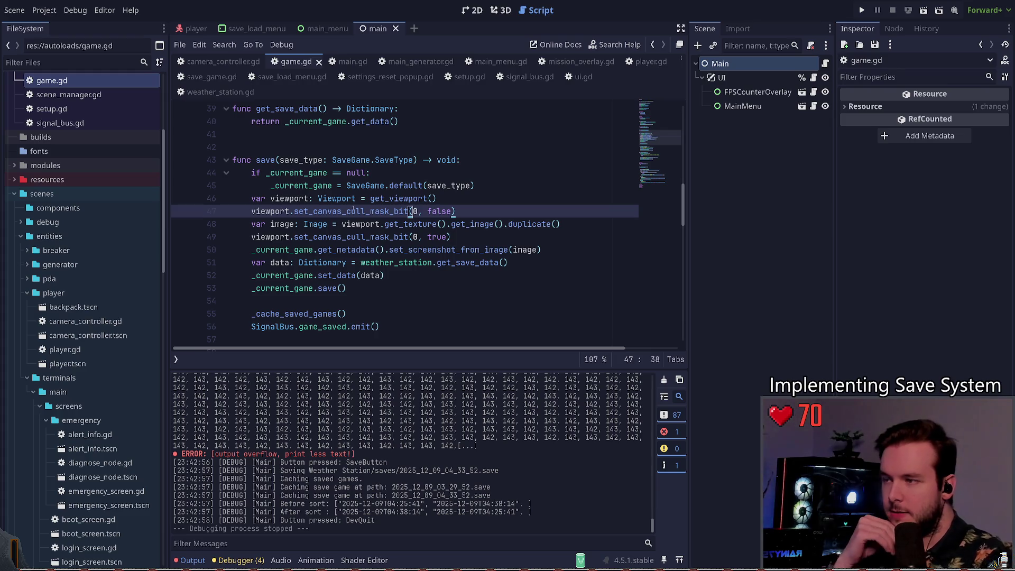
Step: Reset the UI canvas layer from 10 to 1 and save the main scene
{"action": "double_click", "coordinate": [416, 210]}
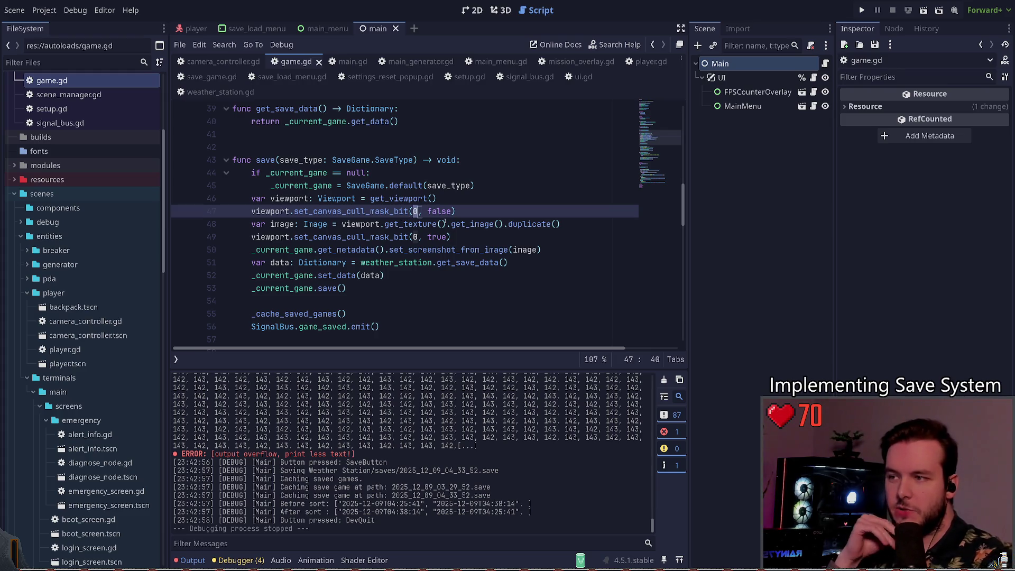
{"action": "left_click", "coordinate": [722, 78]}
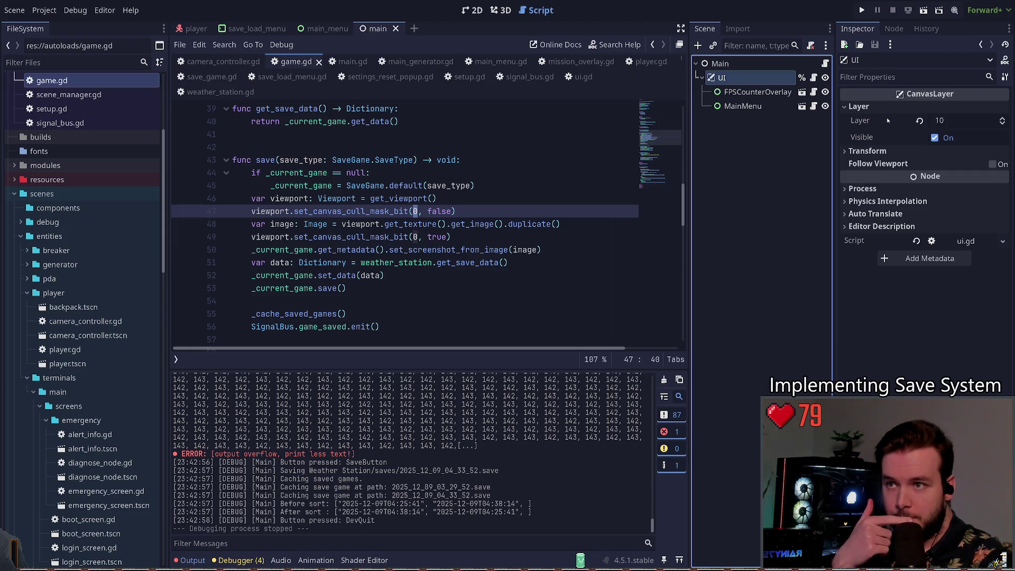
{"action": "left_click", "coordinate": [919, 122]}
{"action": "key", "text": "Down"}
{"action": "key", "text": "Up"}
{"action": "key", "text": "End"}
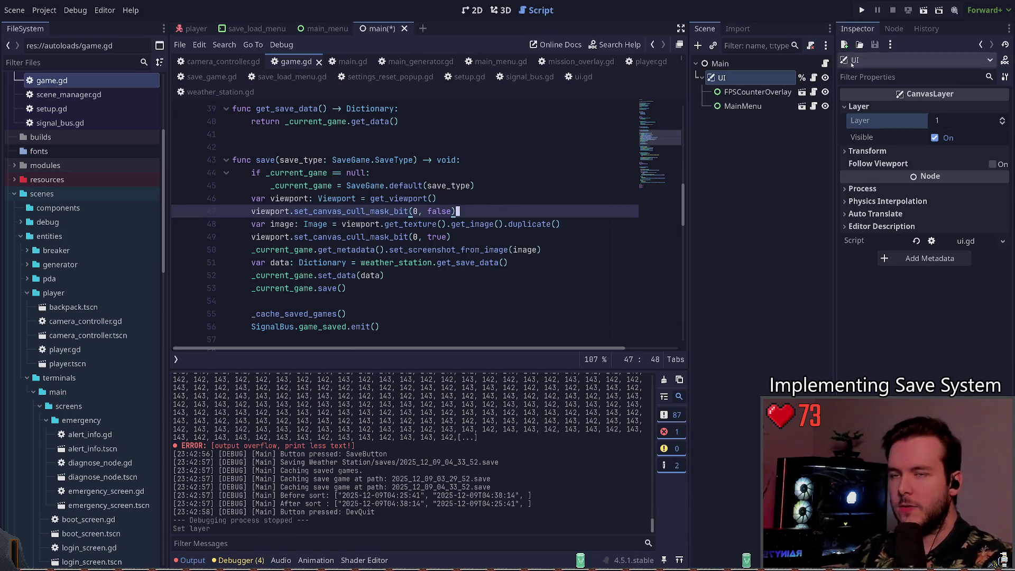
{"action": "key", "text": "ctrl+s"}
Step: Comment out the UI re-enable line and change the cull mask bit from 0 to 1, saving game.gd
{"action": "key", "text": "Down"}
{"action": "key", "text": "Down"}
{"action": "key", "text": "ctrl+k"}
{"action": "key", "text": "ctrl+s"}
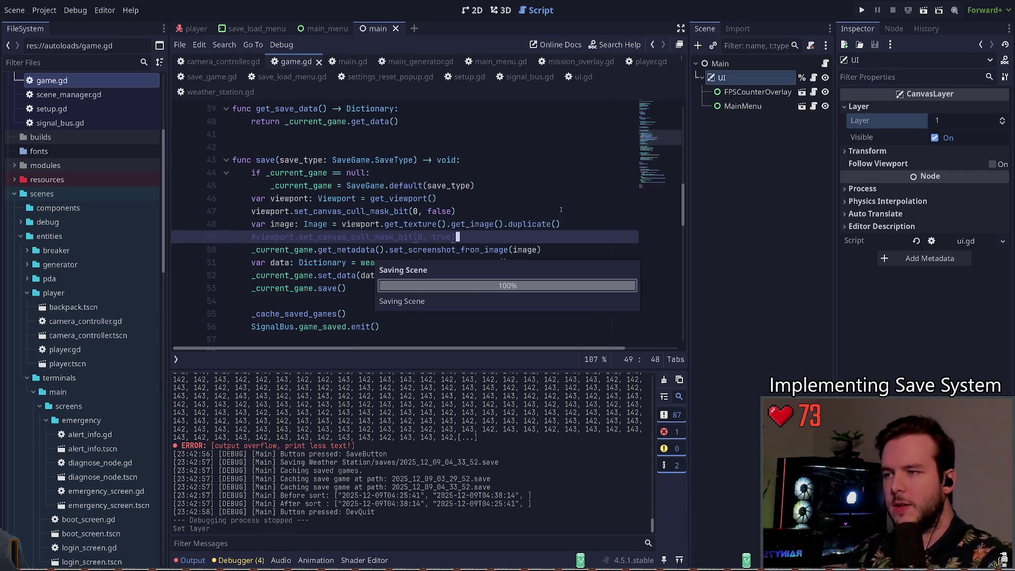
{"action": "left_click", "coordinate": [291, 237]}
{"action": "key", "text": "Up"}
{"action": "key", "text": "Up"}
{"action": "double_click", "coordinate": [415, 211]}
{"action": "type", "text": "1"}
{"action": "key", "text": "ctrl+s"}
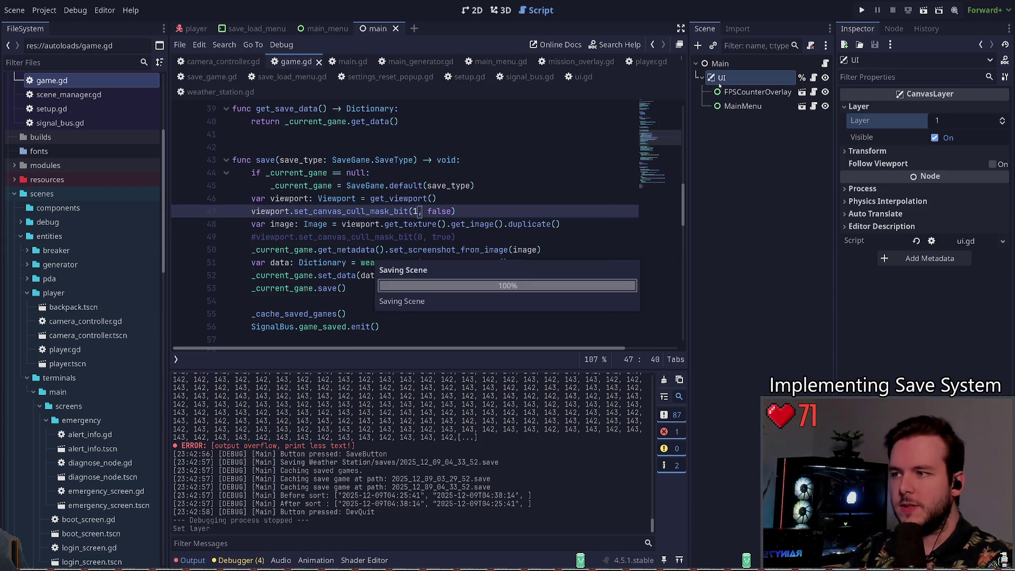
Step: Run the project, save from the pause menu, and Dev Quit back to the editor
{"action": "left_click", "coordinate": [861, 10]}
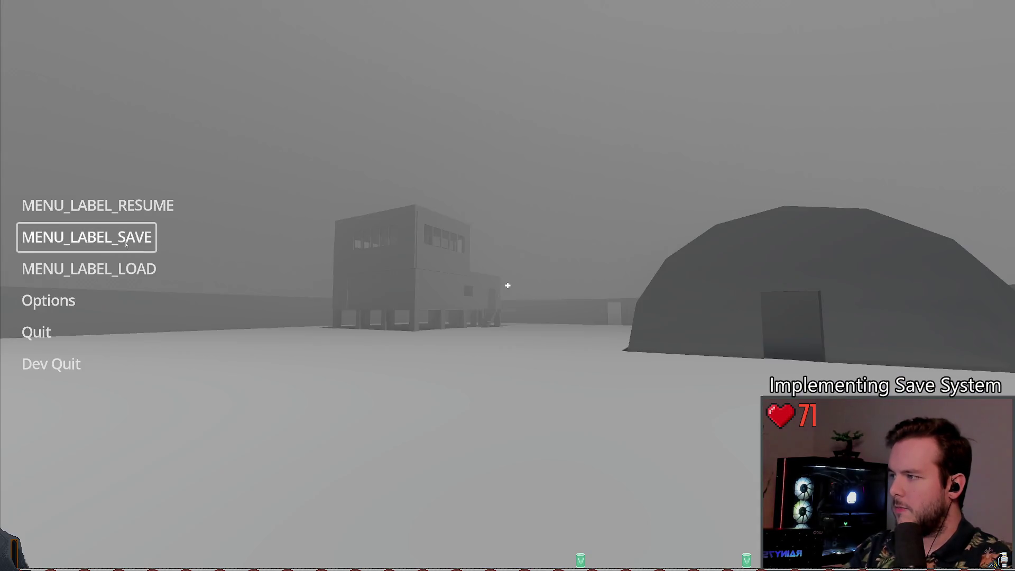
{"action": "left_click", "coordinate": [86, 237]}
{"action": "left_click", "coordinate": [227, 390]}
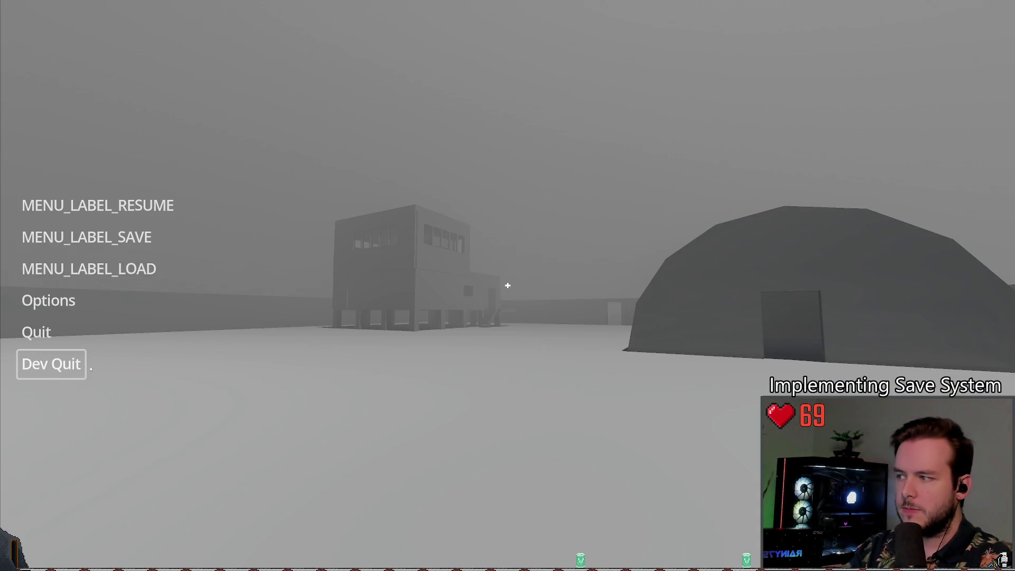
{"action": "left_click", "coordinate": [84, 366]}
{"action": "left_click", "coordinate": [952, 121]}
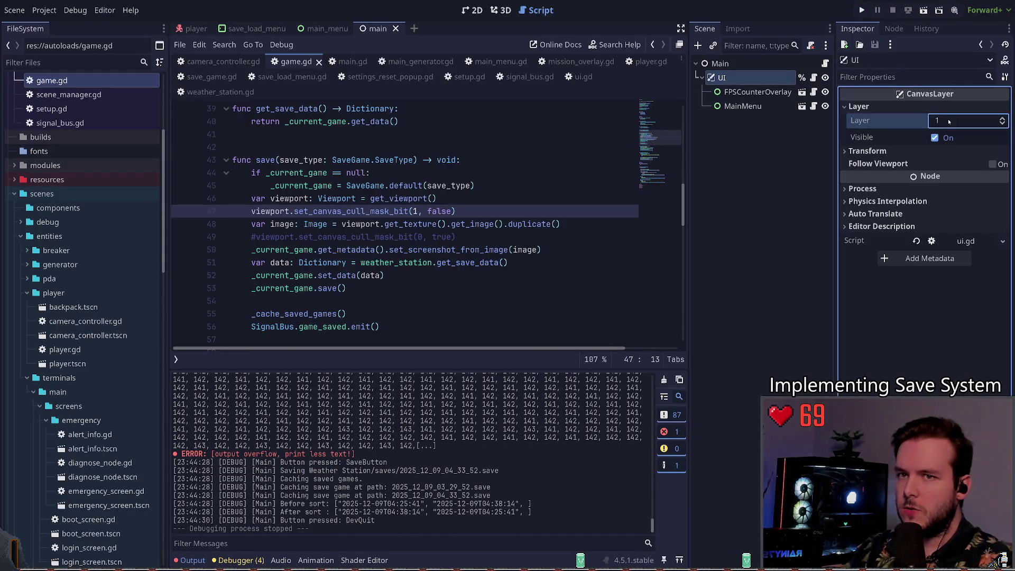
Step: Set the UI canvas layer to 10, undo the cull mask bit back to 0, and save
{"action": "type", "text": "10"}
{"action": "key", "text": "Return"}
{"action": "key", "text": "ctrl+z"}
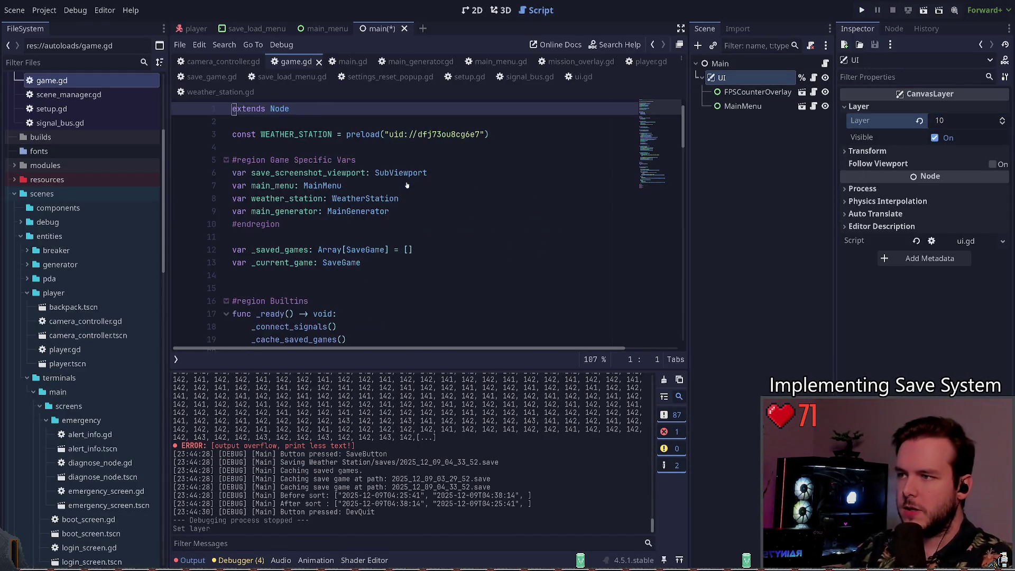
{"action": "key", "text": "ctrl+s"}
Step: Review the set_canvas_cull_mask_bit line and the get_image call in the save function
{"action": "scroll", "coordinate": [477, 243], "scroll_direction": "down", "scroll_amount": 2}
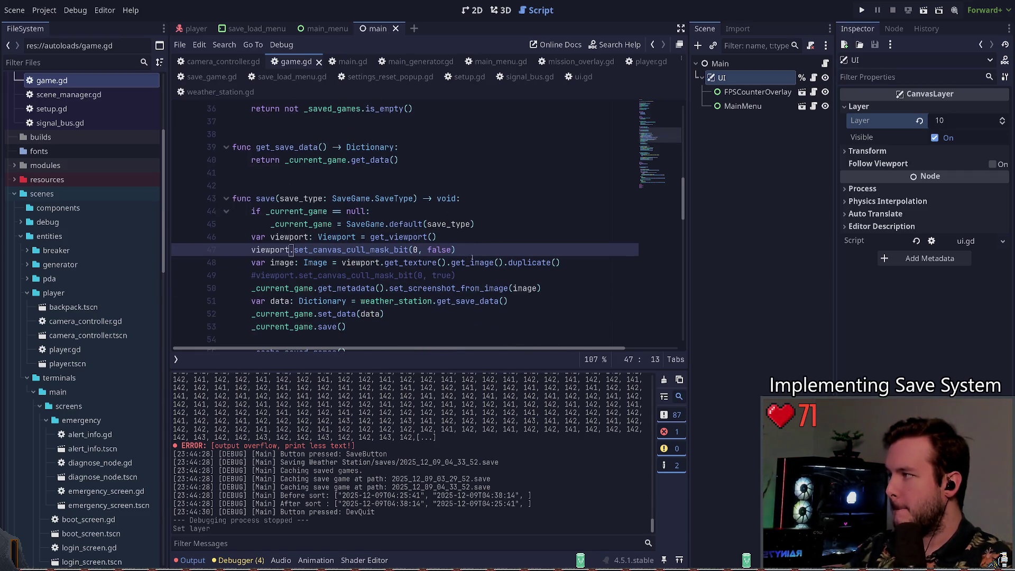
{"action": "key", "text": "End"}
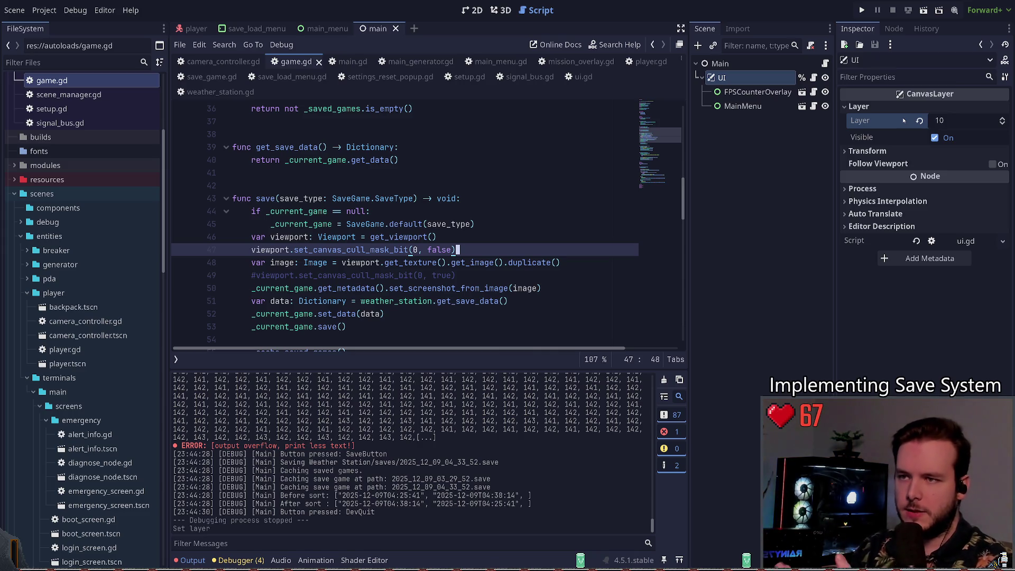
{"action": "left_click", "coordinate": [471, 262]}
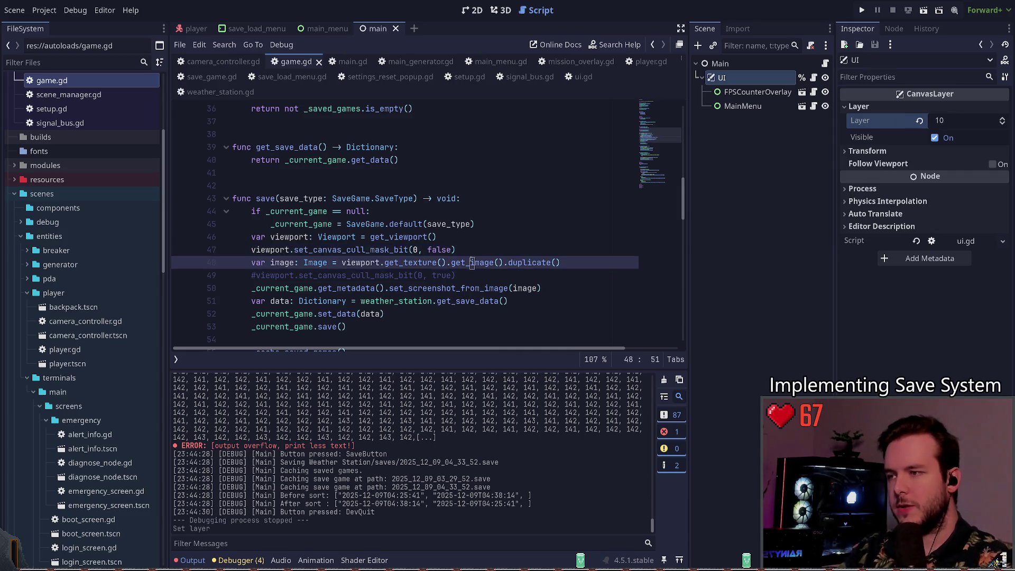
{"action": "left_click", "coordinate": [375, 249]}
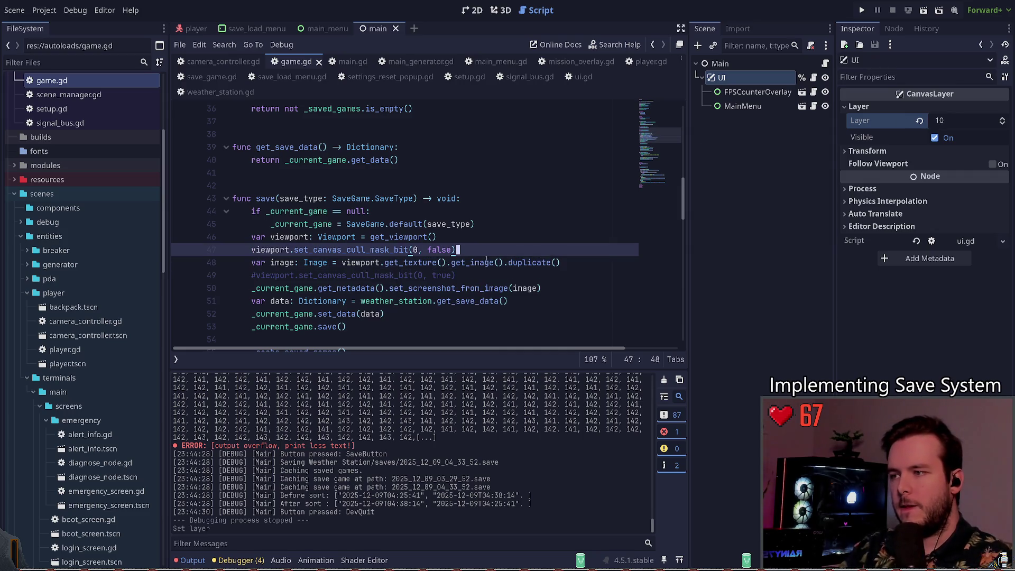
{"action": "double_click", "coordinate": [375, 250]}
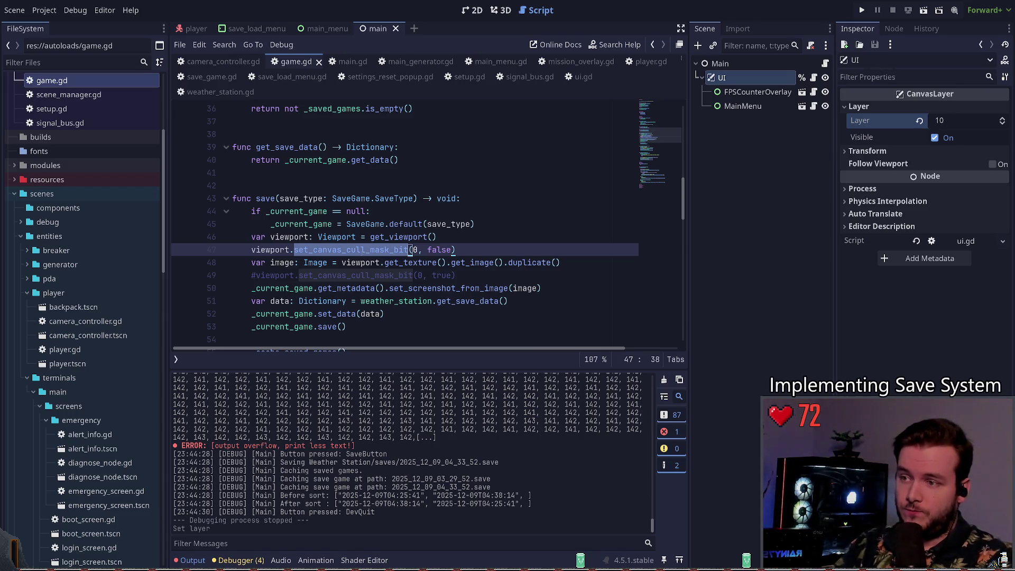
{"action": "left_click", "coordinate": [465, 249]}
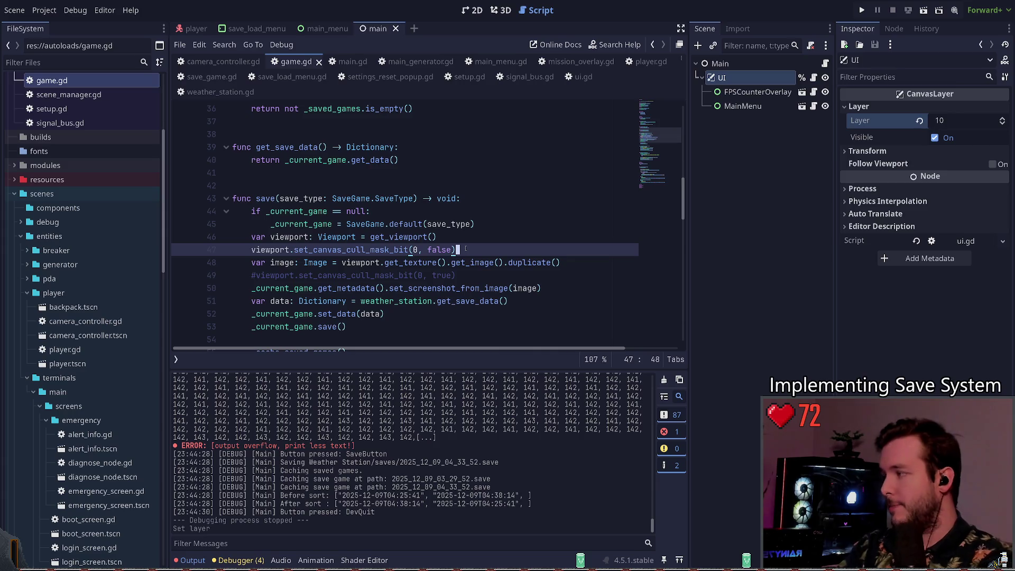
Step: Delete the viewport and cull mask lines and take the image from get_viewport() directly
{"action": "key", "text": "shift+Up"}
{"action": "key", "text": "ctrl+shift+k"}
{"action": "key", "text": "Down"}
{"action": "key", "text": "ctrl+shift+k"}
{"action": "key", "text": "Up"}
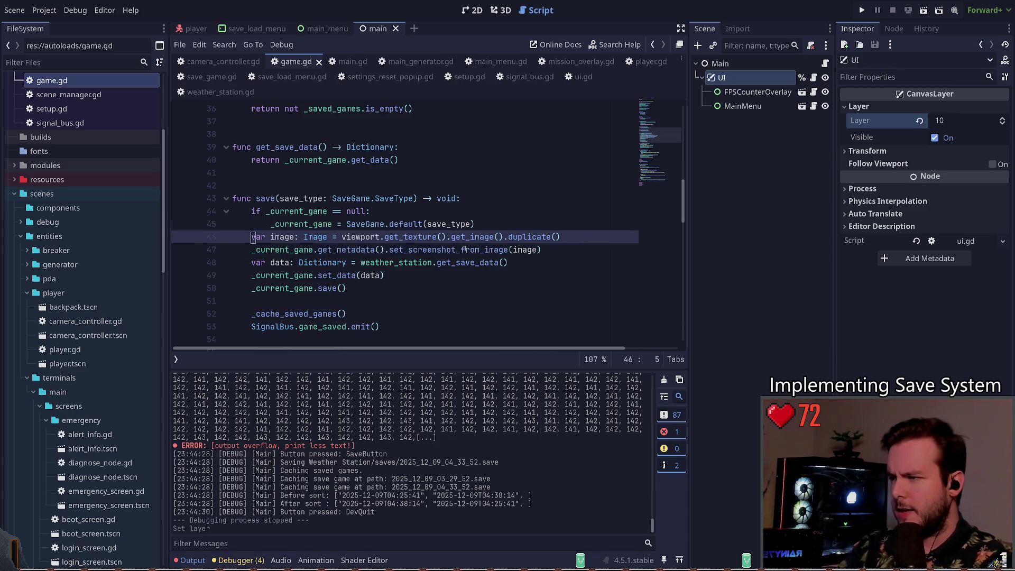
{"action": "key", "text": "ctrl+Right"}
{"action": "key", "text": "ctrl+Right"}
{"action": "key", "text": "ctrl+Right"}
{"action": "key", "text": "ctrl+Delete"}
{"action": "type", "text": "get_"}
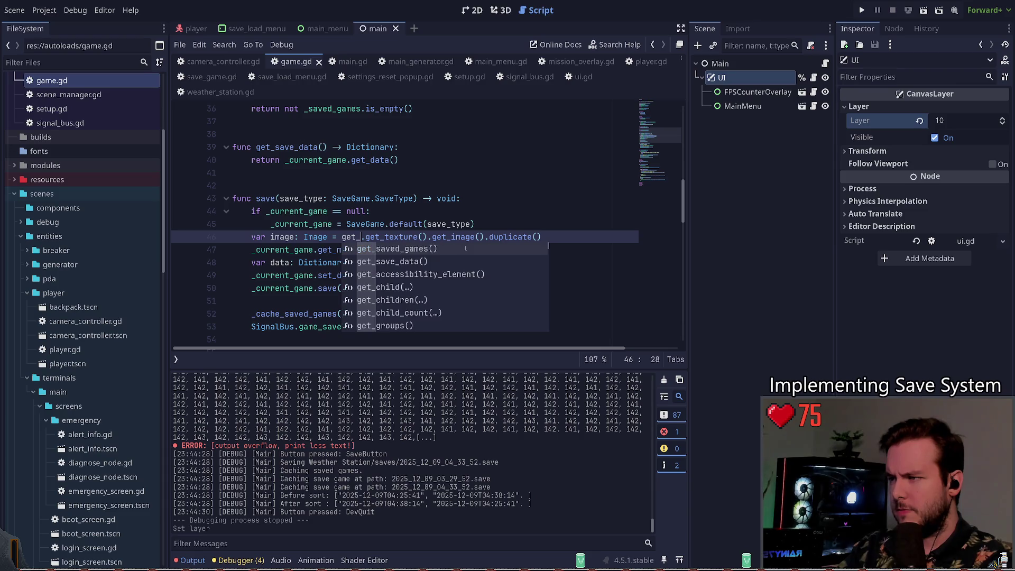
{"action": "type", "text": "viewport()"}
Step: Add a TODO comment above the image line and save the script
{"action": "key", "text": "ctrl+shift+Return"}
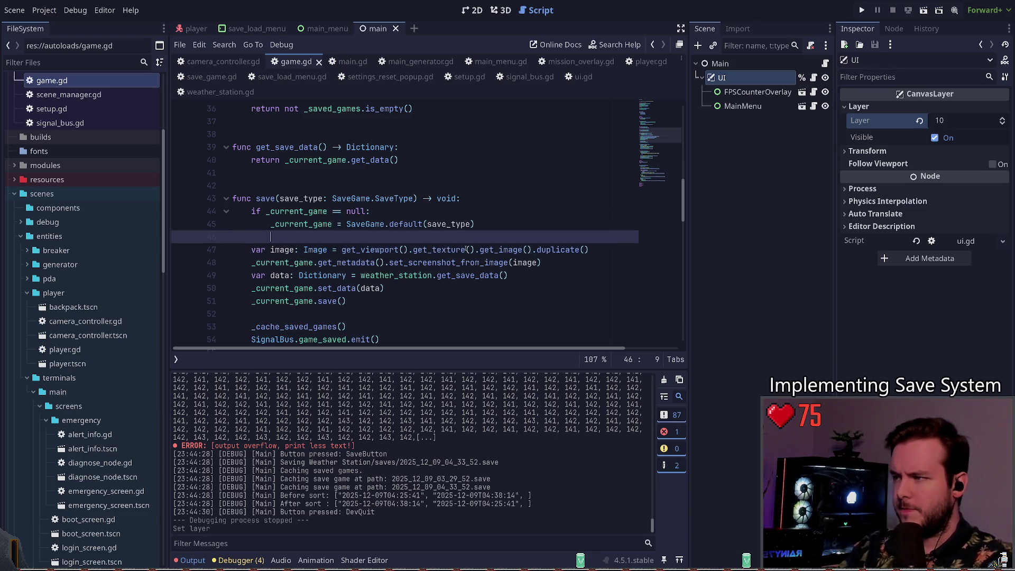
{"action": "type", "text": "TODO: Figure out how to not screenshot t"}
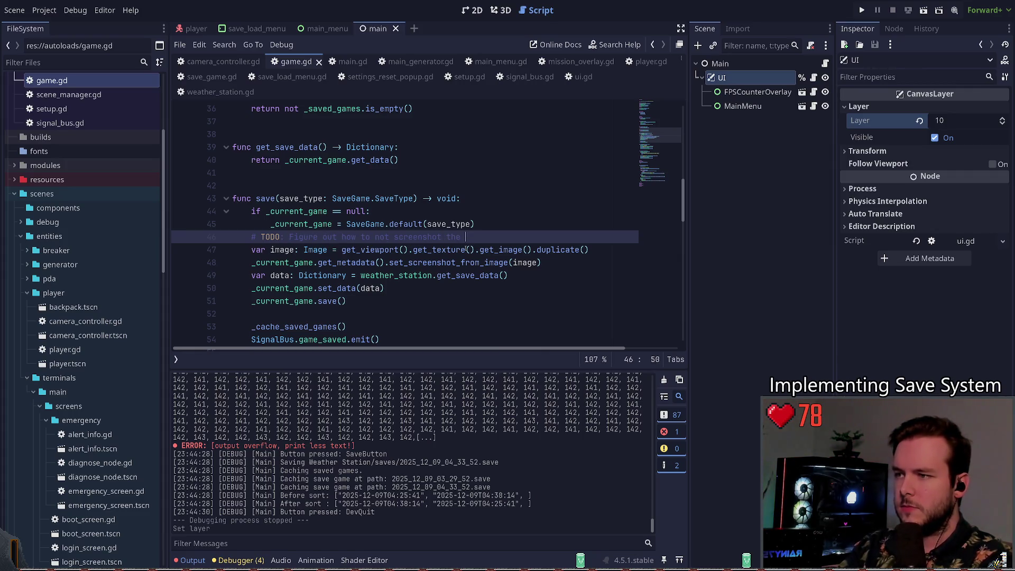
{"action": "type", "text": "hen savi"}
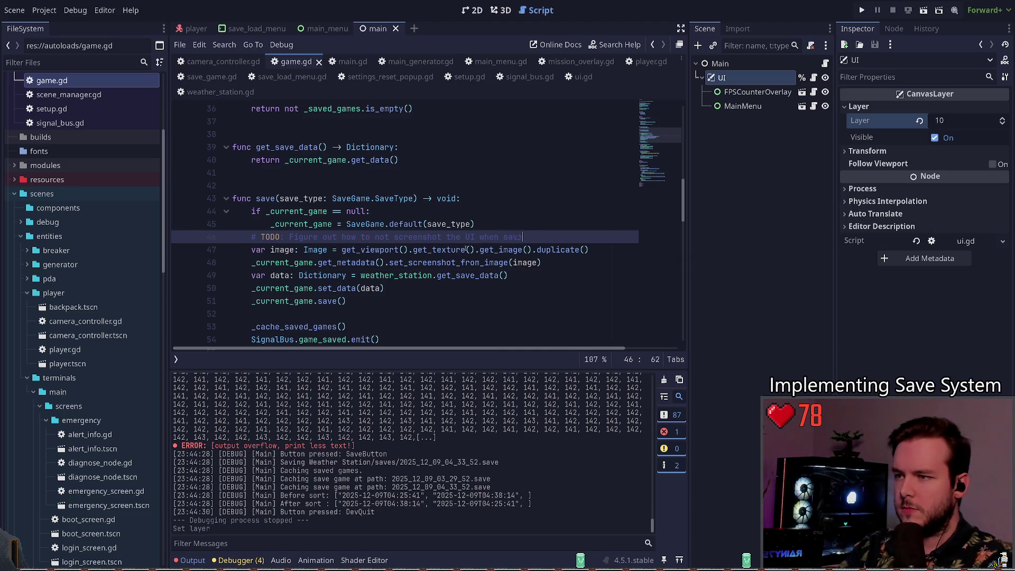
{"action": "type", "text": "ng a save game image"}
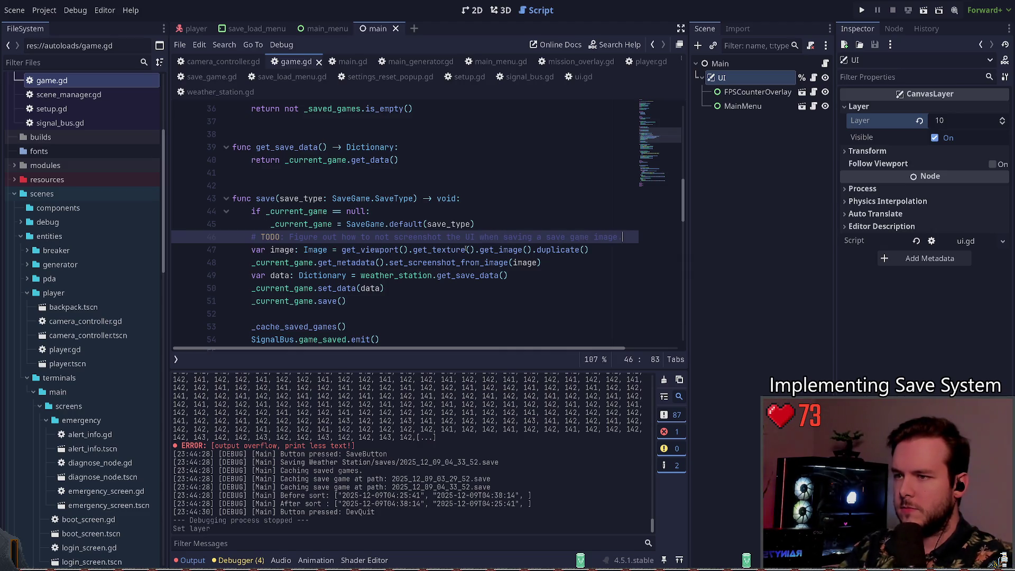
{"action": "key", "text": "ctrl+Left"}
{"action": "key", "text": "ctrl+Left"}
{"action": "key", "text": "ctrl+z"}
{"action": "key", "text": "ctrl+z"}
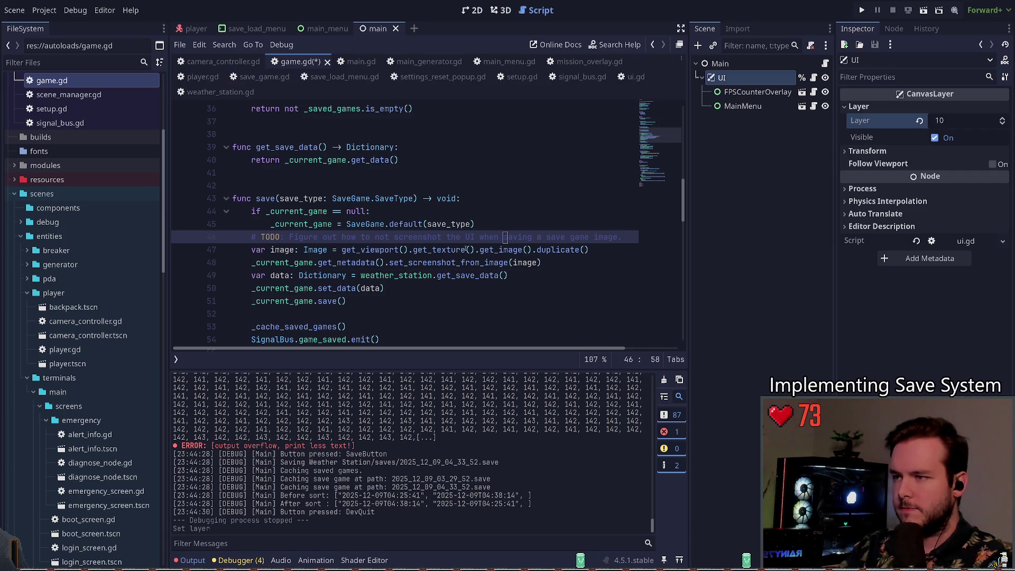
{"action": "key", "text": "ctrl+s"}
Step: Remove the .duplicate() call from the image capture and run the project with F5
{"action": "scroll", "coordinate": [476, 244], "scroll_direction": "down", "scroll_amount": 1}
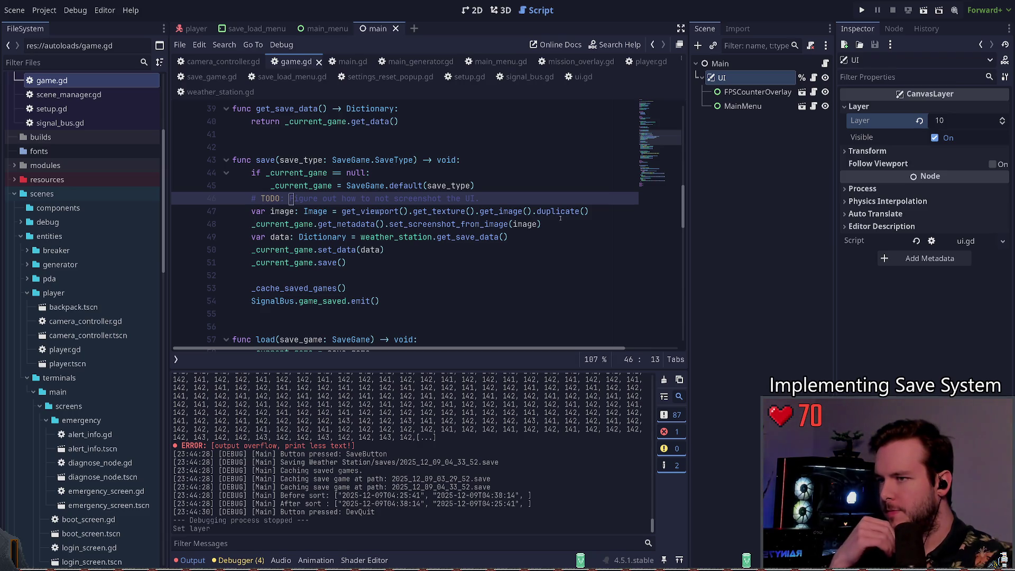
{"action": "left_click", "coordinate": [533, 211]}
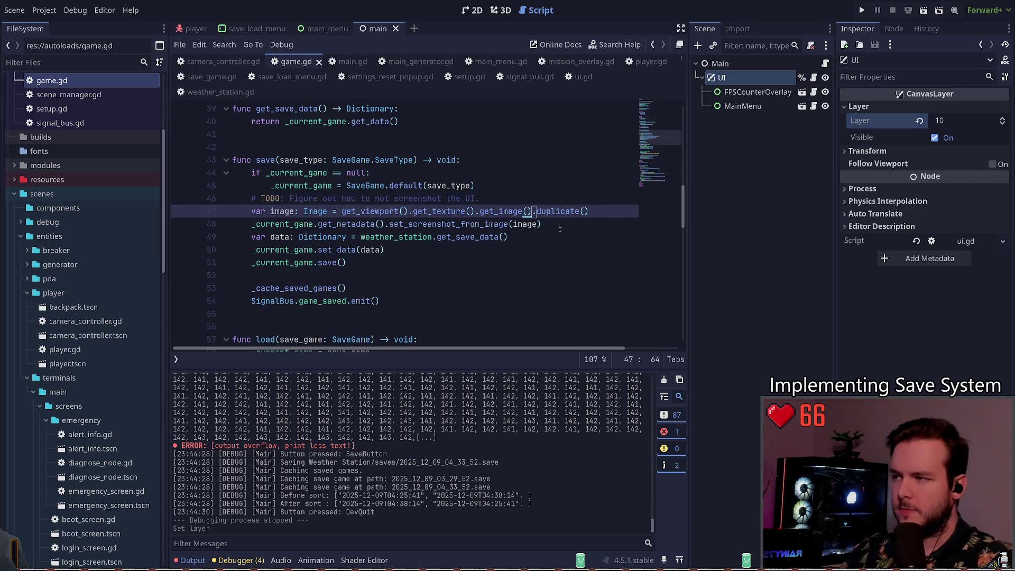
{"action": "key", "text": "shift+End"}
{"action": "key", "text": "Delete"}
{"action": "key", "text": "F5"}
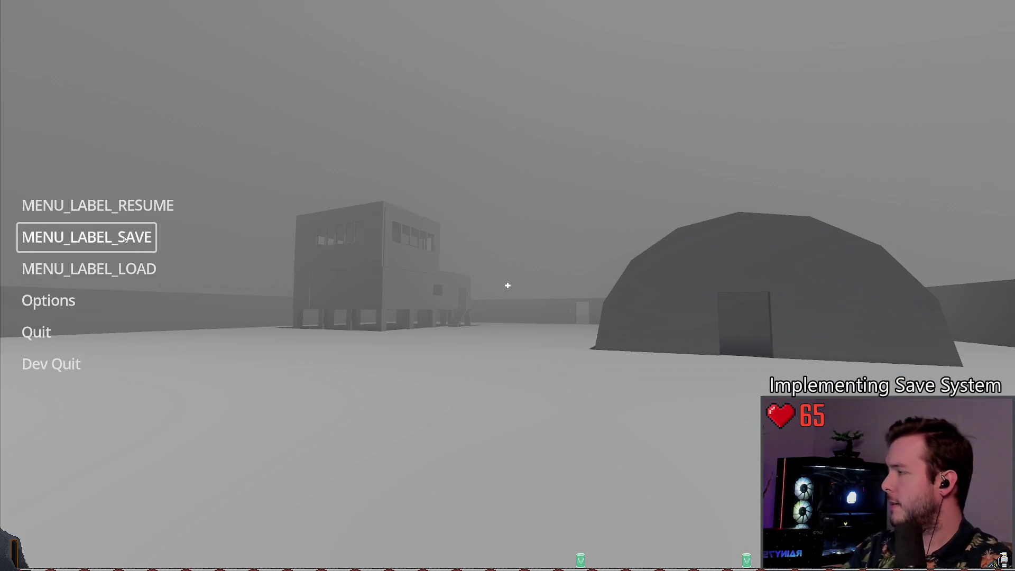
Step: Save the game from the pause menu, resume, then Dev Quit and collapse the scenes folder
{"action": "left_click", "coordinate": [125, 239]}
{"action": "left_click", "coordinate": [233, 391]}
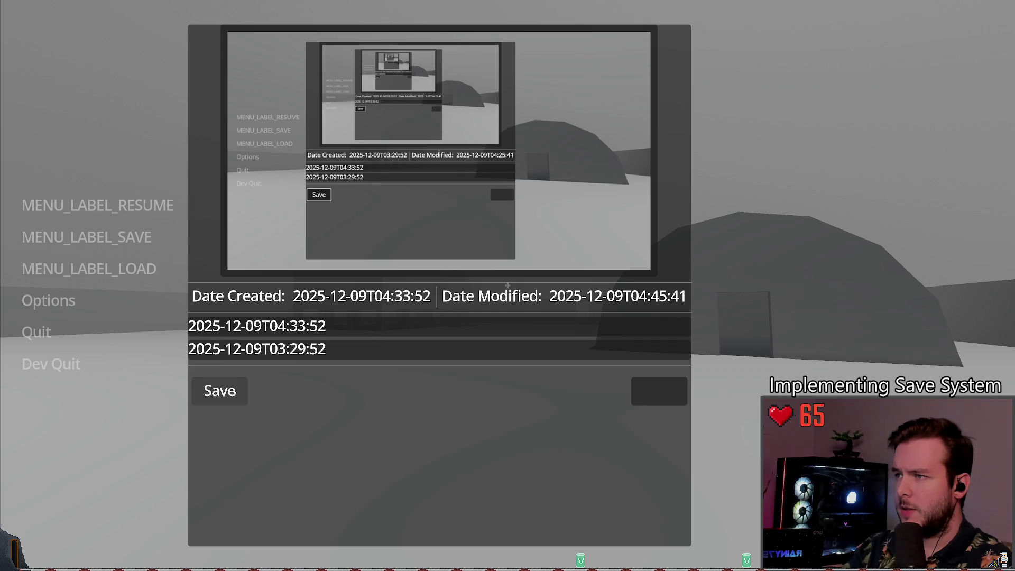
{"action": "key", "text": "Escape"}
{"action": "key", "text": "Escape"}
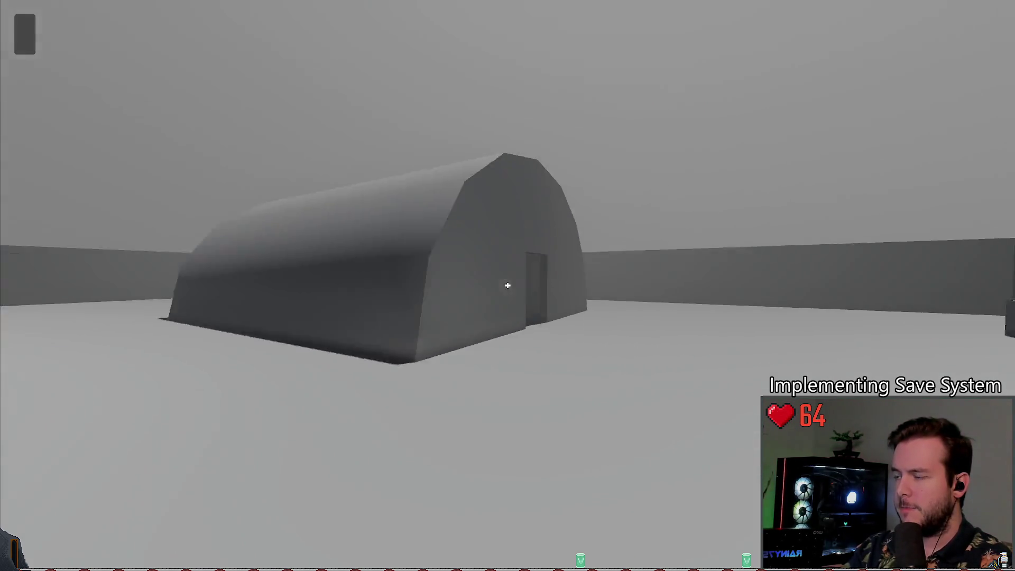
{"action": "key", "text": "Escape"}
{"action": "left_click", "coordinate": [47, 362]}
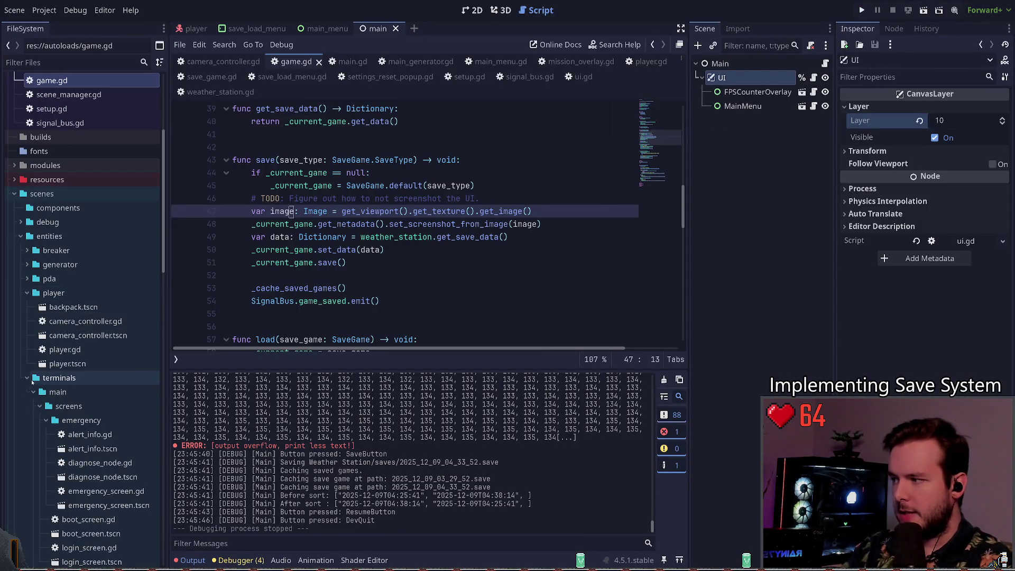
{"action": "left_click", "coordinate": [15, 193]}
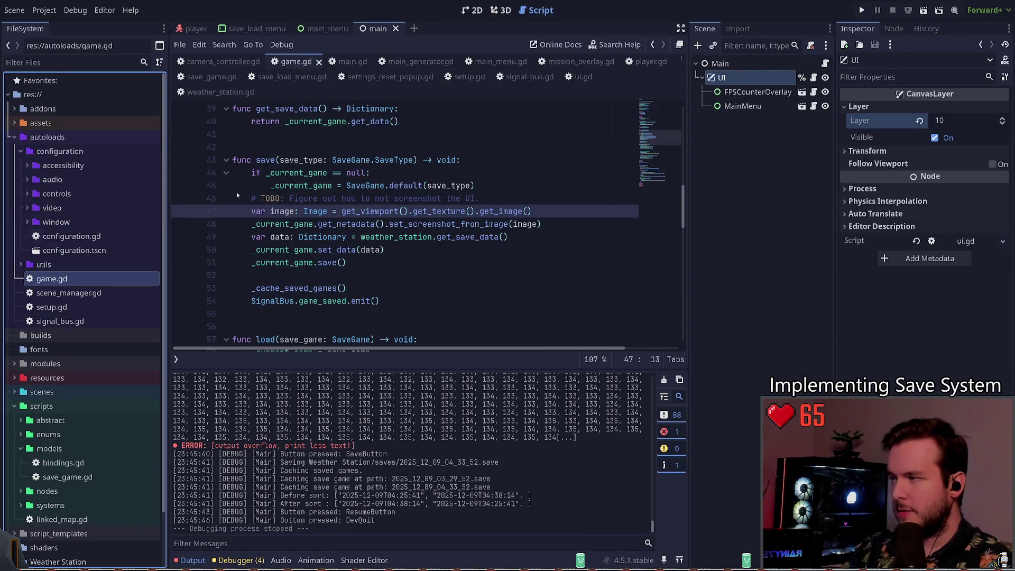
Step: Open the save_load_menu scene in the 2D view and browse its nodes down to SaveButton
{"action": "left_click", "coordinate": [248, 28]}
{"action": "left_click", "coordinate": [470, 11]}
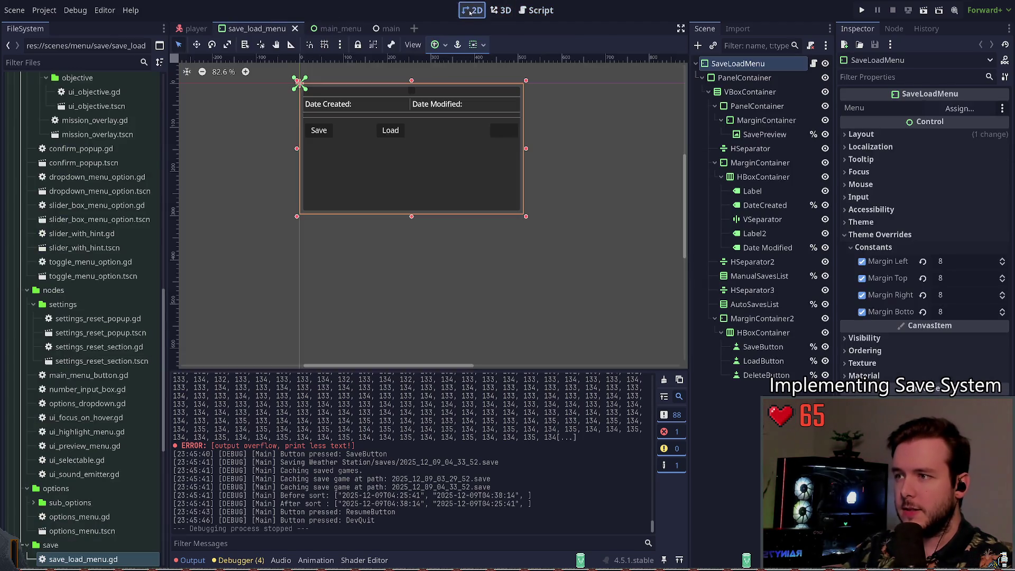
{"action": "scroll", "coordinate": [510, 201], "scroll_direction": "up", "scroll_amount": 2}
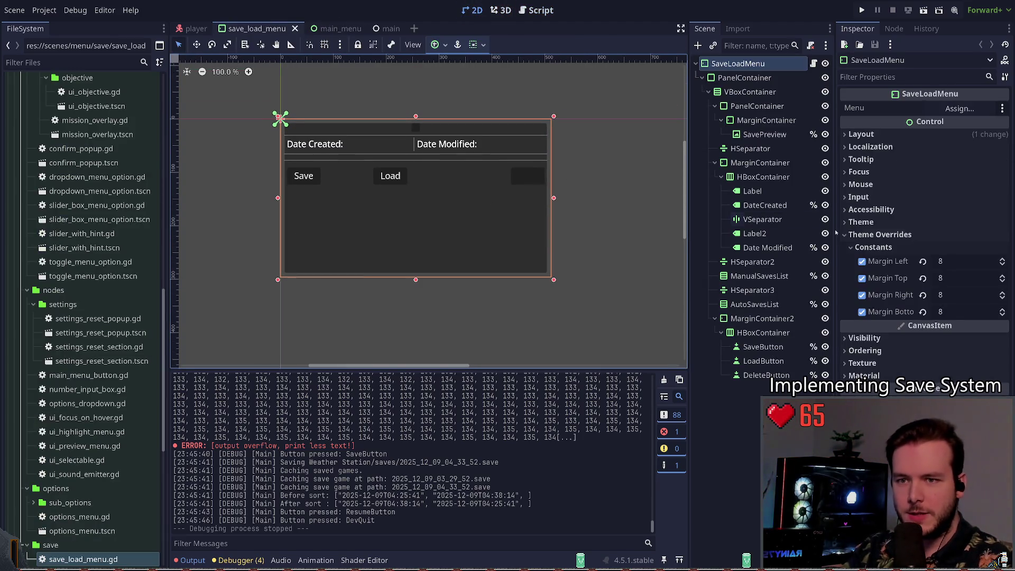
{"action": "left_click", "coordinate": [744, 77]}
{"action": "left_click", "coordinate": [765, 64]}
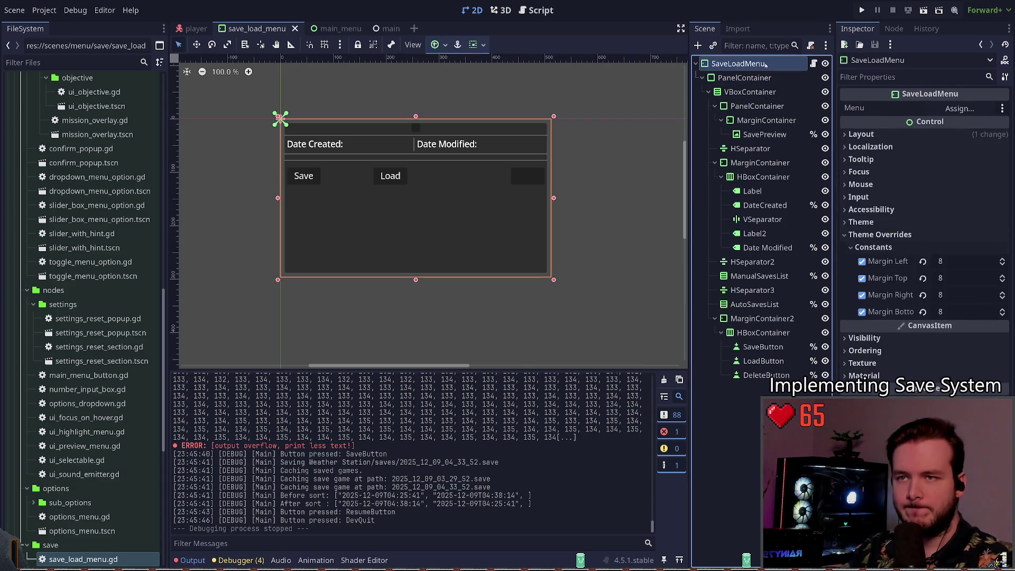
{"action": "left_click", "coordinate": [824, 64]}
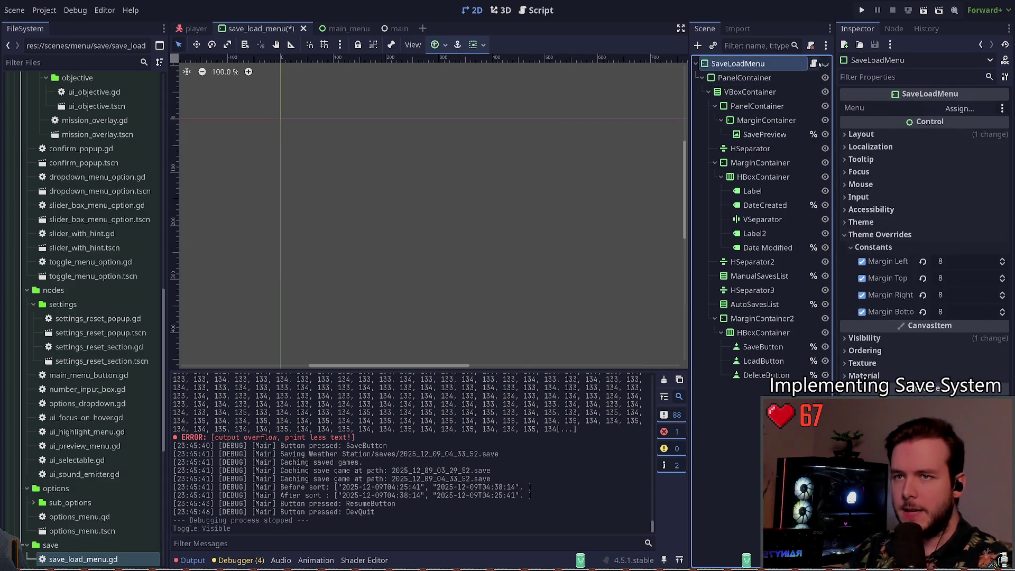
{"action": "left_click", "coordinate": [821, 64]}
{"action": "key", "text": "Down"}
{"action": "key", "text": "Down"}
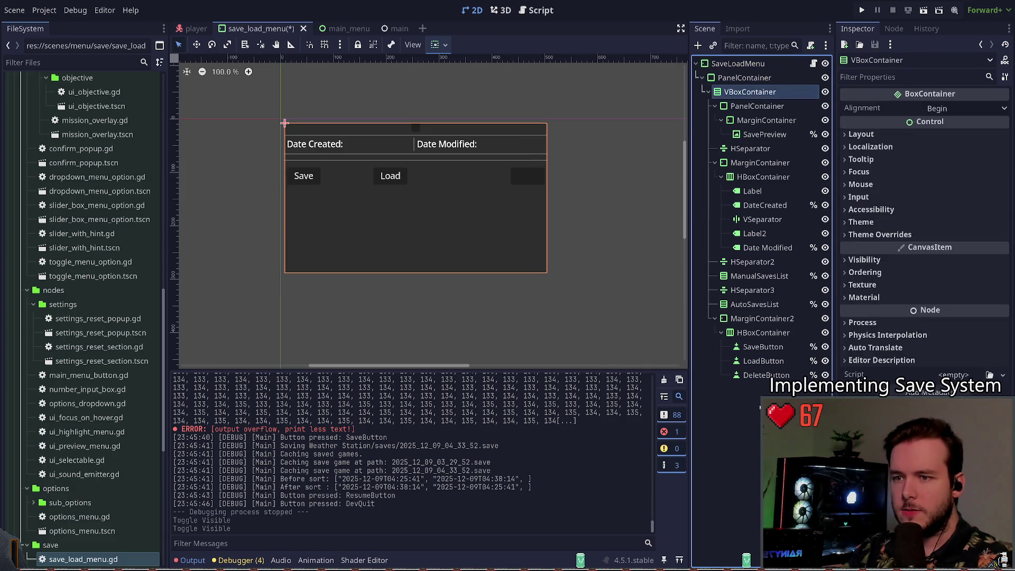
{"action": "left_click", "coordinate": [755, 305]}
{"action": "key", "text": "ctrl+s"}
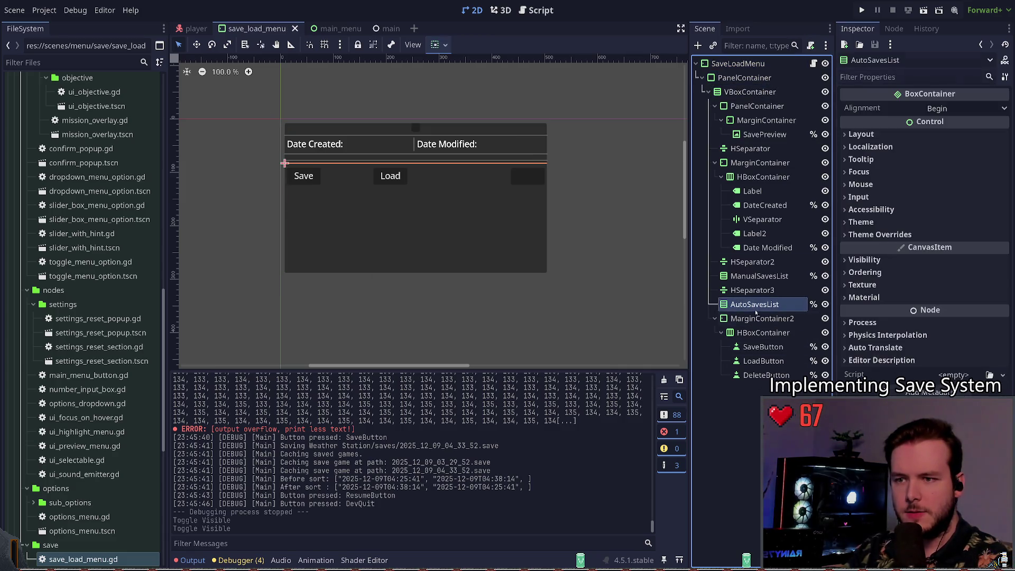
{"action": "key", "text": "Down"}
{"action": "key", "text": "Down"}
{"action": "key", "text": "Down"}
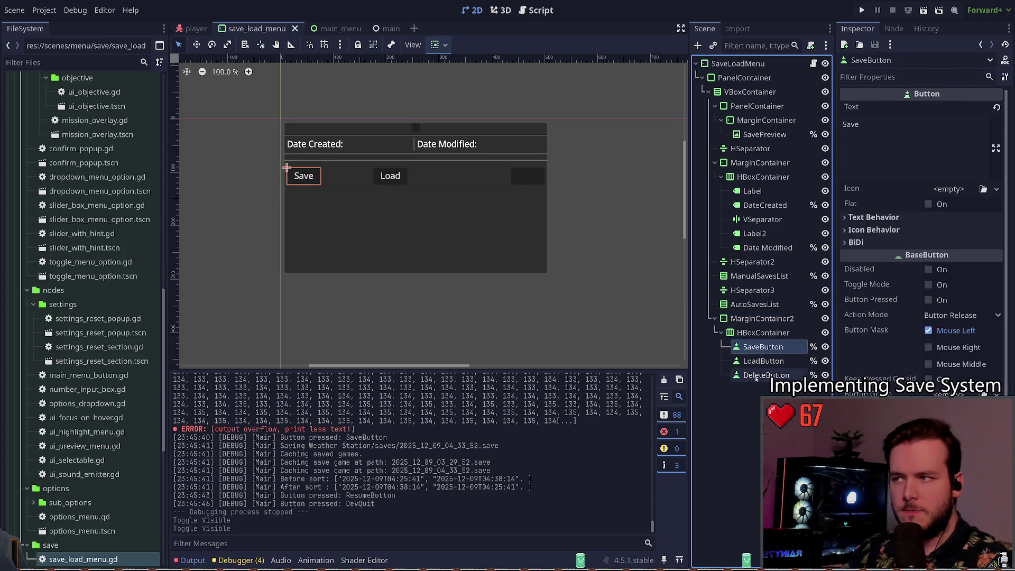
Step: Give MarginContainer2 vertical Expand and Shrink End size flags, then run the game with F5
{"action": "left_click", "coordinate": [757, 333]}
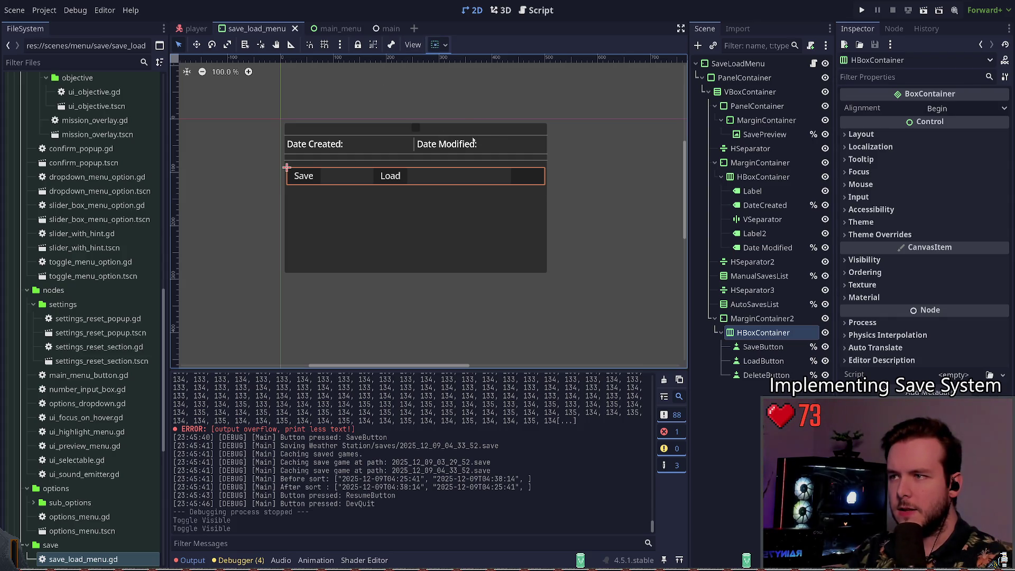
{"action": "left_click", "coordinate": [739, 317]}
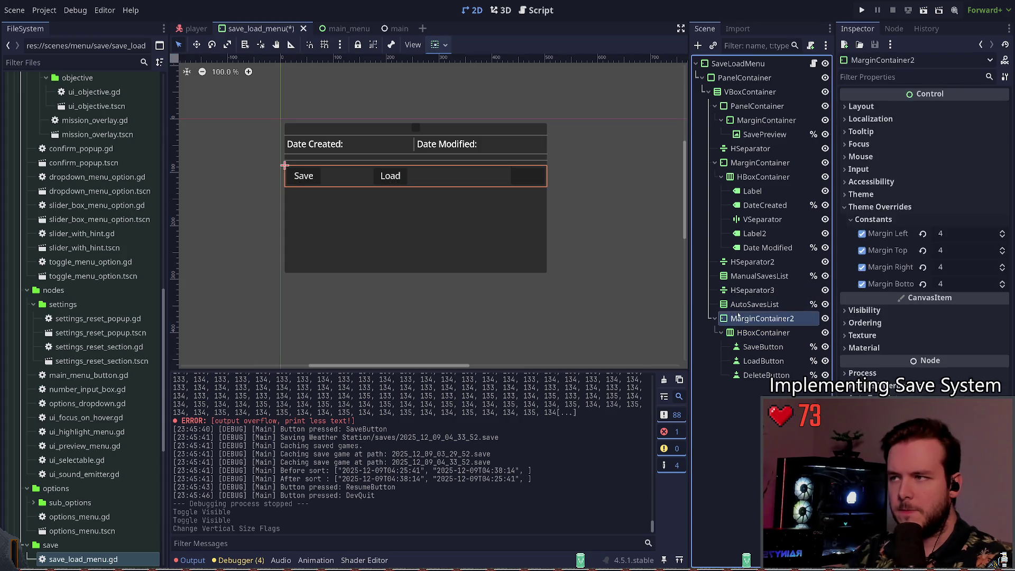
{"action": "key", "text": "ctrl+z"}
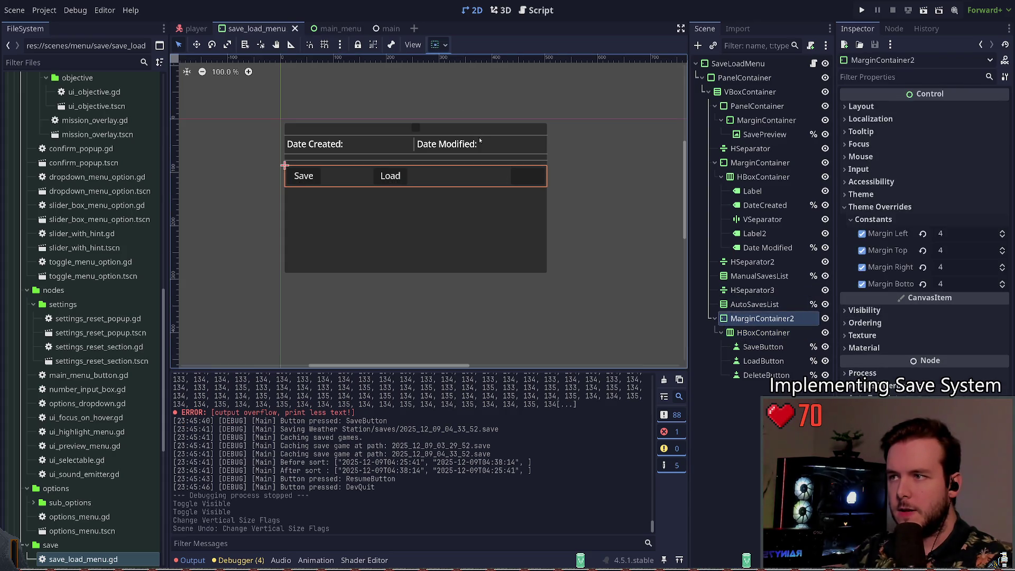
{"action": "left_click", "coordinate": [497, 159]}
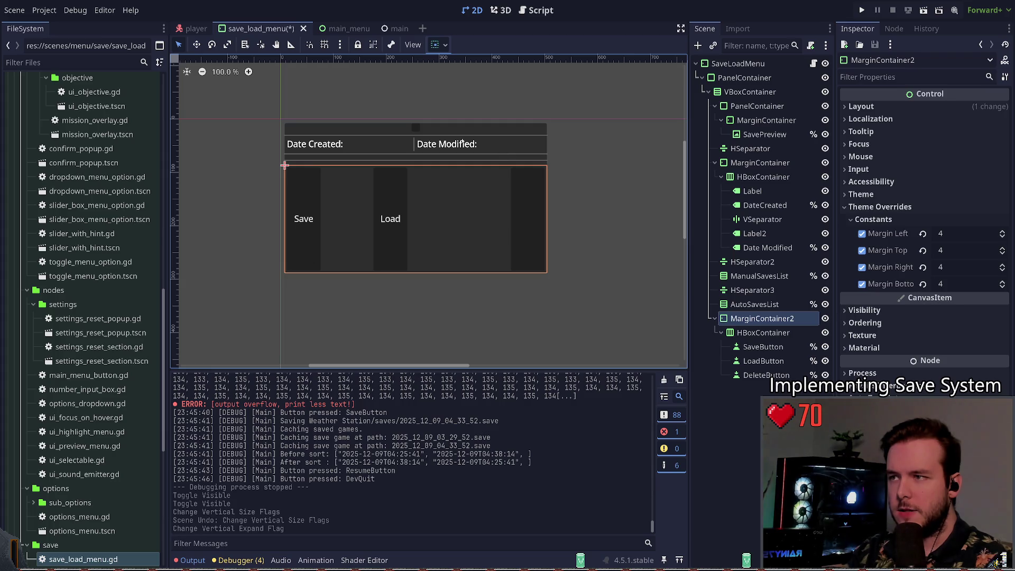
{"action": "left_click", "coordinate": [445, 142]}
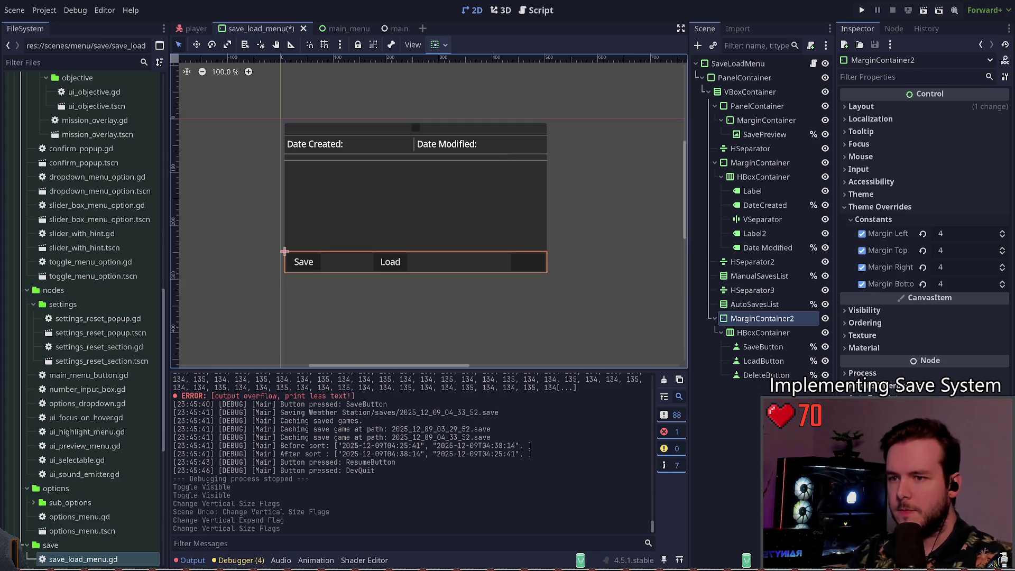
{"action": "key", "text": "F5"}
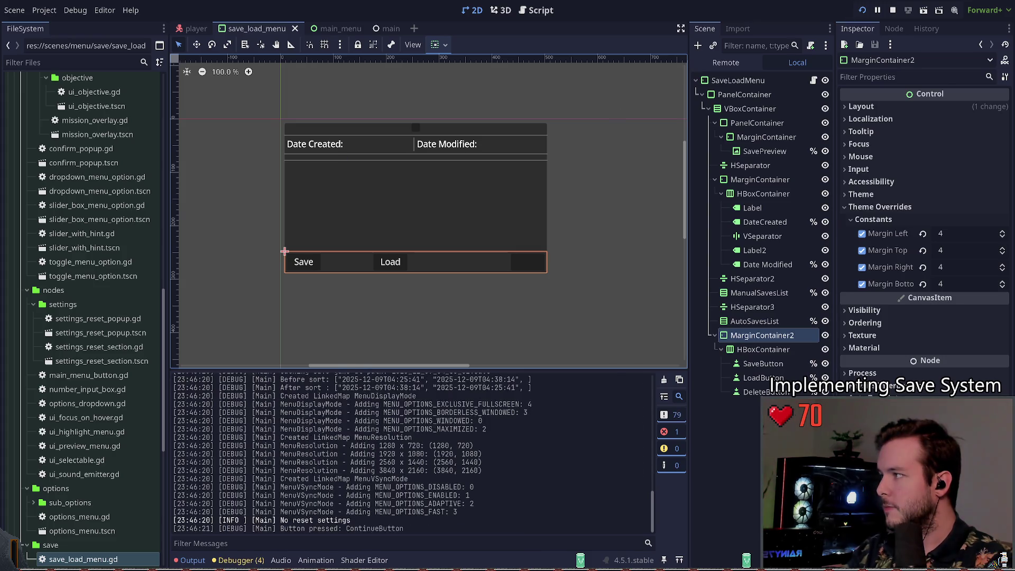
Step: Overwrite the second save slot from the pause menu and resume the game
{"action": "key", "text": "Escape"}
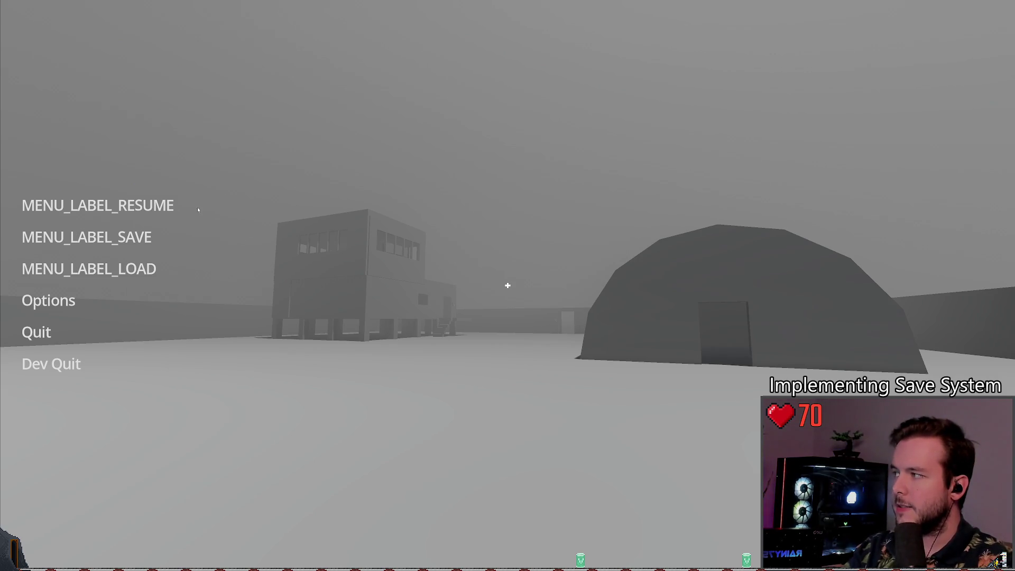
{"action": "left_click", "coordinate": [159, 205]}
{"action": "key", "text": "Escape"}
{"action": "left_click", "coordinate": [139, 240]}
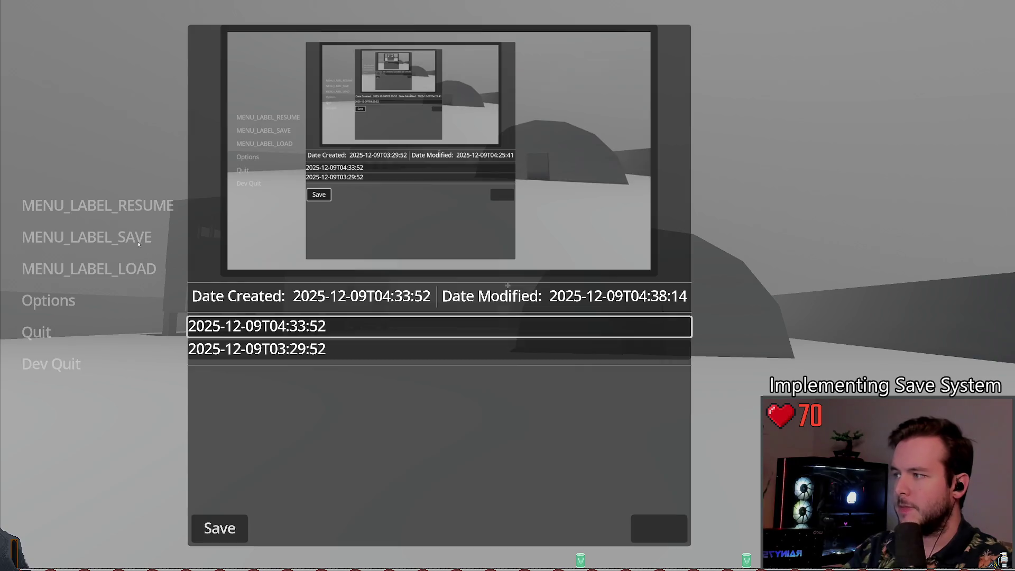
{"action": "left_click", "coordinate": [222, 349]}
{"action": "left_click", "coordinate": [220, 528]}
{"action": "left_click", "coordinate": [122, 249]}
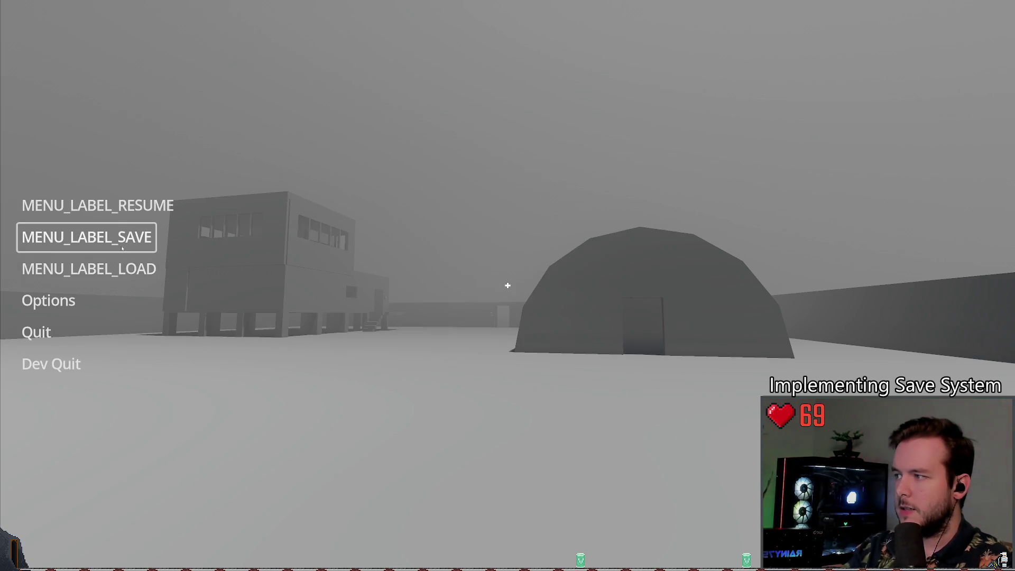
{"action": "left_click", "coordinate": [122, 206]}
Step: Load the second save slot, revisit the save screen slots, then stop the game with F8
{"action": "key", "text": "Escape"}
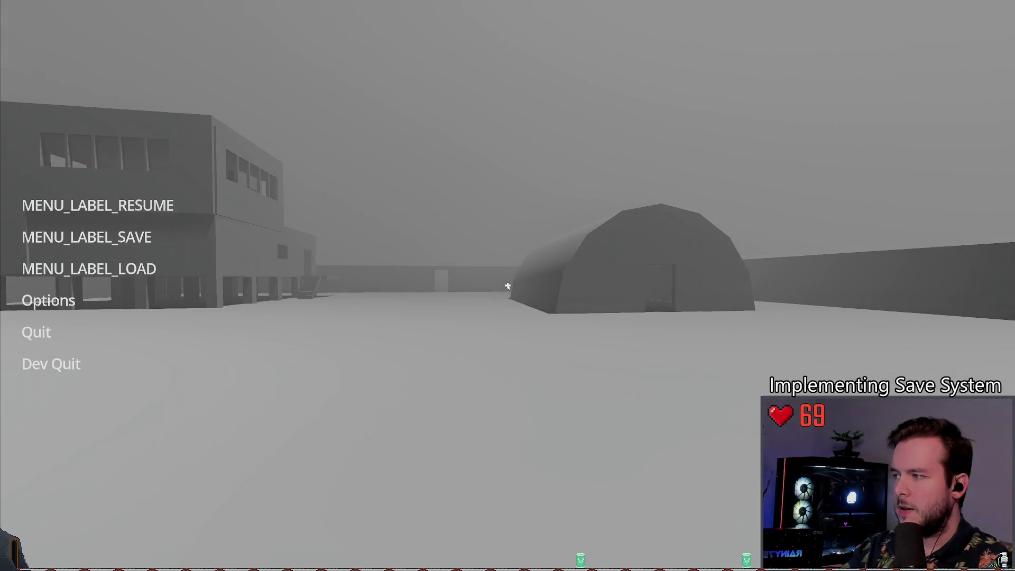
{"action": "left_click", "coordinate": [134, 272]}
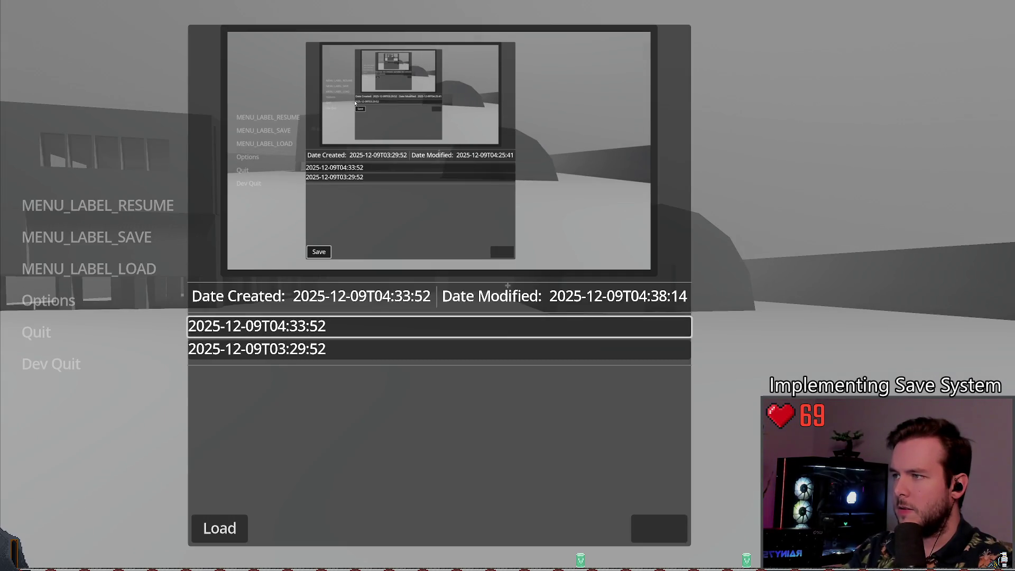
{"action": "left_click", "coordinate": [253, 349]}
{"action": "left_click", "coordinate": [238, 529]}
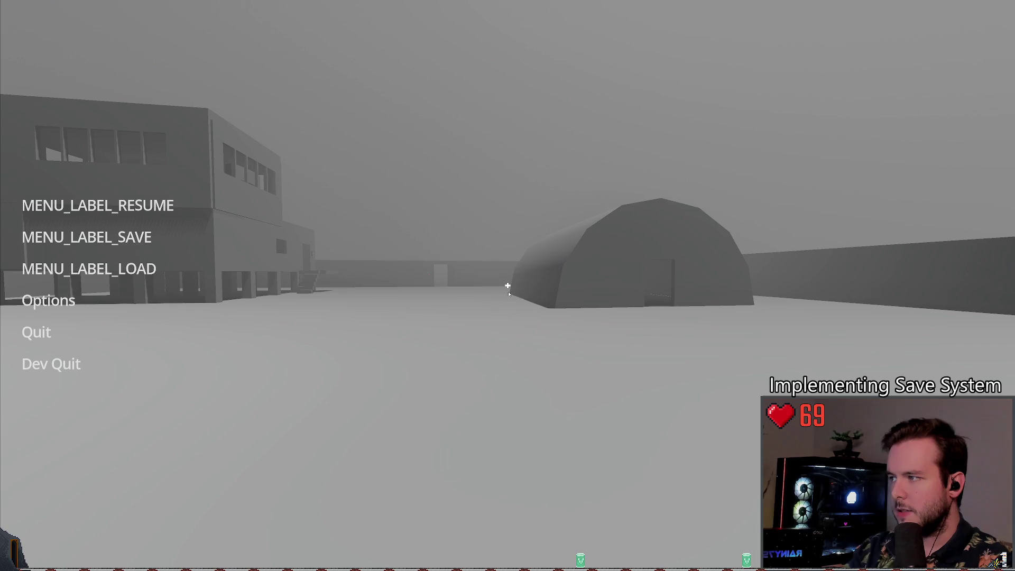
{"action": "left_click", "coordinate": [127, 238]}
{"action": "left_click", "coordinate": [370, 349]}
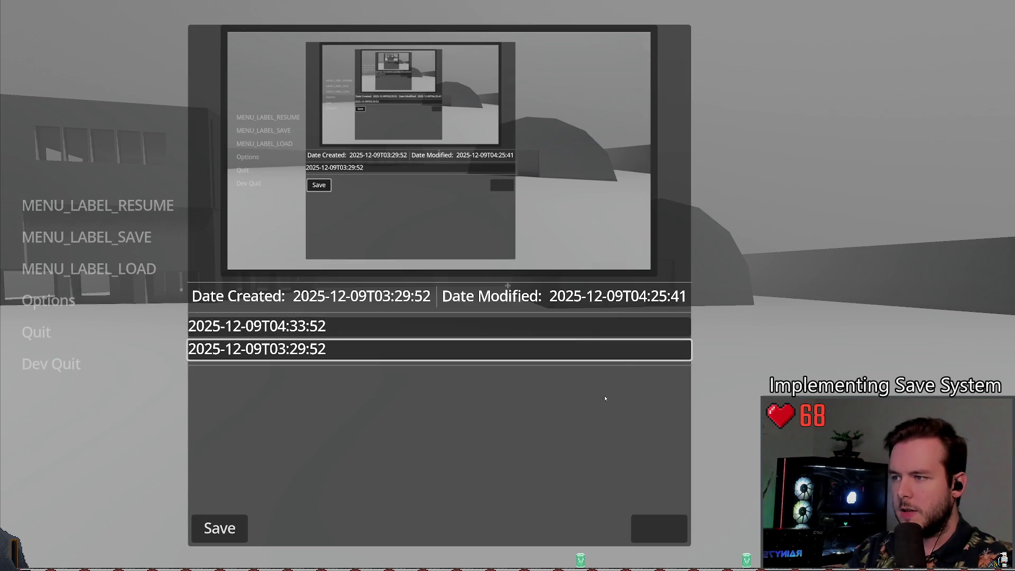
{"action": "left_click", "coordinate": [582, 326]}
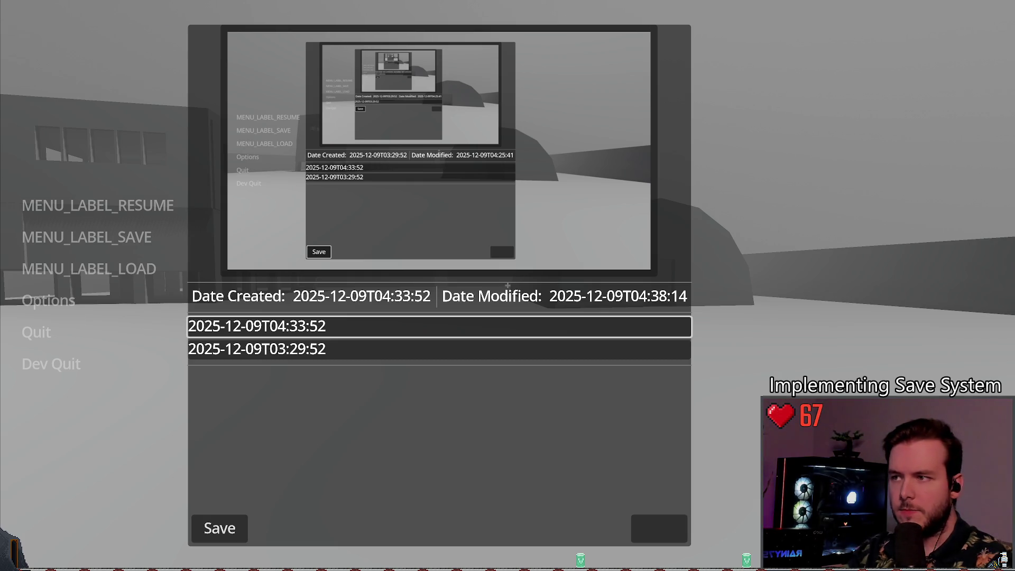
{"action": "key", "text": "F8"}
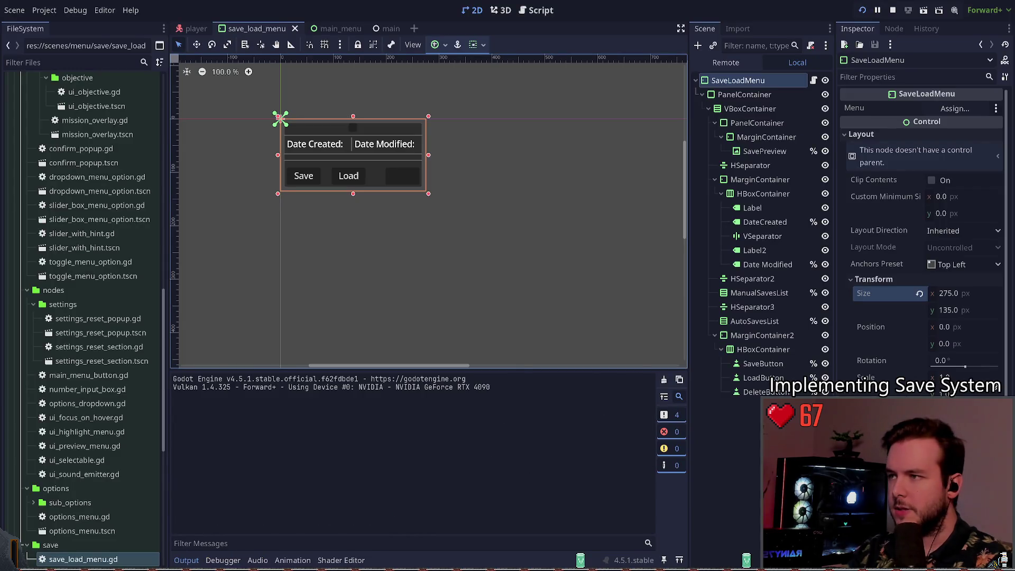
{"action": "key", "text": "F5"}
{"action": "left_click", "coordinate": [56, 241]}
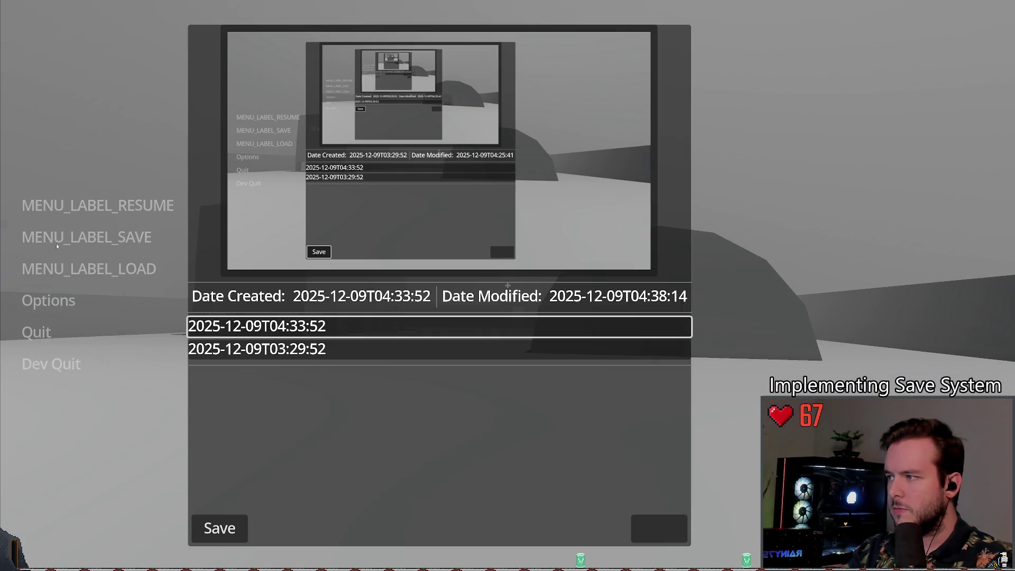
{"action": "left_click", "coordinate": [177, 326]}
{"action": "left_click", "coordinate": [51, 364]}
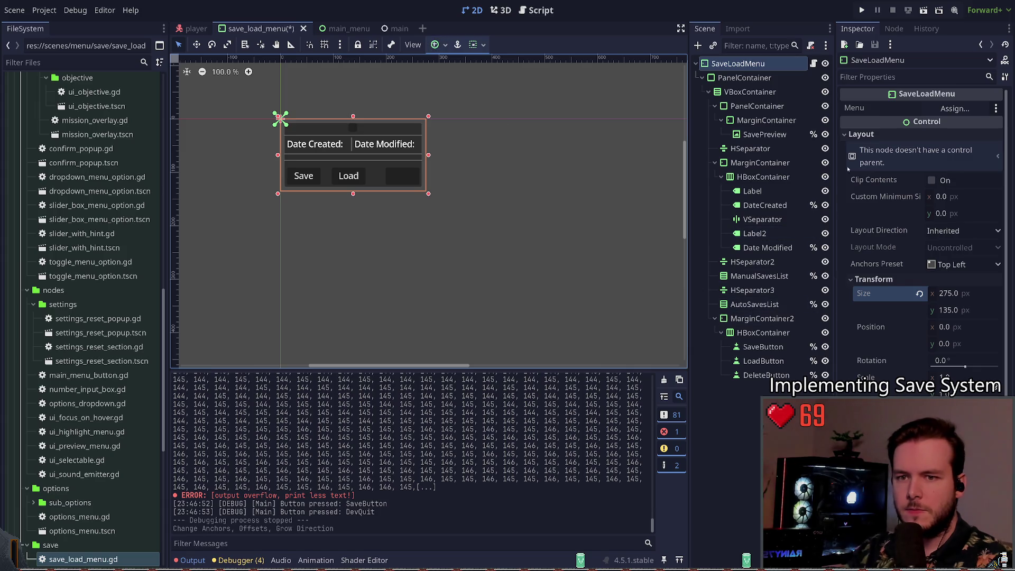
{"action": "left_click", "coordinate": [862, 10]}
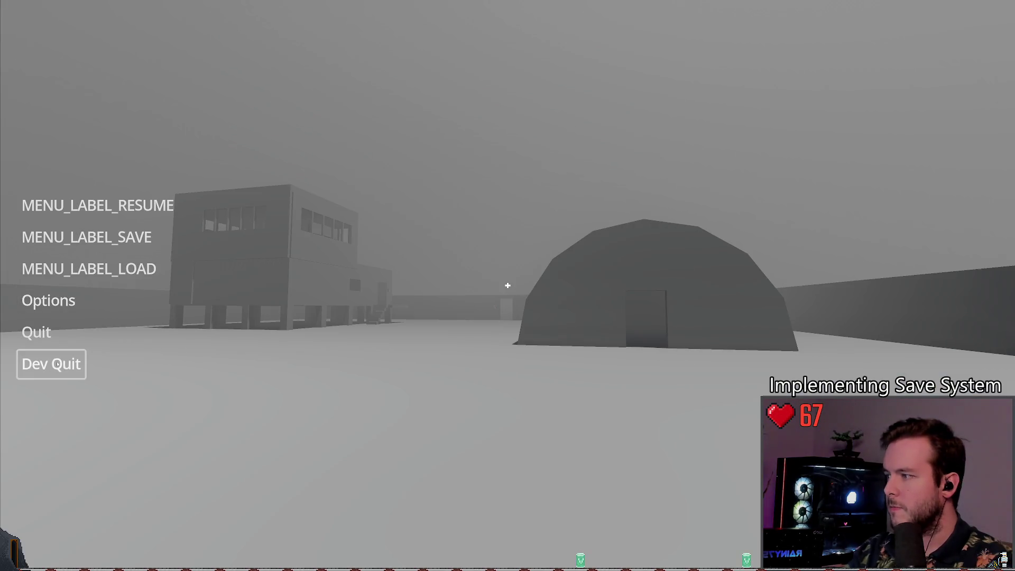
{"action": "left_click", "coordinate": [58, 365]}
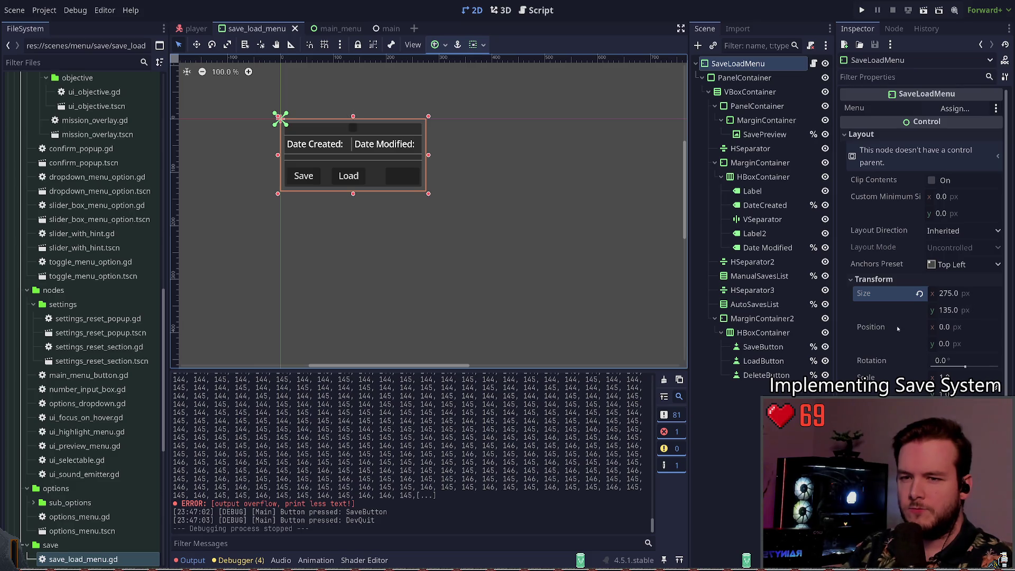
{"action": "left_click", "coordinate": [873, 279]}
{"action": "left_click", "coordinate": [885, 293]}
{"action": "left_click", "coordinate": [885, 293]}
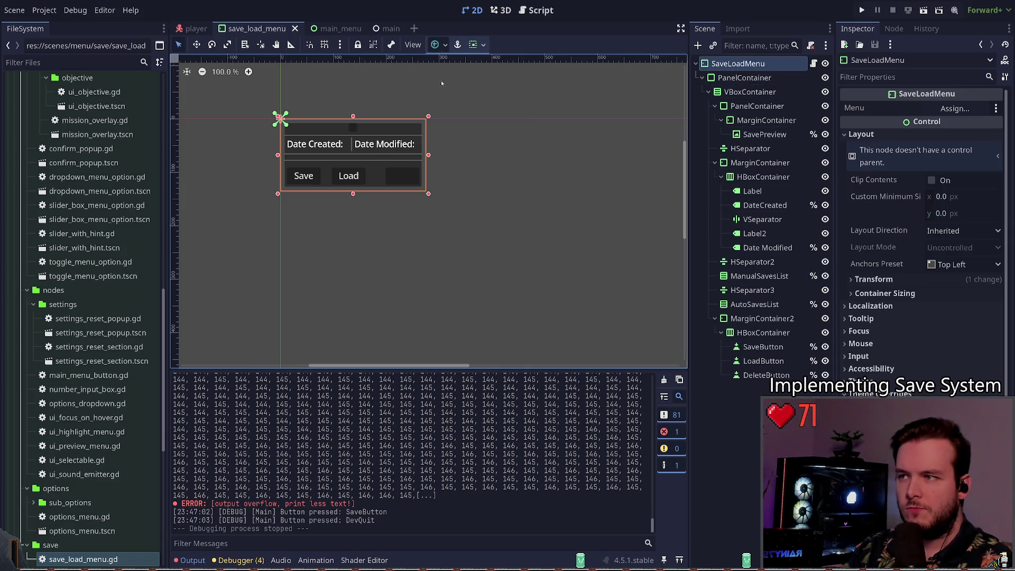
Step: Set SaveLoadMenu's horizontal and vertical size flags from the Container Sizing menu
{"action": "left_click", "coordinate": [472, 48]}
{"action": "left_click", "coordinate": [477, 82]}
{"action": "left_click", "coordinate": [480, 146]}
Step: Run the game, continue the saved game, and save over the second slot
{"action": "left_click", "coordinate": [862, 10]}
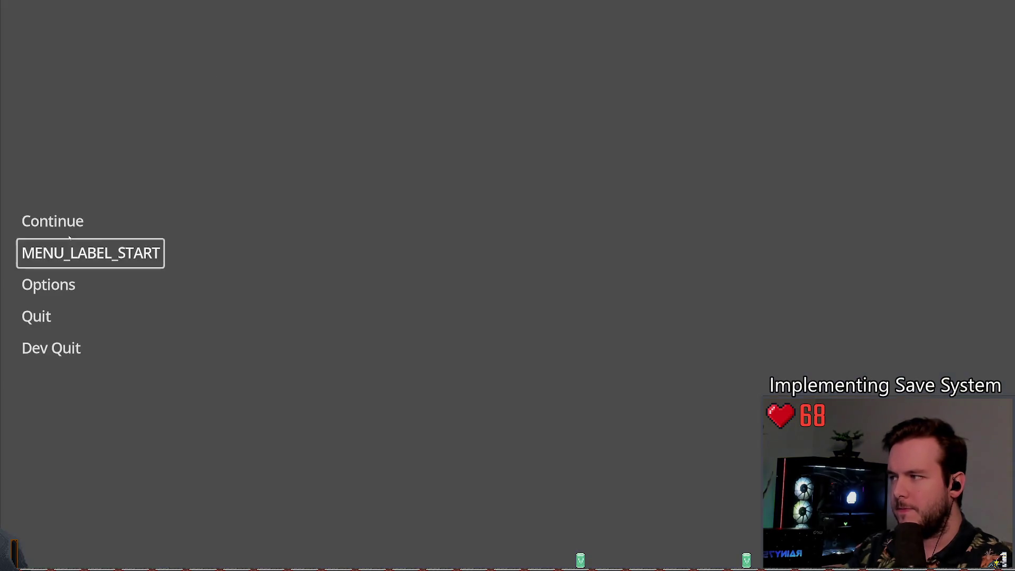
{"action": "left_click", "coordinate": [50, 219]}
{"action": "left_click", "coordinate": [82, 234]}
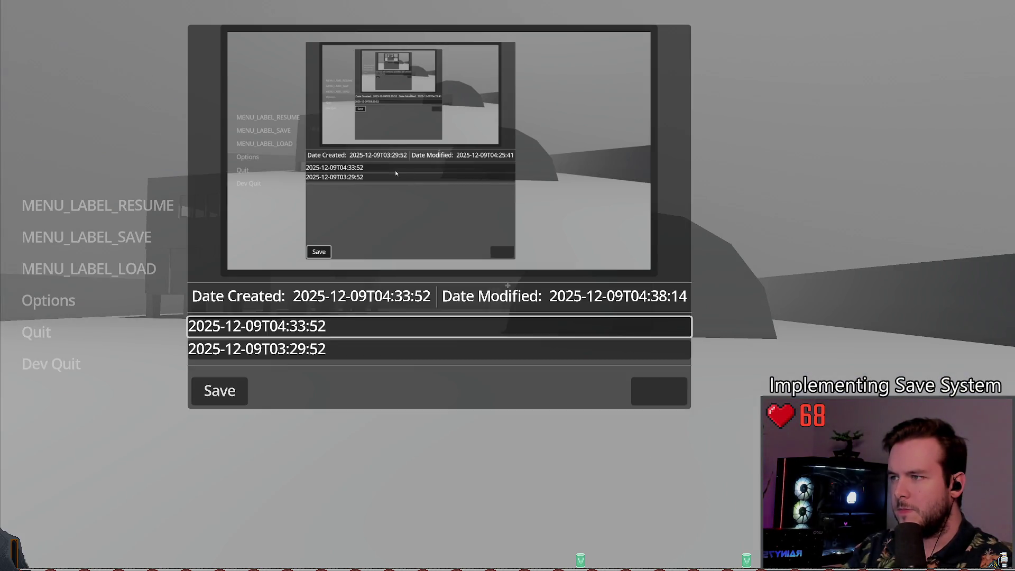
{"action": "left_click", "coordinate": [423, 349]}
{"action": "left_click", "coordinate": [423, 326]}
{"action": "left_click", "coordinate": [465, 349]}
{"action": "left_click", "coordinate": [424, 318]}
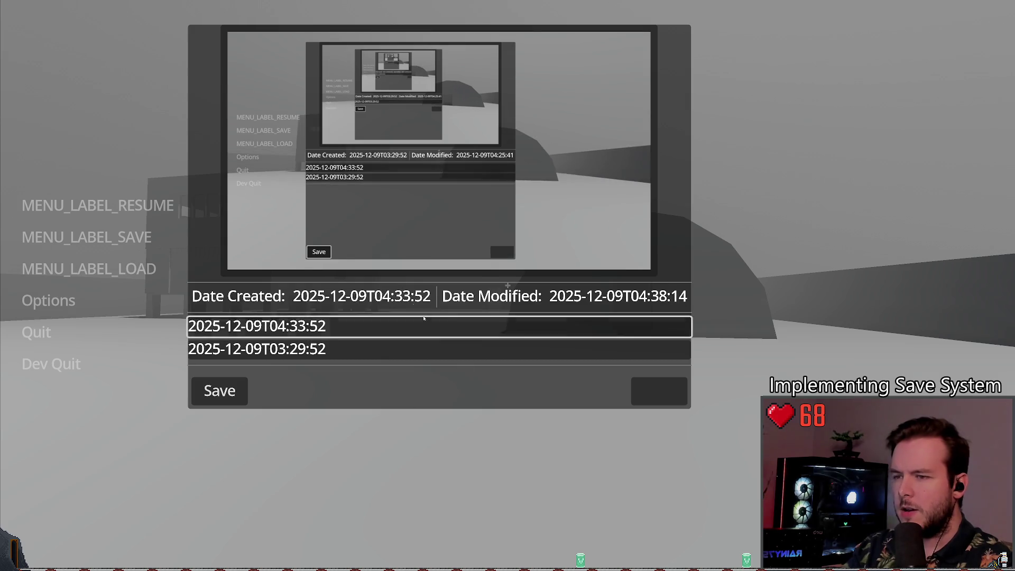
{"action": "left_click", "coordinate": [423, 349]}
{"action": "left_click", "coordinate": [423, 326]}
{"action": "left_click", "coordinate": [374, 351]}
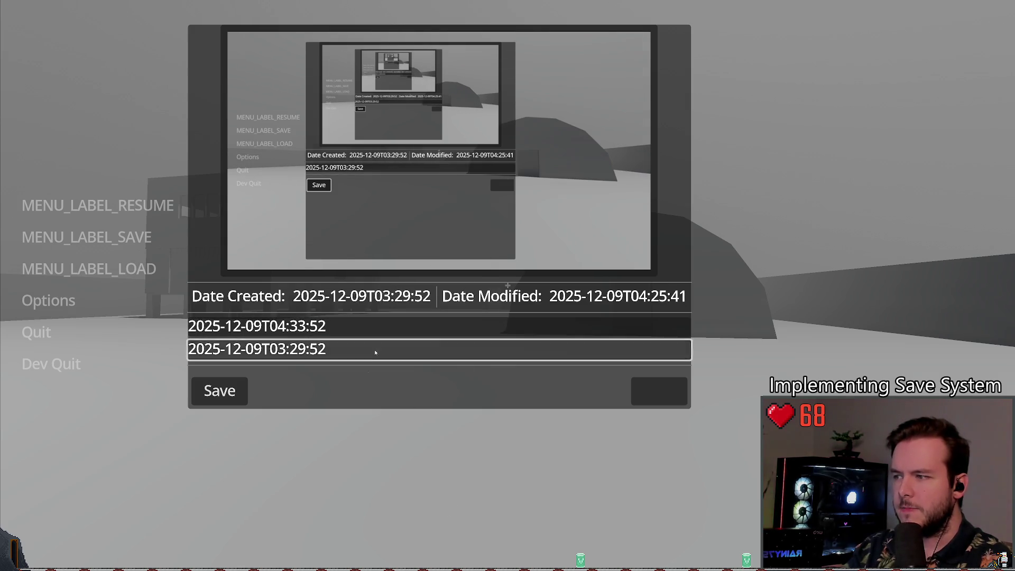
{"action": "left_click", "coordinate": [239, 397]}
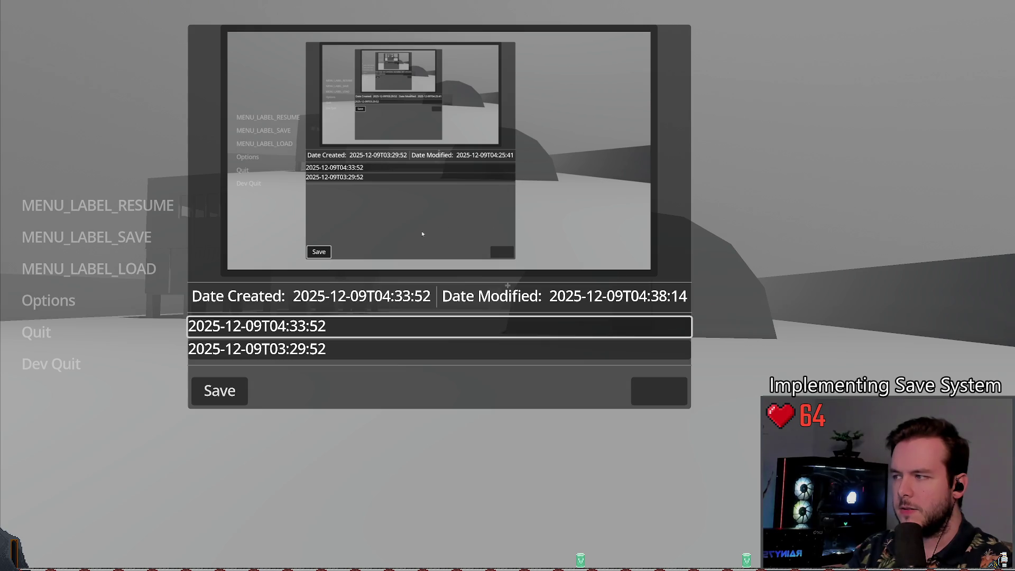
Step: Open and close the load screen twice, then quit back to the editor
{"action": "left_click", "coordinate": [89, 269]}
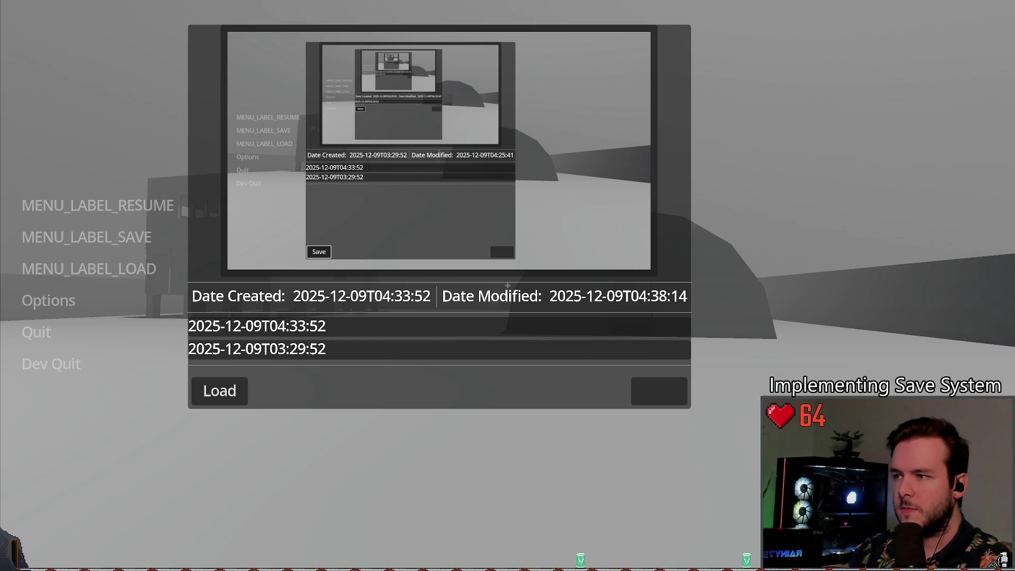
{"action": "left_click", "coordinate": [49, 300]}
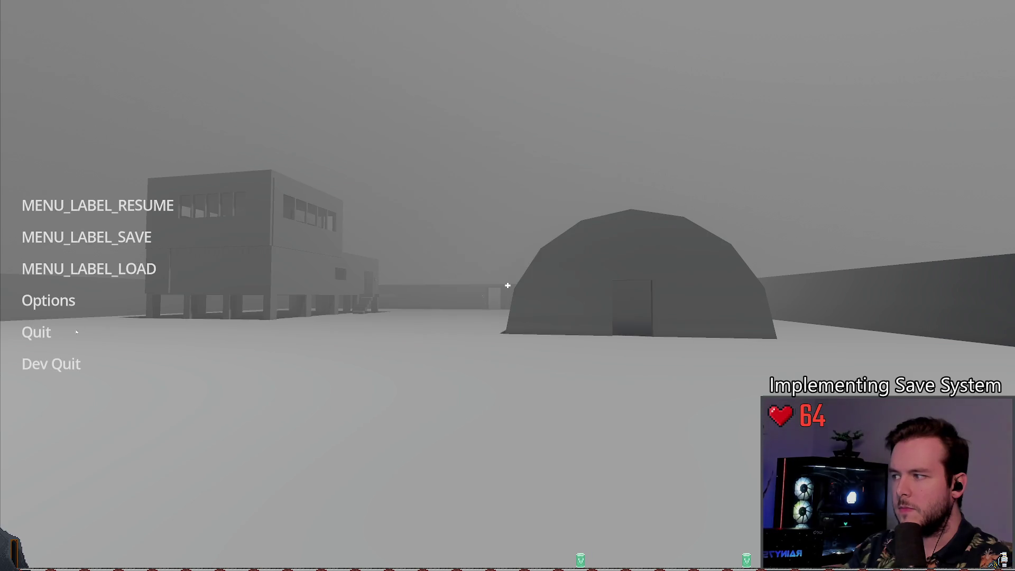
{"action": "left_click", "coordinate": [89, 268]}
{"action": "left_click", "coordinate": [49, 301]}
{"action": "left_click", "coordinate": [51, 364]}
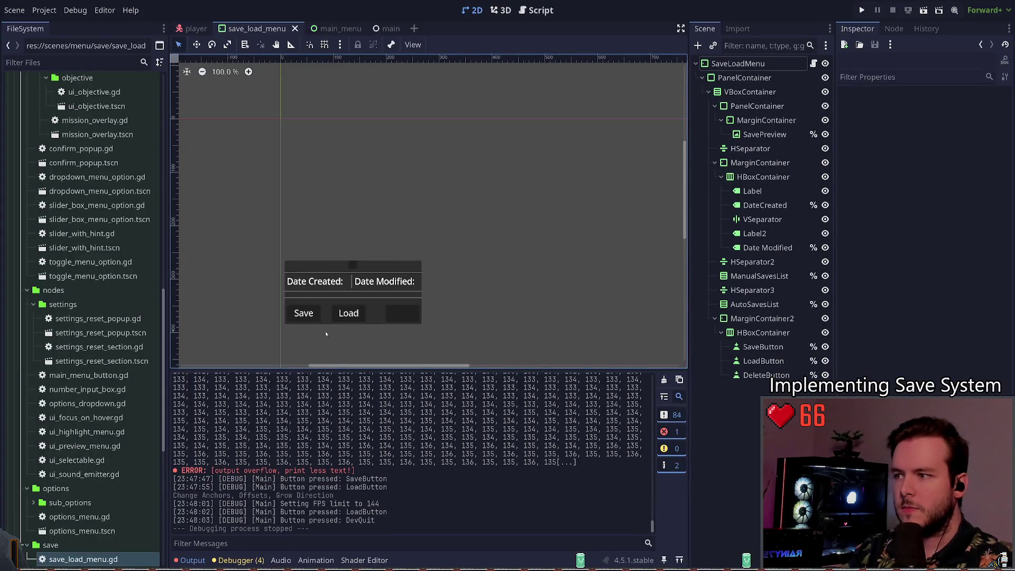
Step: Rerun and continue from the last save, check the load screen, quit, and open the main_menu scene
{"action": "key", "text": "F5"}
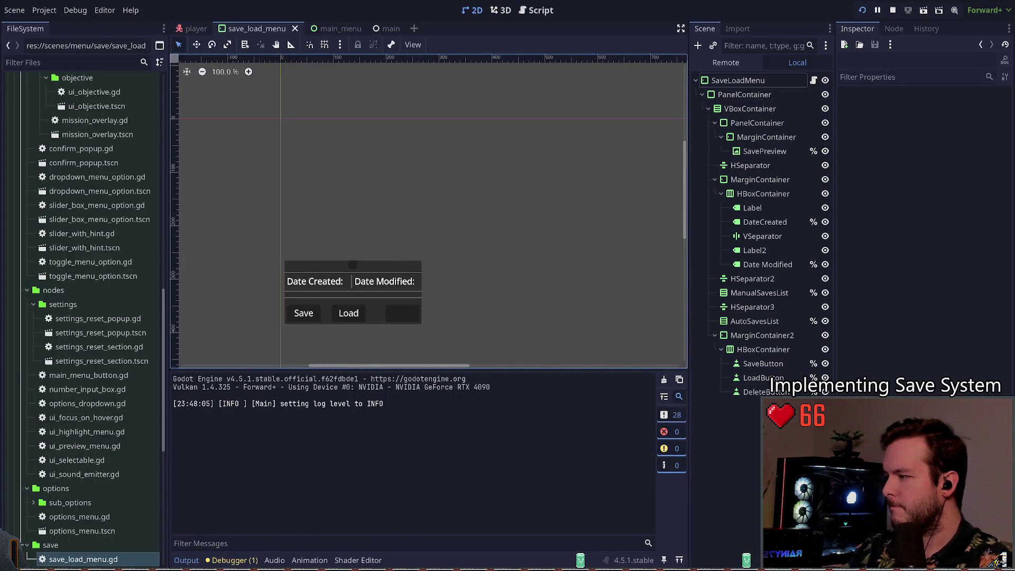
{"action": "key", "text": "Return"}
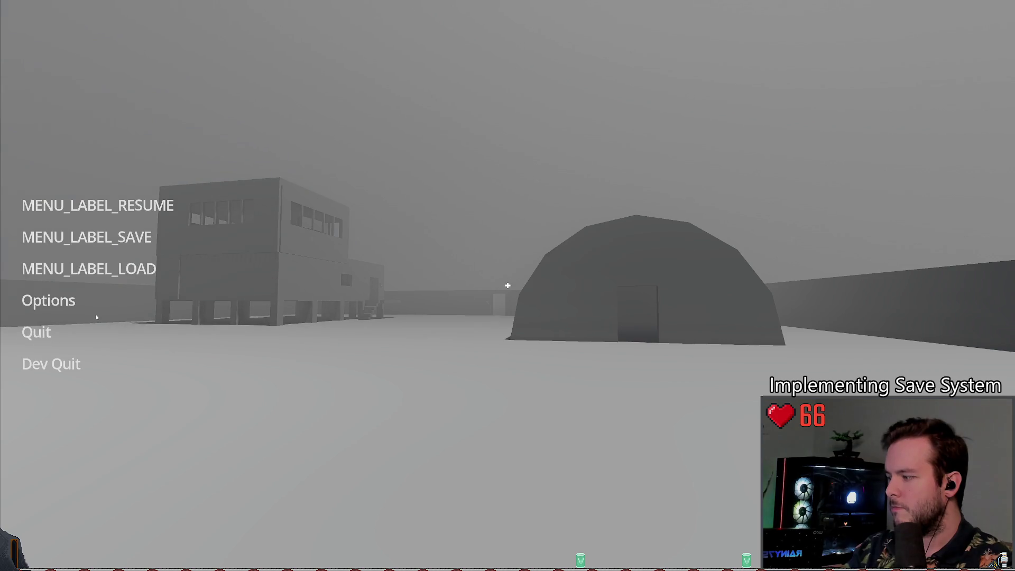
{"action": "left_click", "coordinate": [100, 270]}
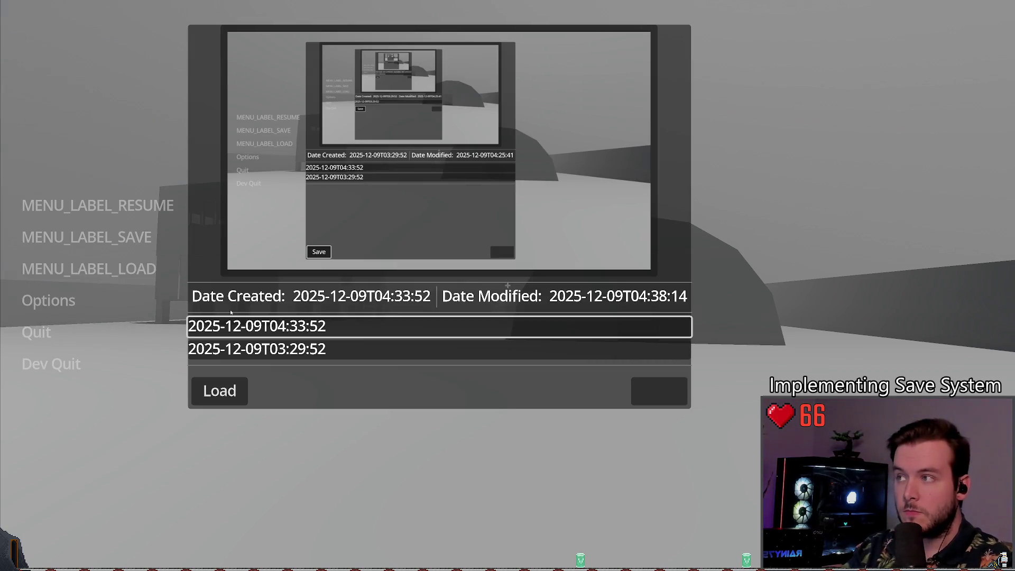
{"action": "key", "text": "Escape"}
{"action": "key", "text": "Return"}
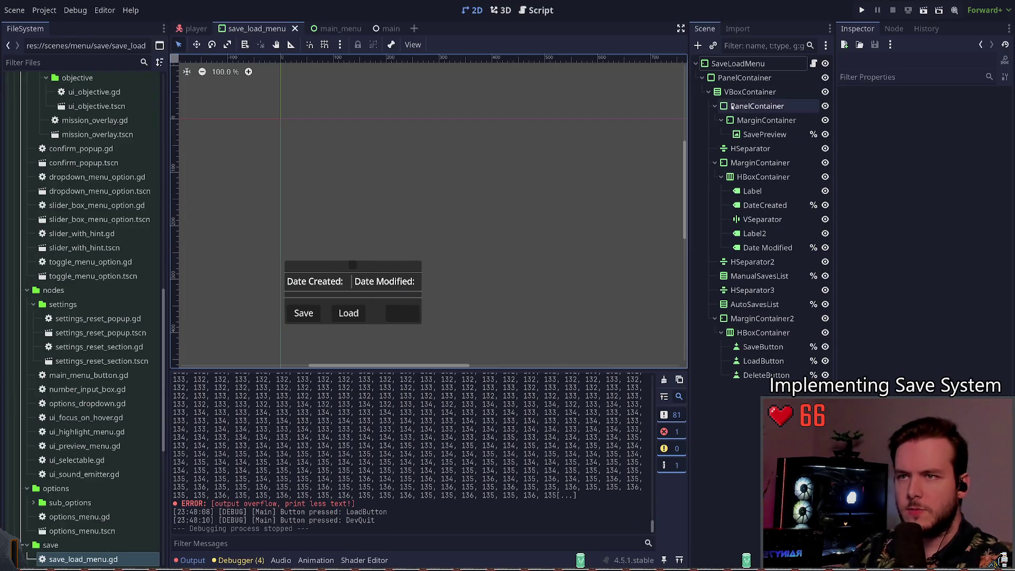
{"action": "left_click", "coordinate": [328, 28]}
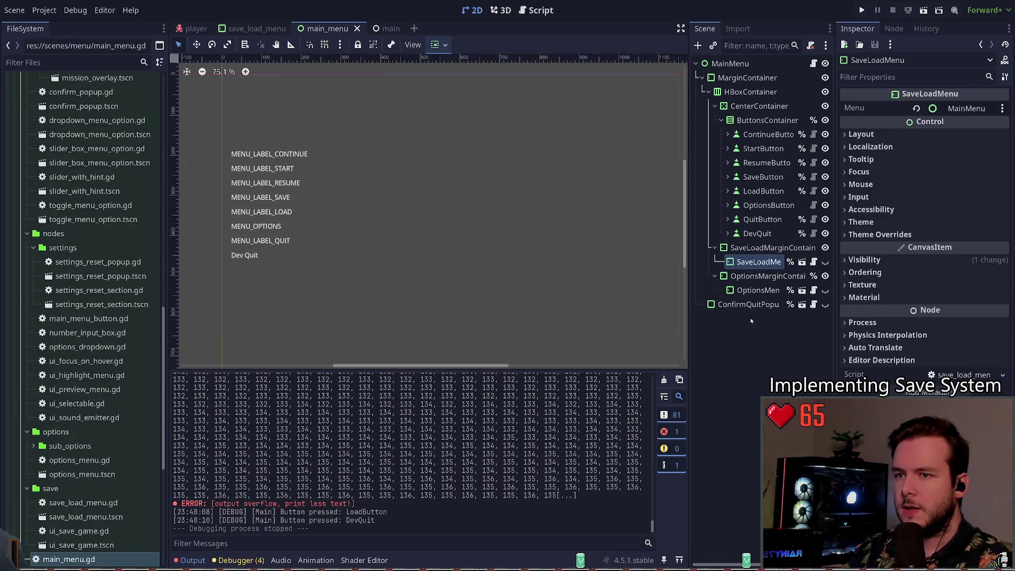
Step: Try a horizontal size flag on SaveLoadMarginContainer, undo it, and save the main menu scene
{"action": "left_click", "coordinate": [773, 248]}
{"action": "left_click", "coordinate": [766, 275]}
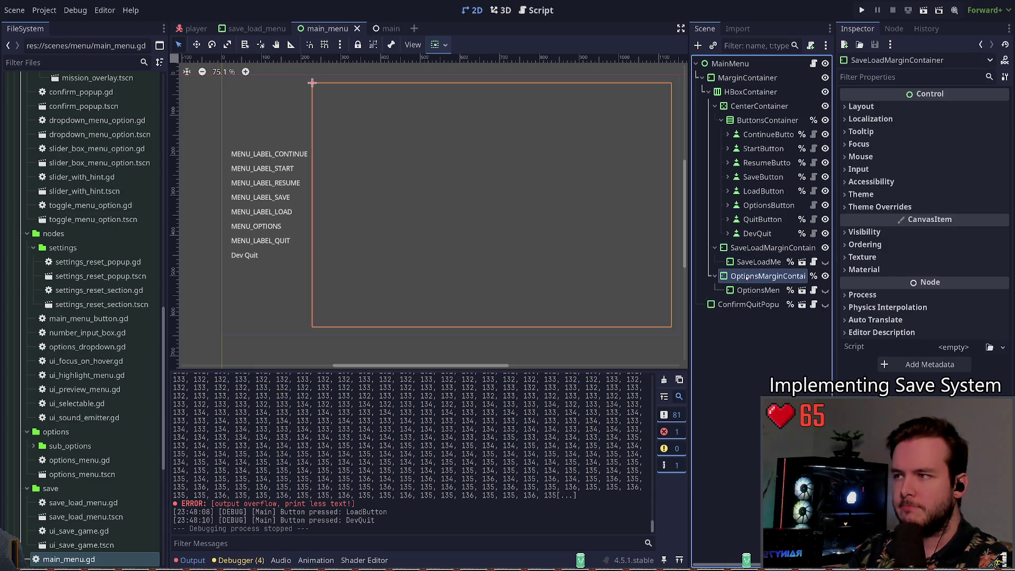
{"action": "left_click", "coordinate": [757, 233]}
{"action": "left_click", "coordinate": [752, 249]}
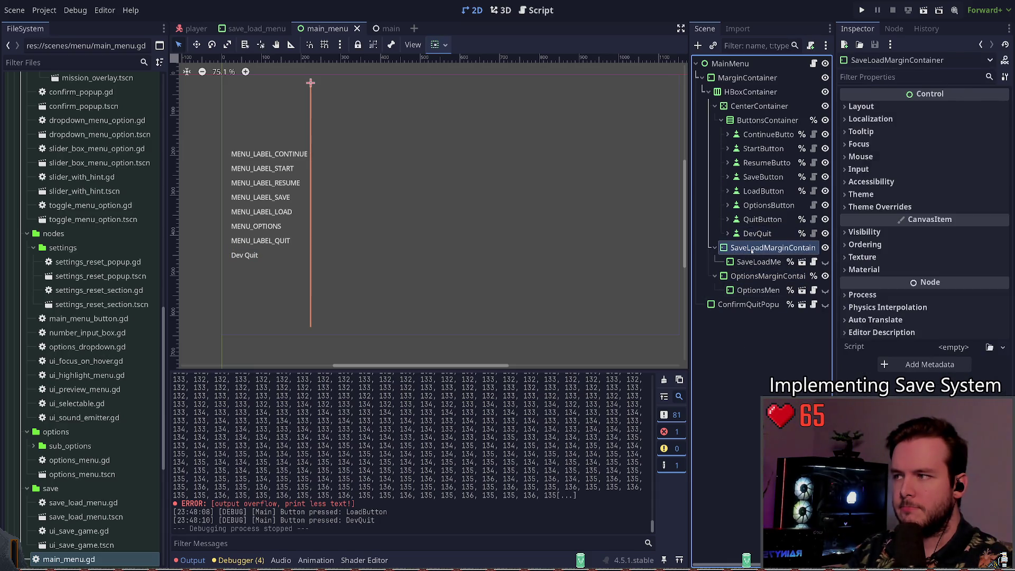
{"action": "left_click", "coordinate": [448, 45]}
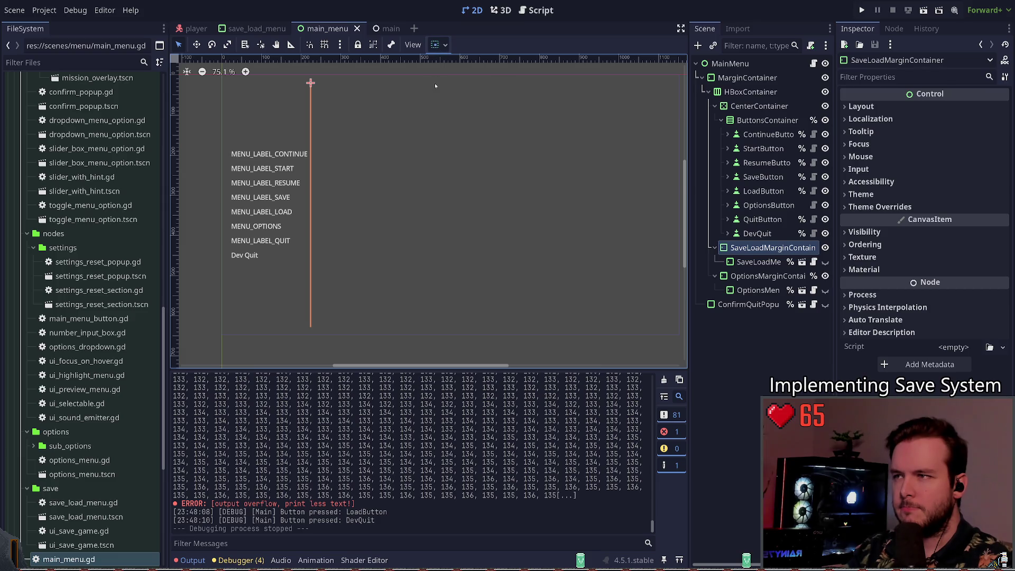
{"action": "left_click", "coordinate": [442, 75]}
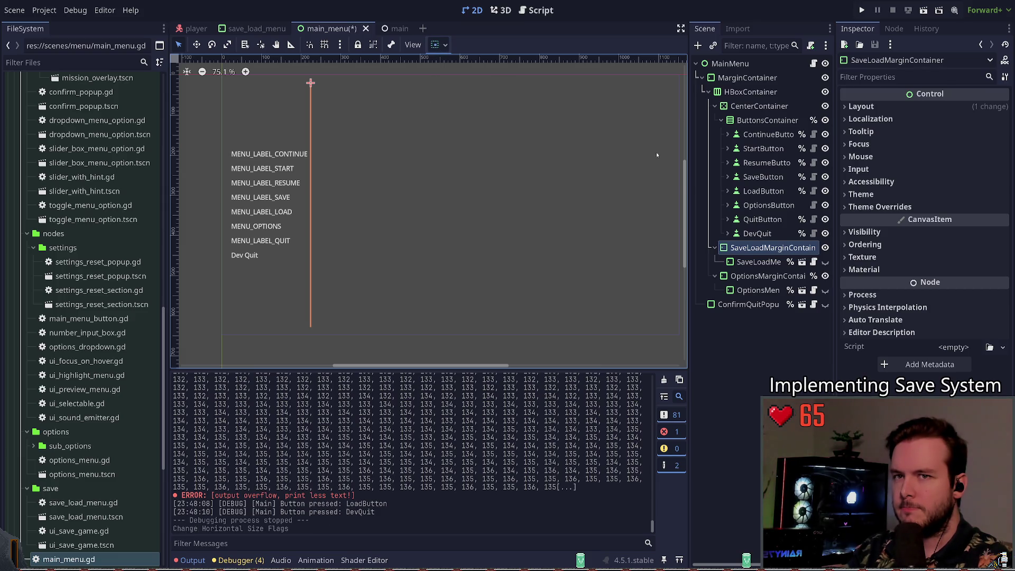
{"action": "key", "text": "ctrl+z"}
{"action": "key", "text": "ctrl+s"}
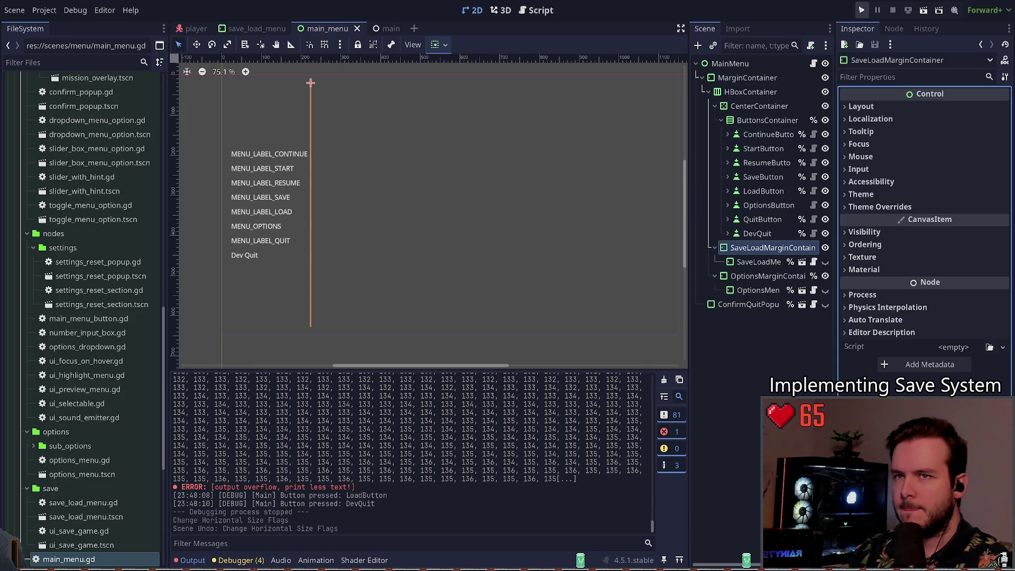
Step: In the save_load_menu scene, undo the last anchor change on the SaveLoadMenu root and select Label2
{"action": "left_click", "coordinate": [241, 29]}
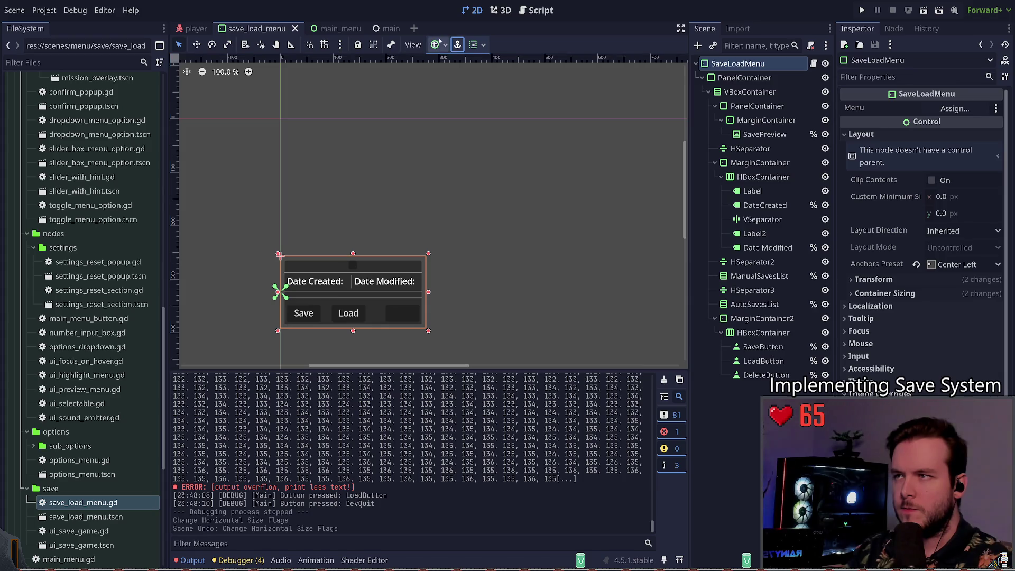
{"action": "left_click", "coordinate": [488, 74]}
{"action": "key", "text": "ctrl+z"}
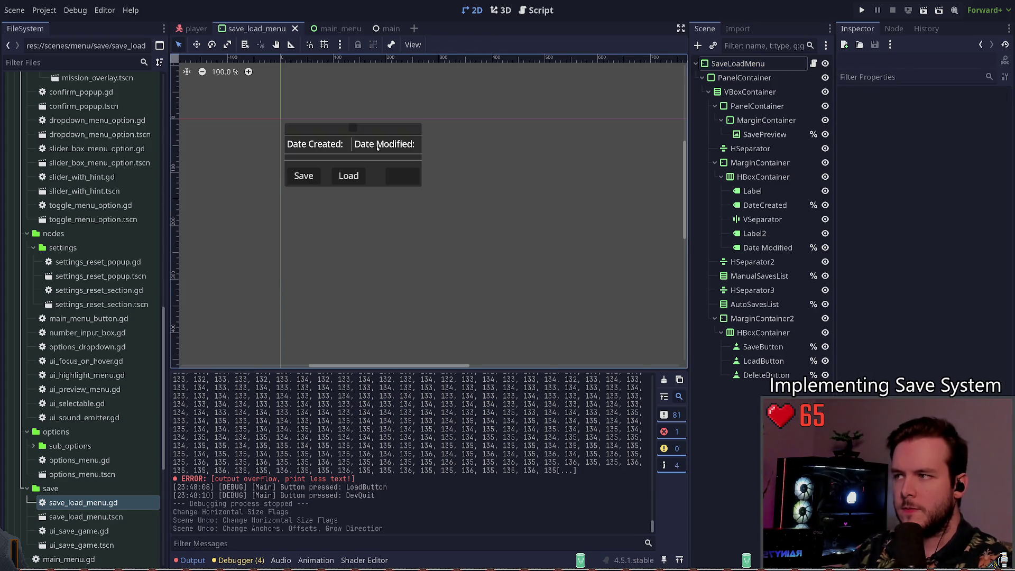
{"action": "left_click", "coordinate": [354, 142]}
{"action": "left_click", "coordinate": [754, 233]}
{"action": "left_click", "coordinate": [764, 361]}
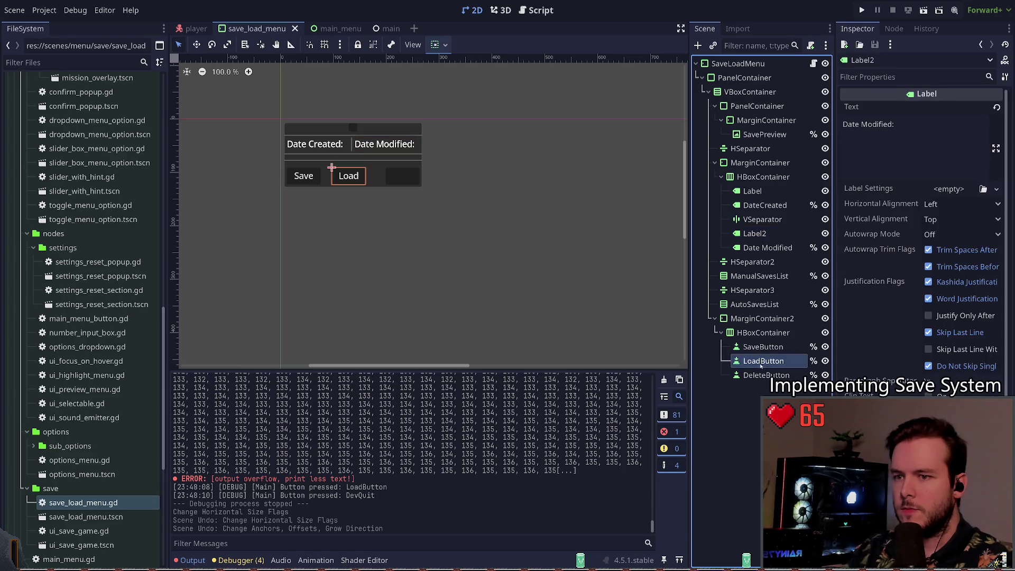
Step: Redo the panel's anchor change, save save_load_menu, and select the SavePreview image node
{"action": "left_click", "coordinate": [763, 332]}
{"action": "key", "text": "ctrl+shift+z"}
{"action": "key", "text": "ctrl+s"}
{"action": "left_click", "coordinate": [750, 92]}
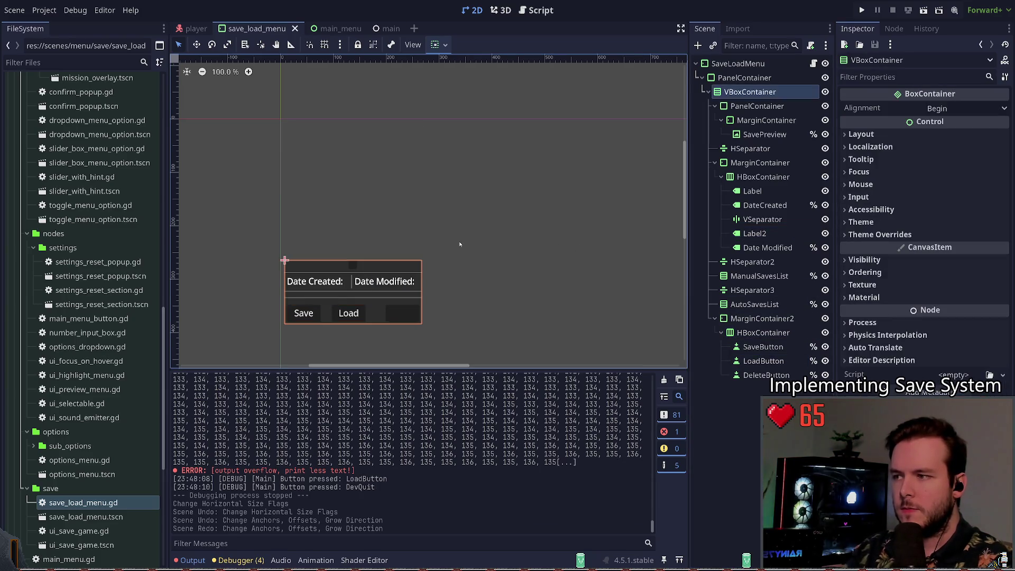
{"action": "left_click", "coordinate": [771, 106]}
{"action": "left_click", "coordinate": [764, 121]}
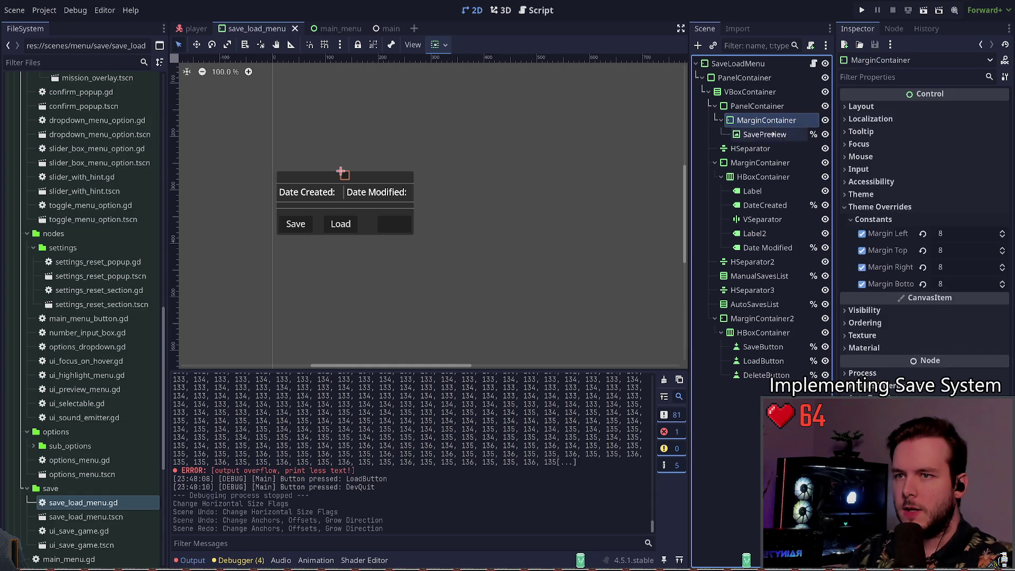
{"action": "left_click", "coordinate": [764, 135]}
{"action": "left_click", "coordinate": [761, 126]}
{"action": "left_click", "coordinate": [773, 135]}
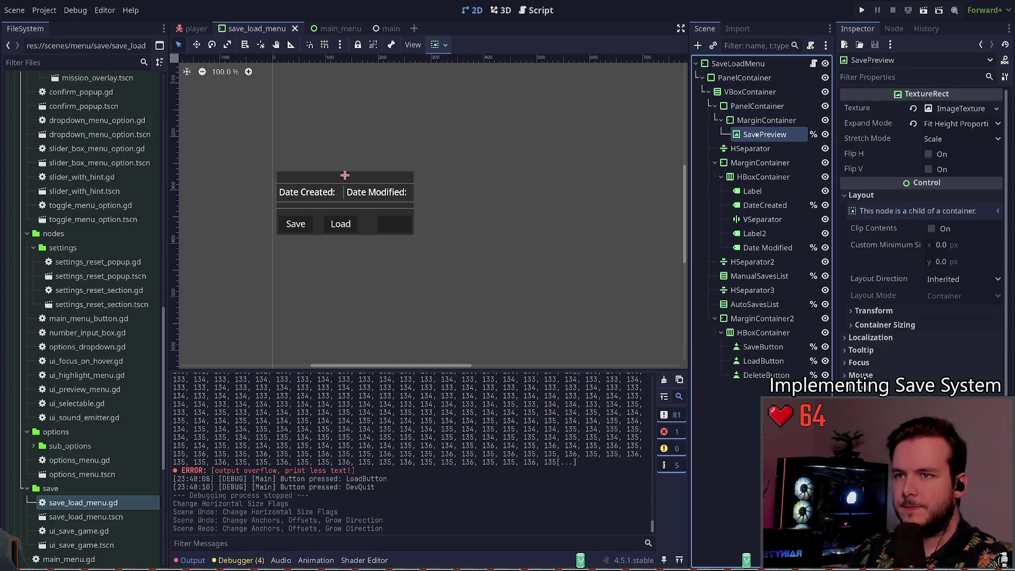
Step: Give SavePreview a 64 × 64 custom minimum size, save, and run the game to test
{"action": "left_click", "coordinate": [949, 138]}
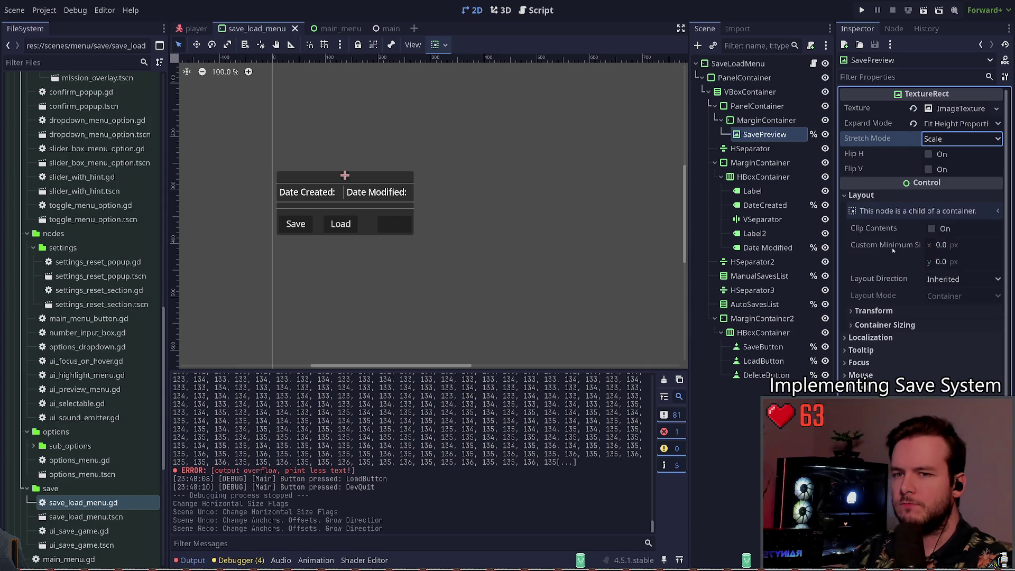
{"action": "left_click", "coordinate": [973, 229]}
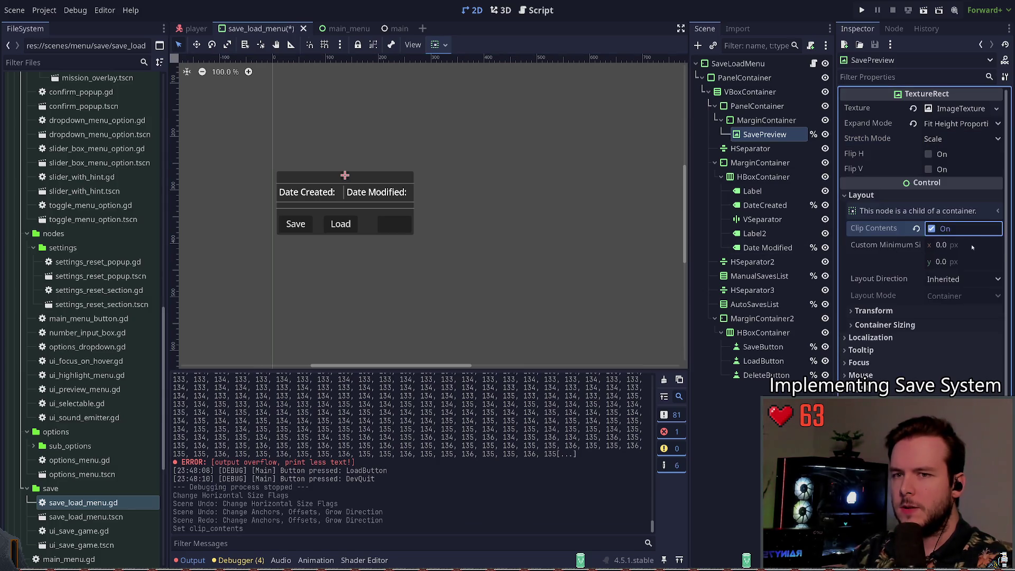
{"action": "key", "text": "ctrl+z"}
{"action": "left_click", "coordinate": [955, 245]}
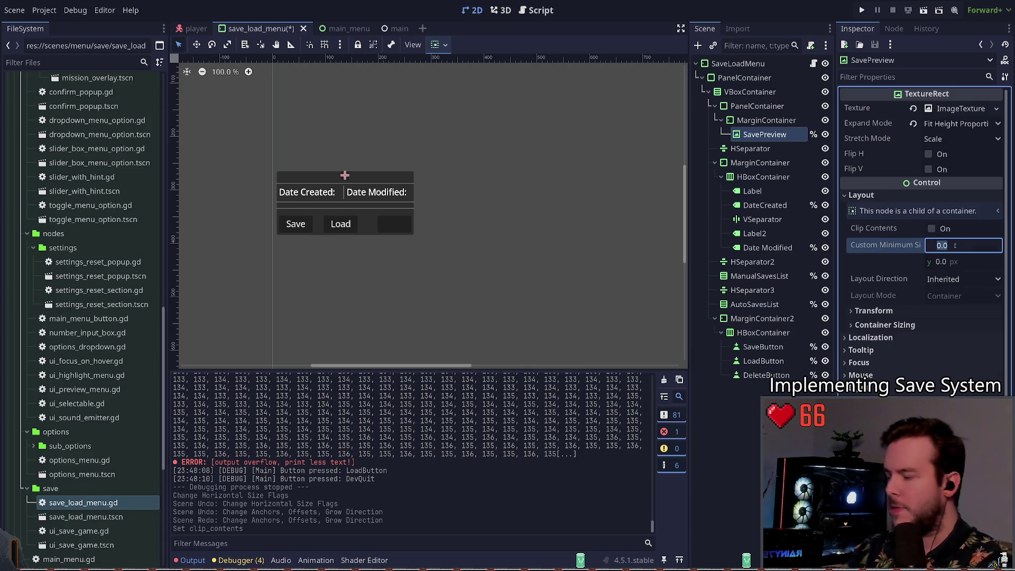
{"action": "type", "text": "64"}
{"action": "key", "text": "Tab"}
{"action": "type", "text": "64"}
{"action": "key", "text": "Return"}
{"action": "key", "text": "ctrl+s"}
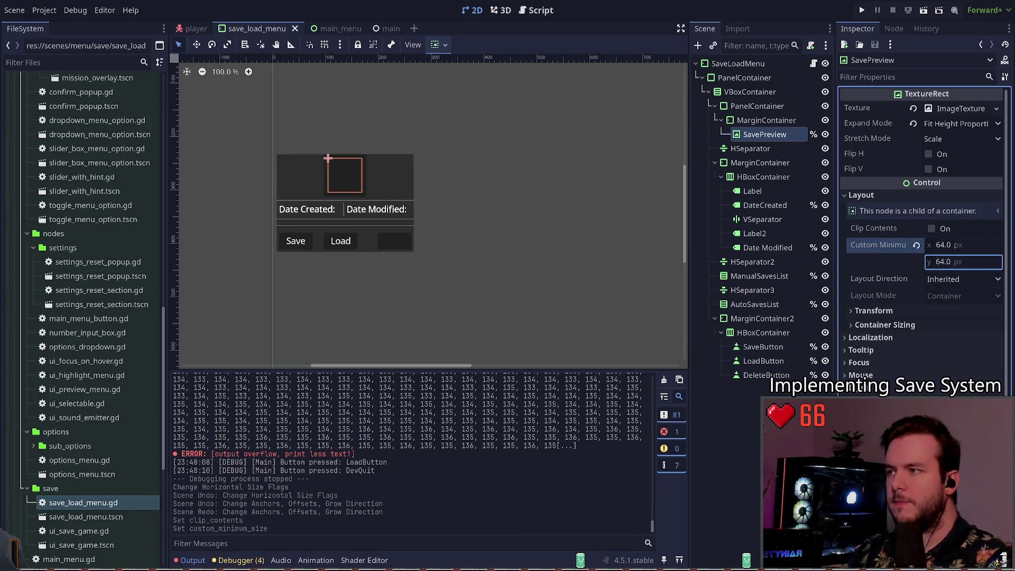
{"action": "key", "text": "F5"}
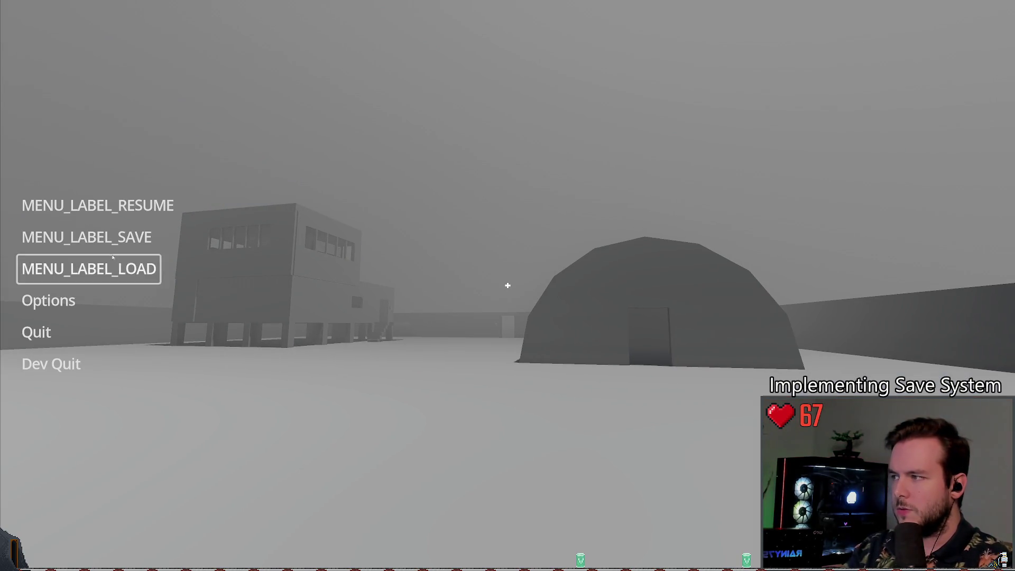
Step: Check the Load panel, relaunch the game, then open Save, quit to the main menu and continue
{"action": "left_click", "coordinate": [113, 258]}
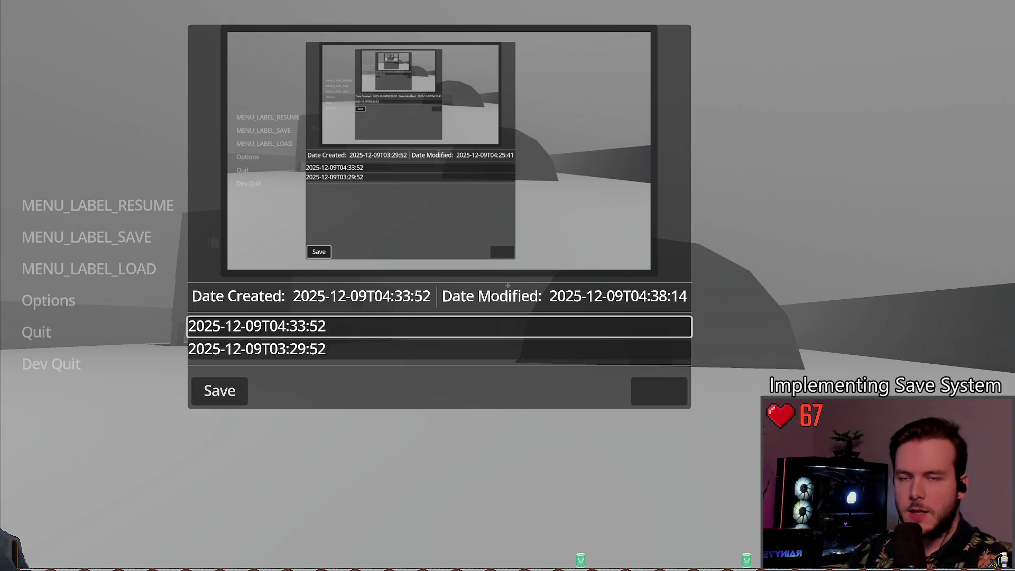
{"action": "key", "text": "F8"}
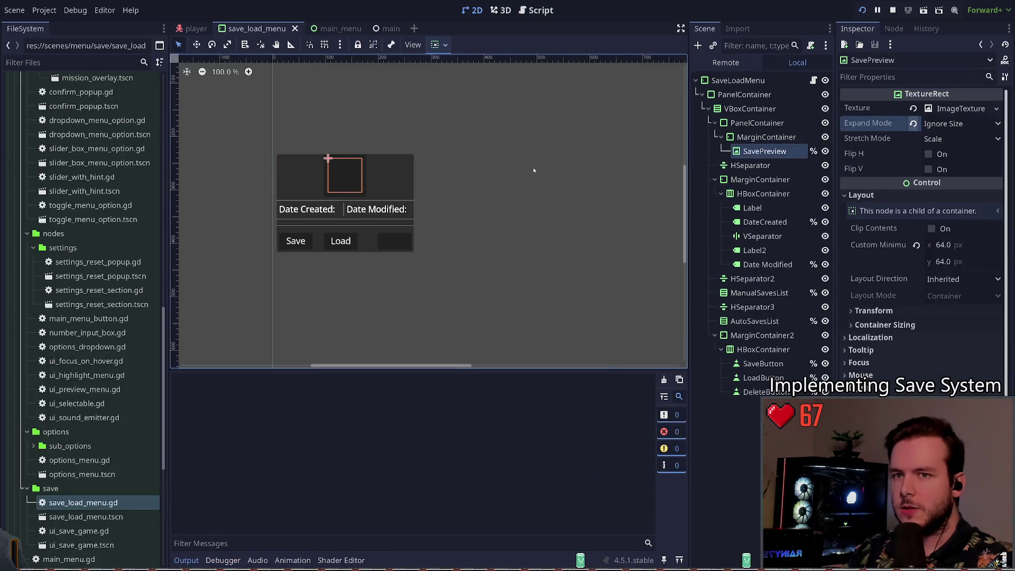
{"action": "key", "text": "F5"}
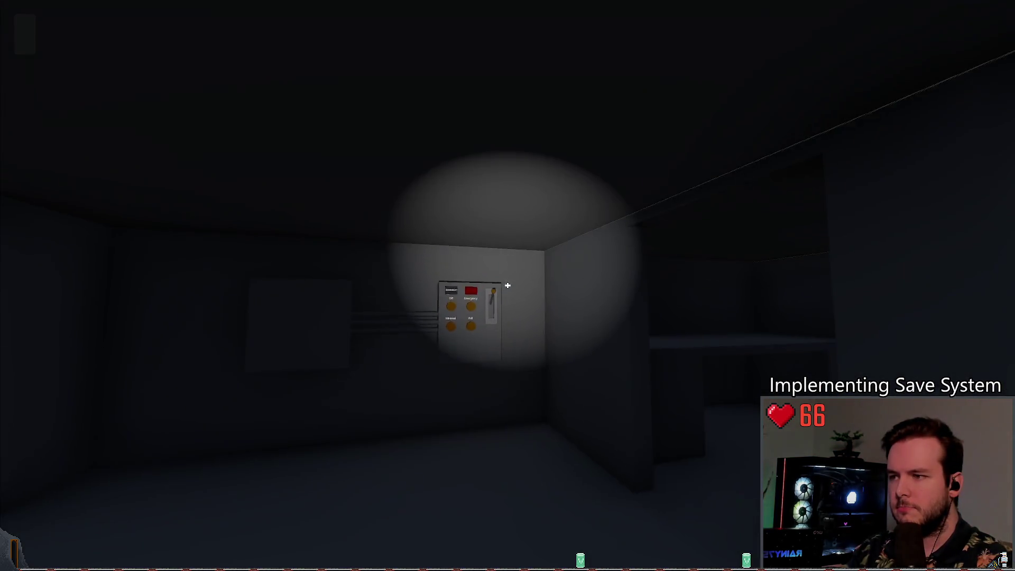
{"action": "key", "text": "Escape"}
{"action": "left_click", "coordinate": [108, 238]}
{"action": "left_click", "coordinate": [118, 290]}
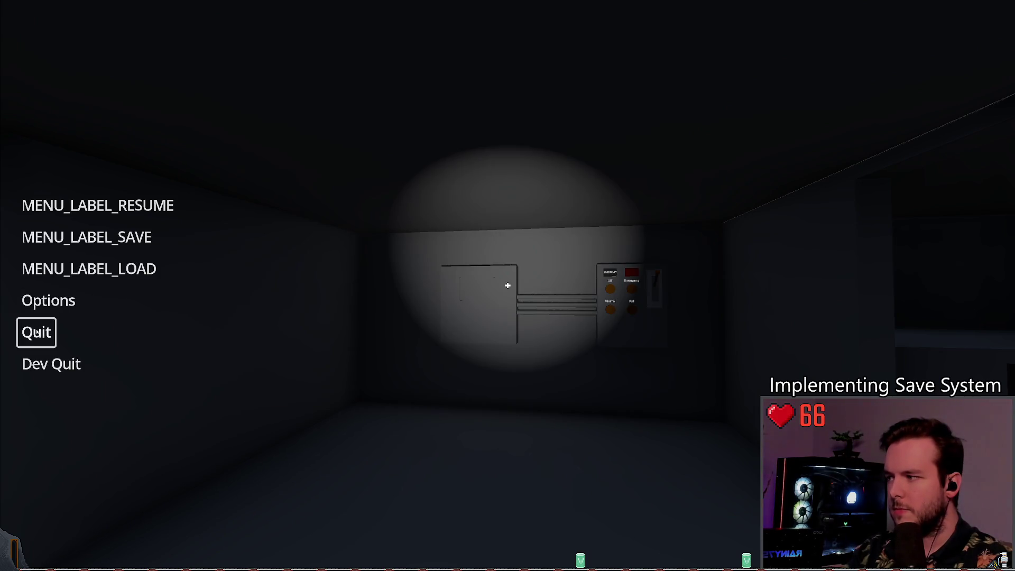
{"action": "left_click", "coordinate": [36, 332]}
{"action": "left_click", "coordinate": [441, 314]}
{"action": "left_click", "coordinate": [59, 222]}
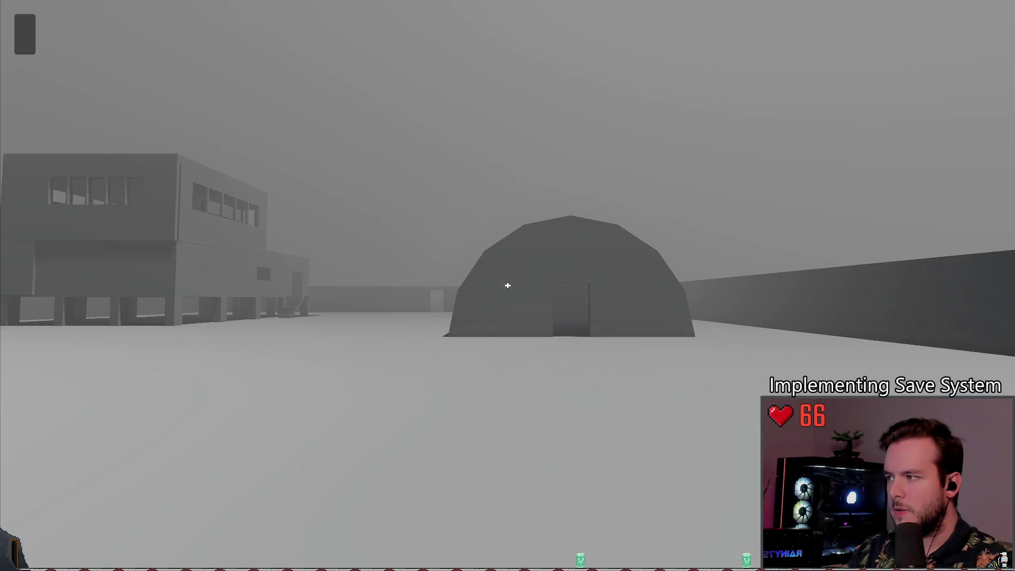
Step: Compare the 03:29:52 and 04:33:52 save thumbnails in the Load panel, then reopen the Save panel
{"action": "left_click", "coordinate": [88, 269]}
{"action": "left_click", "coordinate": [257, 349]}
{"action": "left_click", "coordinate": [257, 326]}
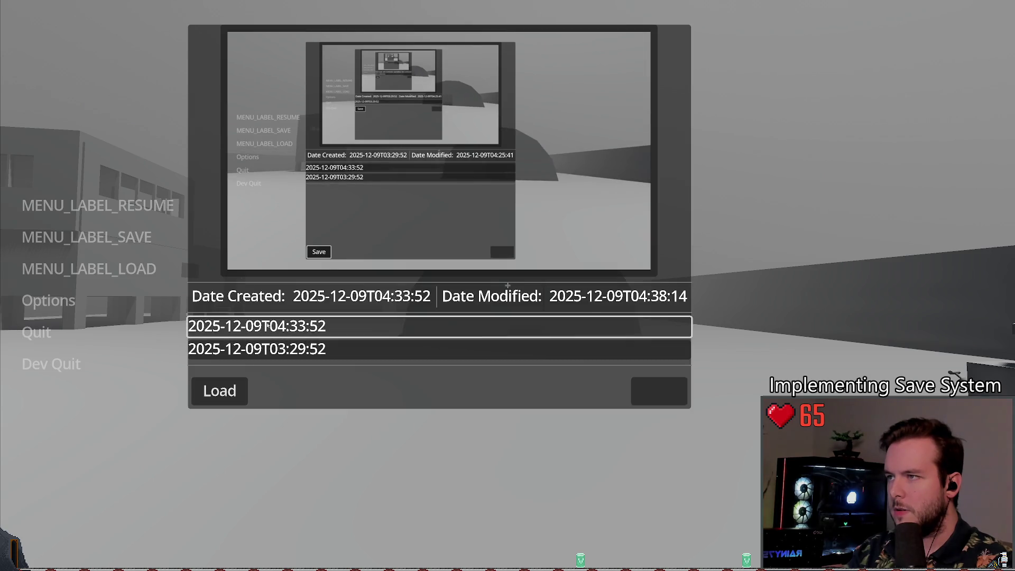
{"action": "left_click", "coordinate": [257, 349]}
{"action": "left_click", "coordinate": [257, 326]}
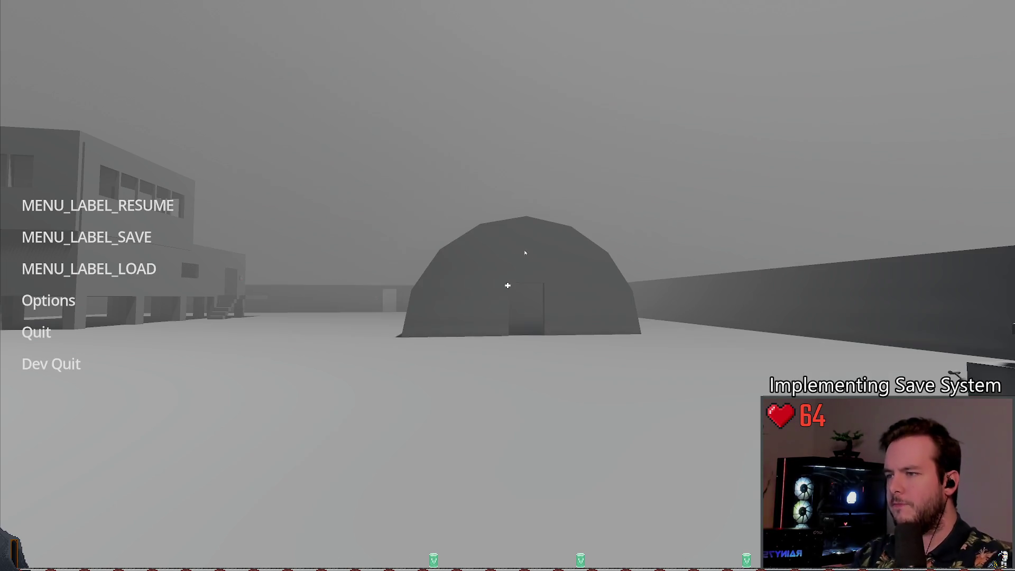
{"action": "left_click", "coordinate": [89, 237]}
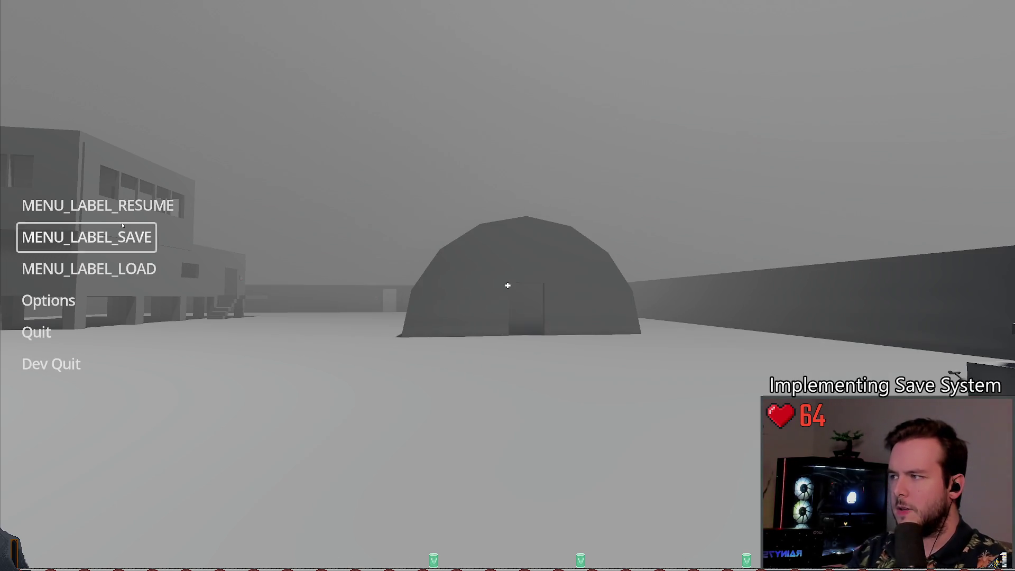
{"action": "left_click", "coordinate": [89, 237]}
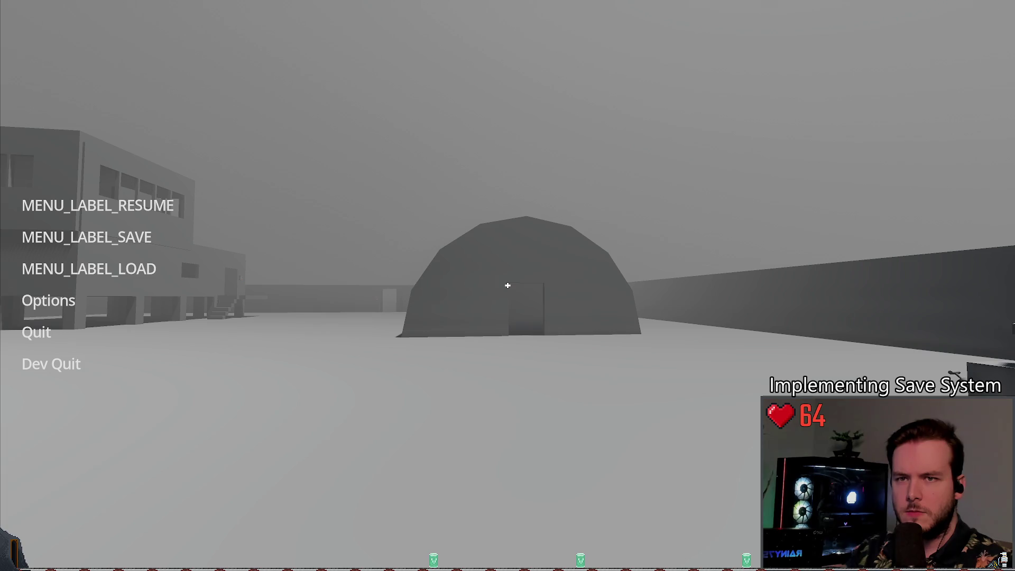
{"action": "left_click", "coordinate": [87, 237]}
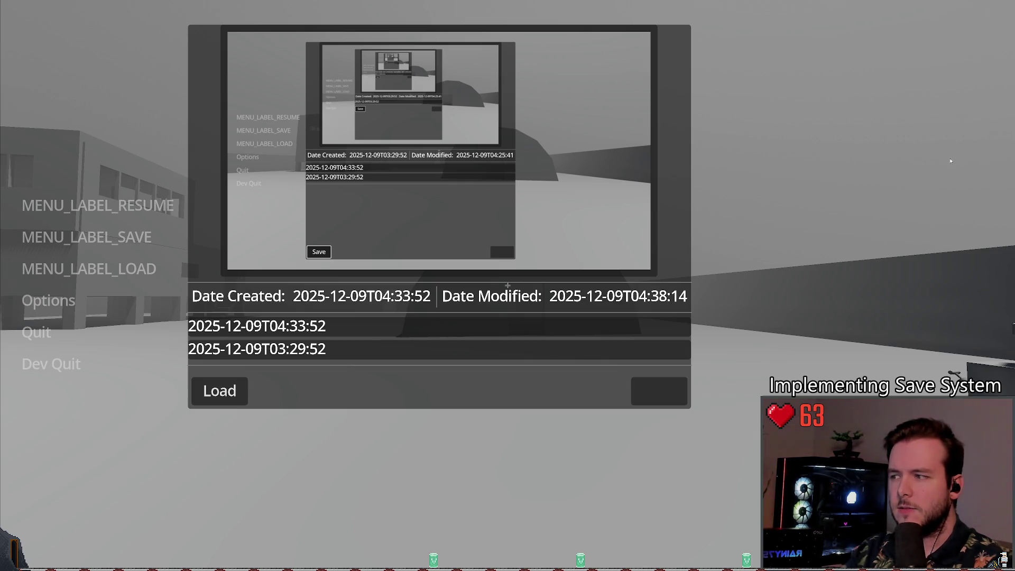
Step: Open another save panel over the load panel in the running game, then return to the editor
{"action": "key", "text": "Escape"}
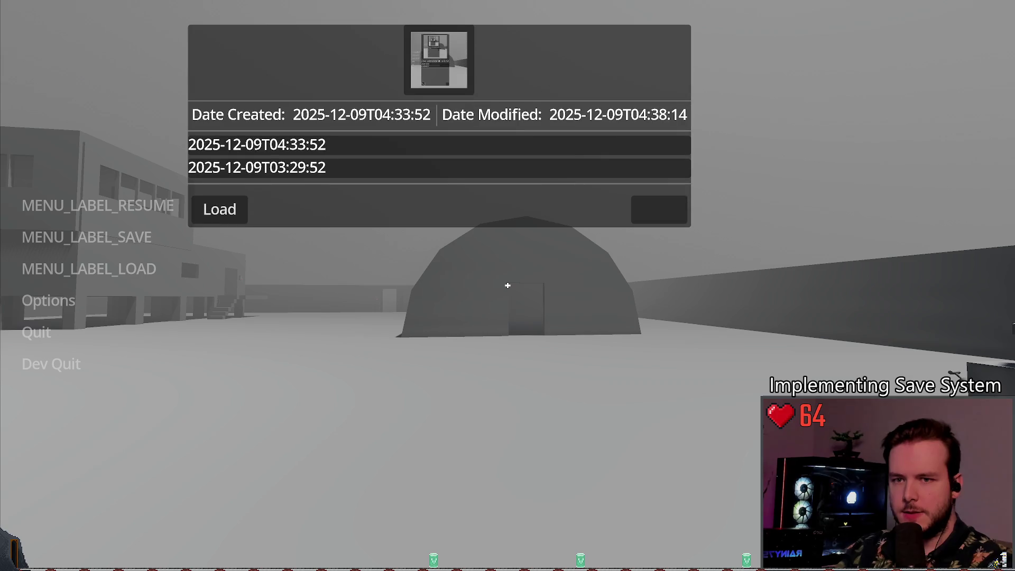
{"action": "key", "text": "alt+Tab"}
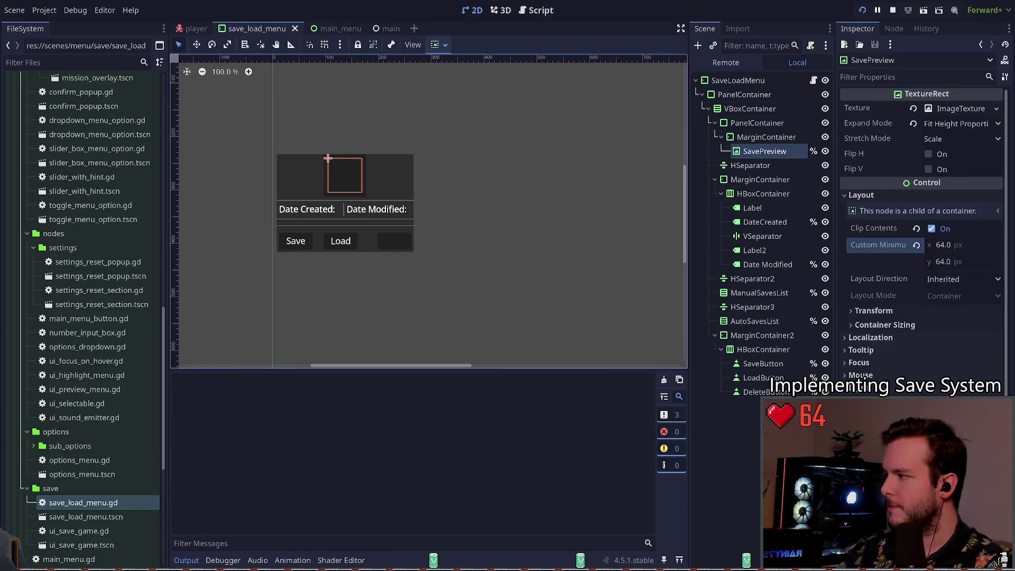
Step: Relaunch the game, make a new save, and reopen the Save panel to see its thumbnail
{"action": "key", "text": "F5"}
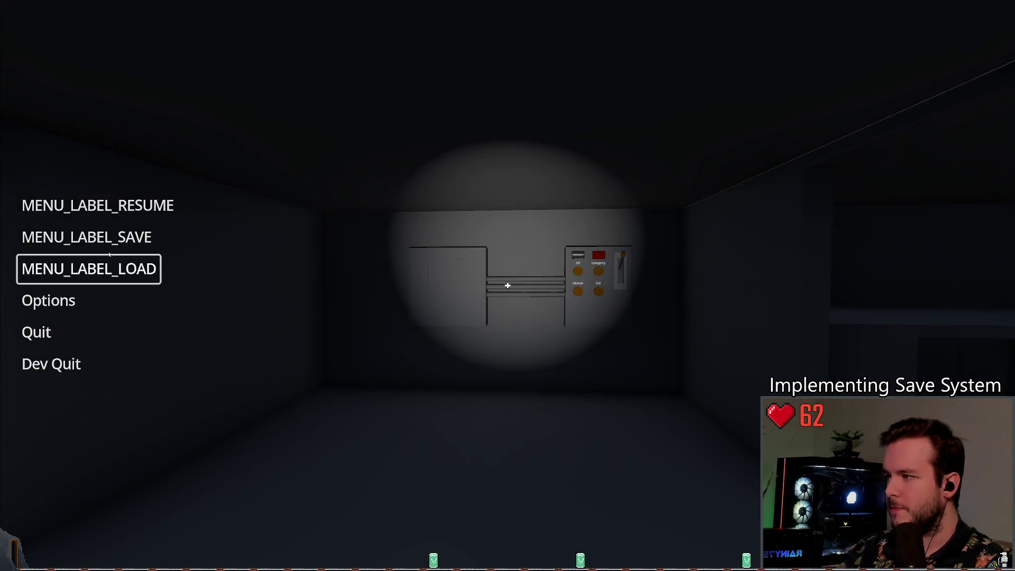
{"action": "left_click", "coordinate": [126, 239]}
{"action": "key", "text": "Return"}
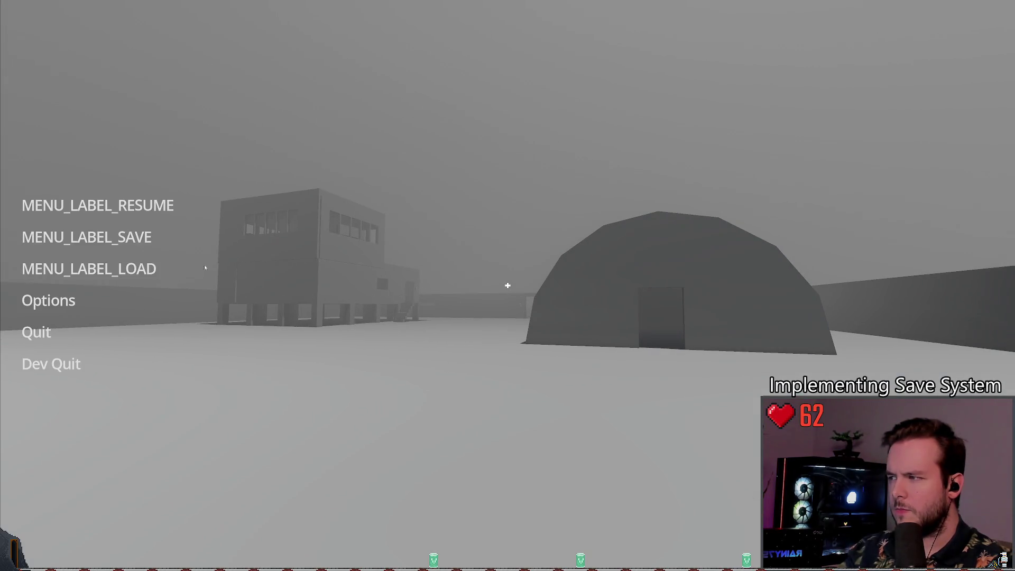
{"action": "left_click", "coordinate": [153, 237]}
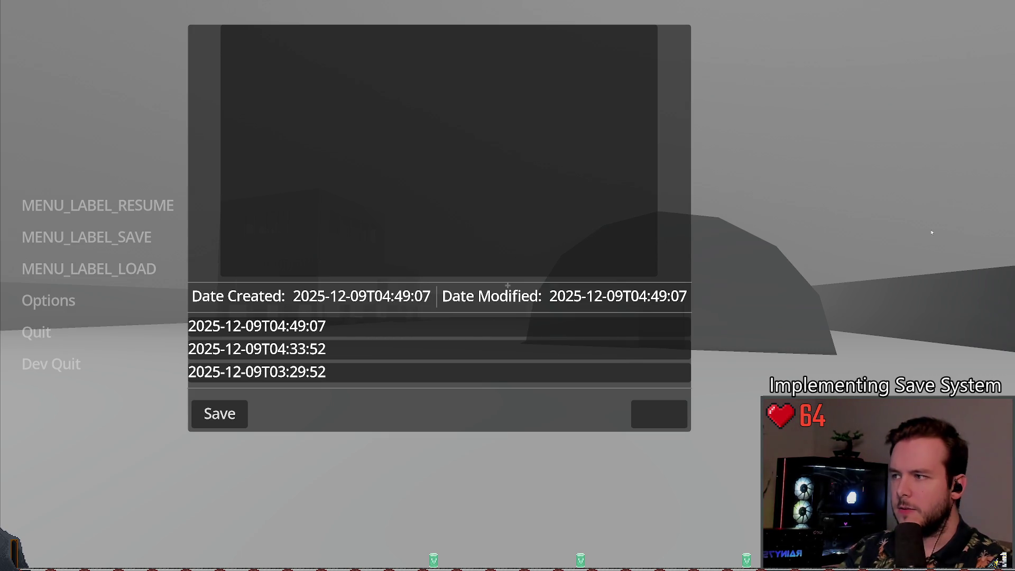
{"action": "key", "text": "Escape"}
{"action": "key", "text": "Return"}
Step: Arrow through the save slots and the Load list to compare each save's thumbnail
{"action": "key", "text": "Up"}
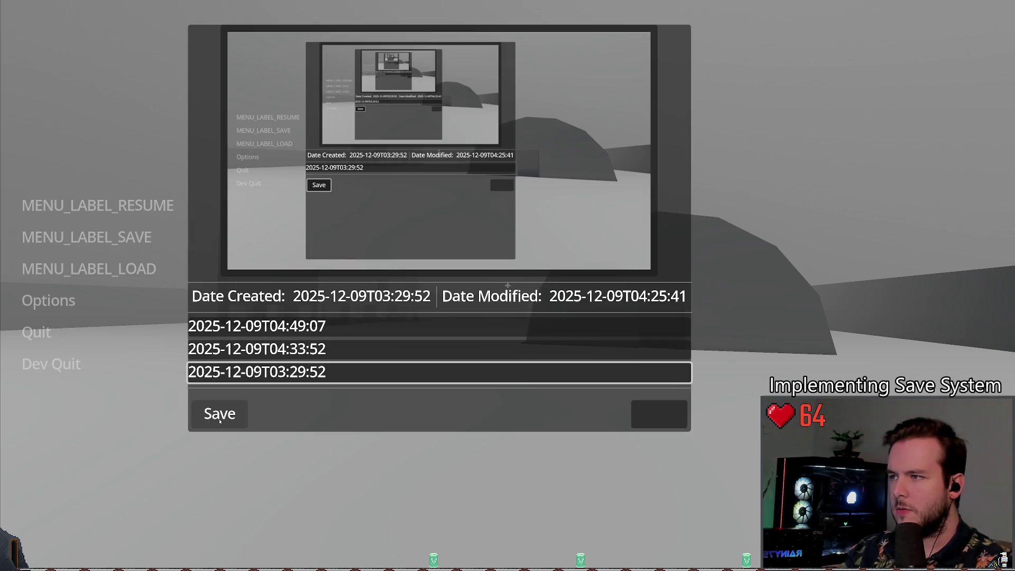
{"action": "key", "text": "Down"}
{"action": "key", "text": "Up"}
{"action": "key", "text": "Up"}
{"action": "key", "text": "Up"}
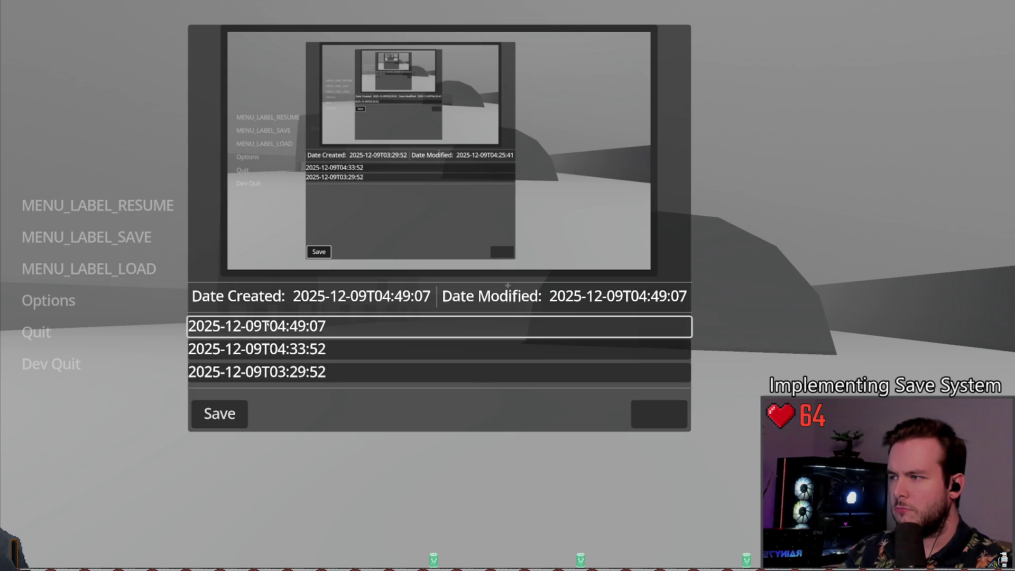
{"action": "key", "text": "Escape"}
{"action": "key", "text": "Down"}
{"action": "key", "text": "Return"}
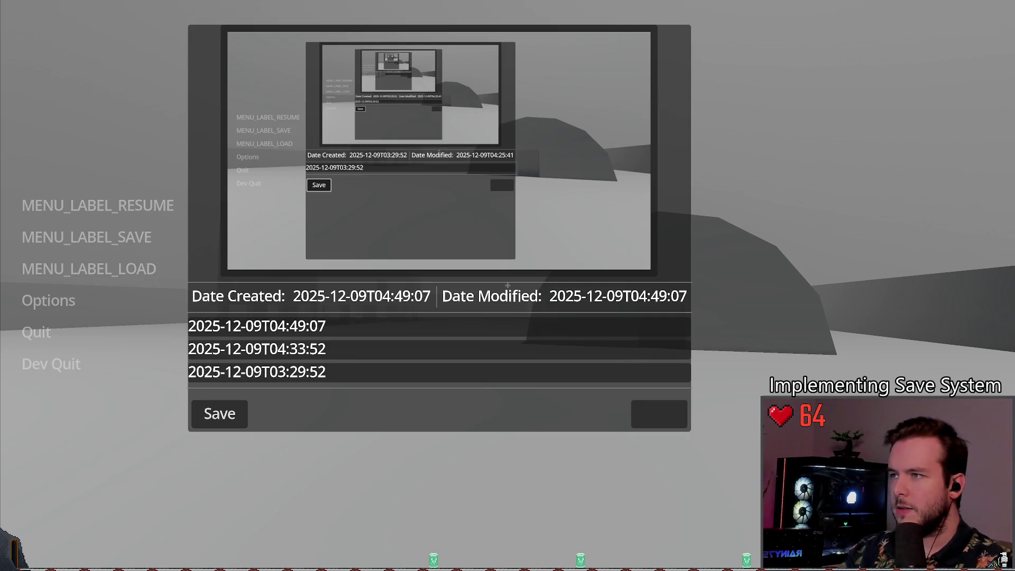
{"action": "key", "text": "Up"}
{"action": "key", "text": "Down"}
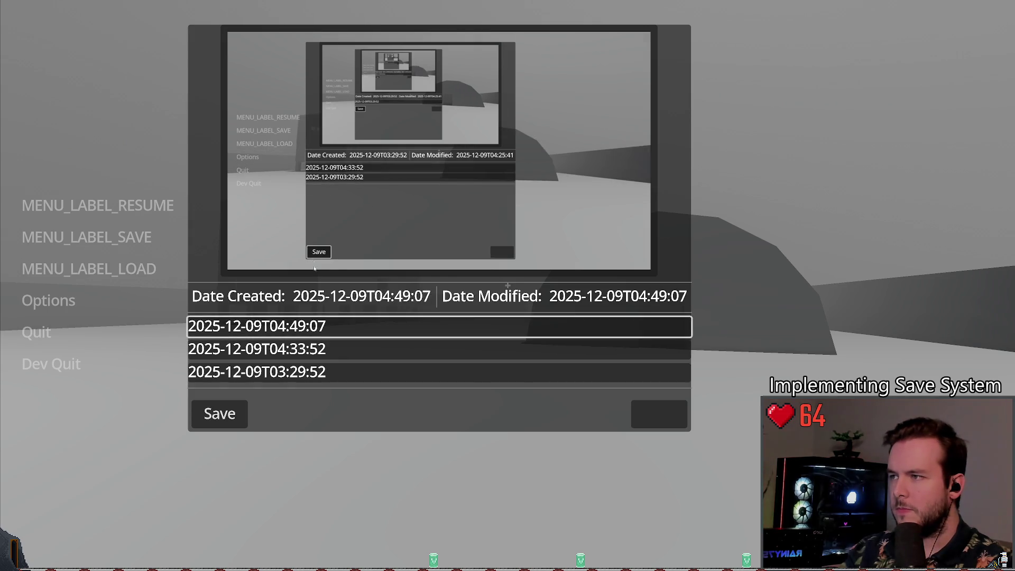
{"action": "key", "text": "Down"}
{"action": "key", "text": "Down"}
{"action": "key", "text": "Down"}
{"action": "key", "text": "Up"}
{"action": "key", "text": "Down"}
{"action": "key", "text": "Escape"}
Step: Compare the 03:29:52 and 04:49:07 previews in the Save panel, then Dev Quit to the editor
{"action": "left_click", "coordinate": [87, 246]}
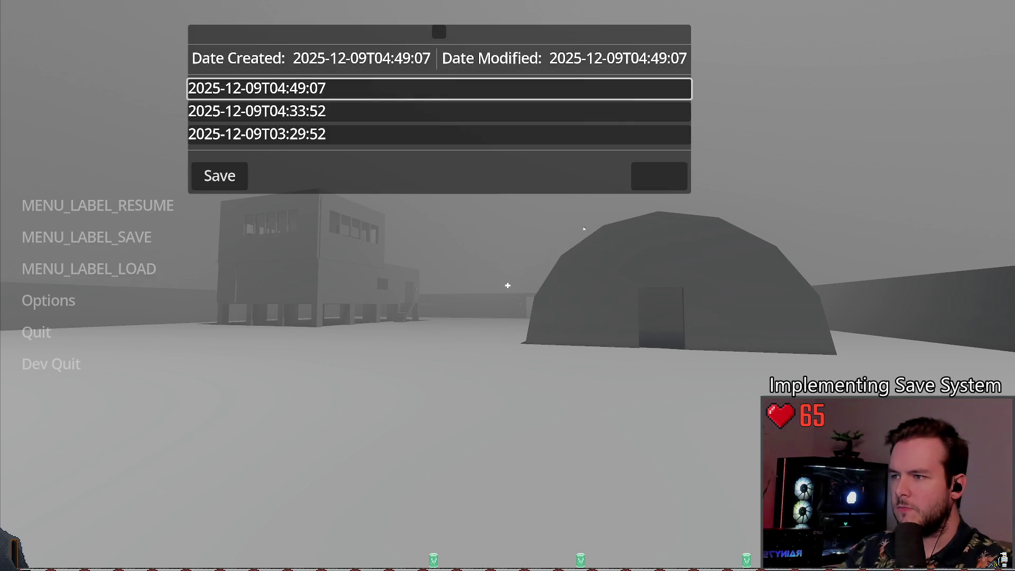
{"action": "key", "text": "Up"}
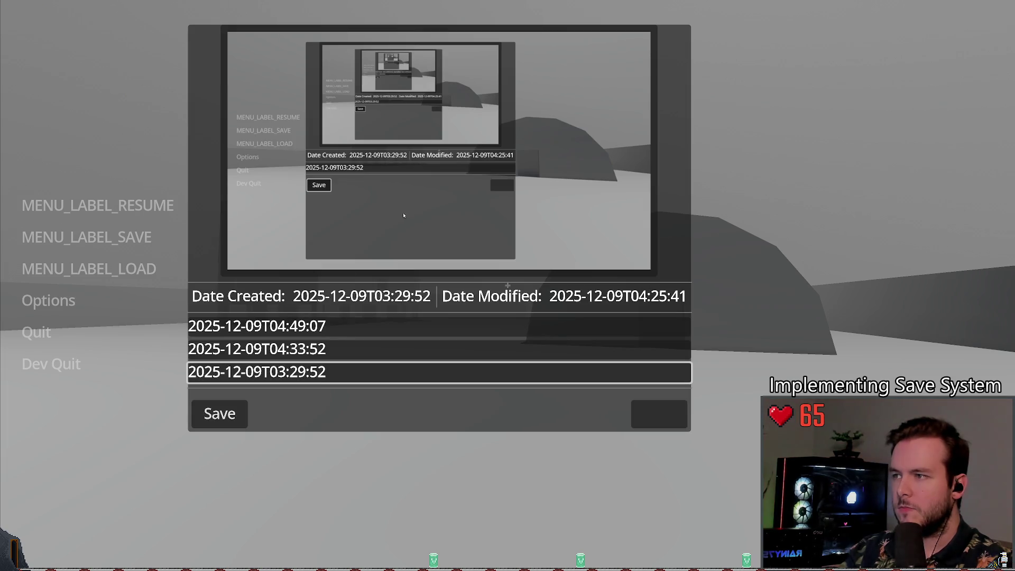
{"action": "key", "text": "Down"}
{"action": "key", "text": "Down"}
{"action": "key", "text": "Up"}
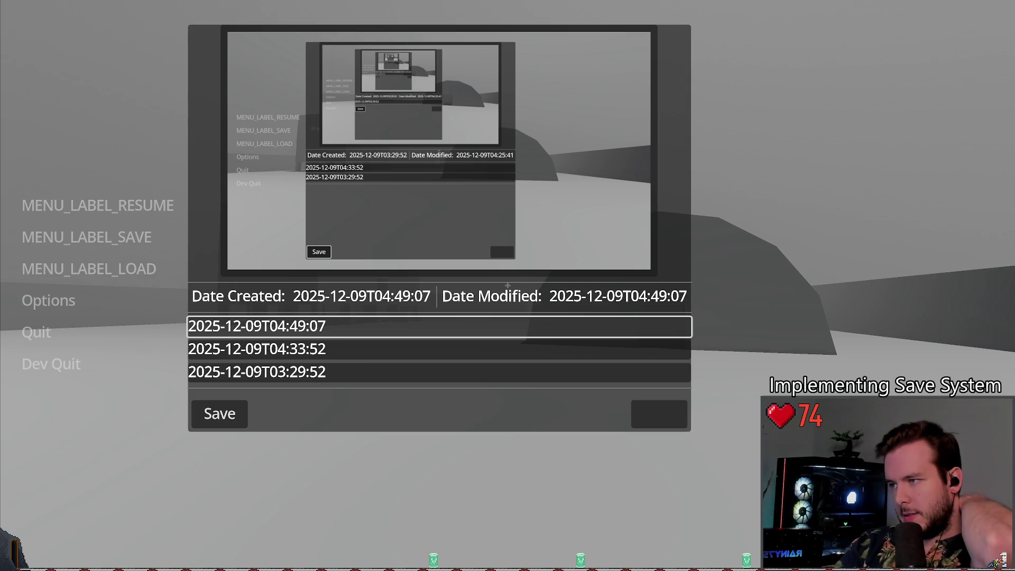
{"action": "key", "text": "Escape"}
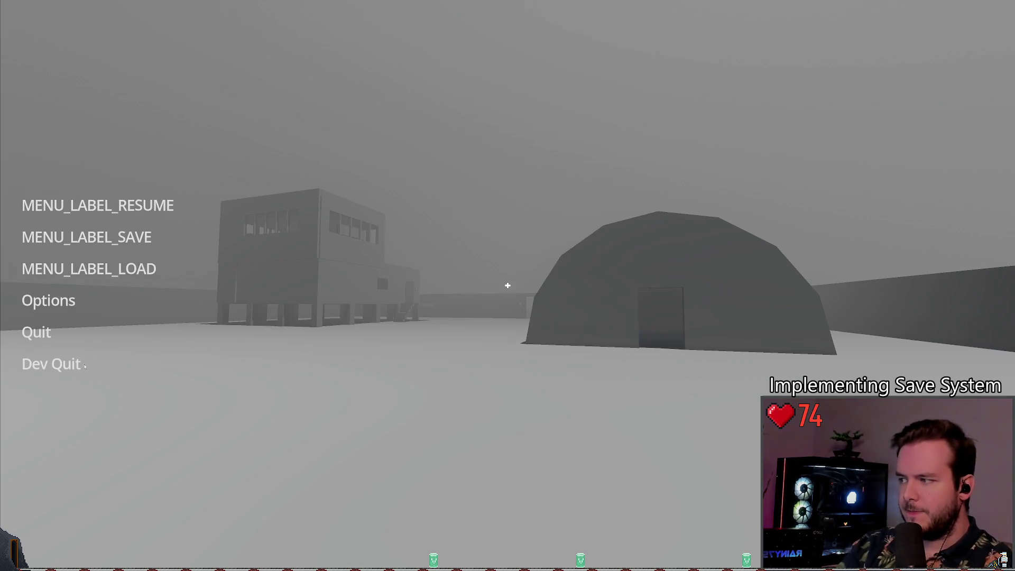
{"action": "left_click", "coordinate": [52, 364]}
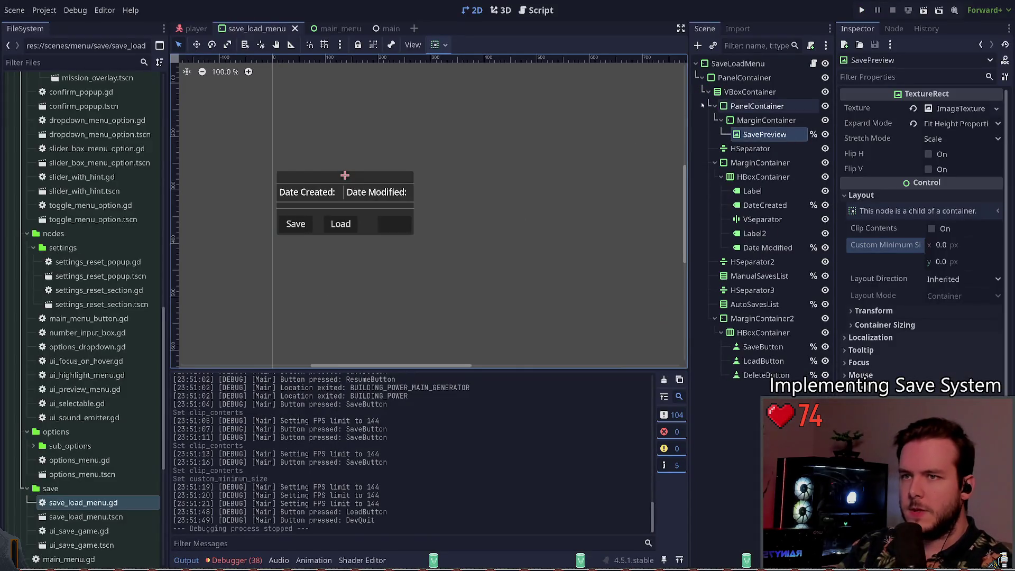
Step: In game.gd's save(), add get_viewport().set_canvas_cull_mask_bit(9, false) above the screenshot capture
{"action": "left_click", "coordinate": [378, 28]}
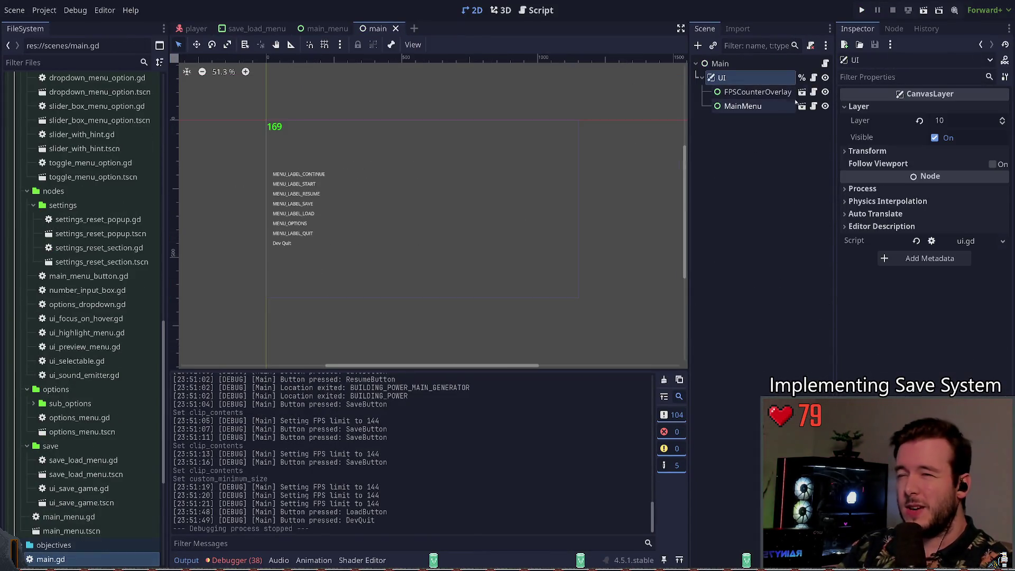
{"action": "left_click", "coordinate": [500, 10]}
{"action": "left_click", "coordinate": [537, 10]}
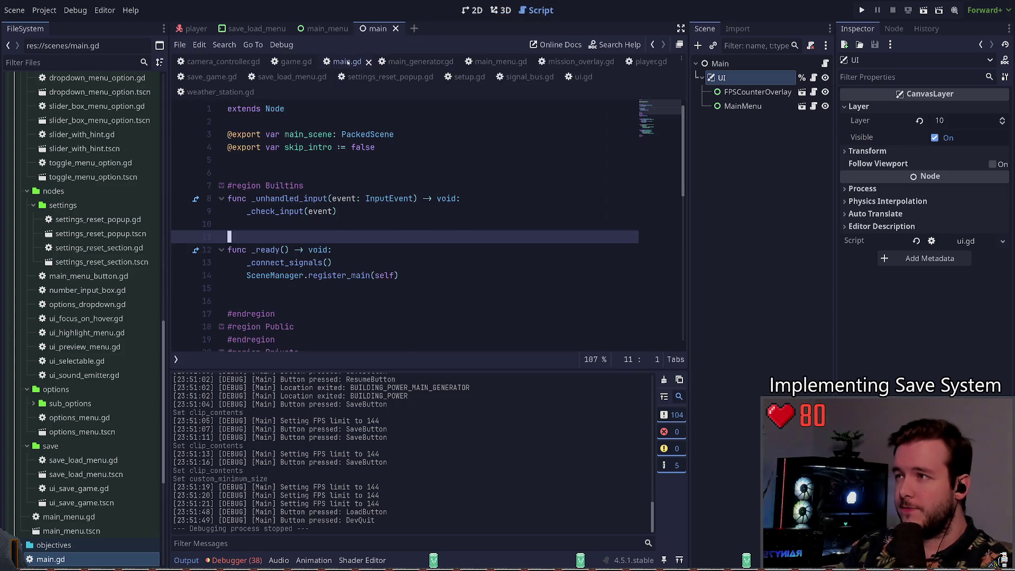
{"action": "left_click", "coordinate": [294, 61]}
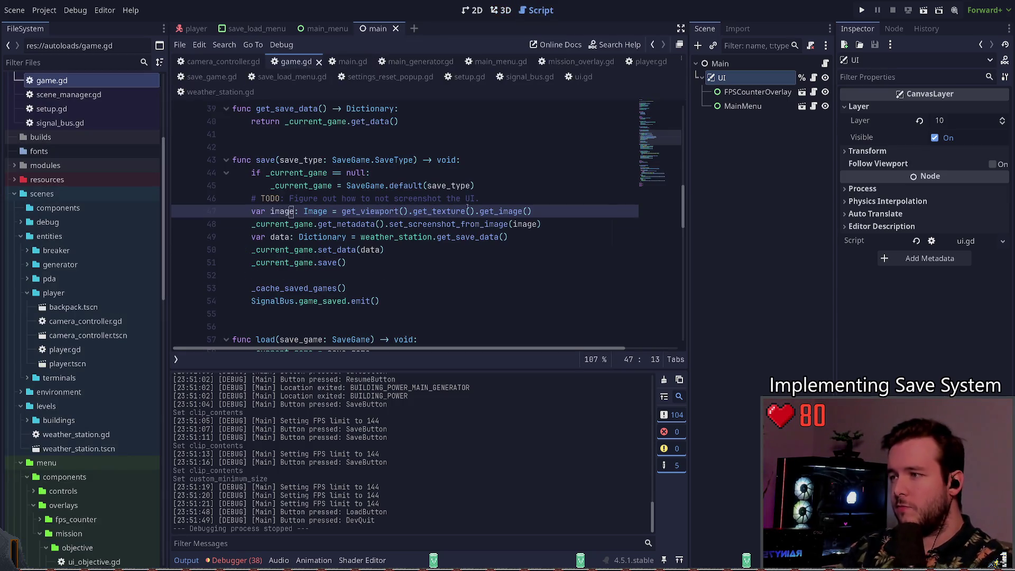
{"action": "key", "text": "ctrl+shift+Return"}
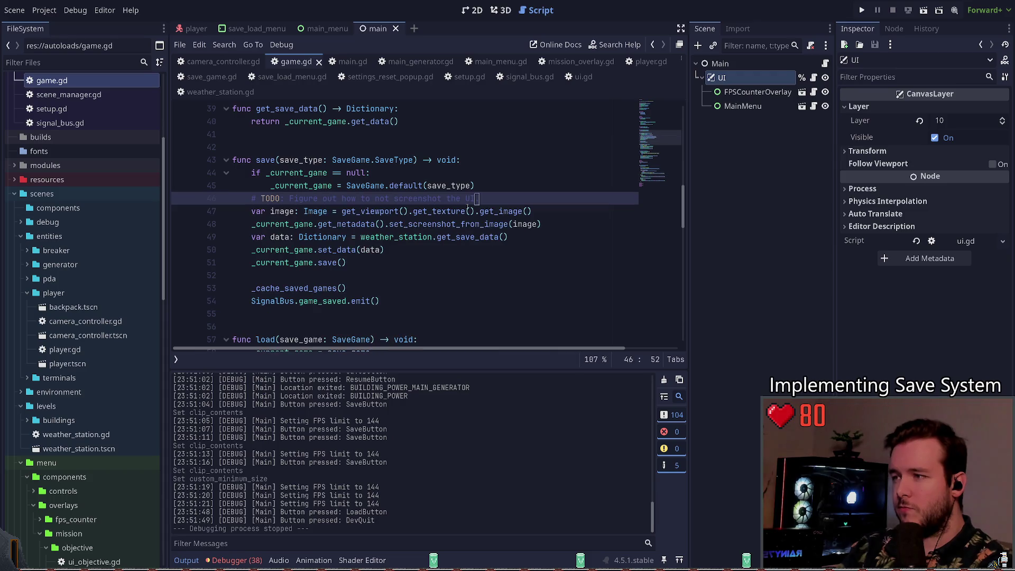
{"action": "type", "text": "v"}
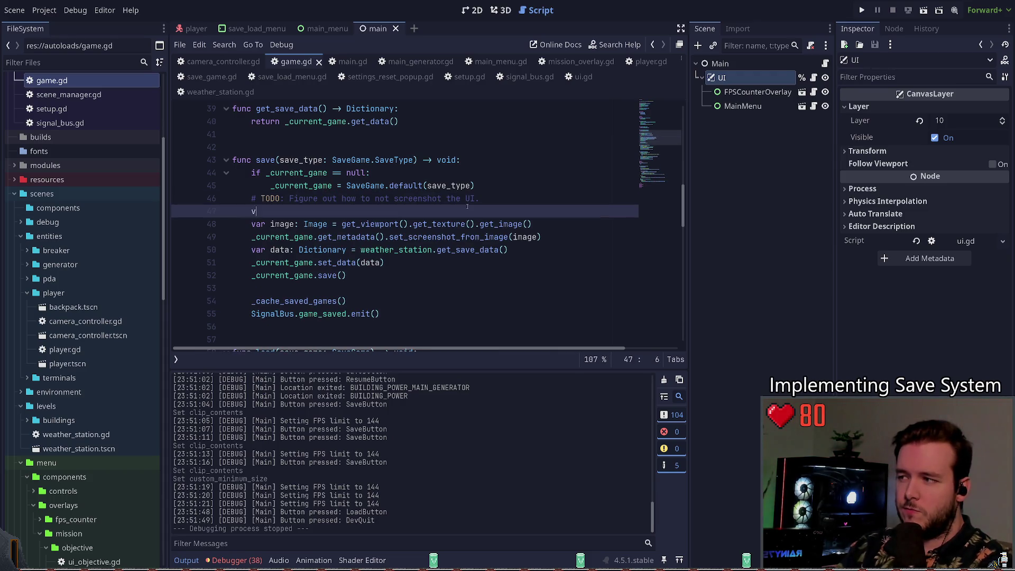
{"action": "type", "text": "t_view"}
{"action": "key", "text": "Return"}
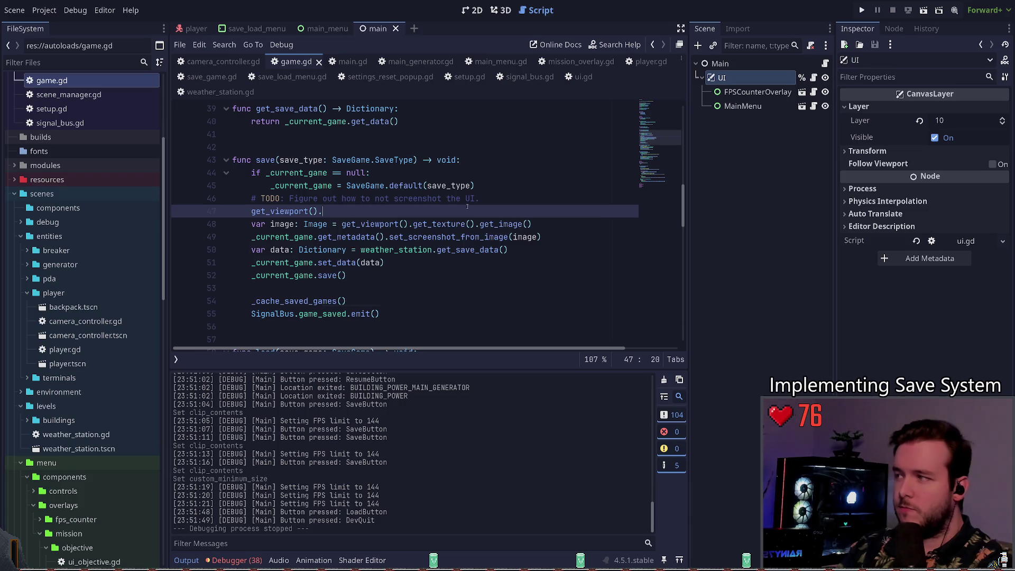
{"action": "type", "text": "."}
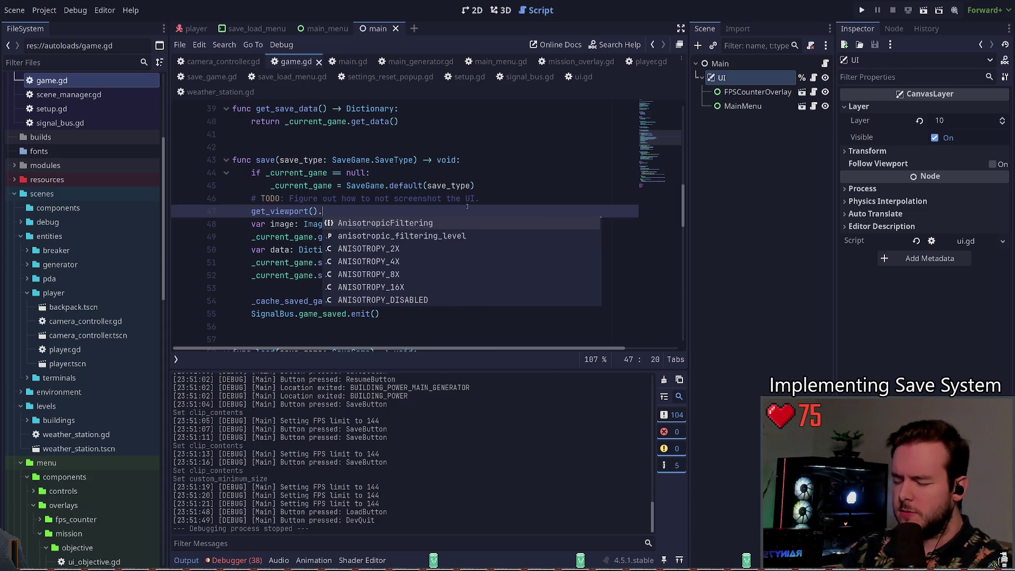
{"action": "type", "text": "set_canv"}
{"action": "key", "text": "Return"}
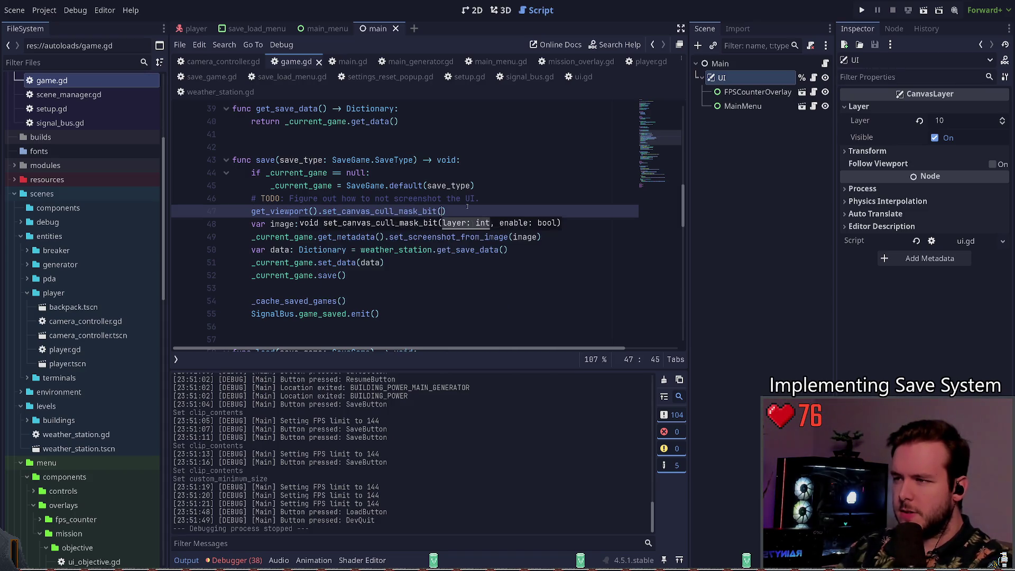
{"action": "type", "text": ", false"}
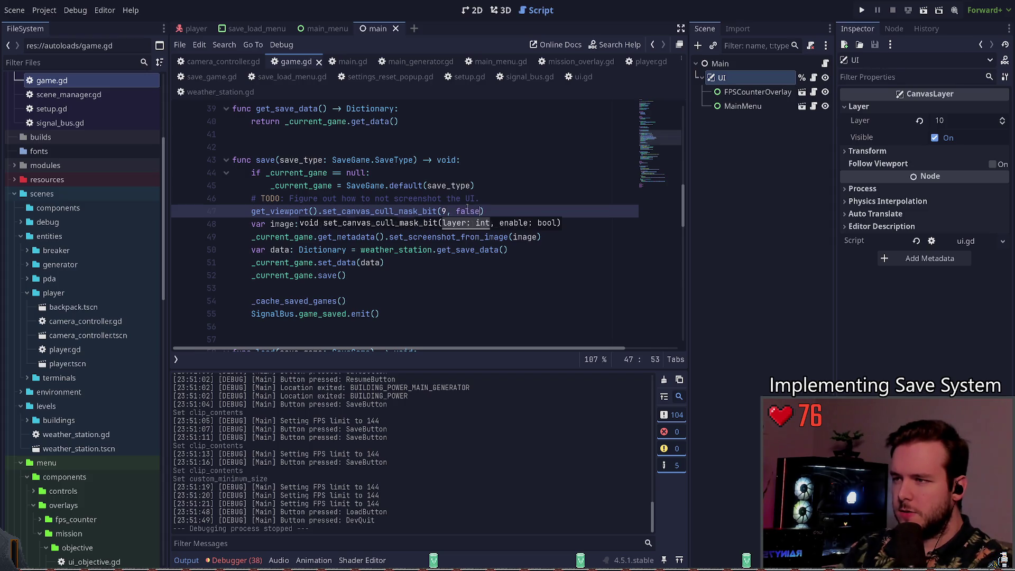
Step: Duplicate the cull mask line after the capture with the argument changed to true
{"action": "key", "text": "Home"}
{"action": "key", "text": "shift+End"}
{"action": "key", "text": "ctrl+c"}
{"action": "key", "text": "Down"}
{"action": "key", "text": "End"}
{"action": "key", "text": "Return"}
{"action": "key", "text": "ctrl+v"}
{"action": "key", "text": "ctrl+Left"}
{"action": "key", "text": "ctrl+Left"}
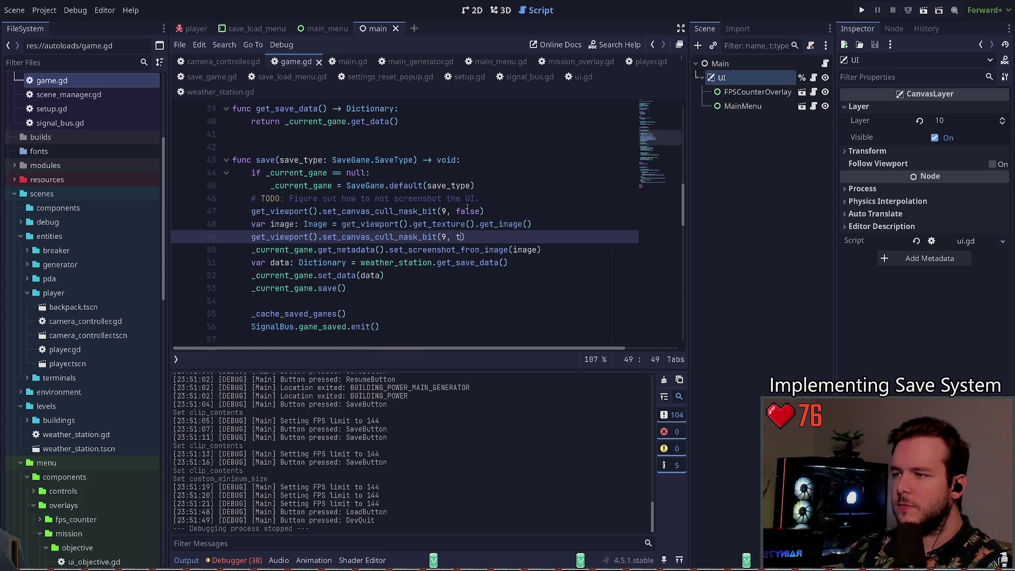
{"action": "type", "text": "rue"}
{"action": "key", "text": "Up"}
{"action": "key", "text": "Up"}
{"action": "key", "text": "End"}
Step: Insert await RenderingServer.frame_post_draw before the capture and run the game
{"action": "key", "text": "Return"}
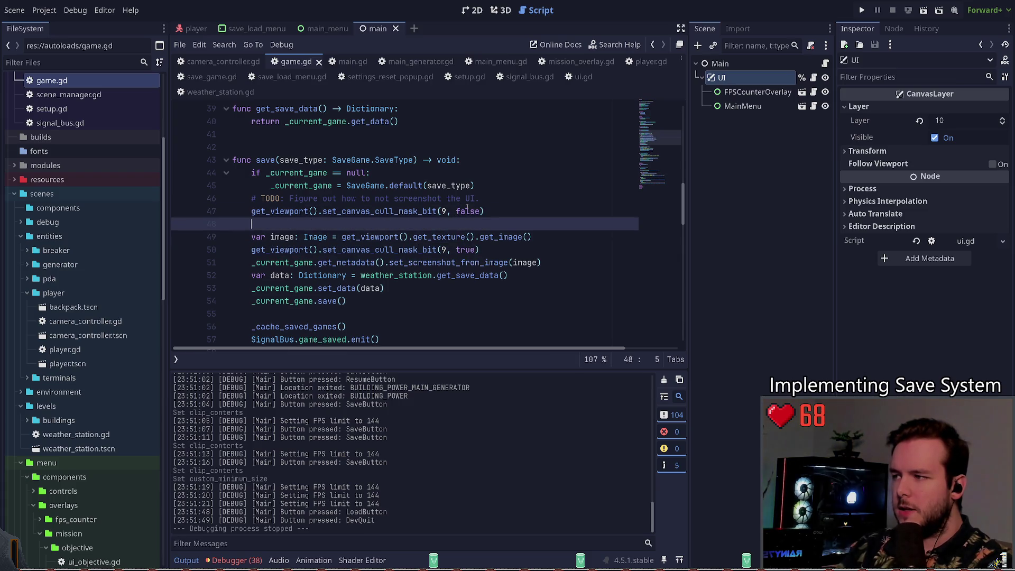
{"action": "key", "text": "Return"}
{"action": "type", "text": "REnde"}
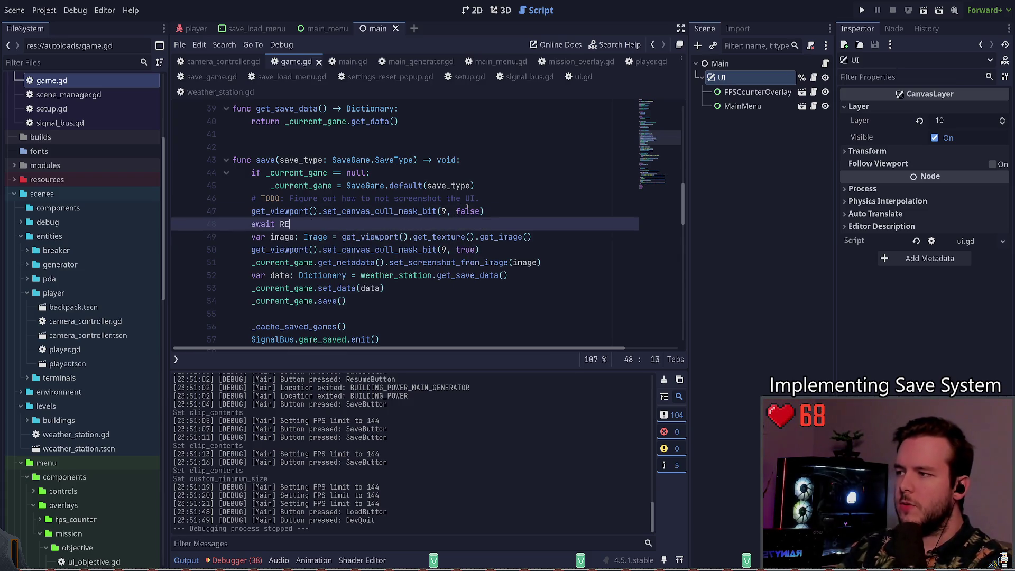
{"action": "type", "text": "ring"}
{"action": "key", "text": "Down"}
{"action": "key", "text": "Return"}
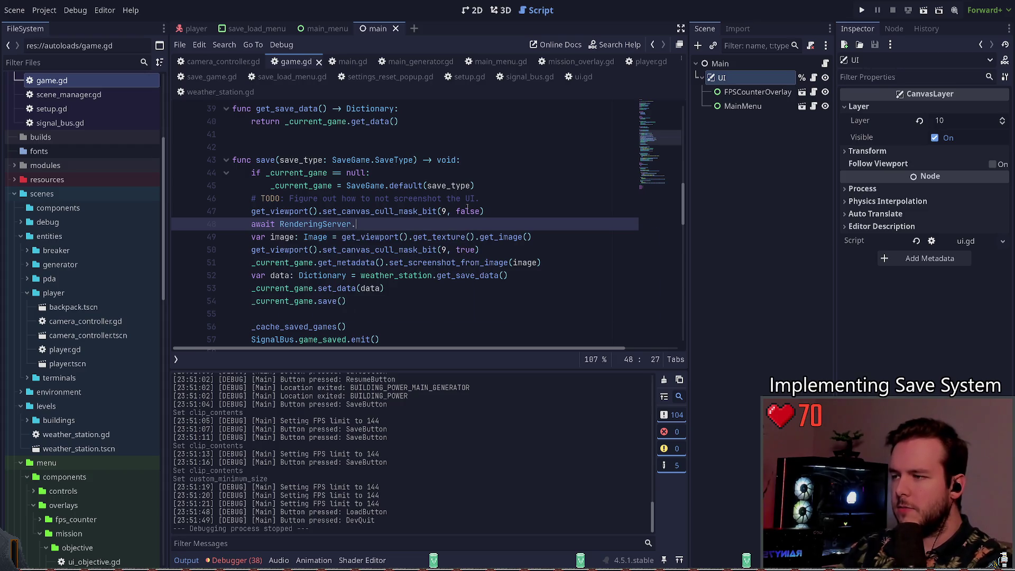
{"action": "type", "text": ".post"}
{"action": "key", "text": "Return"}
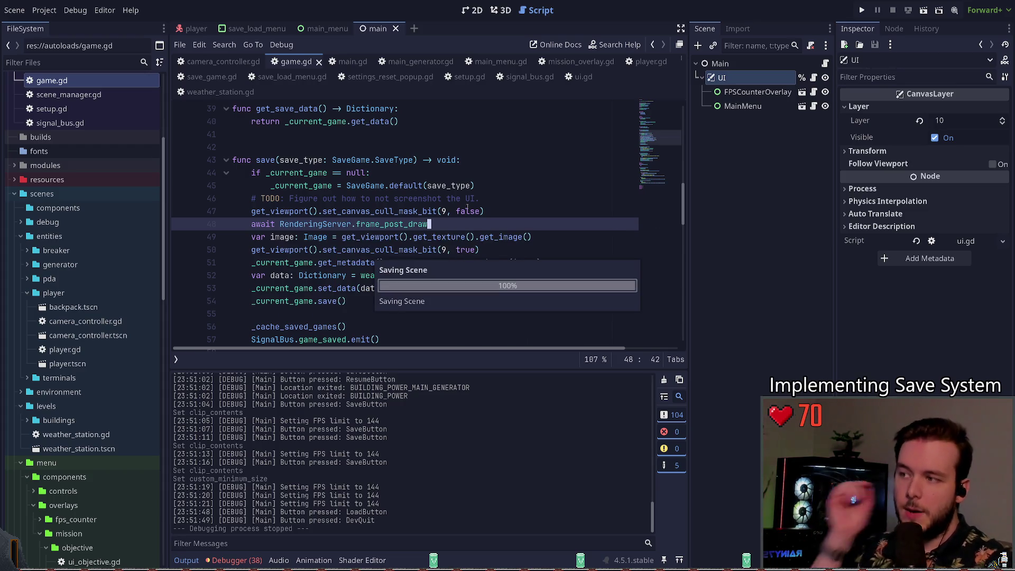
{"action": "left_click", "coordinate": [295, 224]}
{"action": "key", "text": "F5"}
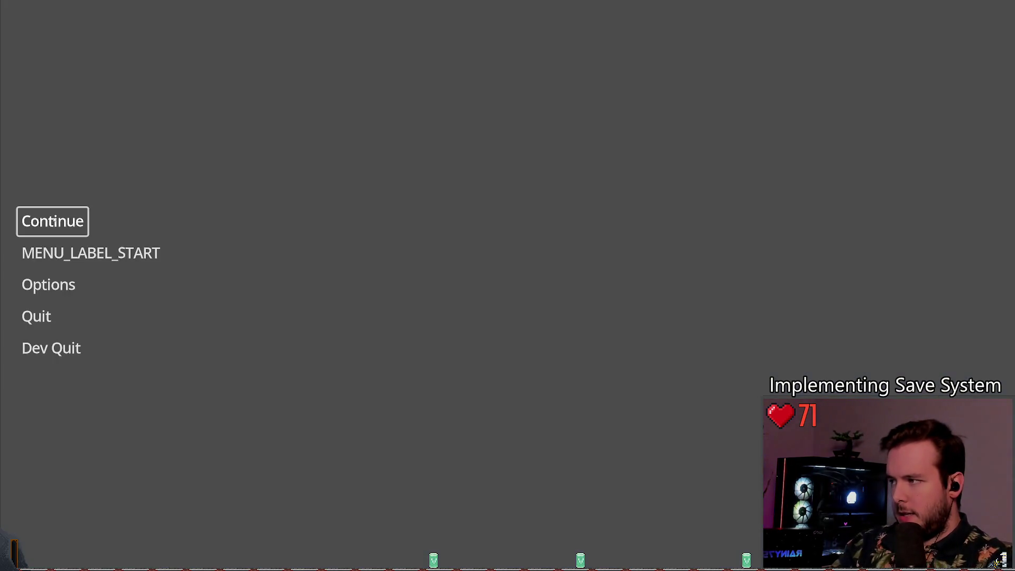
Step: Continue the game and load the latest save from the pause menu
{"action": "key", "text": "Return"}
{"action": "key", "text": "Escape"}
{"action": "left_click", "coordinate": [129, 265]}
{"action": "key", "text": "Return"}
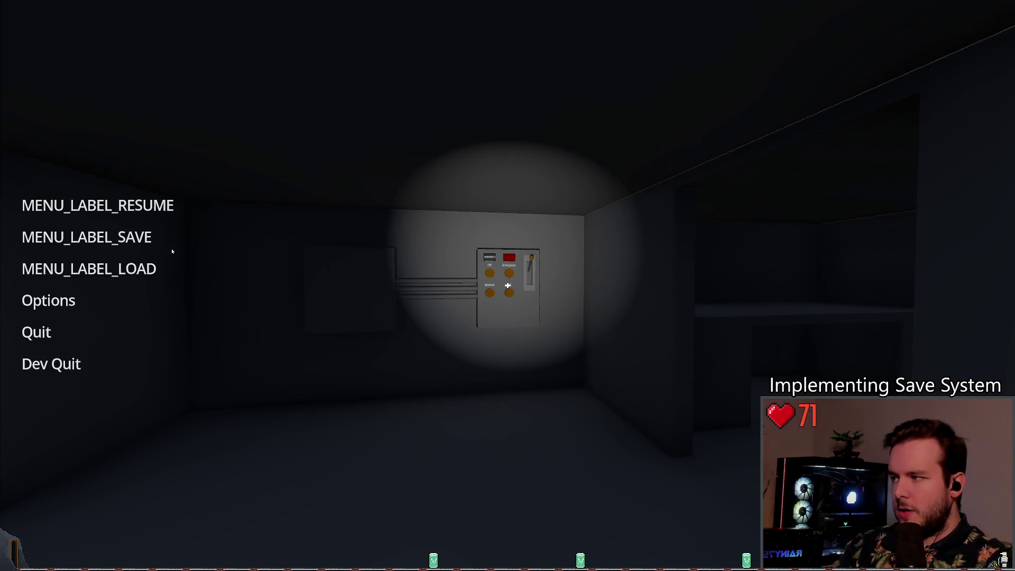
Step: Overwrite the 04:49:07 save slot with a fresh save, then quit back to the editor
{"action": "key", "text": "Escape"}
{"action": "key", "text": "Return"}
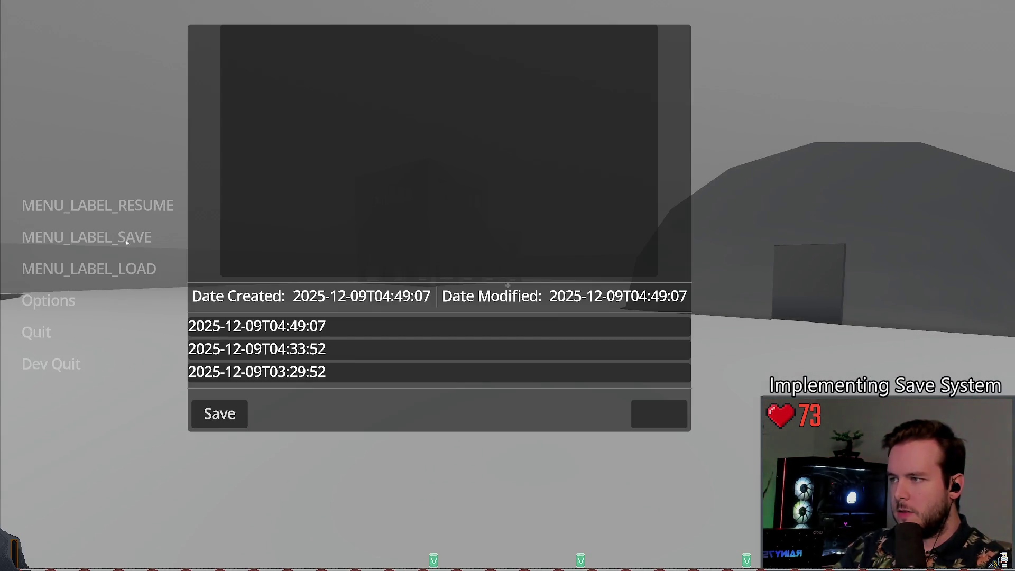
{"action": "key", "text": "Down"}
{"action": "key", "text": "Up"}
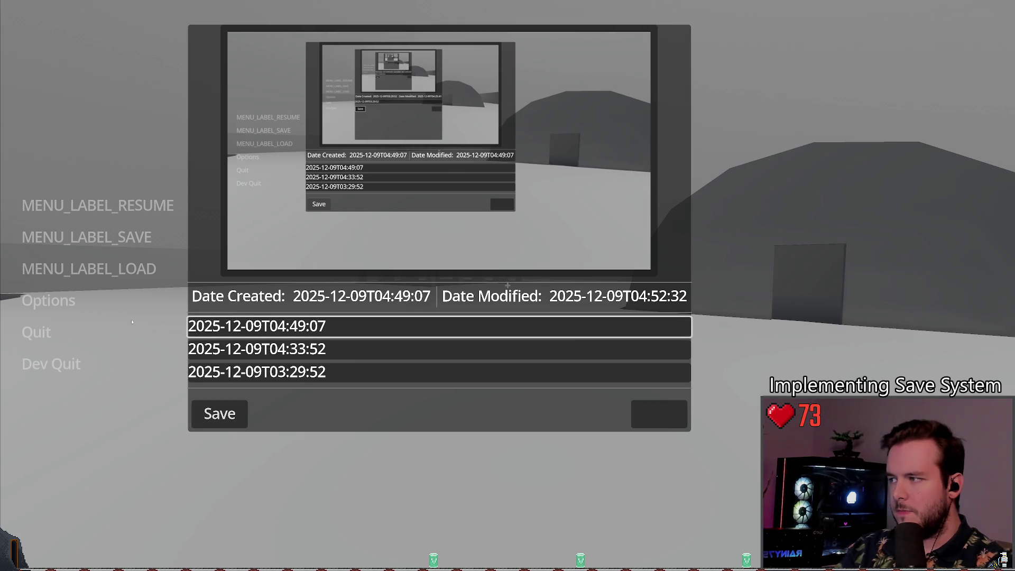
{"action": "left_click", "coordinate": [220, 415]}
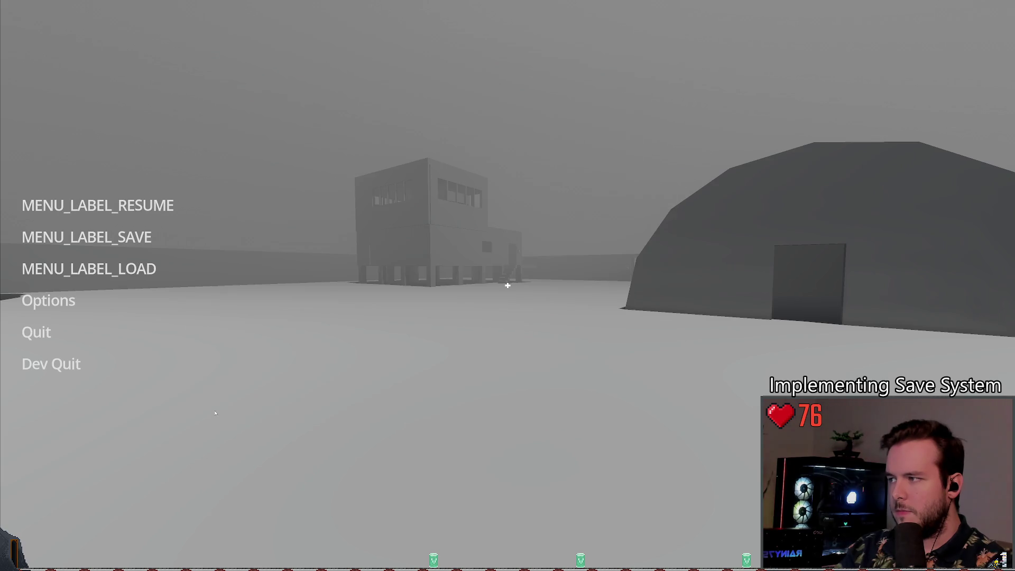
{"action": "left_click", "coordinate": [74, 364]}
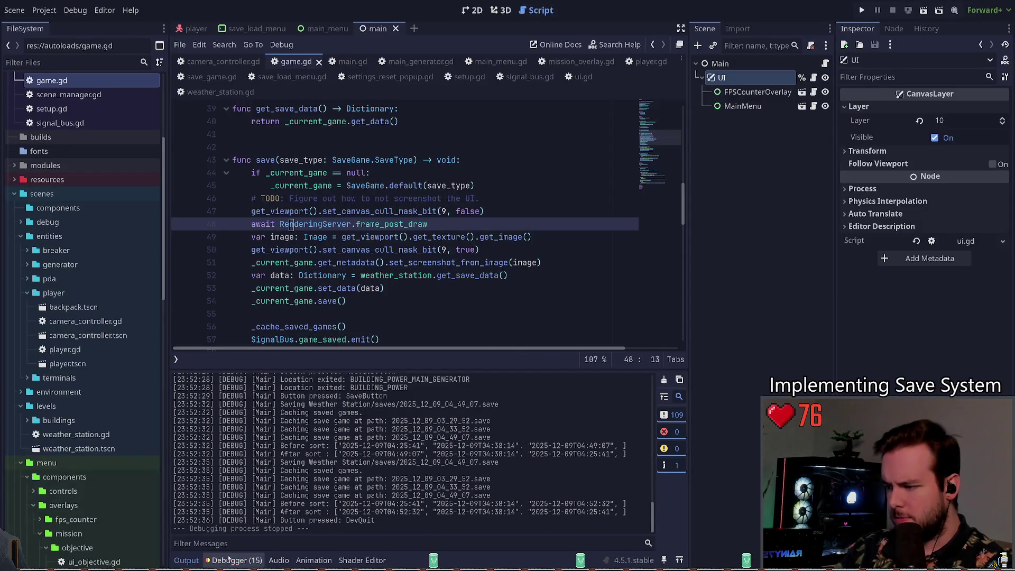
Step: Inspect the save_game.gd line 153 error from the debugger, then return to the output log
{"action": "left_click", "coordinate": [245, 377]}
{"action": "double_click", "coordinate": [370, 472]}
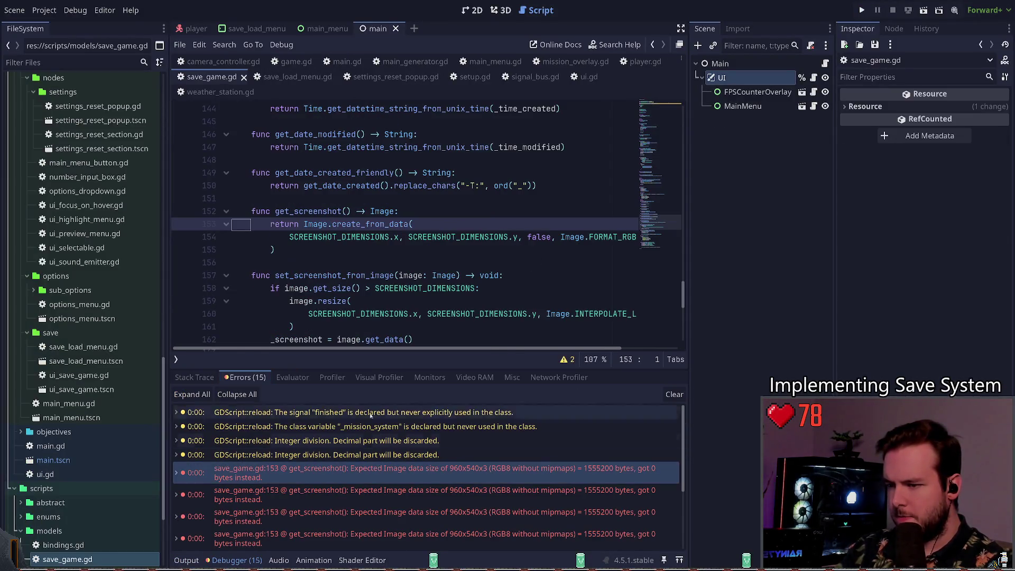
{"action": "scroll", "coordinate": [336, 475], "scroll_direction": "down", "scroll_amount": 5}
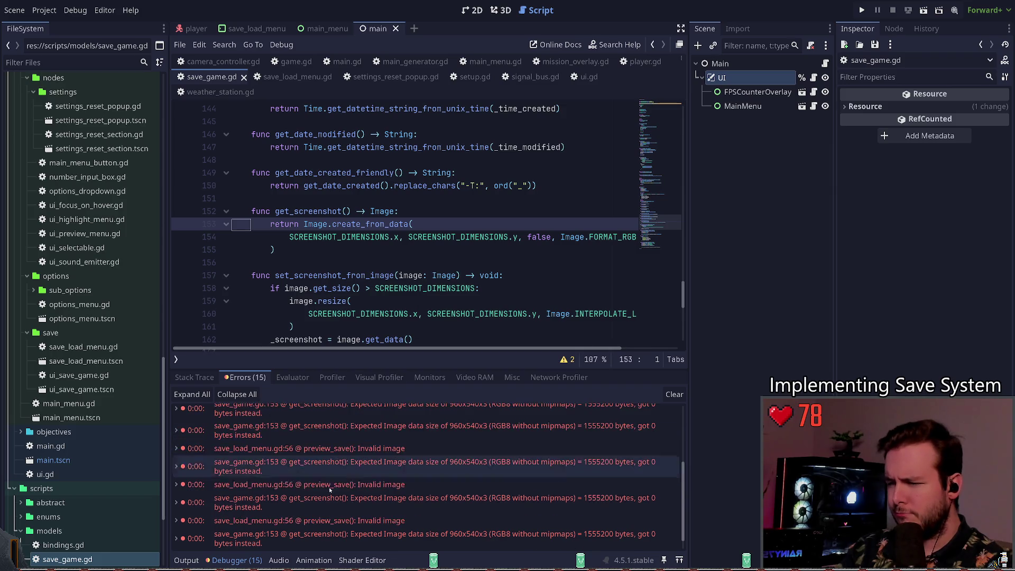
{"action": "scroll", "coordinate": [336, 483], "scroll_direction": "up", "scroll_amount": 5}
{"action": "left_click", "coordinate": [186, 560]}
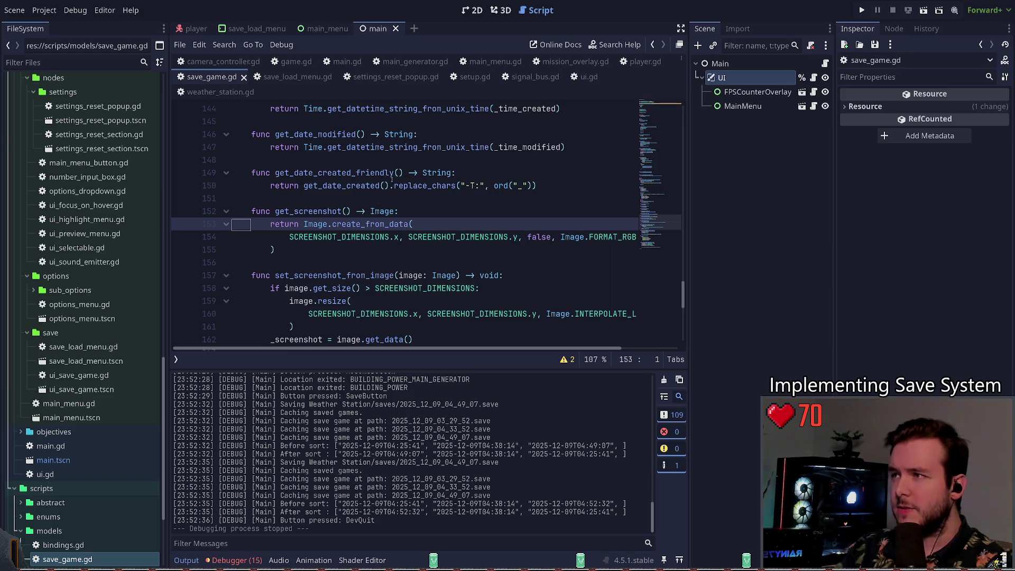
Step: Go to the end of line 48 in game.gd and run the project
{"action": "left_click", "coordinate": [293, 61]}
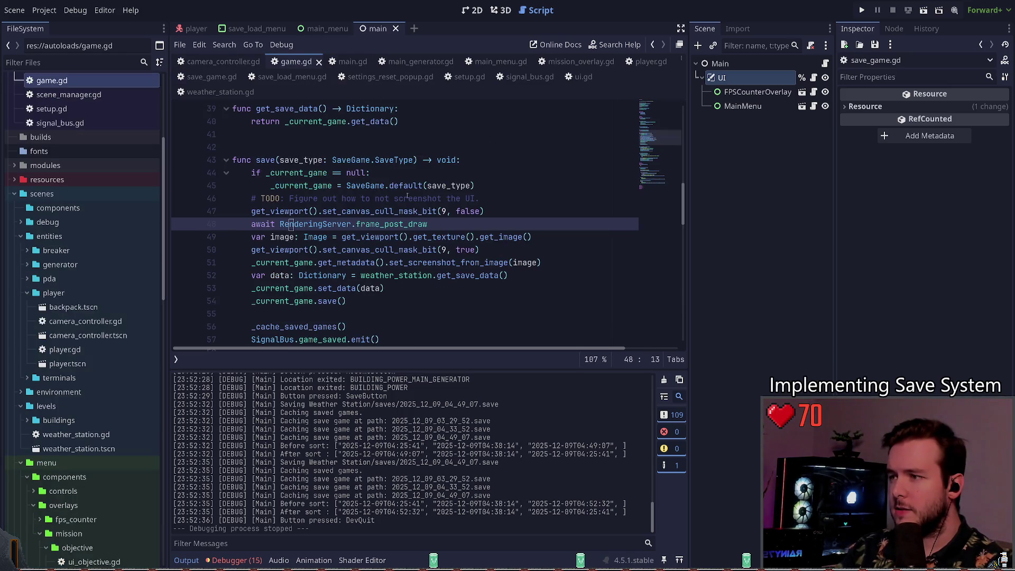
{"action": "left_click", "coordinate": [459, 226]}
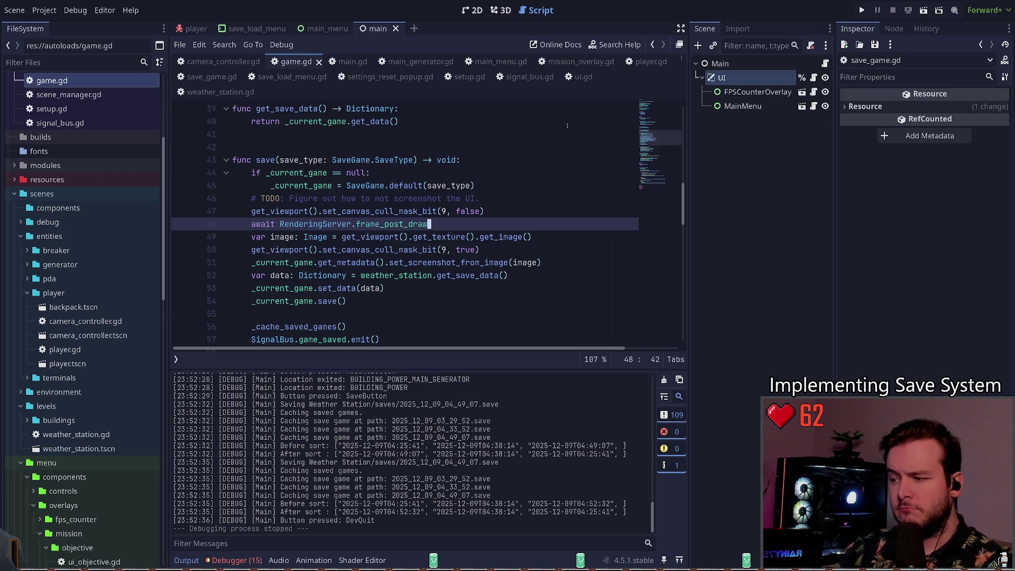
{"action": "key", "text": "F5"}
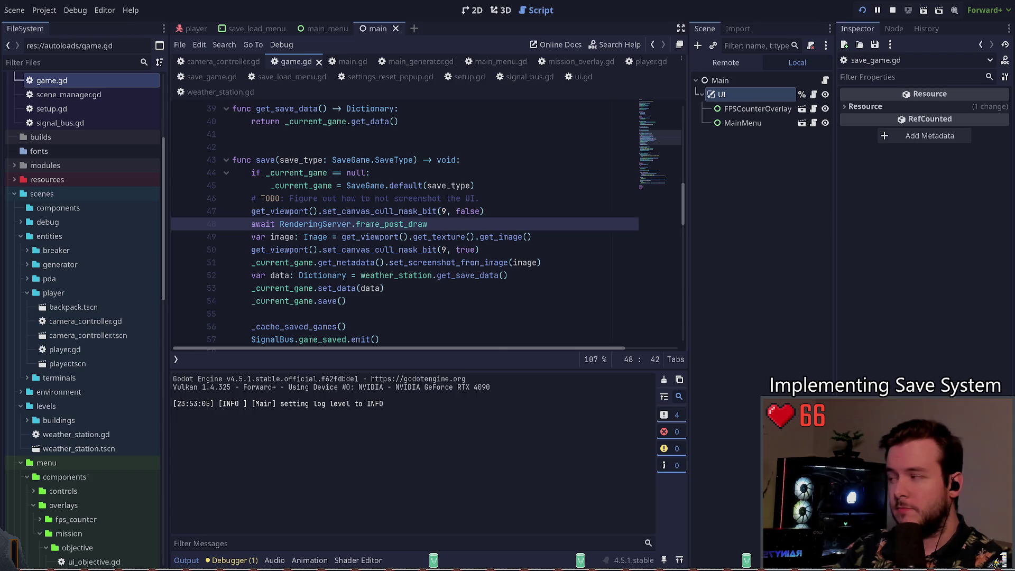
Step: Enter the game world, then leave through the pause menu and Dev Quit back to the editor
{"action": "key", "text": "Return"}
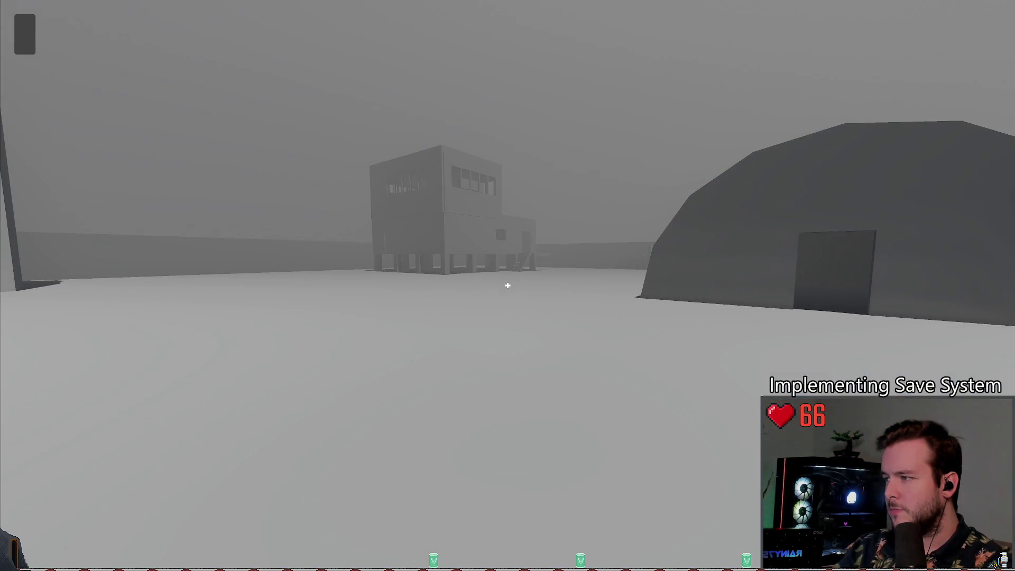
{"action": "key", "text": "Escape"}
{"action": "key", "text": "Down"}
{"action": "key", "text": "Down"}
{"action": "key", "text": "Down"}
{"action": "key", "text": "Return"}
{"action": "key", "text": "Left"}
{"action": "key", "text": "Return"}
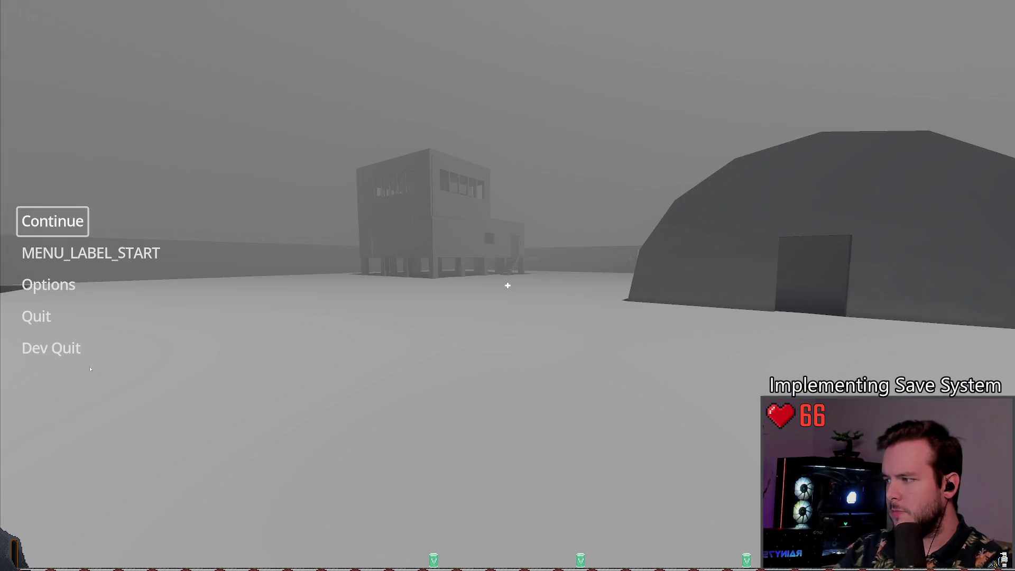
{"action": "key", "text": "Up"}
{"action": "key", "text": "Return"}
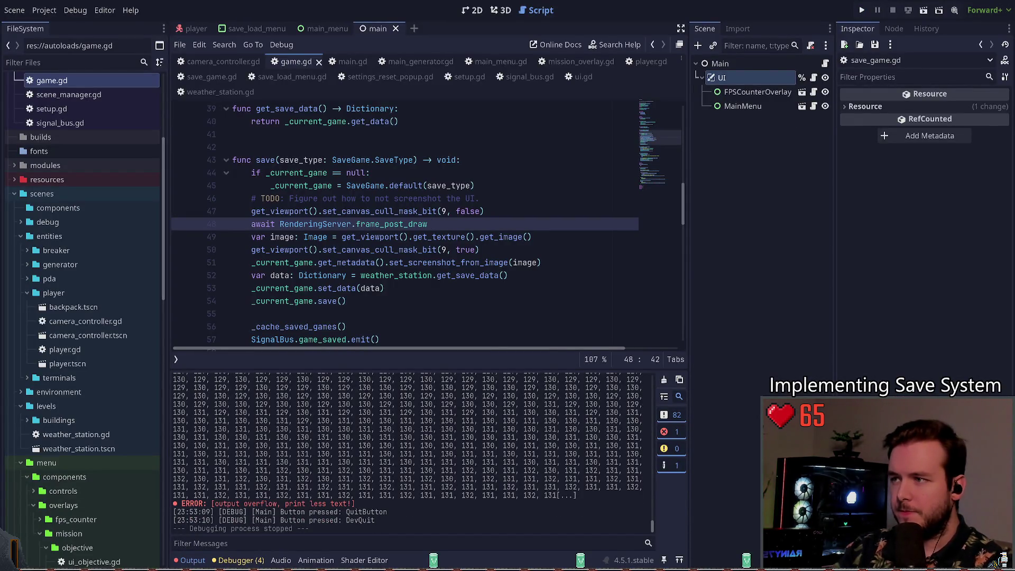
Step: Relaunch the project with F5 and save from the pause menu's MENU_LABEL_SAVE panel
{"action": "key", "text": "F5"}
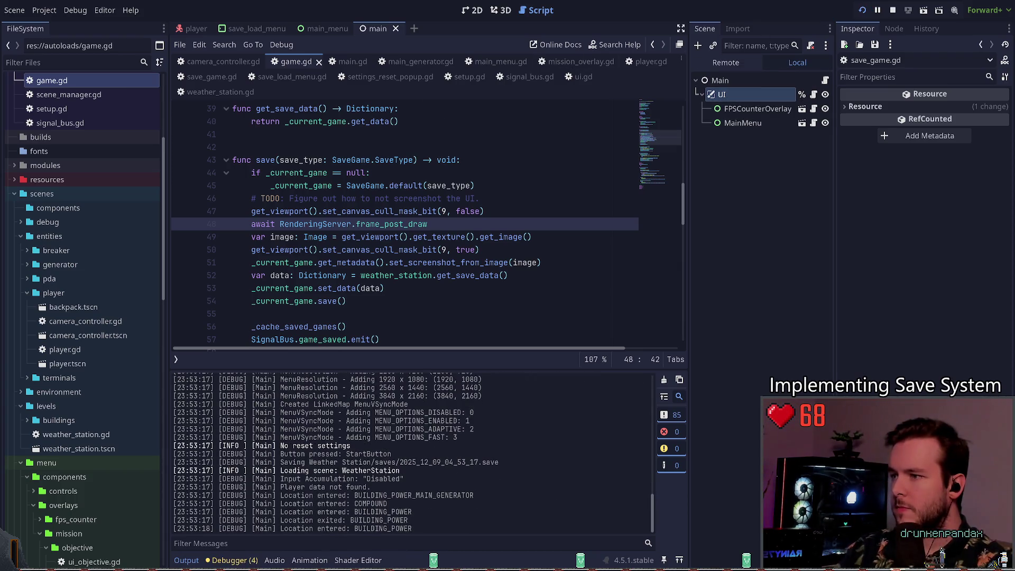
{"action": "key", "text": "Escape"}
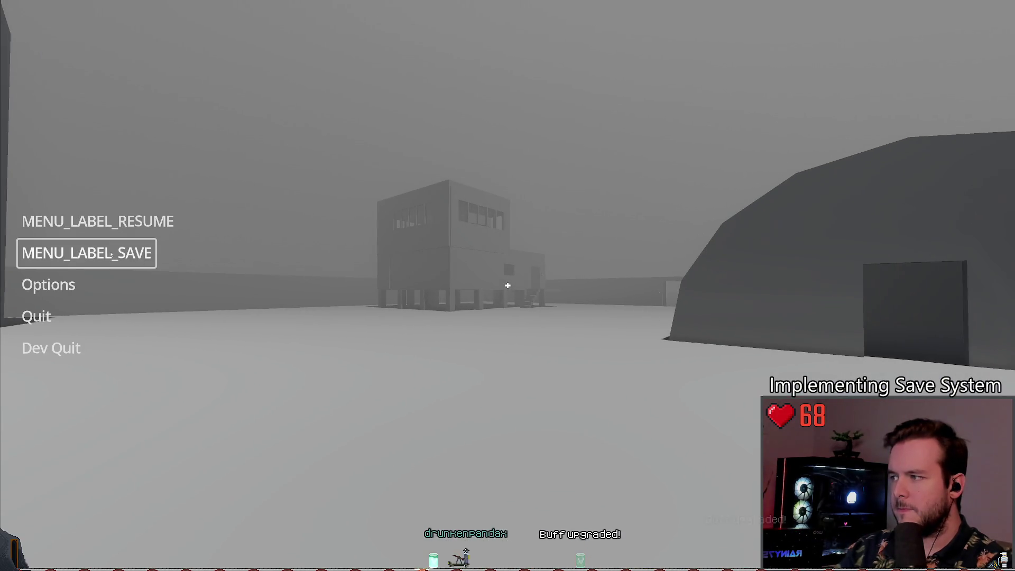
{"action": "key", "text": "Return"}
{"action": "key", "text": "Return"}
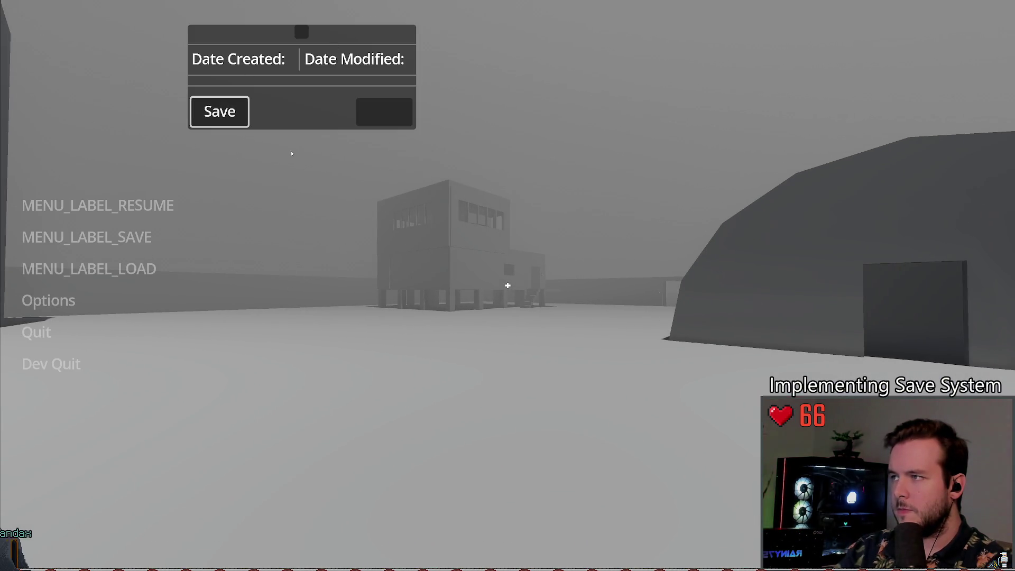
{"action": "key", "text": "Escape"}
{"action": "key", "text": "Return"}
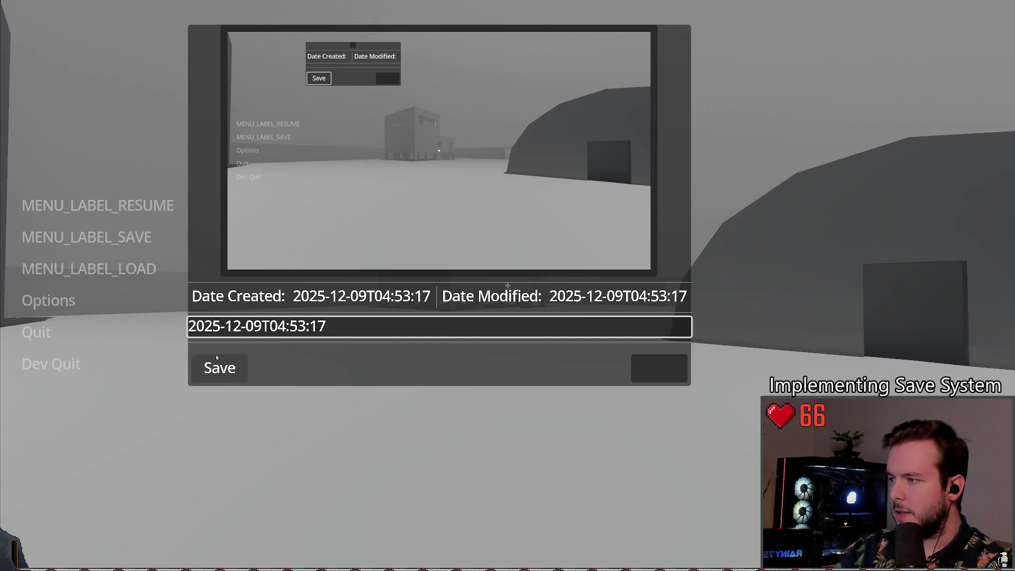
Step: Reopen the save panel to inspect the 2025-12-09T04:53:17 save, whose thumbnail still shows menus
{"action": "key", "text": "Escape"}
{"action": "key", "text": "Return"}
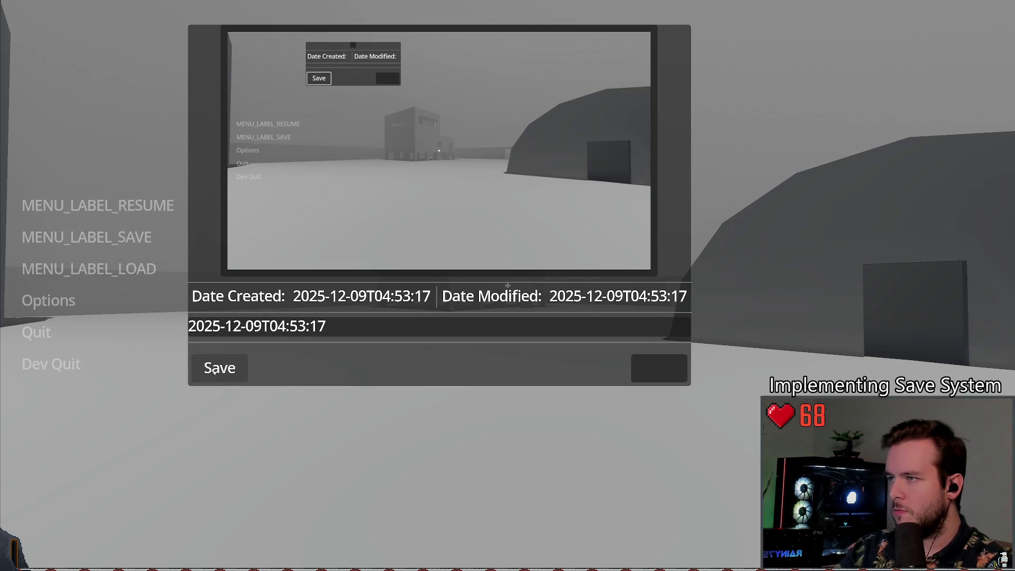
{"action": "left_click", "coordinate": [296, 327]}
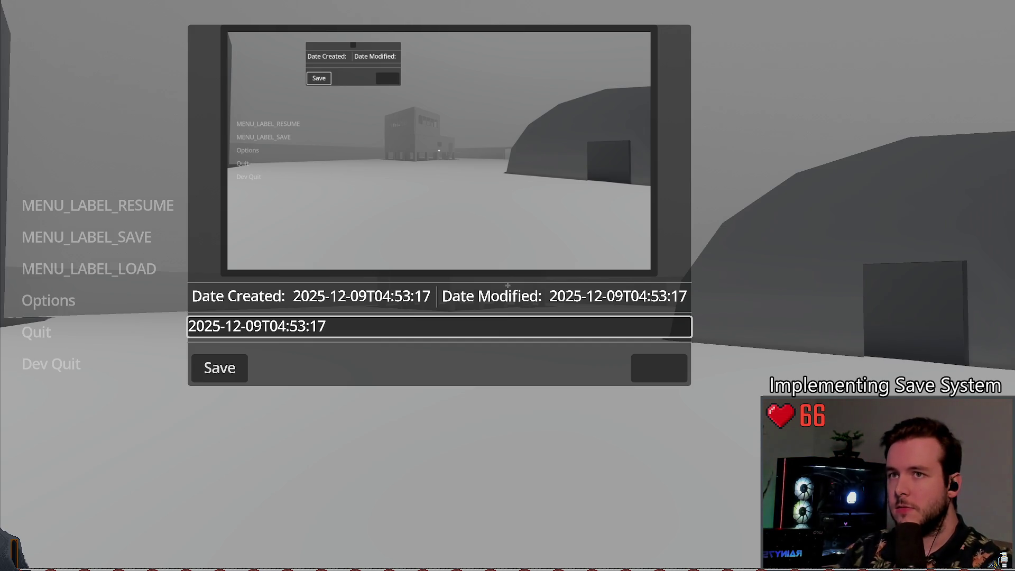
{"action": "key", "text": "Tab"}
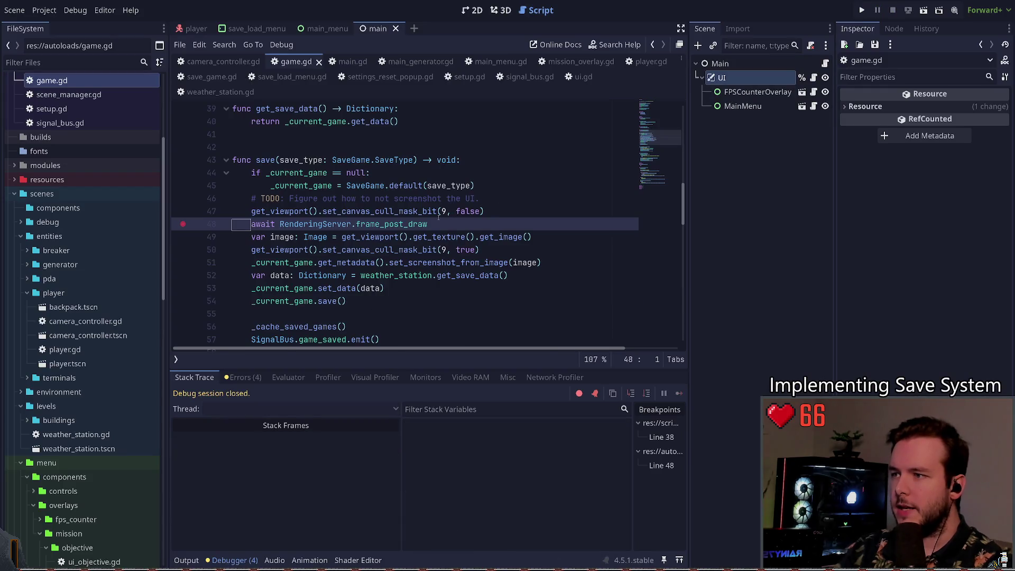
Step: Change the set_canvas_cull_mask_bit calls on lines 47 and 50 to bit 10
{"action": "left_click", "coordinate": [447, 212]}
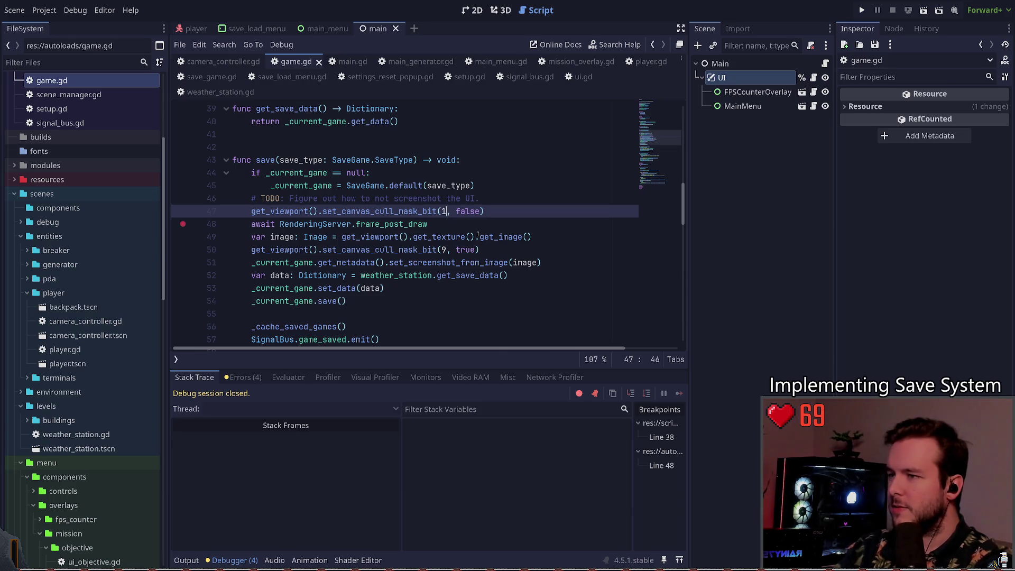
{"action": "type", "text": "0"}
{"action": "key", "text": "Down"}
{"action": "key", "text": "Down"}
{"action": "key", "text": "Down"}
{"action": "key", "text": "Left"}
{"action": "key", "text": "BackSpace"}
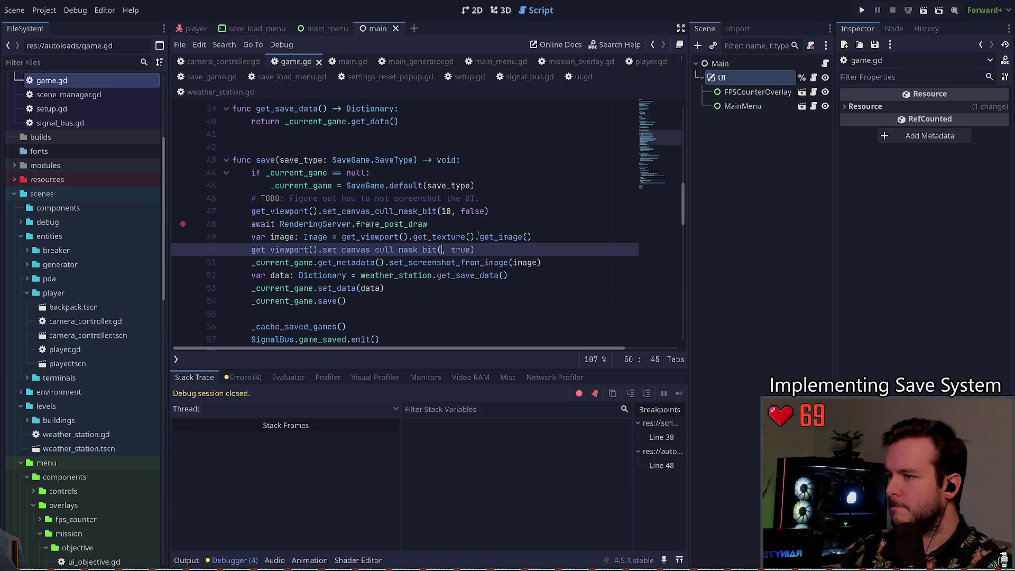
{"action": "type", "text": "10"}
{"action": "left_click", "coordinate": [305, 250]}
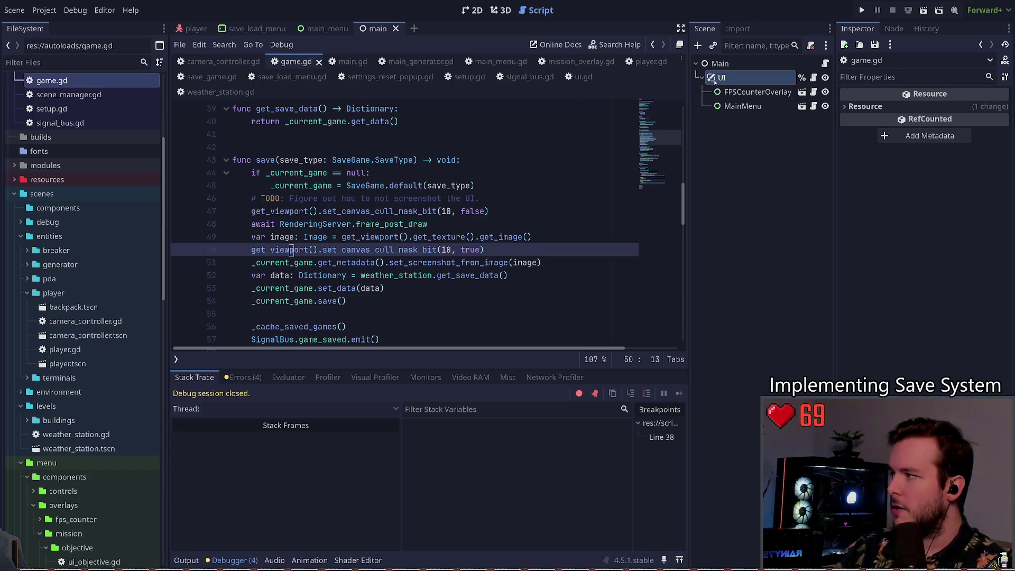
Step: Run the project with bit 10, save again to refresh the thumbnail, and quit
{"action": "key", "text": "F5"}
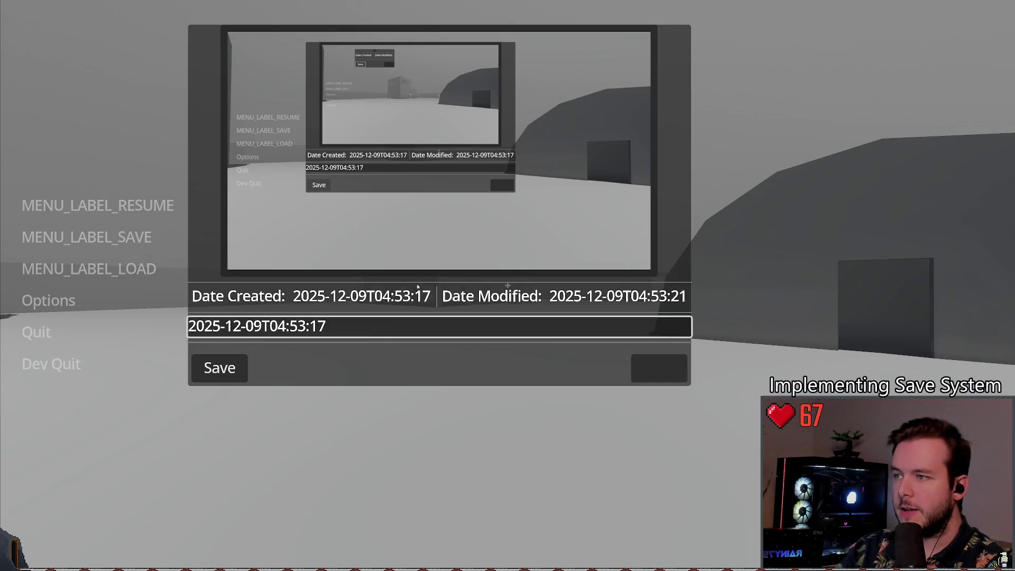
{"action": "left_click", "coordinate": [219, 368]}
{"action": "left_click", "coordinate": [74, 373]}
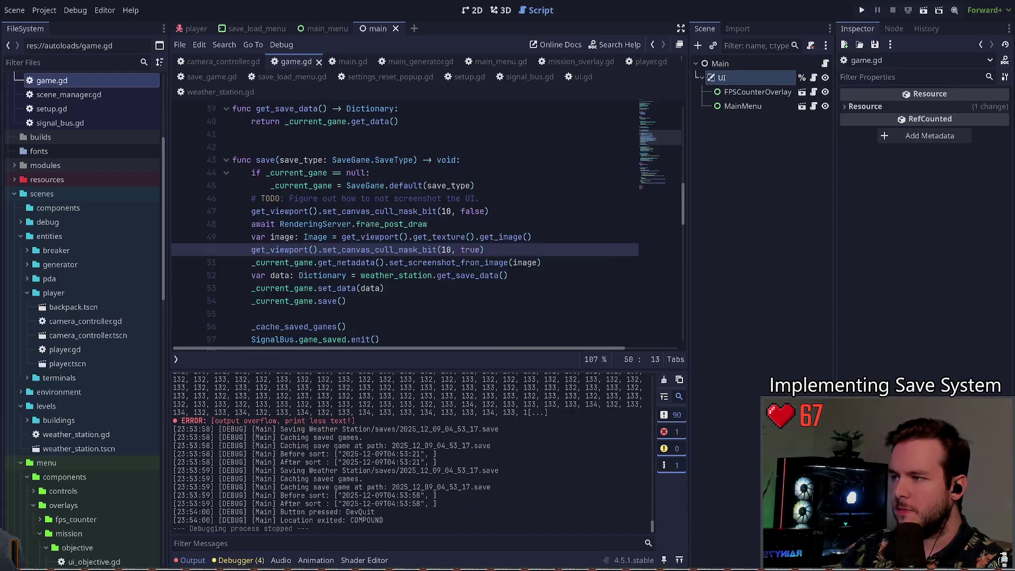
Step: Set the cull mask bit to 0 on lines 47 and 50 and rerun the project
{"action": "left_click", "coordinate": [449, 211]}
{"action": "key", "text": "BackSpace"}
{"action": "key", "text": "Down"}
{"action": "key", "text": "Down"}
{"action": "key", "text": "Down"}
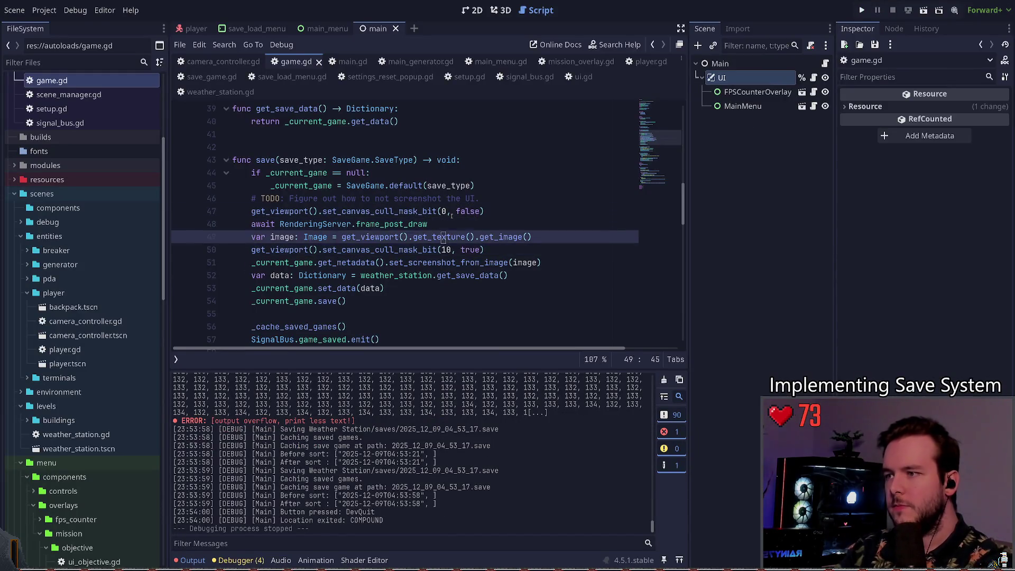
{"action": "key", "text": "Delete"}
{"action": "left_click", "coordinate": [295, 224]}
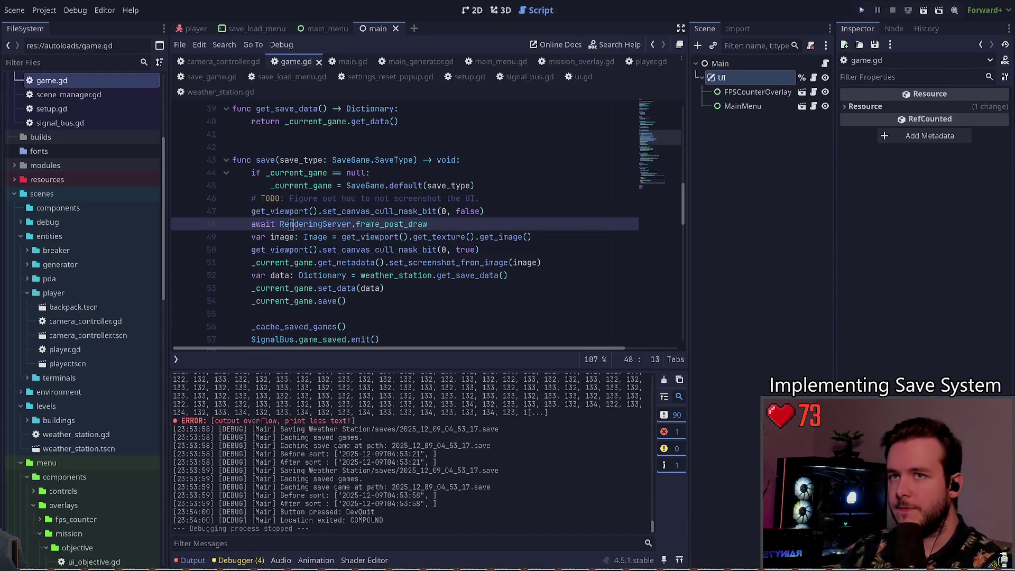
{"action": "key", "text": "F5"}
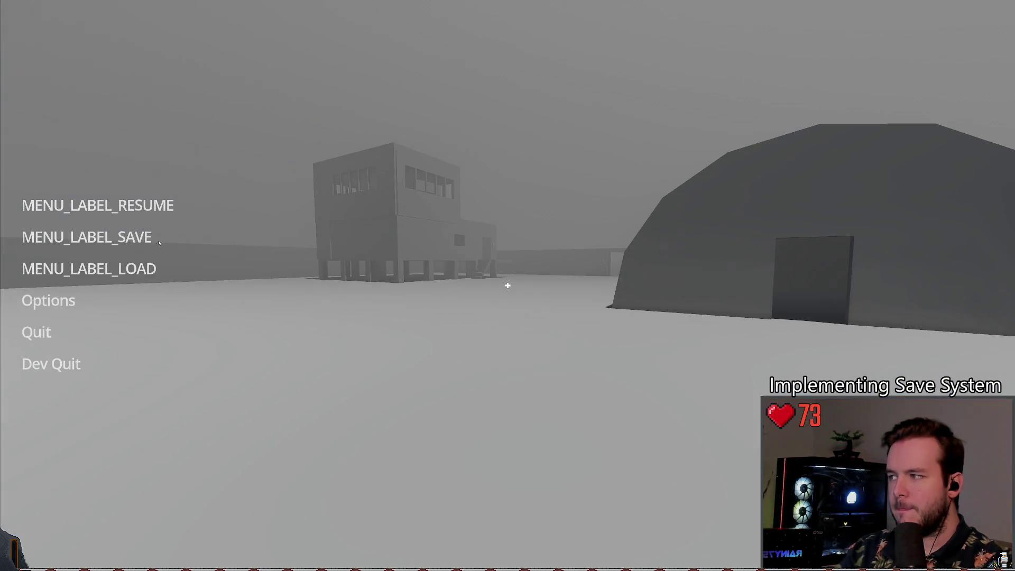
Step: Overwrite the save from MENU_LABEL_SAVE, then turn on the FPS Counter in Video options
{"action": "left_click", "coordinate": [159, 237]}
{"action": "left_click", "coordinate": [227, 370]}
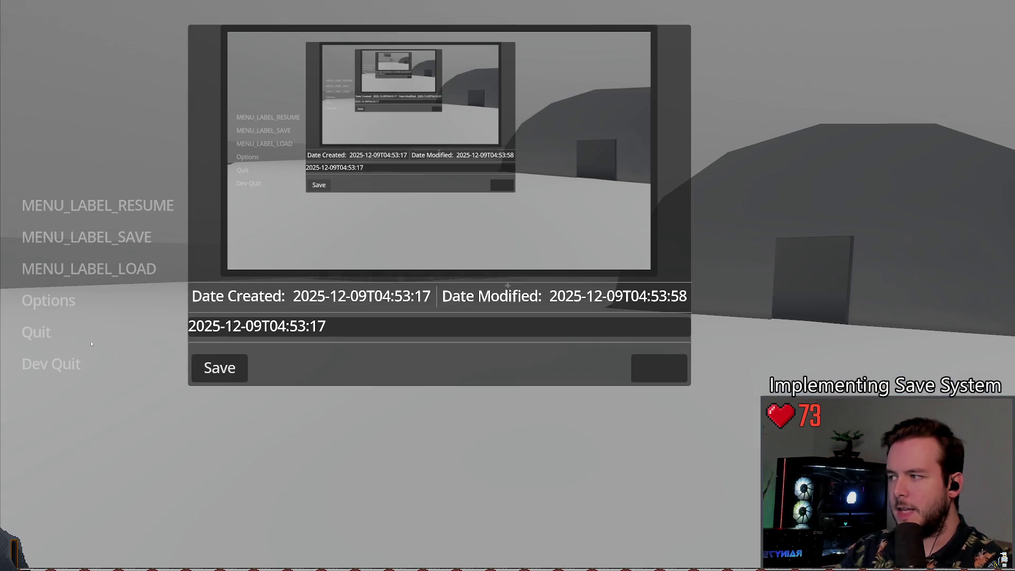
{"action": "left_click", "coordinate": [158, 300]}
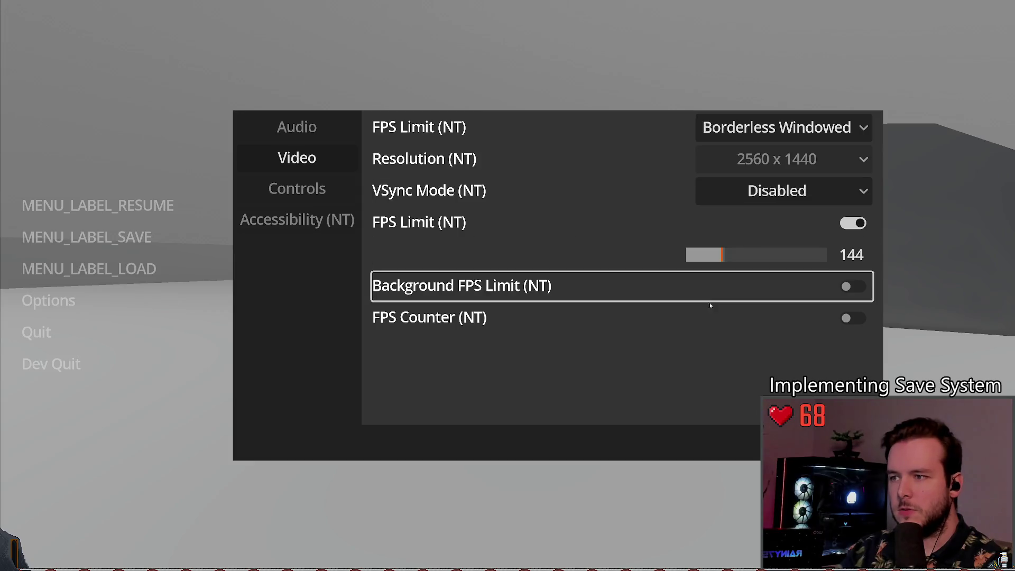
{"action": "left_click", "coordinate": [740, 318]}
{"action": "key", "text": "Escape"}
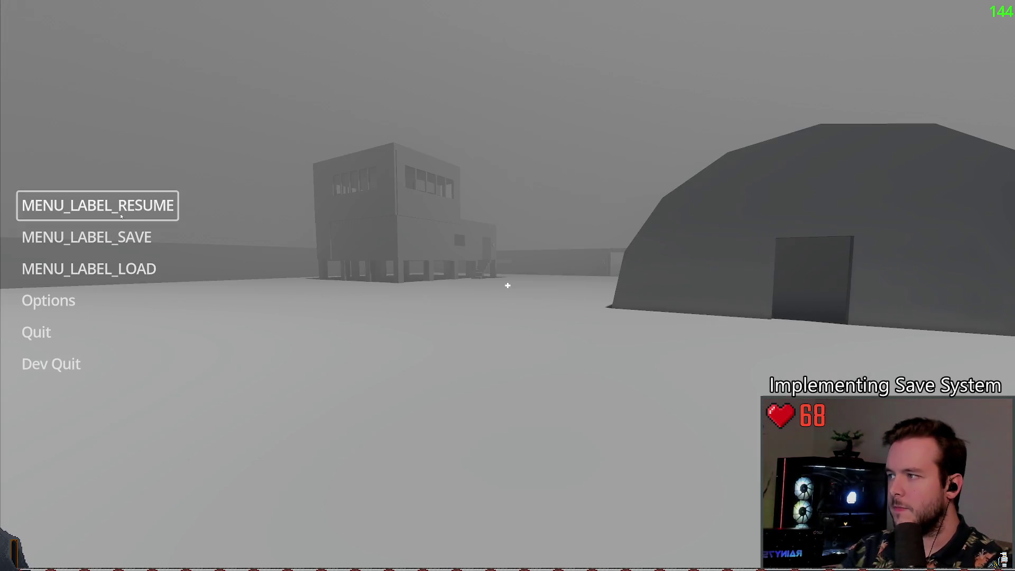
Step: Save again, confirm the thumbnail shows only the snowy scene, then Dev Quit
{"action": "left_click", "coordinate": [87, 237]}
{"action": "left_click", "coordinate": [223, 366]}
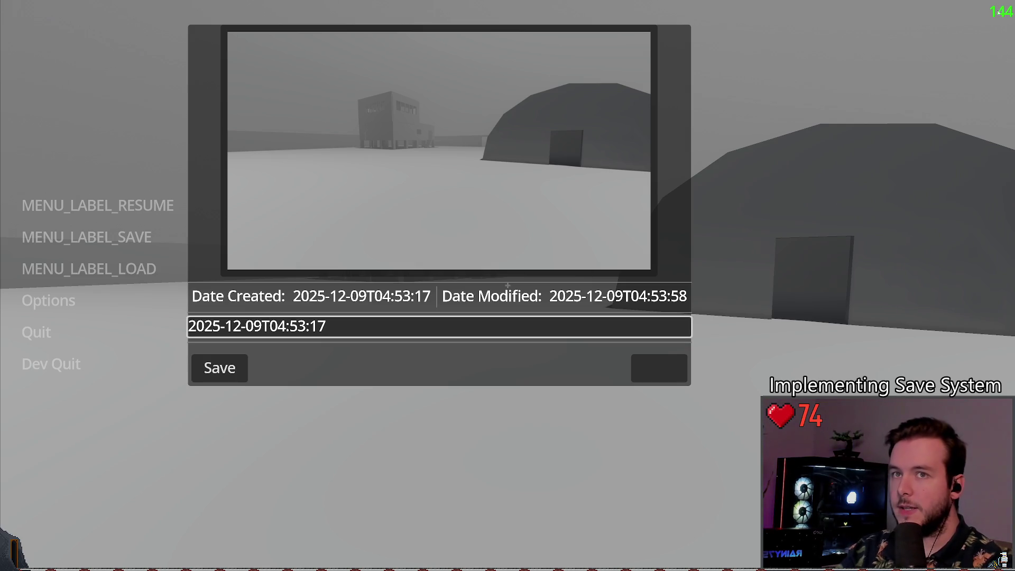
{"action": "key", "text": "Escape"}
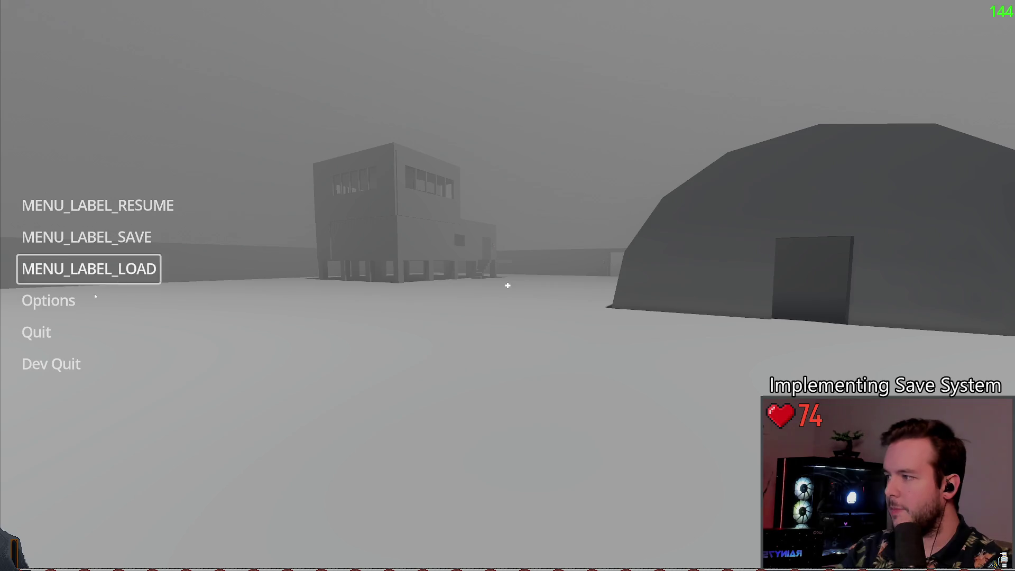
{"action": "key", "text": "Down"}
{"action": "key", "text": "Down"}
{"action": "key", "text": "Down"}
{"action": "key", "text": "Return"}
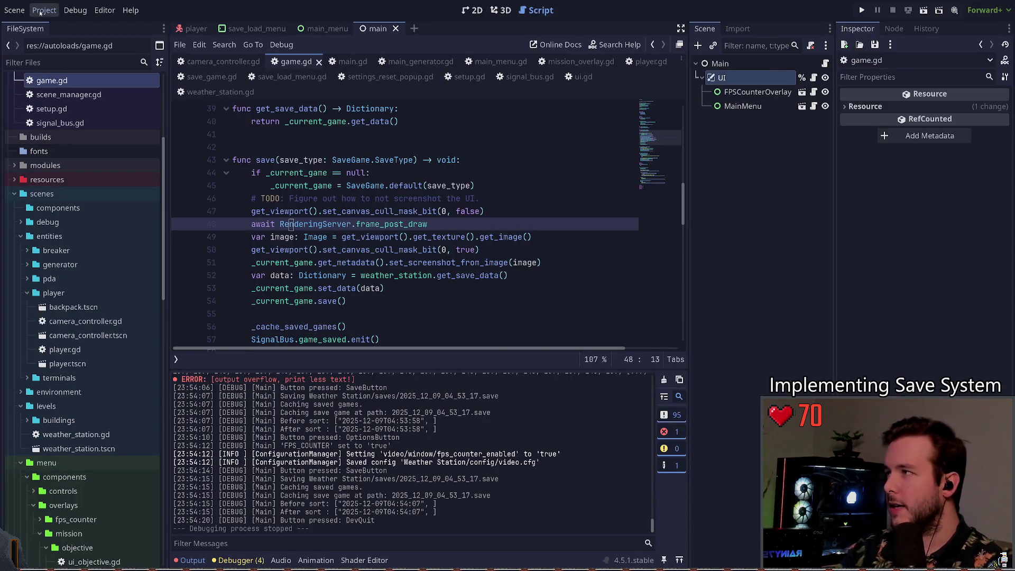
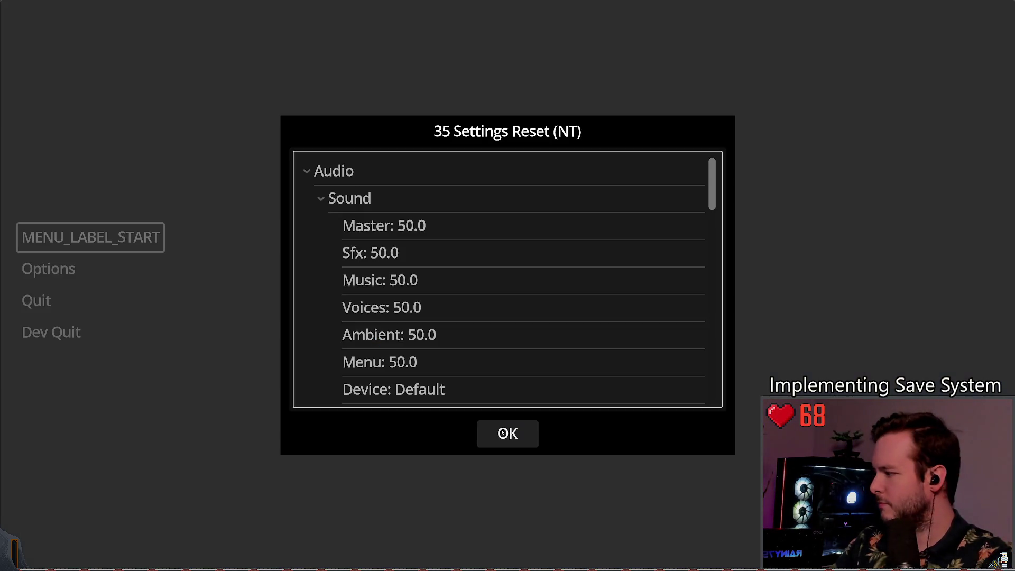
Step: Dismiss the settings reset notice, start the game, pause it and save to a slot
{"action": "left_click", "coordinate": [505, 433]}
{"action": "left_click", "coordinate": [87, 239]}
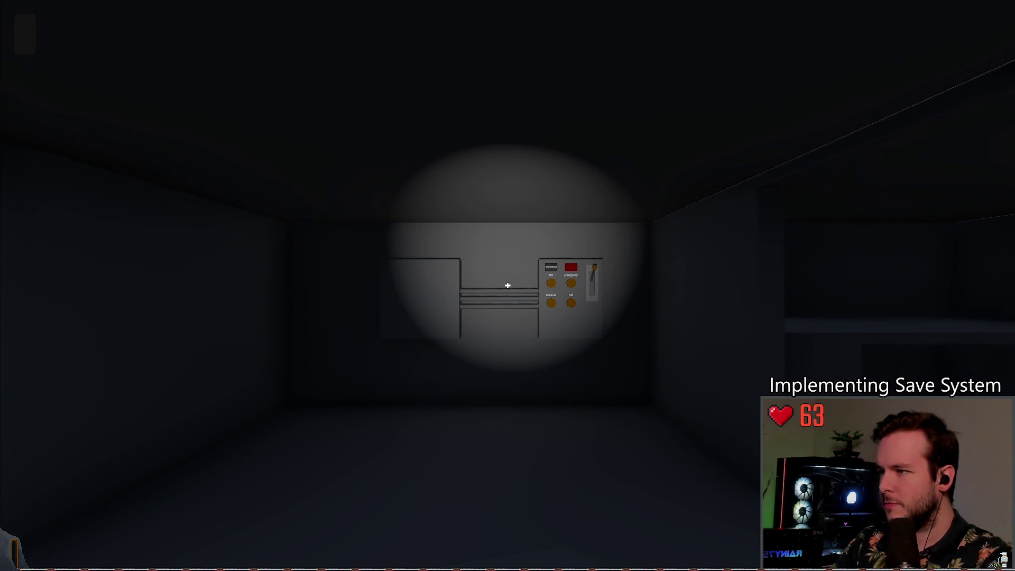
{"action": "key", "text": "Escape"}
{"action": "left_click", "coordinate": [115, 252]}
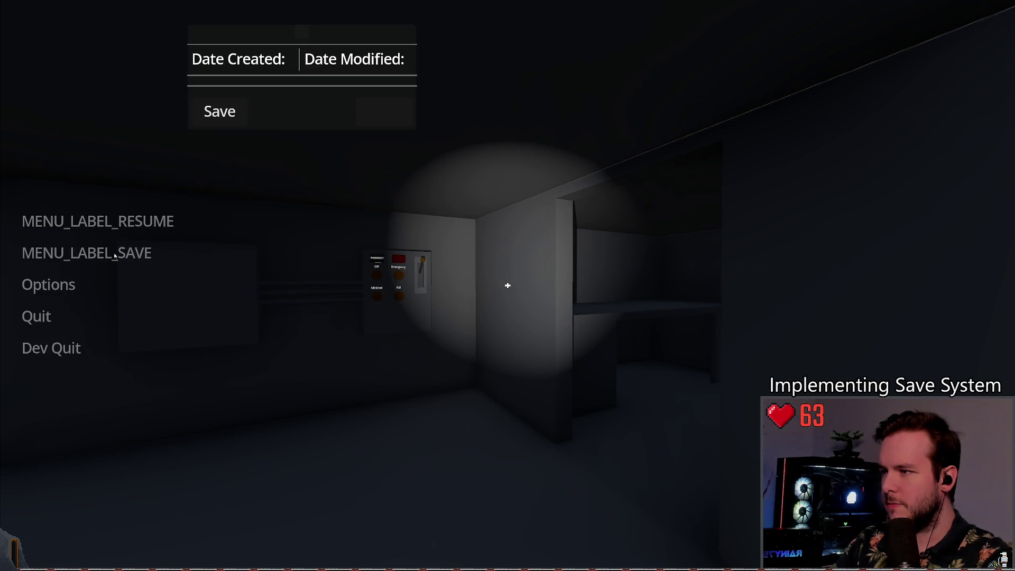
{"action": "left_click", "coordinate": [221, 113]}
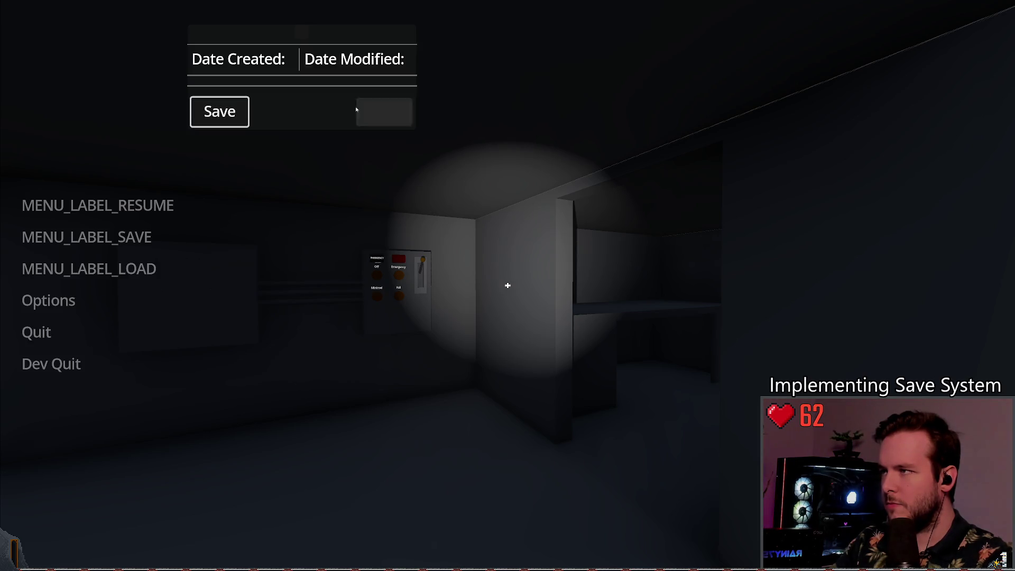
Step: Load the saved entry, checking its thumbnail and dates, save again, and Dev Quit to the editor
{"action": "left_click", "coordinate": [89, 269]}
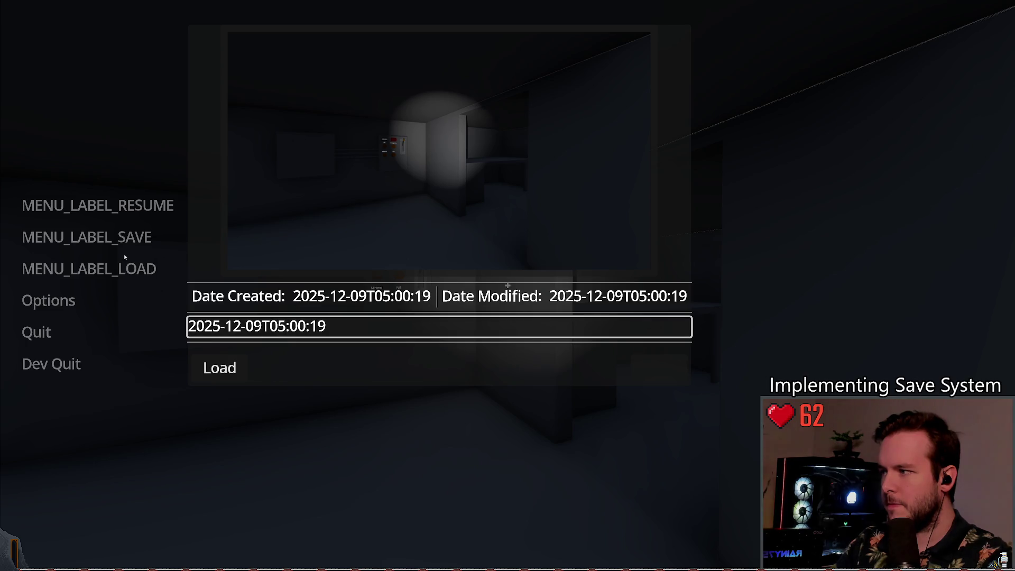
{"action": "left_click", "coordinate": [217, 367]}
{"action": "left_click", "coordinate": [224, 372]}
{"action": "key", "text": "Escape"}
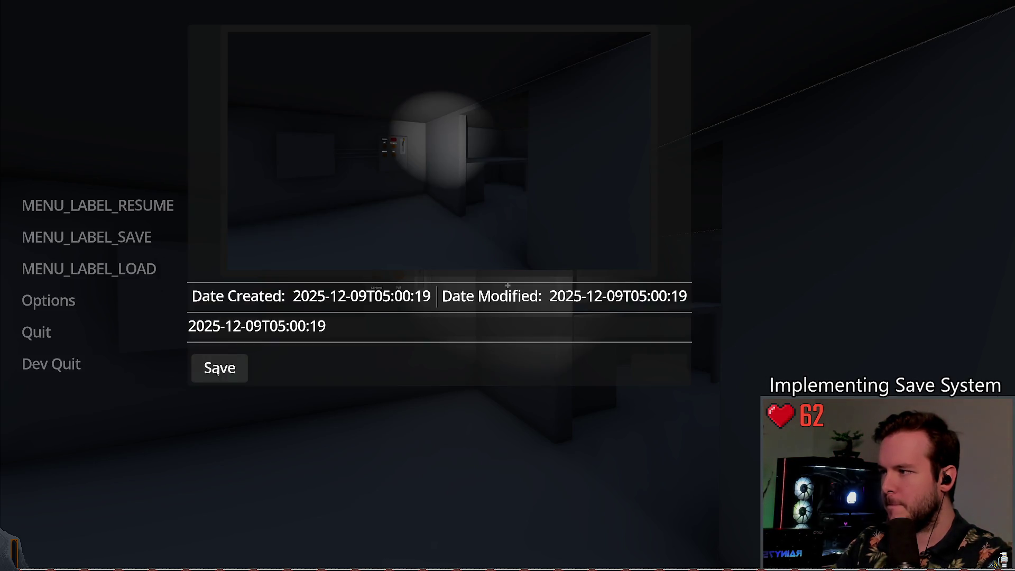
{"action": "left_click", "coordinate": [91, 363]}
{"action": "left_click", "coordinate": [453, 306]}
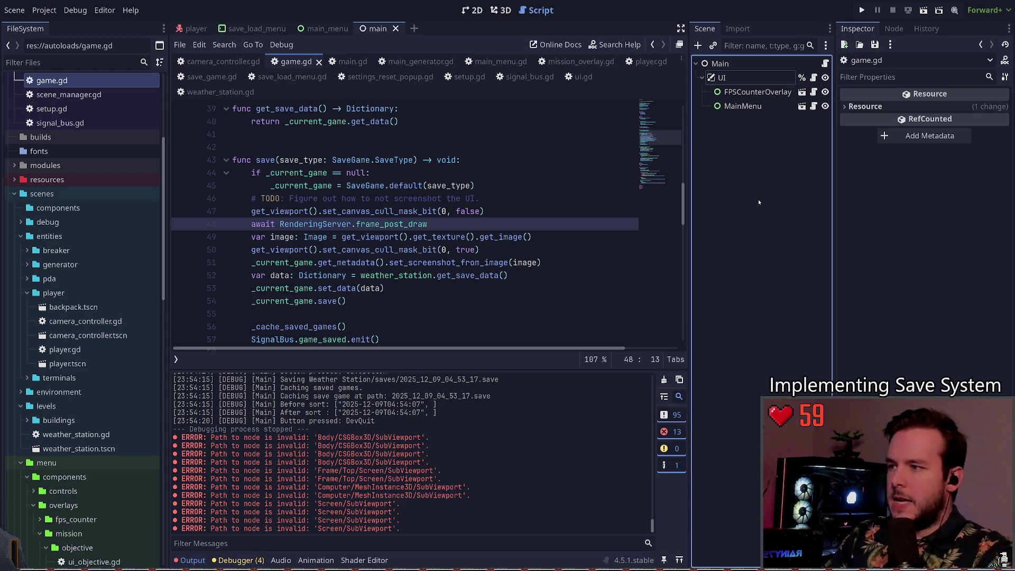
Step: Shift set_canvas_cull_mask_bit(0, true) beneath _current_game.save() with Alt+Down, then run with F5
{"action": "left_click", "coordinate": [460, 226]}
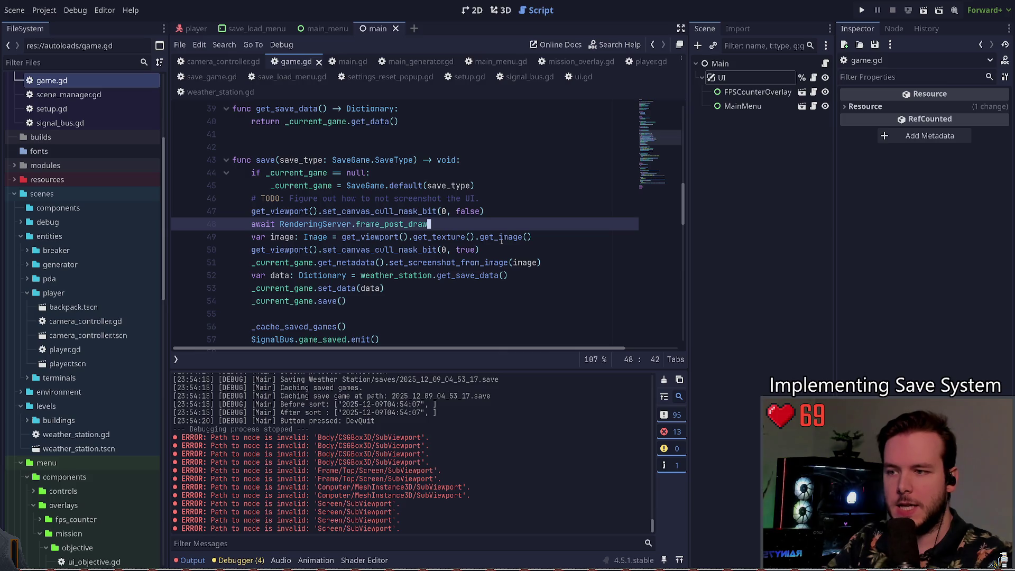
{"action": "double_click", "coordinate": [439, 238]}
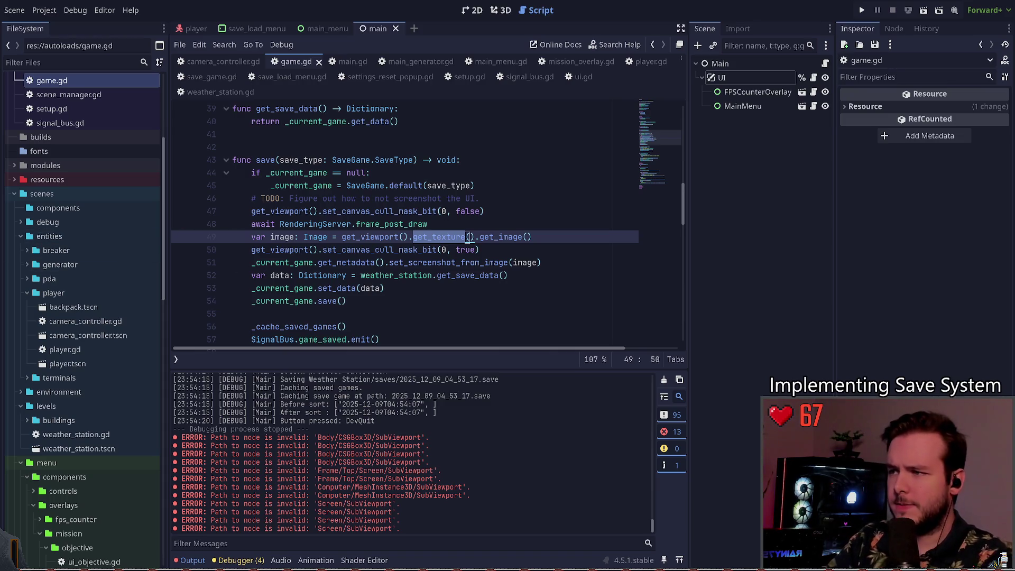
{"action": "left_click", "coordinate": [457, 227]}
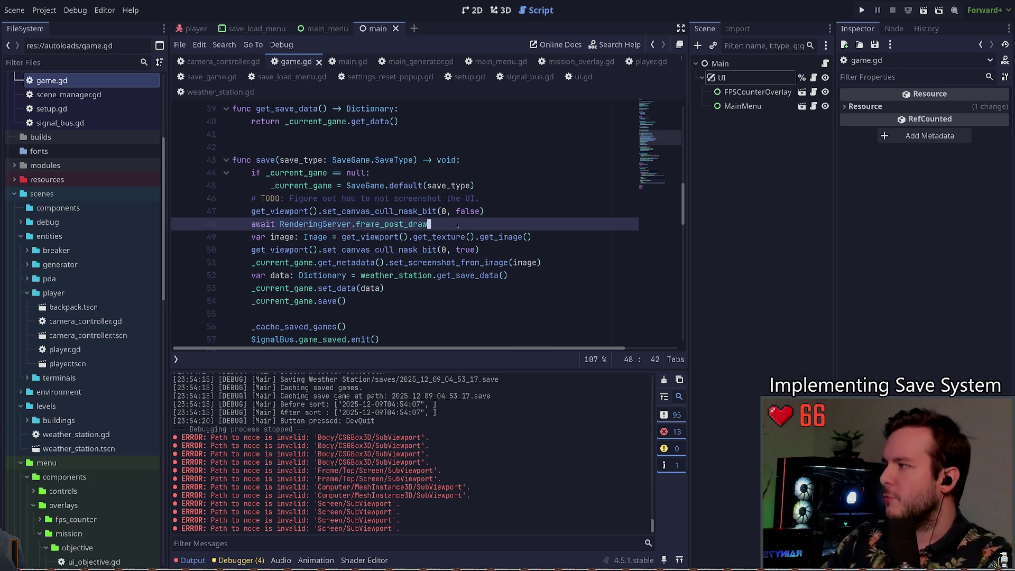
{"action": "left_click", "coordinate": [494, 238]}
{"action": "left_click", "coordinate": [443, 250]}
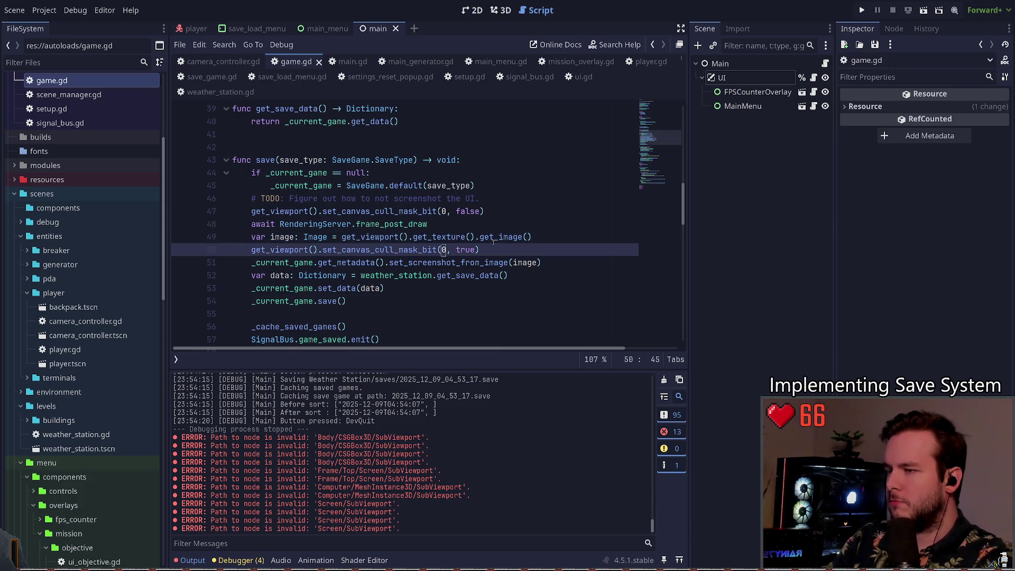
{"action": "key", "text": "alt+Down"}
{"action": "key", "text": "alt+Down"}
{"action": "key", "text": "alt+Down"}
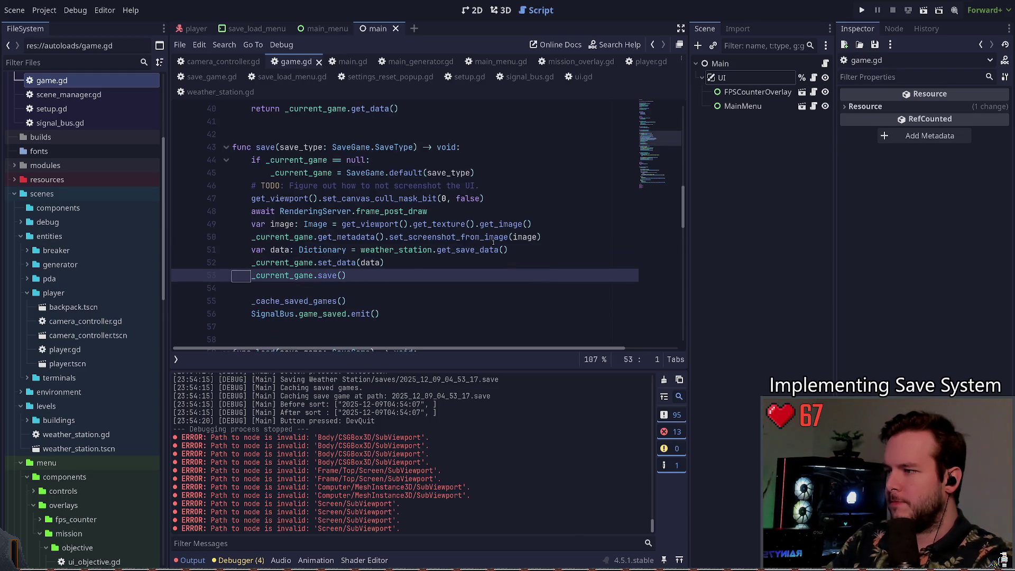
{"action": "key", "text": "F5"}
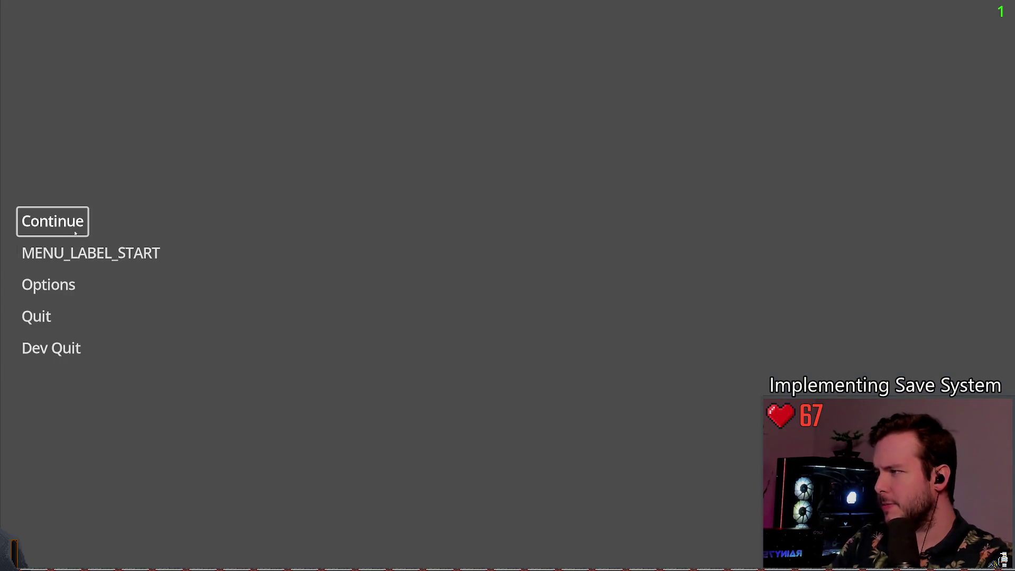
Step: Continue the game, overwrite the save slot to refresh its thumbnail, and quit to the editor
{"action": "left_click", "coordinate": [52, 219]}
{"action": "left_click", "coordinate": [87, 236]}
{"action": "left_click", "coordinate": [241, 361]}
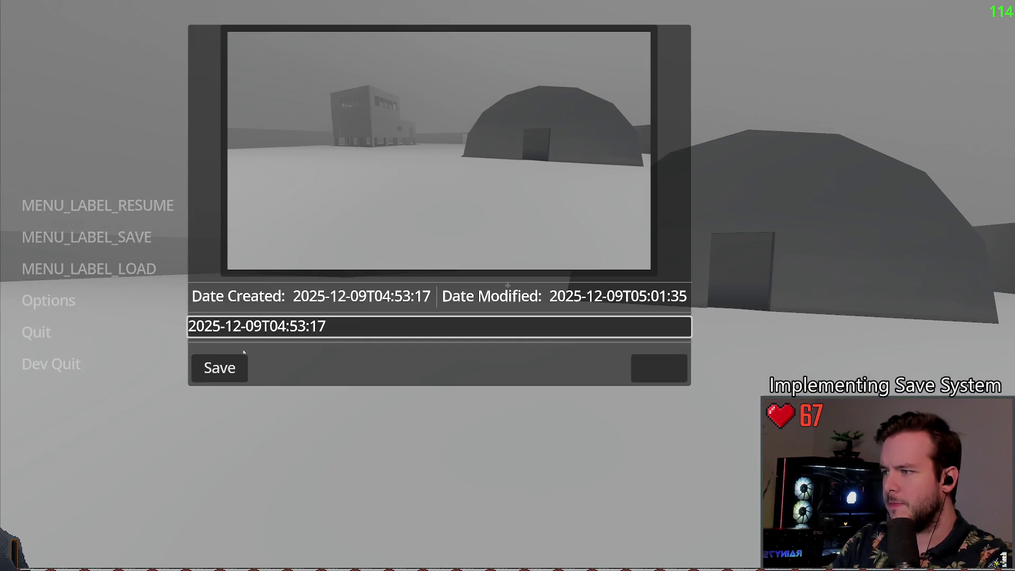
{"action": "key", "text": "Escape"}
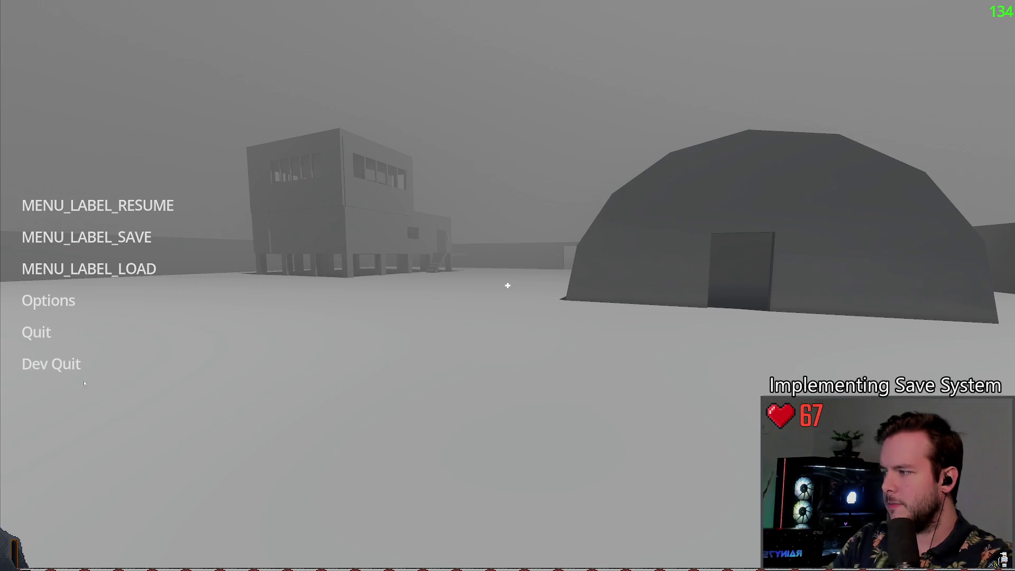
{"action": "left_click", "coordinate": [51, 364]}
Step: Move the cull-mask restore line back under the frame wait, after the image capture line
{"action": "key", "text": "ctrl+shift+k"}
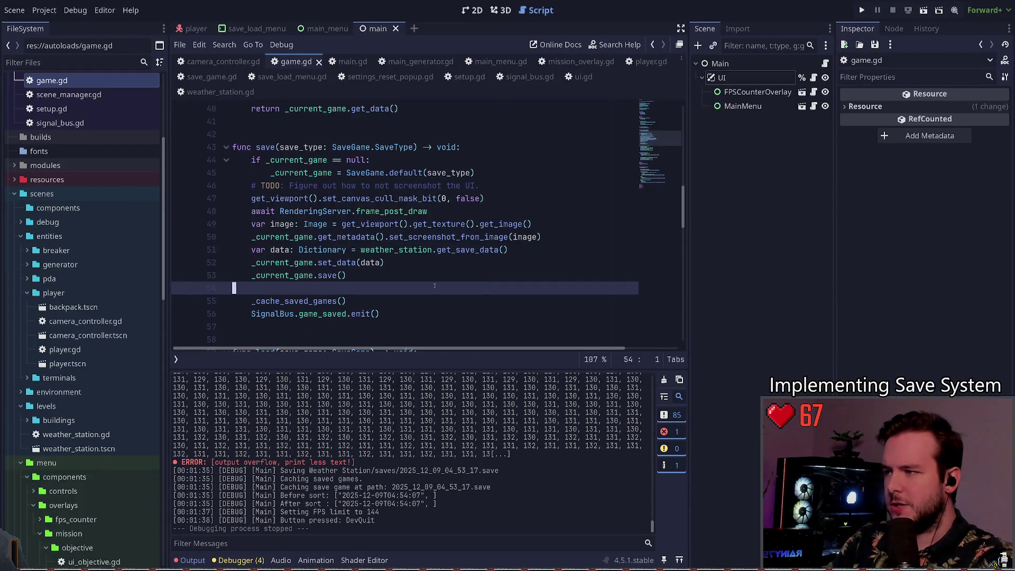
{"action": "key", "text": "Up"}
{"action": "key", "text": "Up"}
{"action": "key", "text": "Up"}
{"action": "type", "text": "get_viewport().set_canvas_cull_mask_bit(0, true)"}
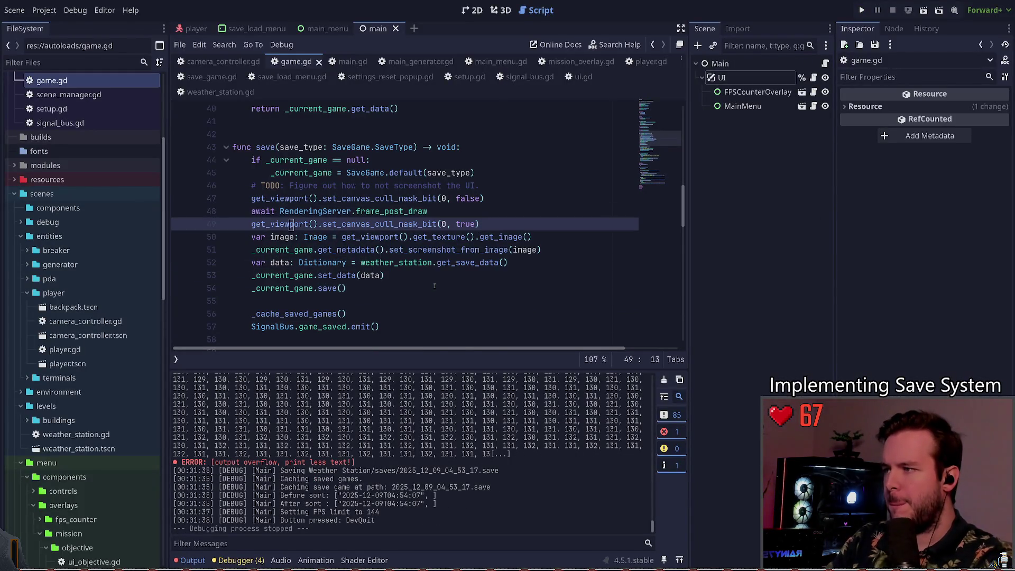
{"action": "key", "text": "Up"}
{"action": "key", "text": "Up"}
{"action": "left_click", "coordinate": [459, 212]}
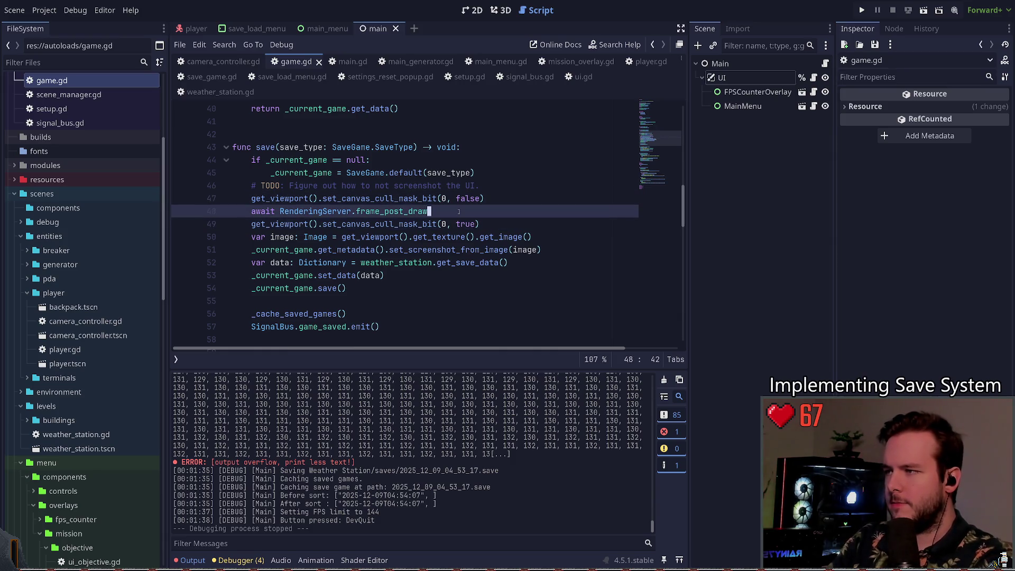
{"action": "key", "text": "Down"}
{"action": "key", "text": "Down"}
{"action": "key", "text": "alt+Up"}
{"action": "key", "text": "Down"}
Step: Comment out the cull-mask restore, UI-hiding and frame-wait lines (47, 48, 50) with Ctrl+K
{"action": "key", "text": "ctrl+k"}
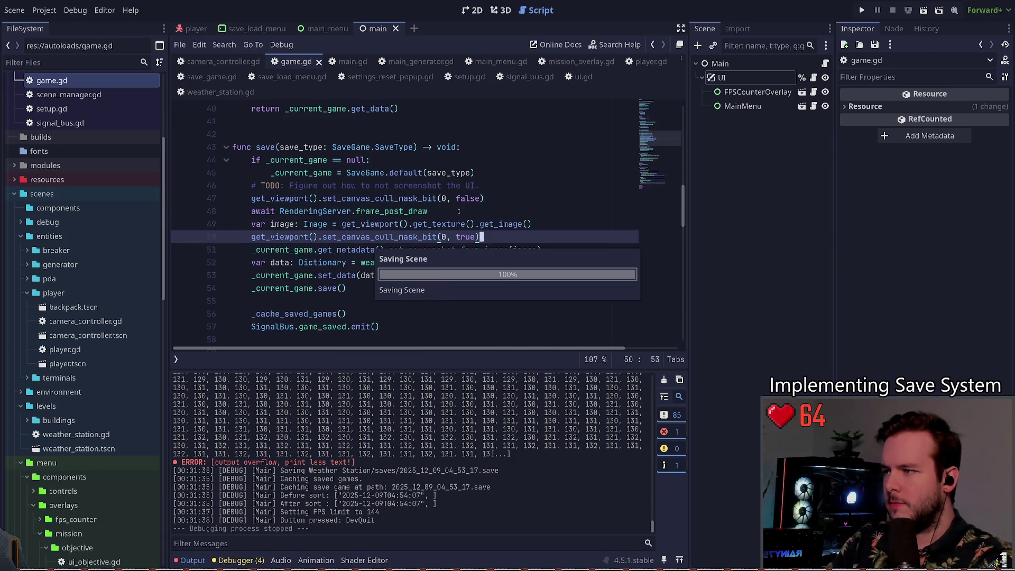
{"action": "key", "text": "Up"}
{"action": "key", "text": "Up"}
{"action": "key", "text": "shift+Up"}
{"action": "key", "text": "ctrl+k"}
Step: Run the game, save to refresh the slot thumbnail showing the menu, and Dev Quit
{"action": "key", "text": "F5"}
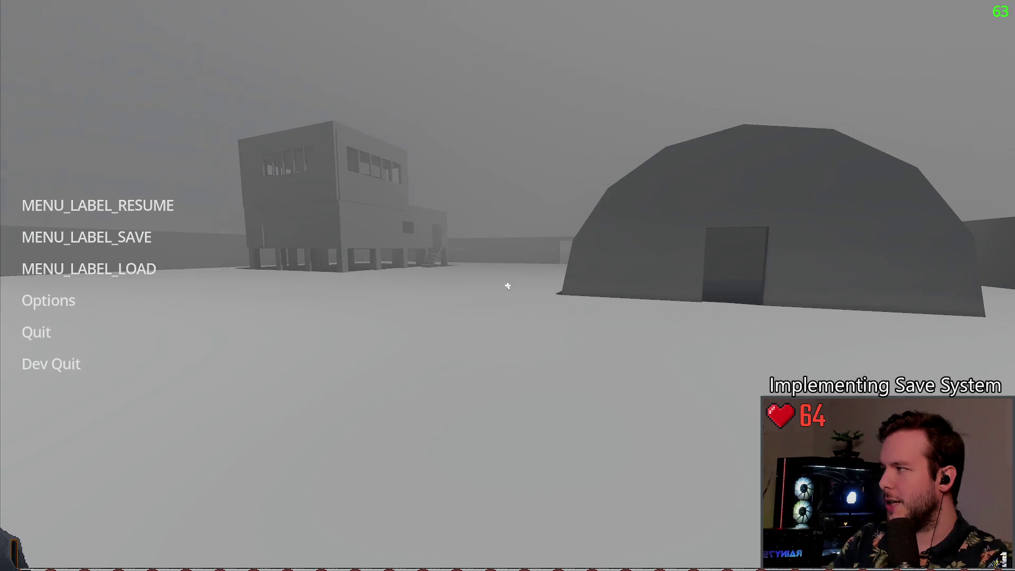
{"action": "left_click", "coordinate": [86, 237]}
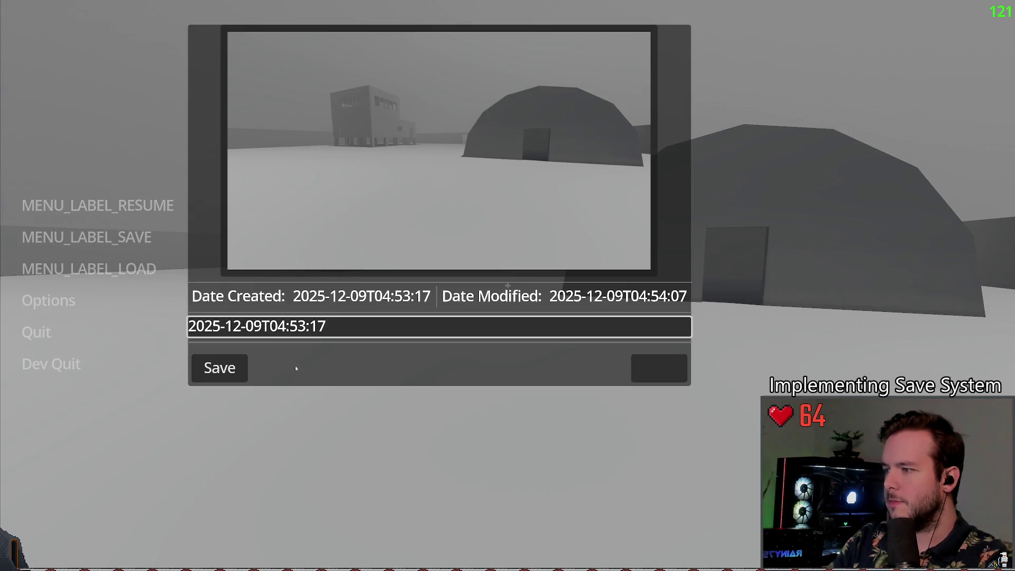
{"action": "left_click", "coordinate": [216, 372]}
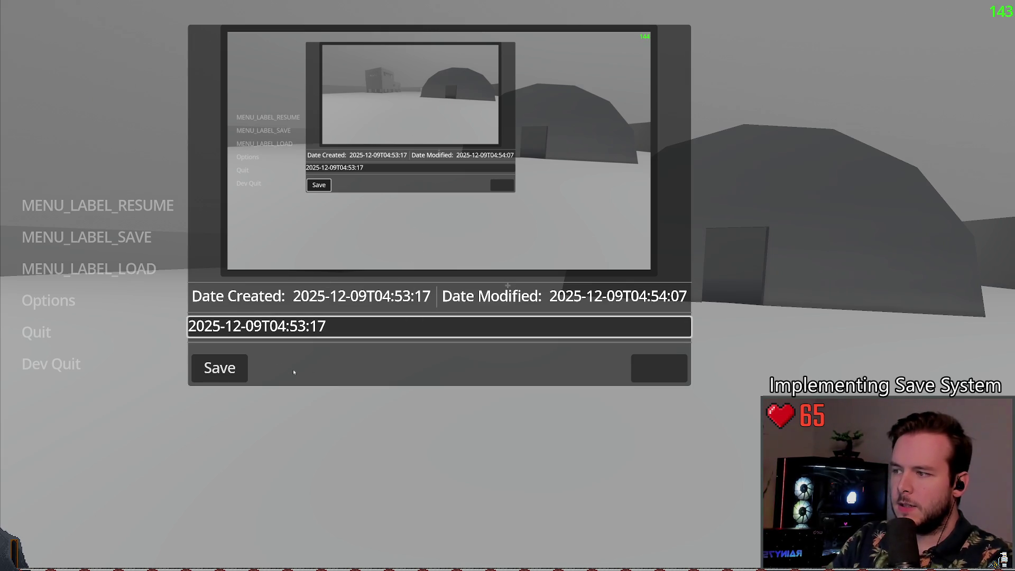
{"action": "left_click", "coordinate": [270, 329]}
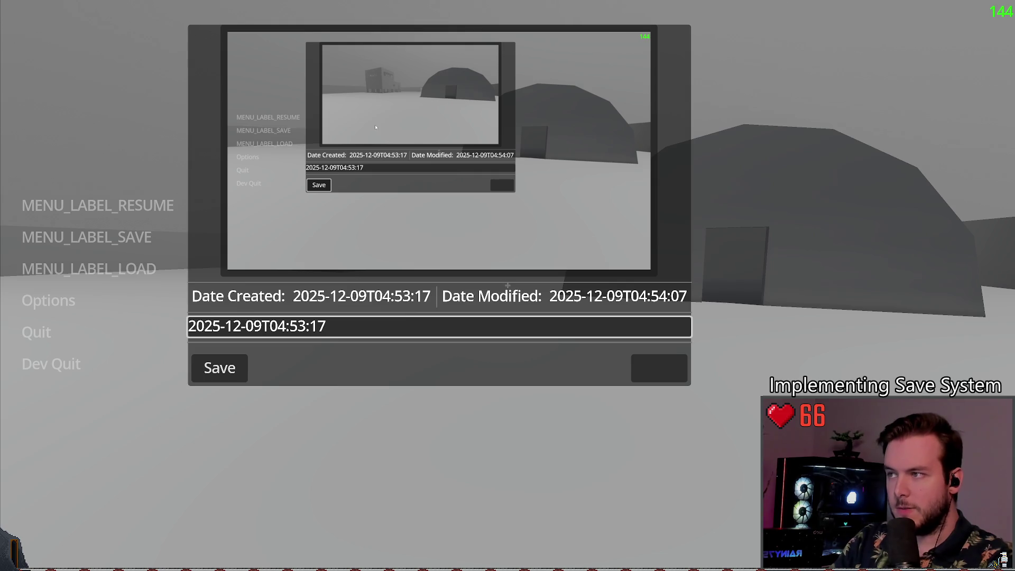
{"action": "left_click", "coordinate": [219, 368]}
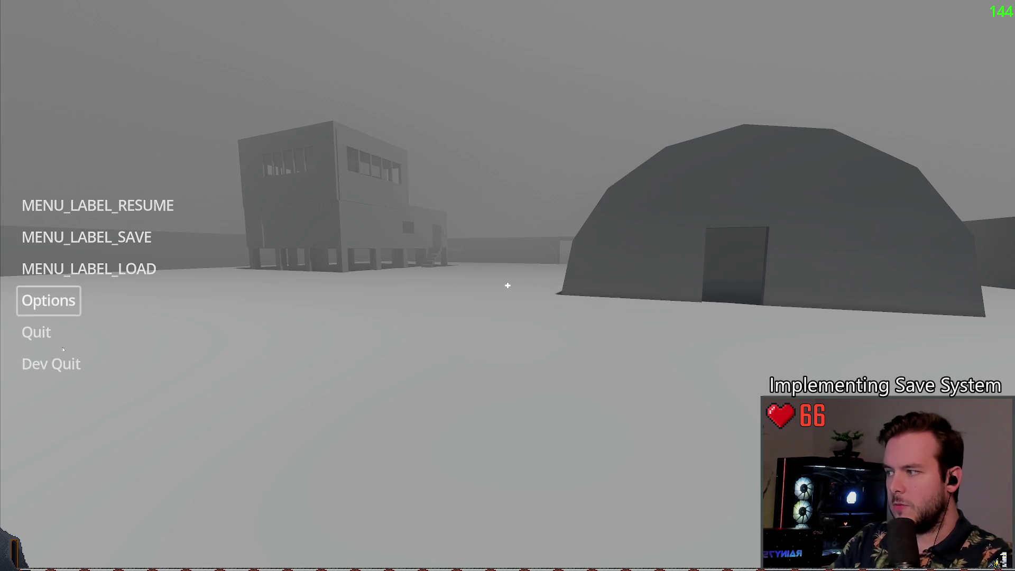
{"action": "left_click", "coordinate": [55, 362]}
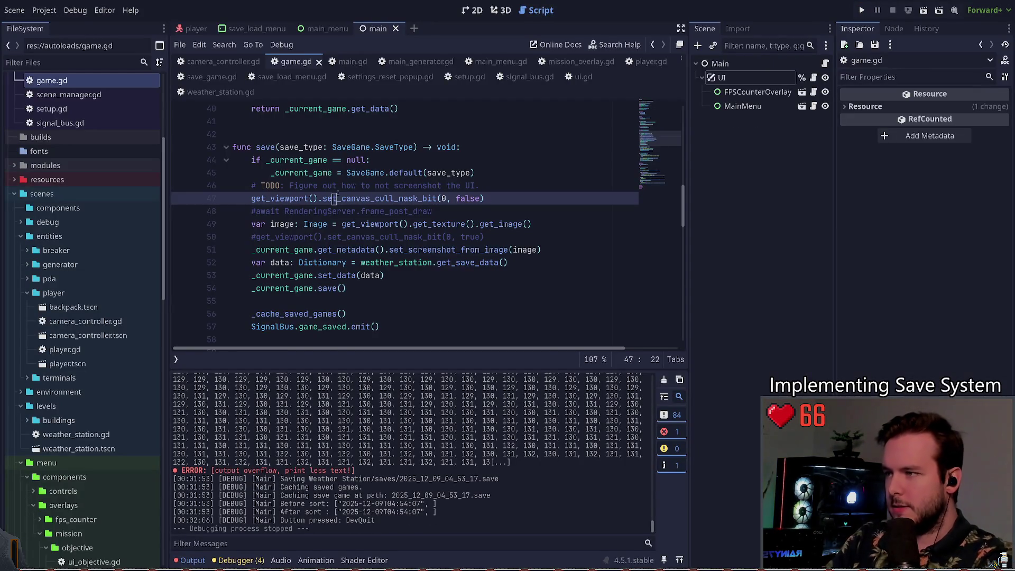
Step: Inspect the cull-mask code and the UI canvas layer, then uncomment the cull-mask restore line
{"action": "left_click_drag", "start_coordinate": [252, 198], "coordinate": [438, 198]}
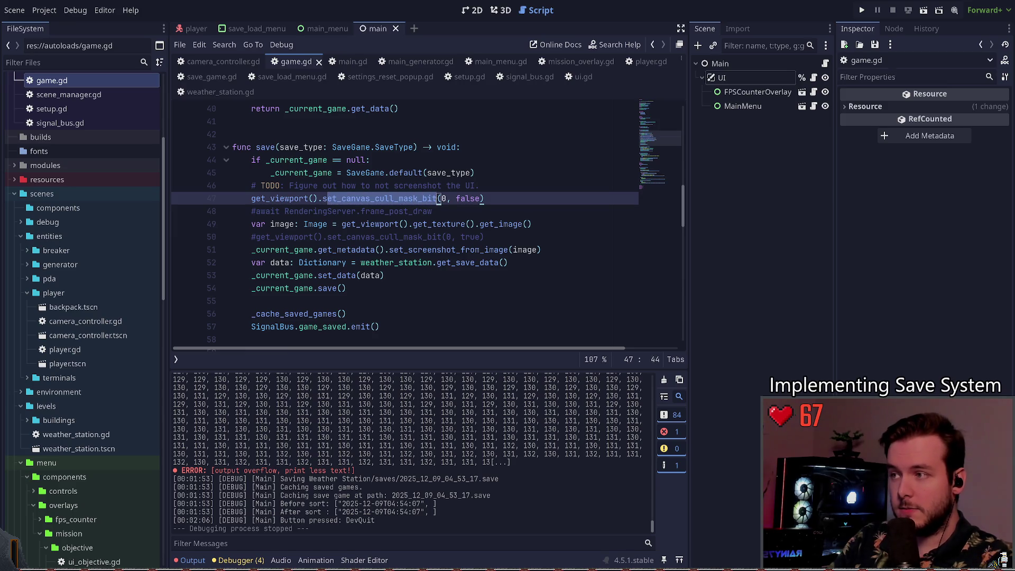
{"action": "left_click", "coordinate": [438, 198]}
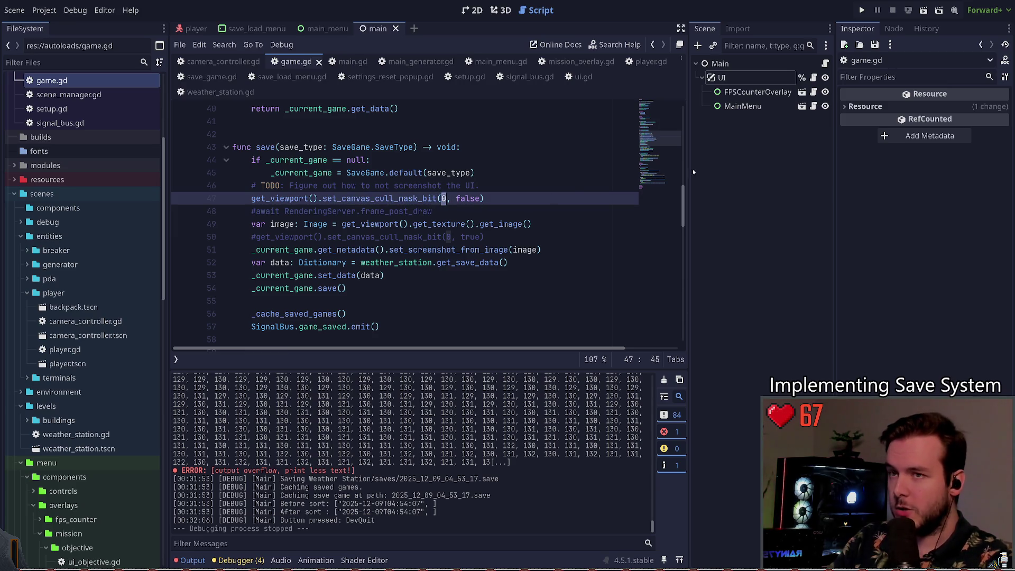
{"action": "left_click", "coordinate": [740, 78]}
{"action": "left_click", "coordinate": [401, 224]}
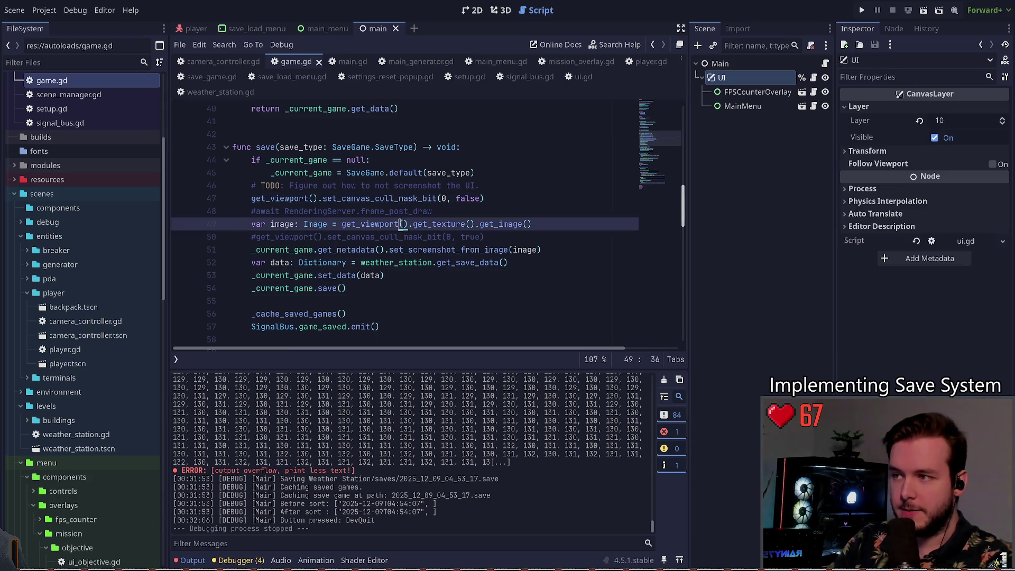
{"action": "left_click", "coordinate": [442, 198]}
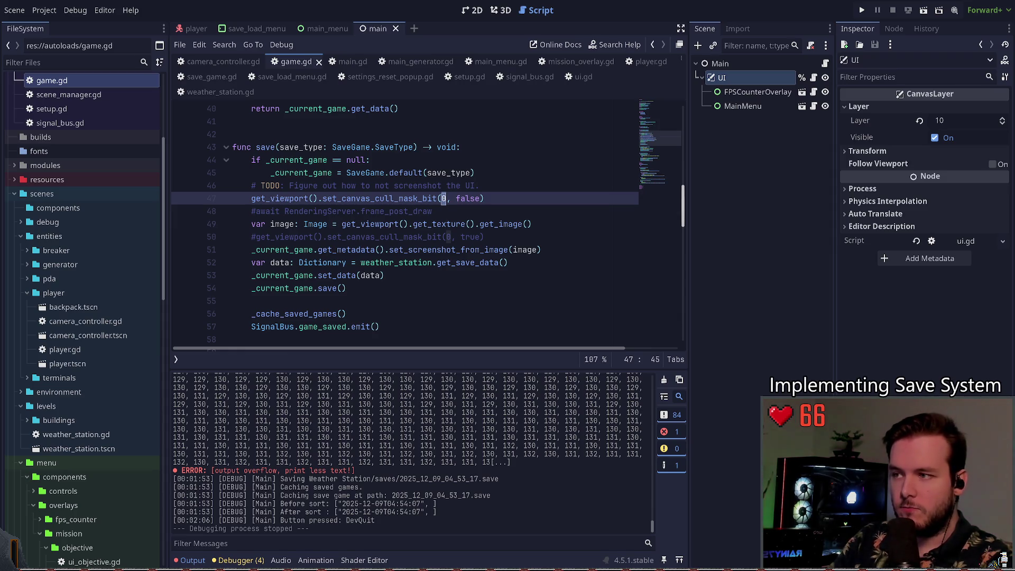
{"action": "left_click", "coordinate": [507, 237]}
{"action": "left_click", "coordinate": [294, 237]}
{"action": "key", "text": "ctrl+k"}
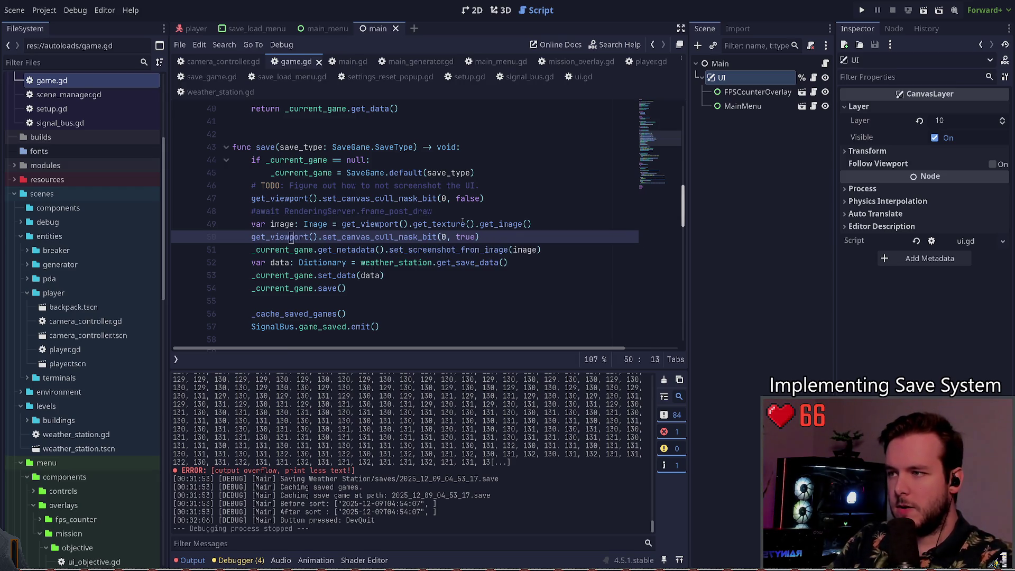
Step: Review the restore, image capture and commented await lines in the save function
{"action": "key", "text": "Home"}
{"action": "key", "text": "shift+End"}
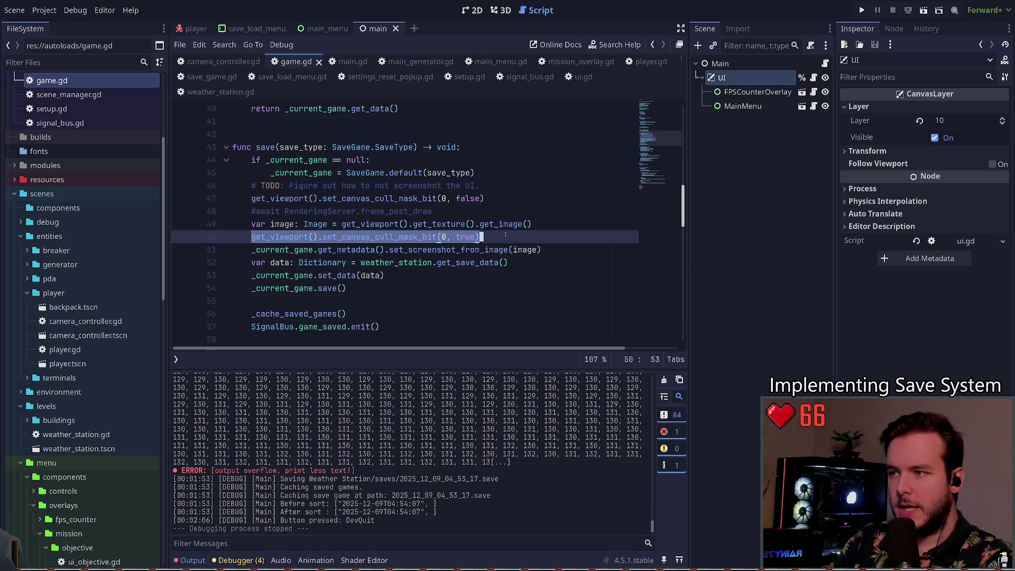
{"action": "key", "text": "Up"}
{"action": "key", "text": "End"}
{"action": "key", "text": "shift+Home"}
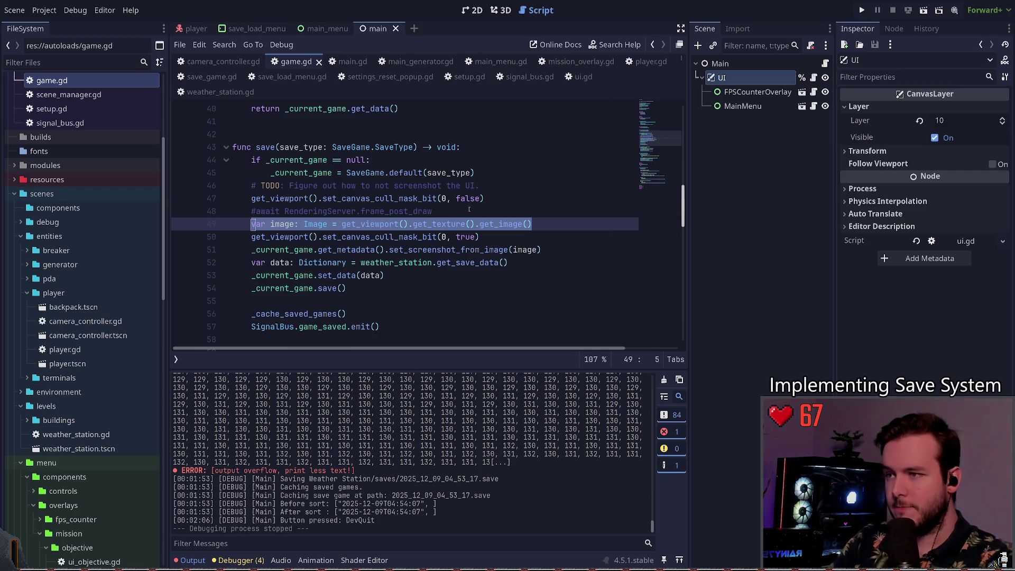
{"action": "key", "text": "Up"}
{"action": "key", "text": "End"}
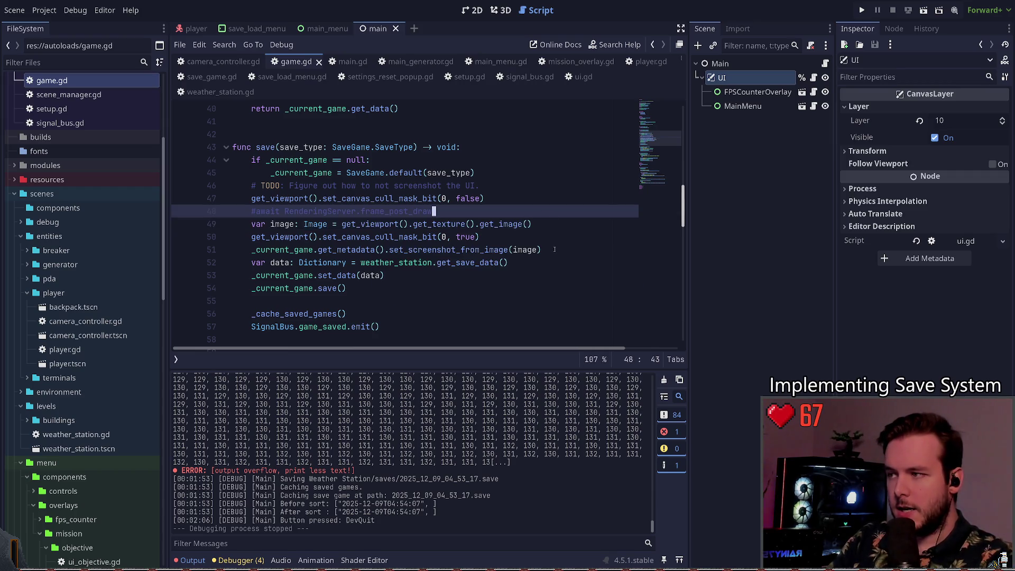
{"action": "left_click", "coordinate": [555, 250]}
{"action": "left_click", "coordinate": [565, 213]}
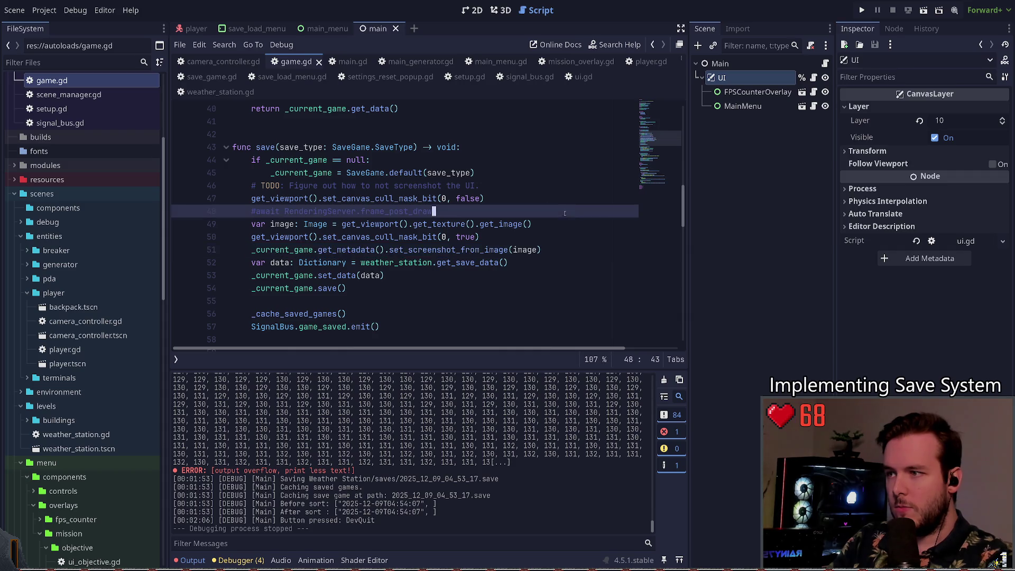
Step: Run the game and overwrite the existing save slot from the pause menu
{"action": "key", "text": "F5"}
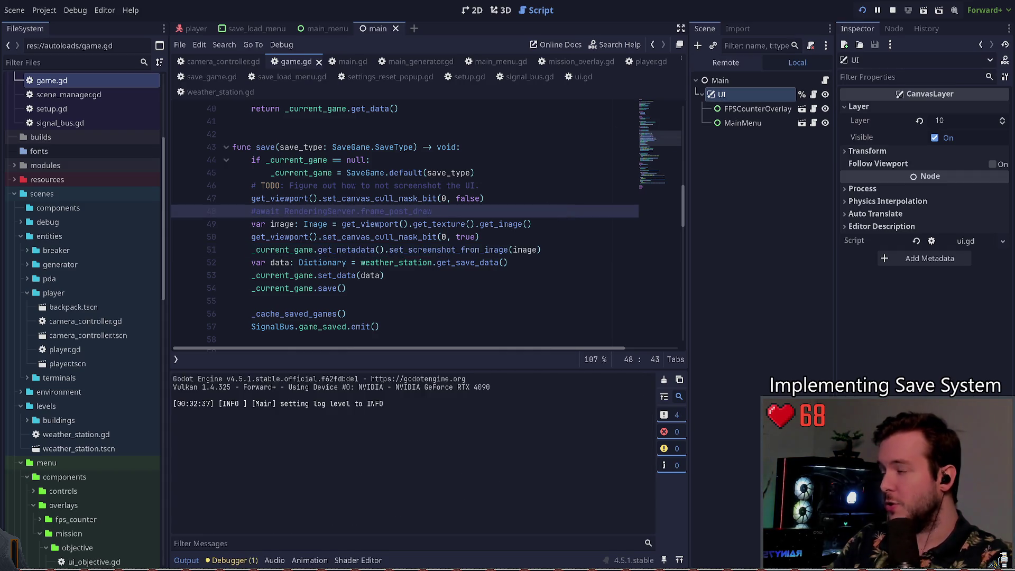
{"action": "key", "text": "Escape"}
{"action": "key", "text": "Return"}
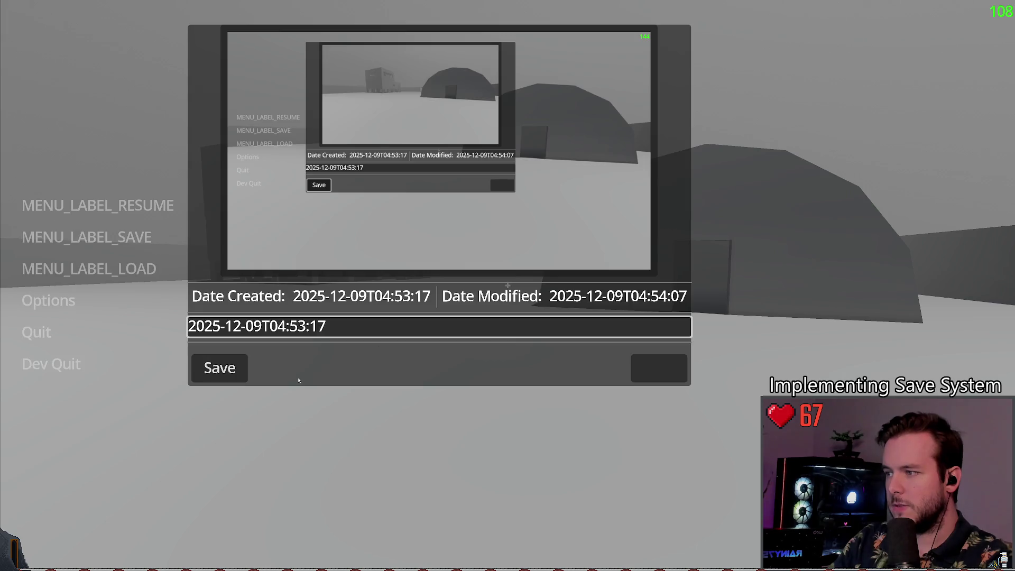
{"action": "key", "text": "Tab"}
{"action": "key", "text": "Return"}
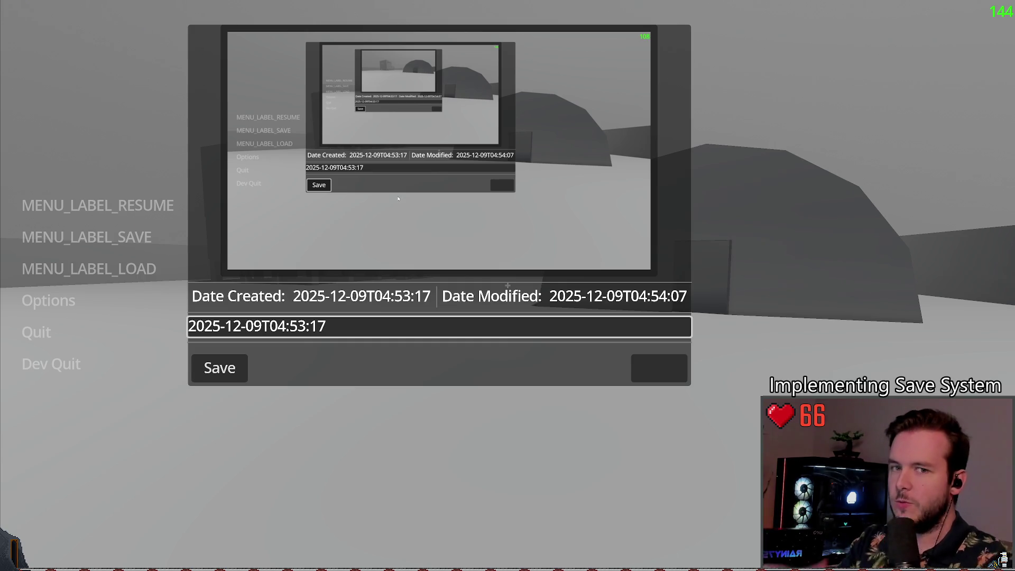
{"action": "key", "text": "Escape"}
Step: Back out of the menus and Dev Quit to the editor
{"action": "left_click", "coordinate": [98, 205]}
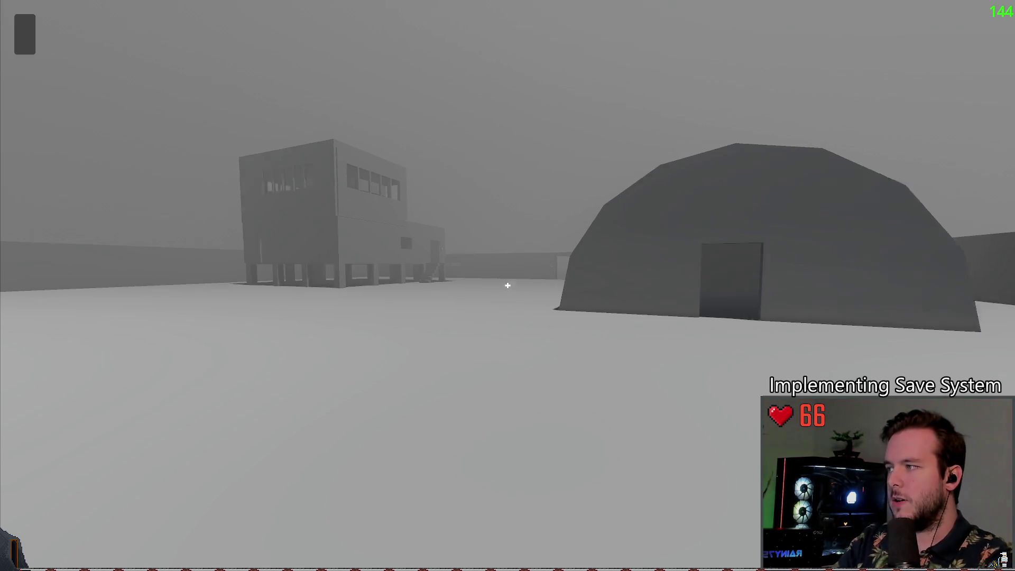
{"action": "key", "text": "Escape"}
{"action": "left_click", "coordinate": [40, 333]}
{"action": "key", "text": "Escape"}
{"action": "left_click", "coordinate": [50, 364]}
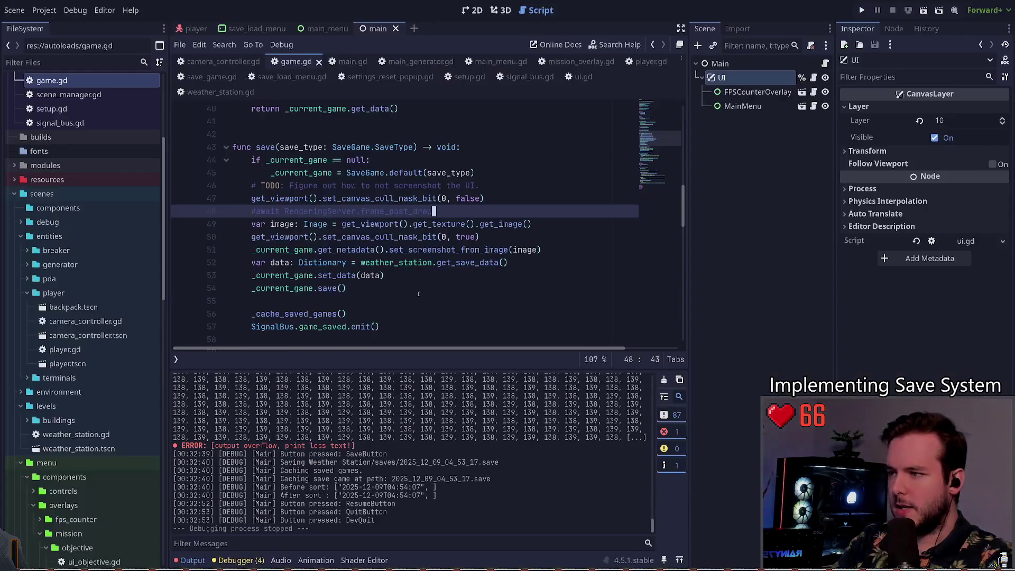
Step: Uncomment line 48, await RenderingServer.frame_post_draw, with Ctrl+K
{"action": "key", "text": "ctrl+k"}
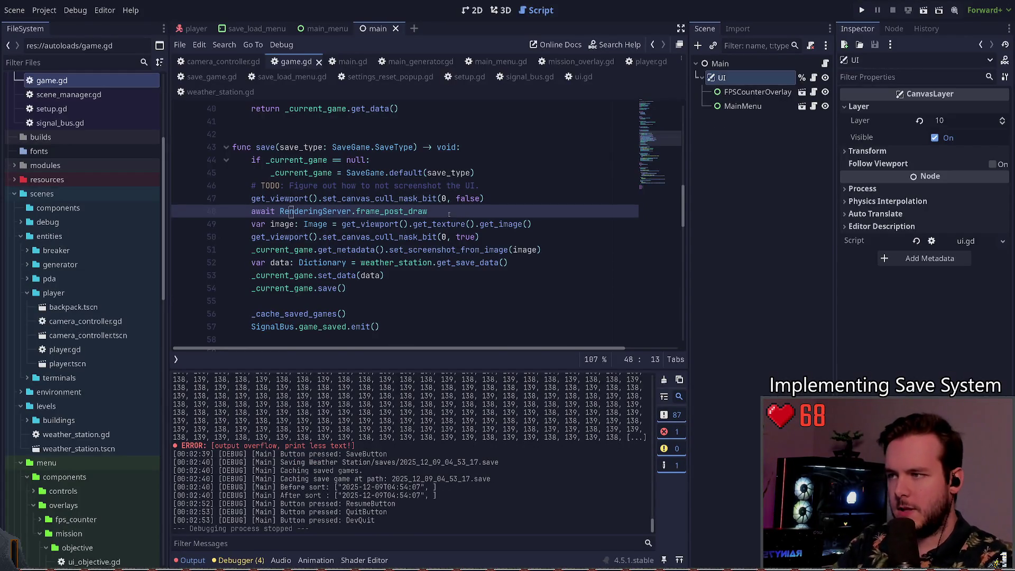
{"action": "key", "text": "ctrl+shift+Left"}
{"action": "key", "text": "ctrl+shift+Left"}
{"action": "key", "text": "ctrl+shift+Left"}
{"action": "key", "text": "ctrl+shift+Right"}
{"action": "key", "text": "ctrl+shift+Right"}
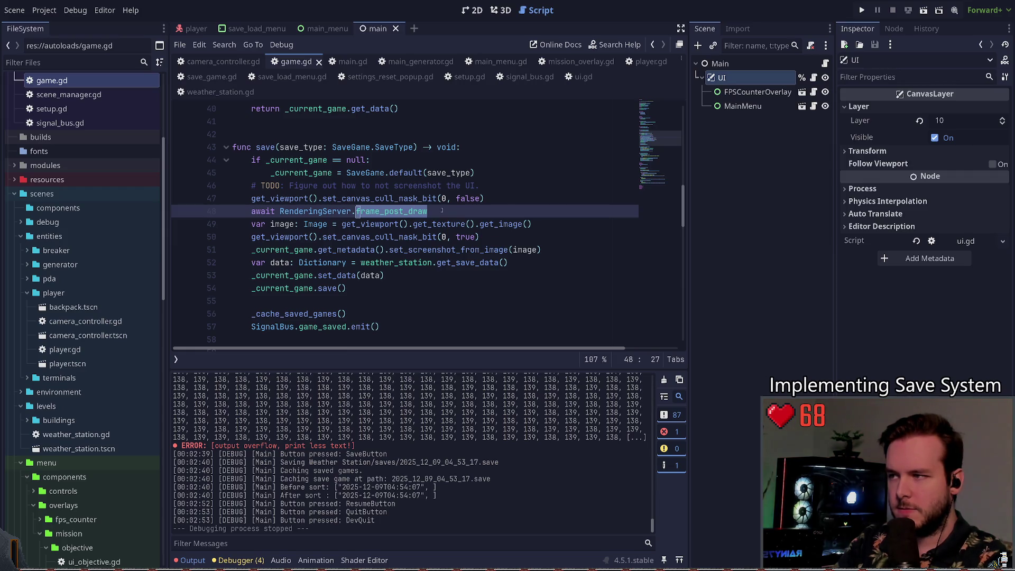
{"action": "key", "text": "End"}
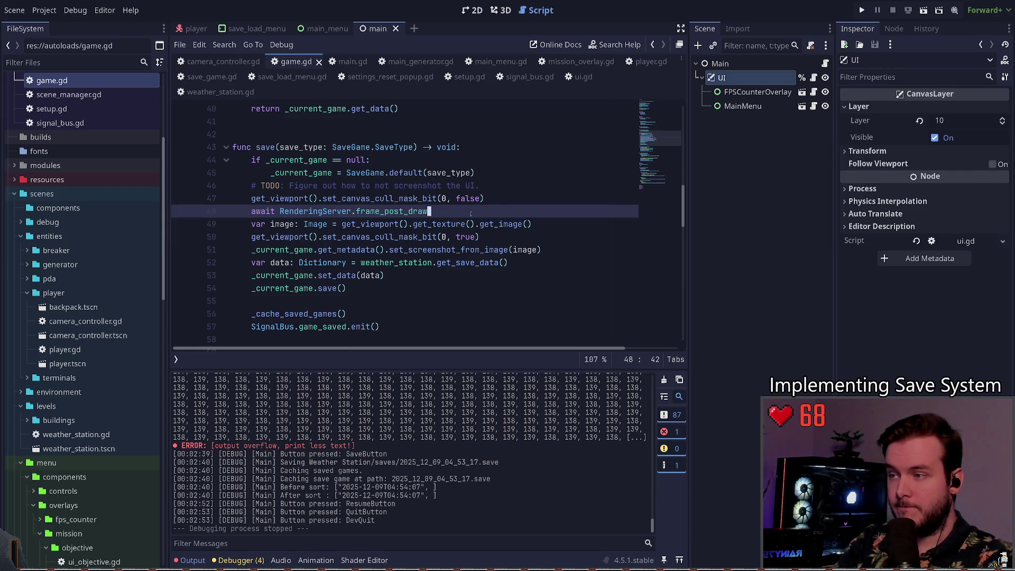
Step: Run the project, save, check the scene-only thumbnail in the load panel, and Dev Quit
{"action": "left_click", "coordinate": [862, 10]}
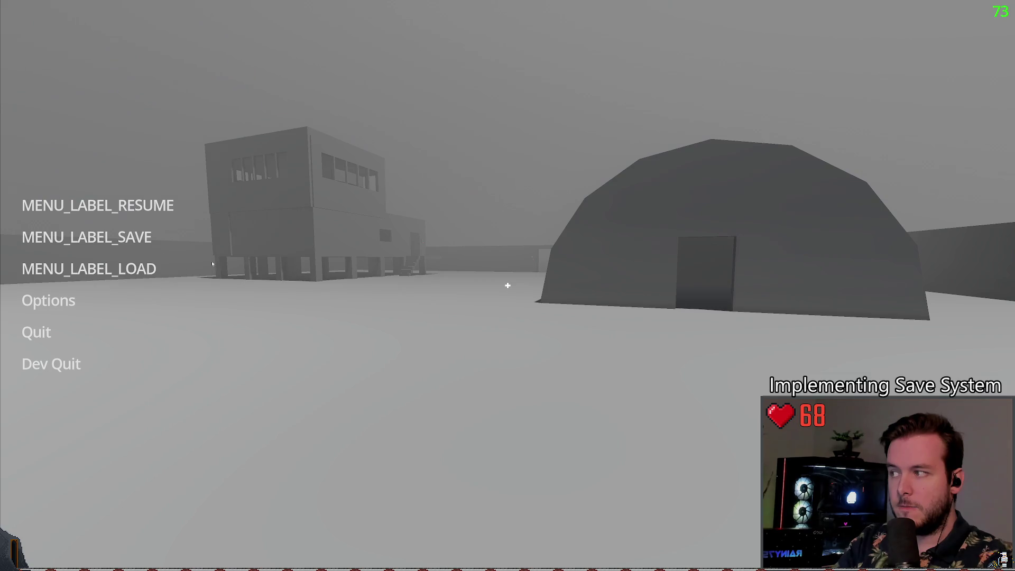
{"action": "left_click", "coordinate": [84, 236]}
{"action": "left_click", "coordinate": [236, 376]}
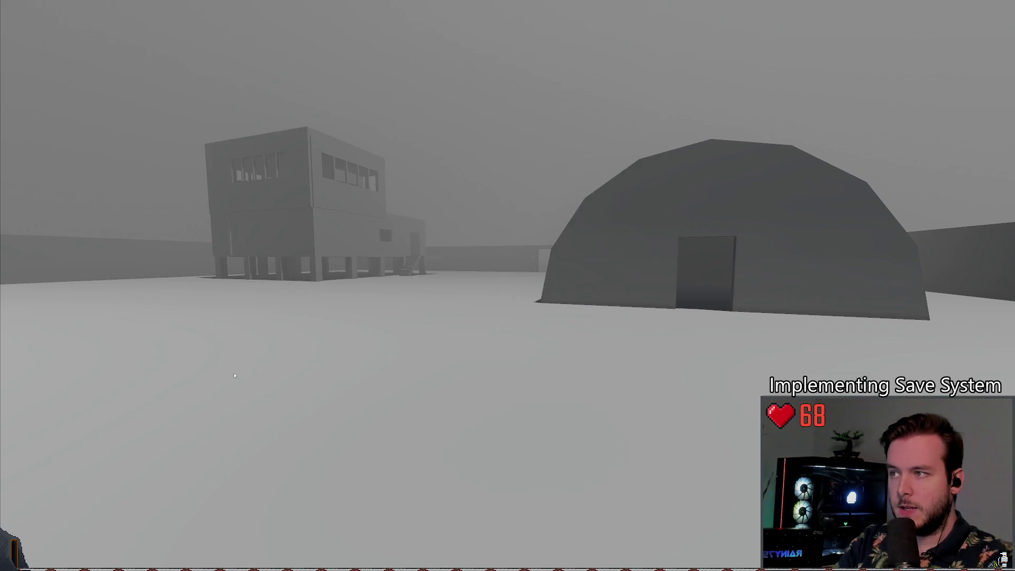
{"action": "key", "text": "Escape"}
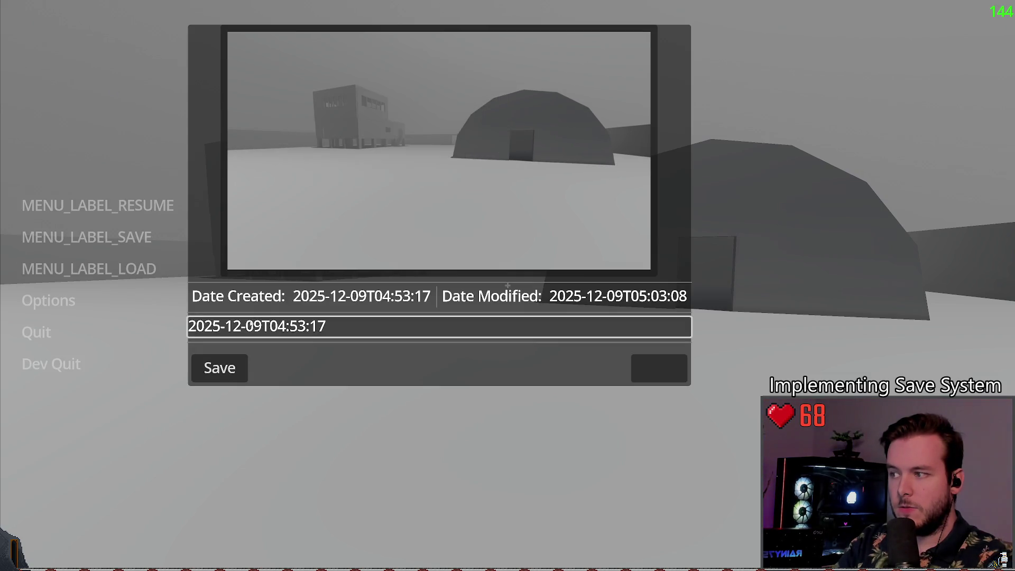
{"action": "left_click", "coordinate": [89, 269]}
{"action": "left_click", "coordinate": [86, 237]}
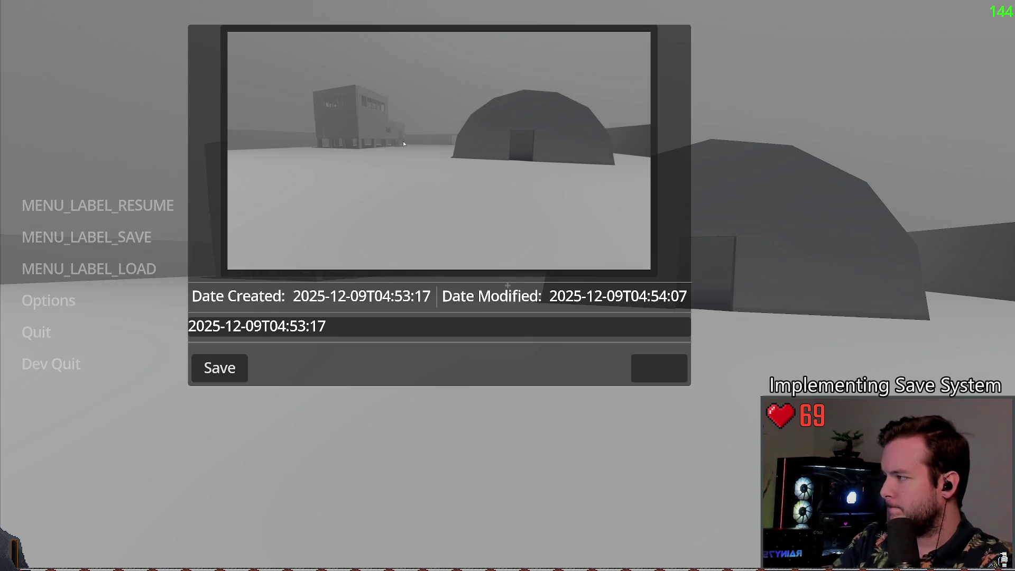
{"action": "key", "text": "Escape"}
{"action": "left_click", "coordinate": [52, 364]}
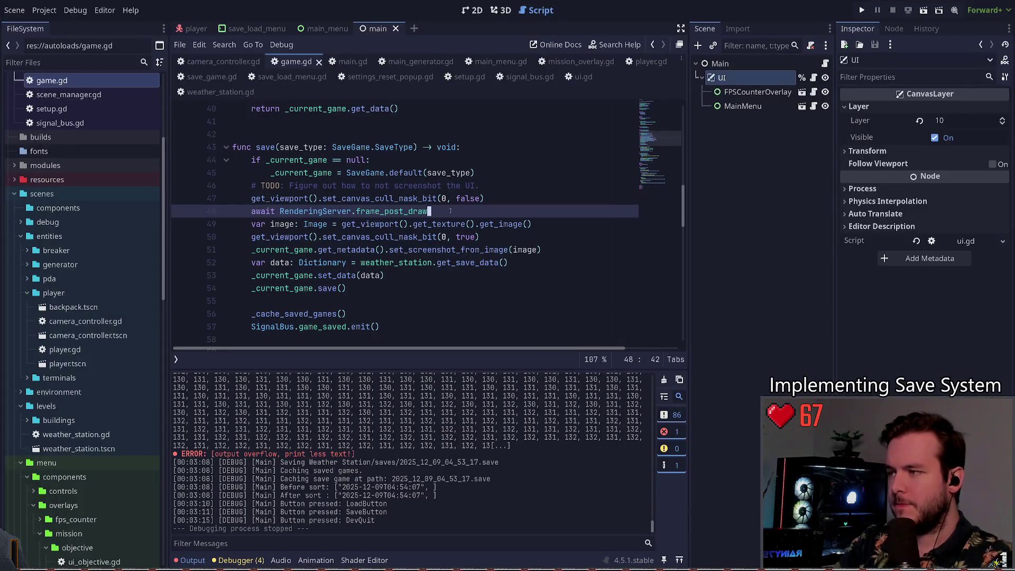
Step: Replace line 48's await target with get_tree().process_frame via autocomplete and save game.gd with Ctrl+S
{"action": "key", "text": "ctrl+BackSpace"}
{"action": "key", "text": "ctrl+BackSpace"}
{"action": "key", "text": "ctrl+BackSpace"}
{"action": "type", "text": "p"}
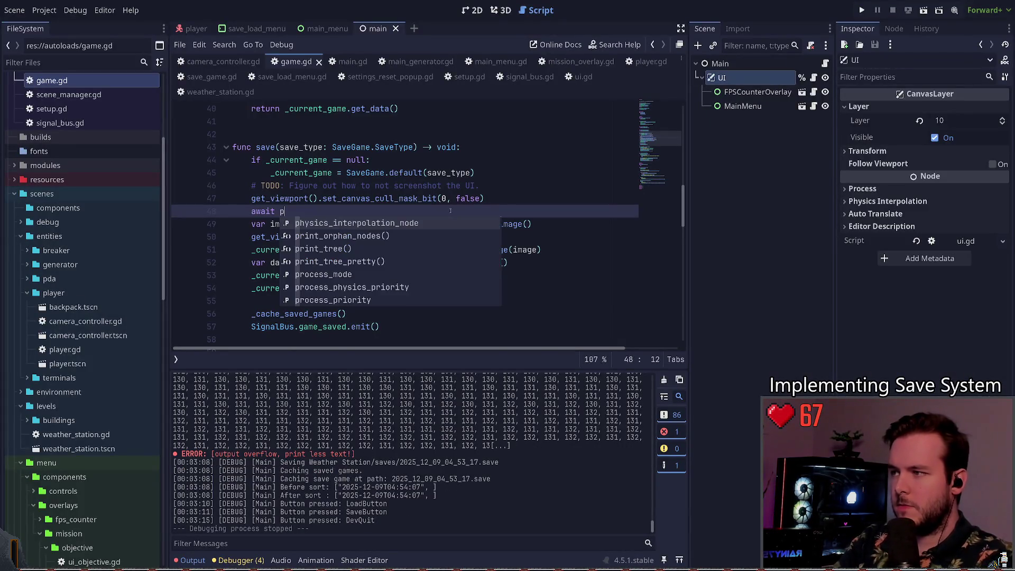
{"action": "type", "text": "rocess_"}
{"action": "key", "text": "Escape"}
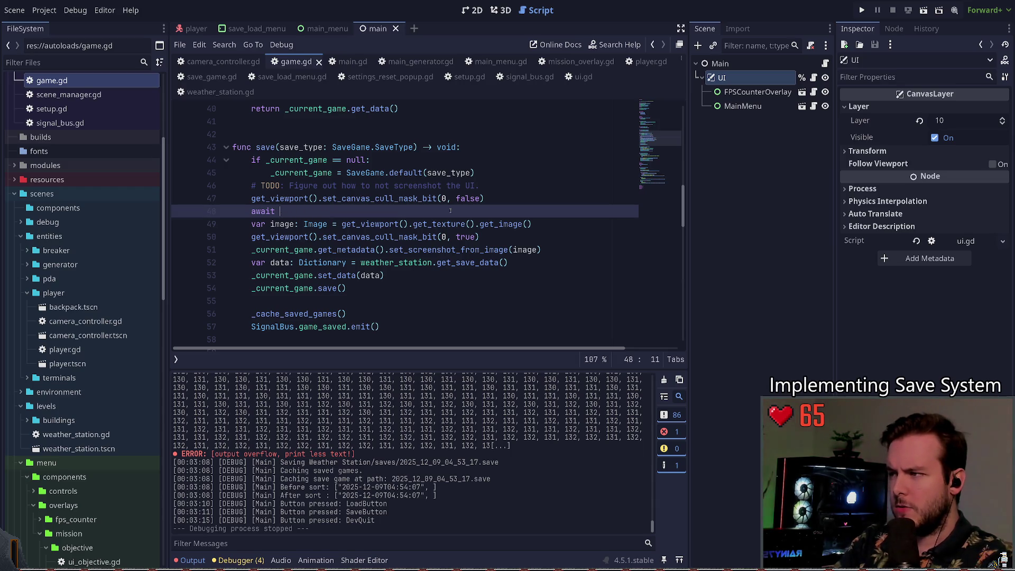
{"action": "type", "text": "Engine.process"}
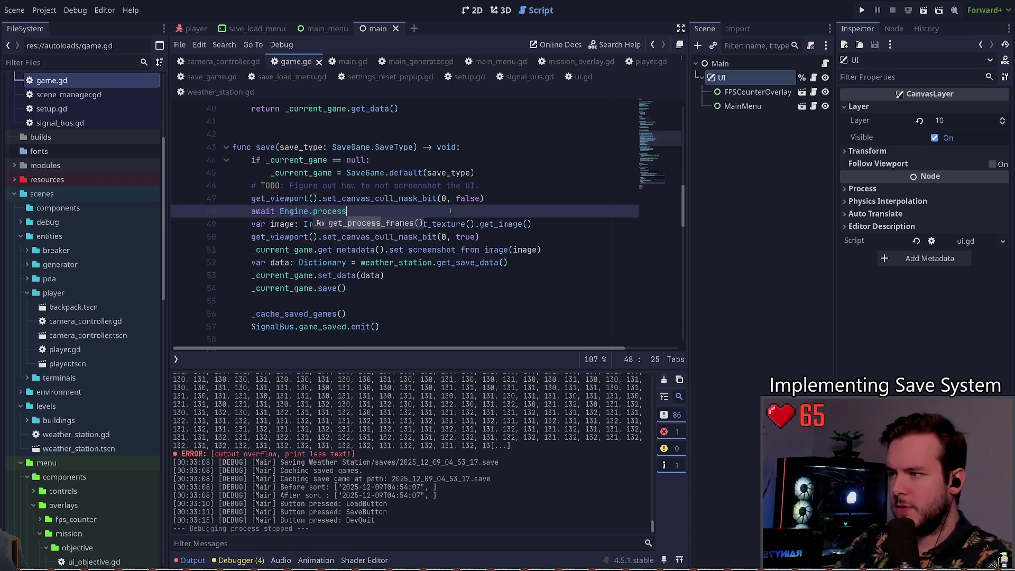
{"action": "key", "text": "BackSpace"}
{"action": "key", "text": "BackSpace"}
{"action": "key", "text": "BackSpace"}
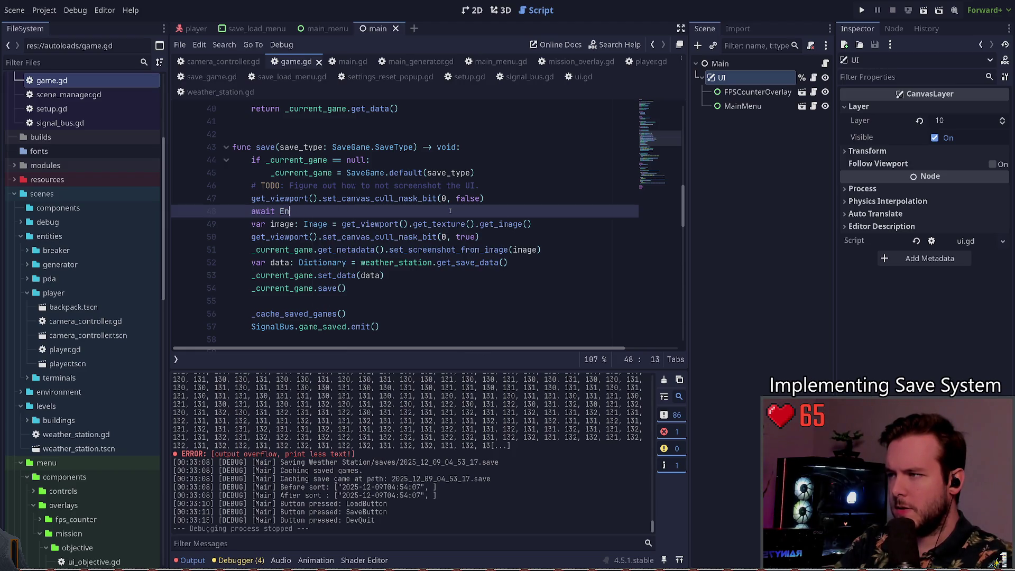
{"action": "key", "text": "ctrl+space"}
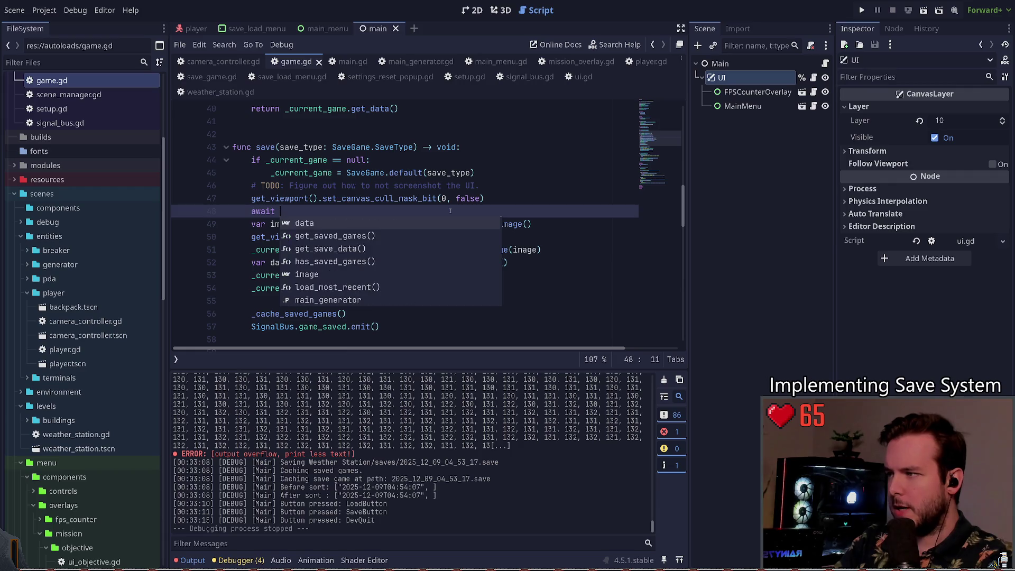
{"action": "type", "text": "Rende"}
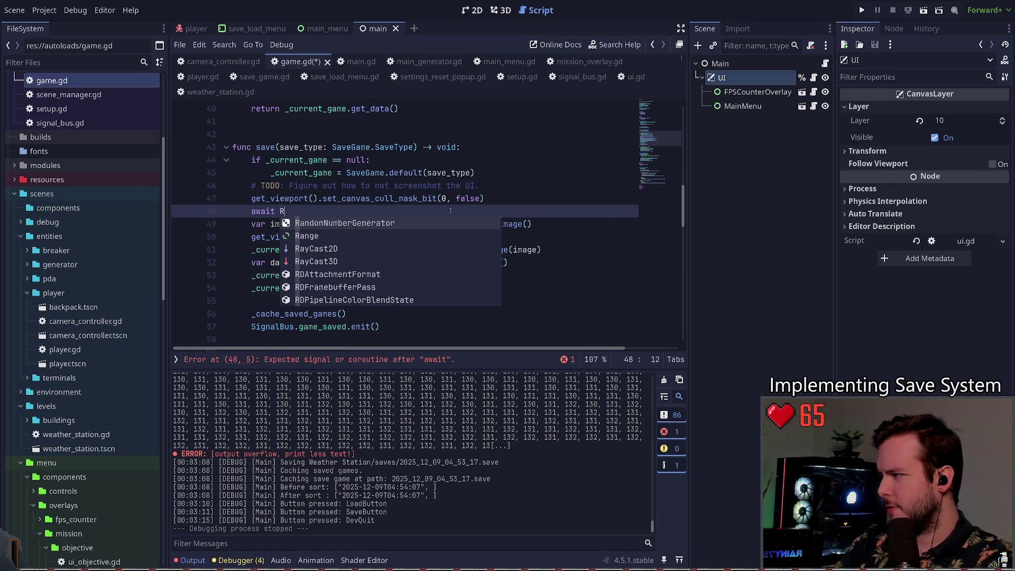
{"action": "type", "text": "ringServ"}
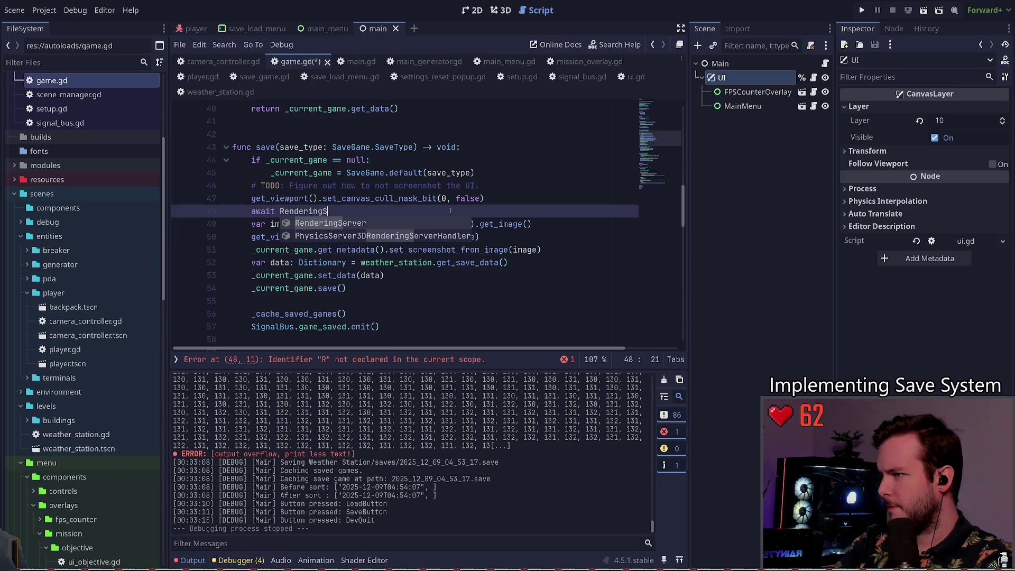
{"action": "type", "text": "er.process"}
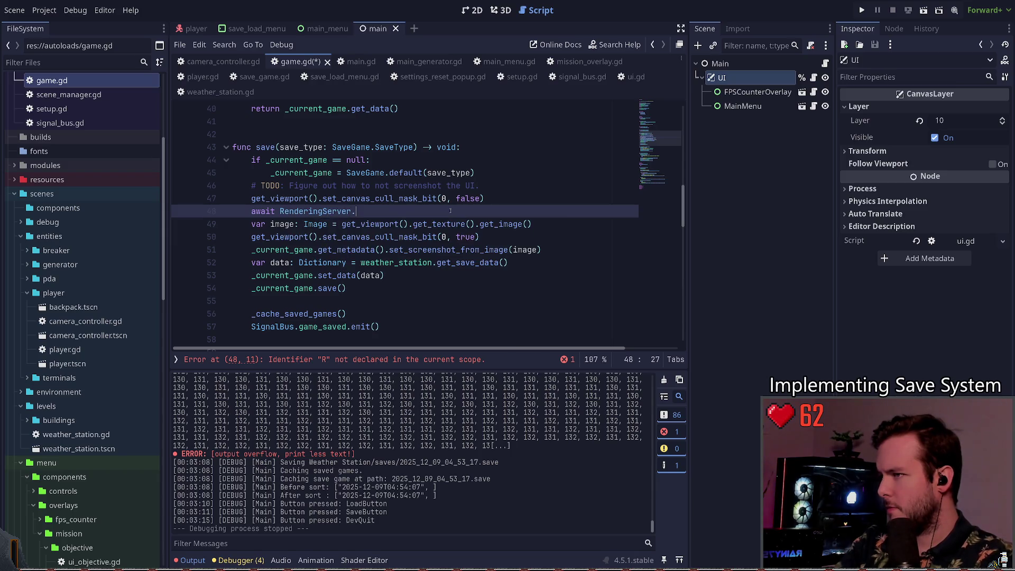
{"action": "key", "text": "BackSpace"}
{"action": "key", "text": "BackSpace"}
{"action": "key", "text": "BackSpace"}
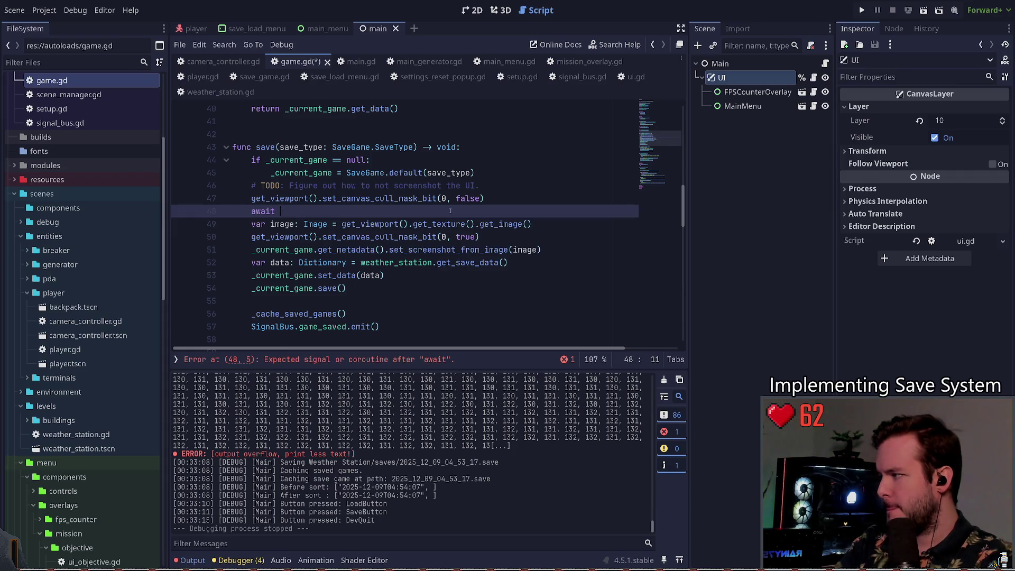
{"action": "type", "text": "get_tree().pro"}
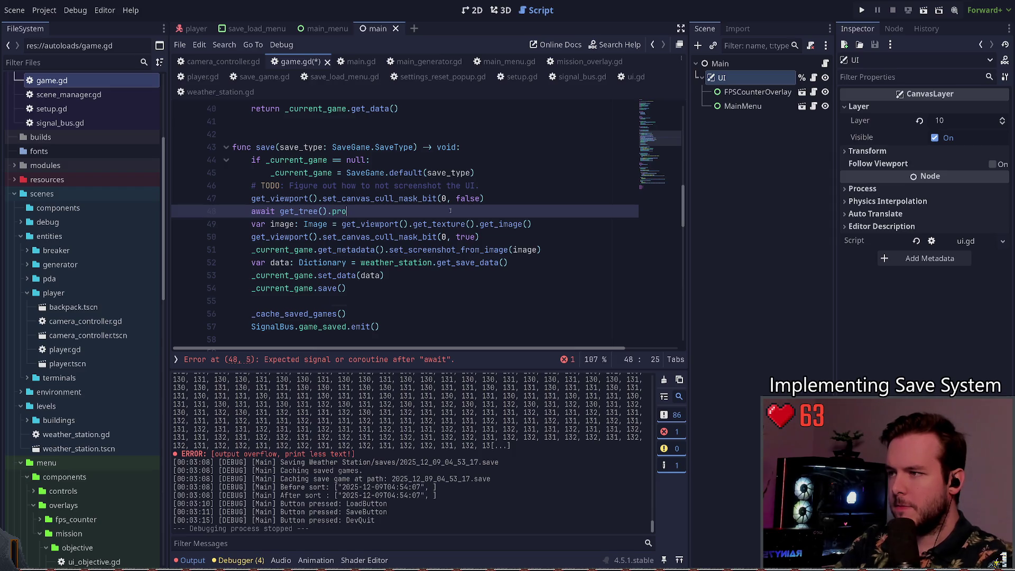
{"action": "key", "text": "Return"}
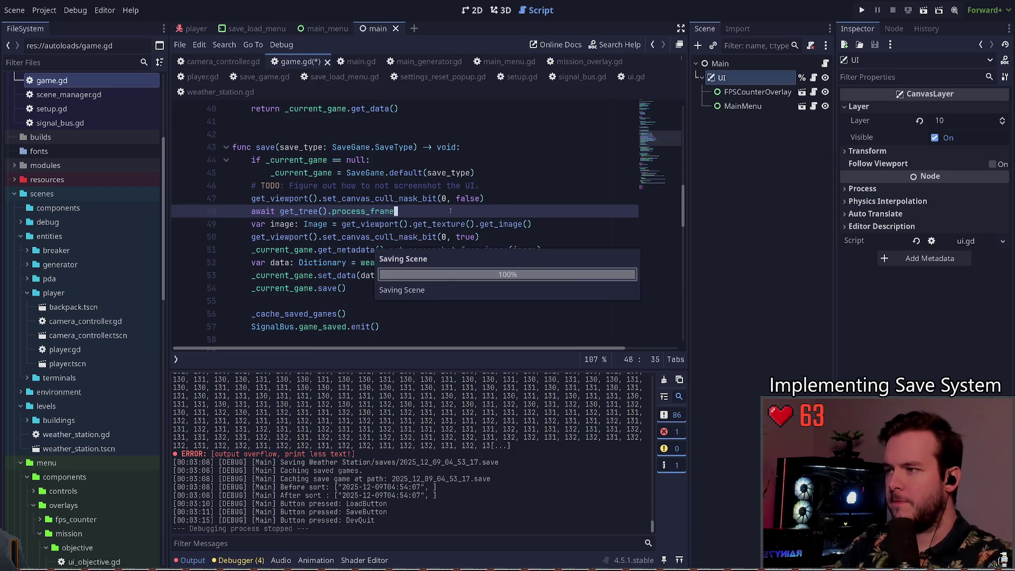
{"action": "key", "text": "ctrl+s"}
Step: Run the project, save over the slot, inspect the menu-captured thumbnail, and quit the game
{"action": "left_click", "coordinate": [865, 9]}
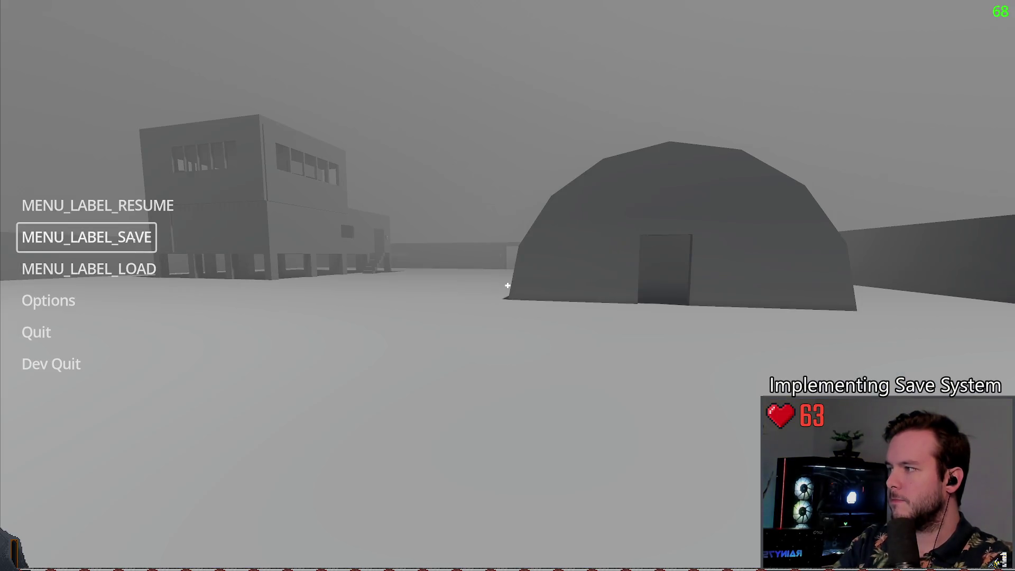
{"action": "left_click", "coordinate": [87, 237]}
{"action": "left_click", "coordinate": [225, 370]}
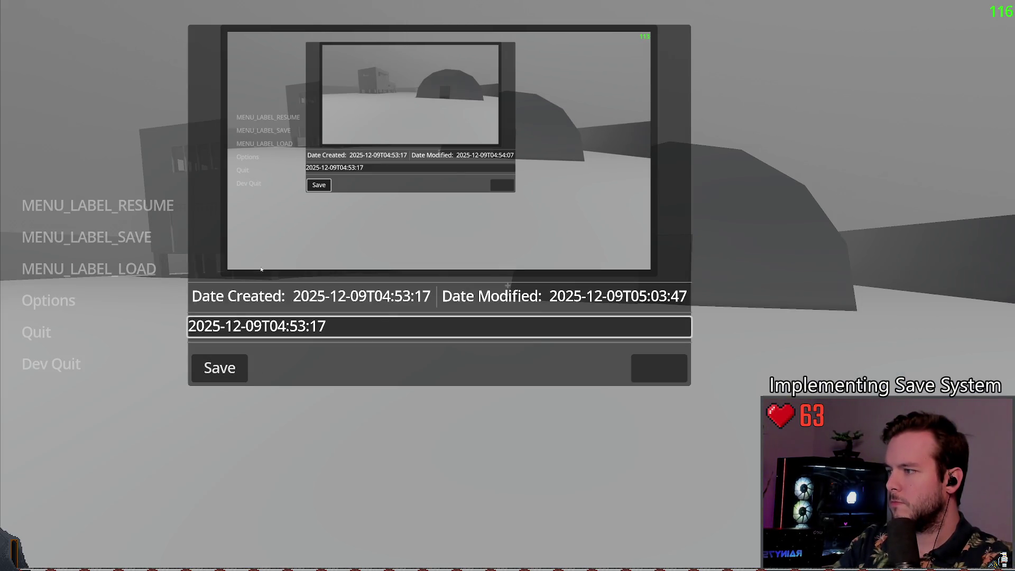
{"action": "key", "text": "Escape"}
{"action": "left_click", "coordinate": [106, 237]}
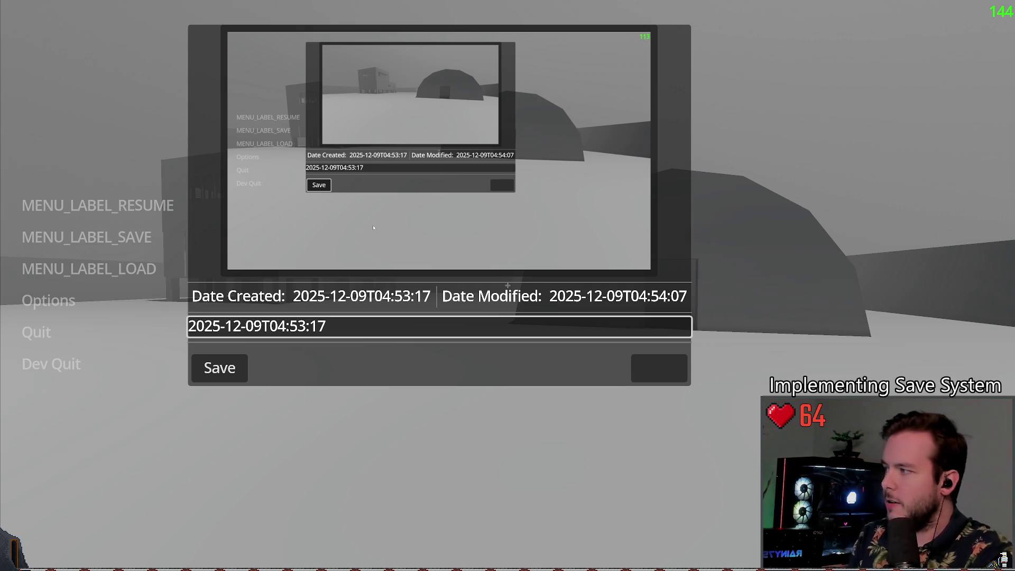
{"action": "left_click", "coordinate": [219, 368]}
{"action": "left_click", "coordinate": [36, 332]}
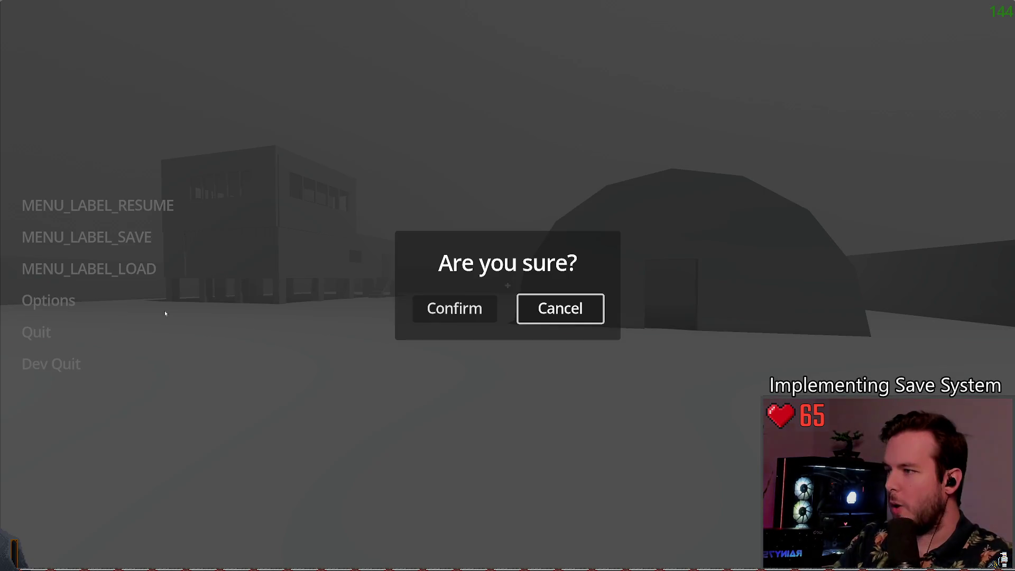
{"action": "left_click", "coordinate": [490, 310]}
{"action": "left_click", "coordinate": [75, 355]}
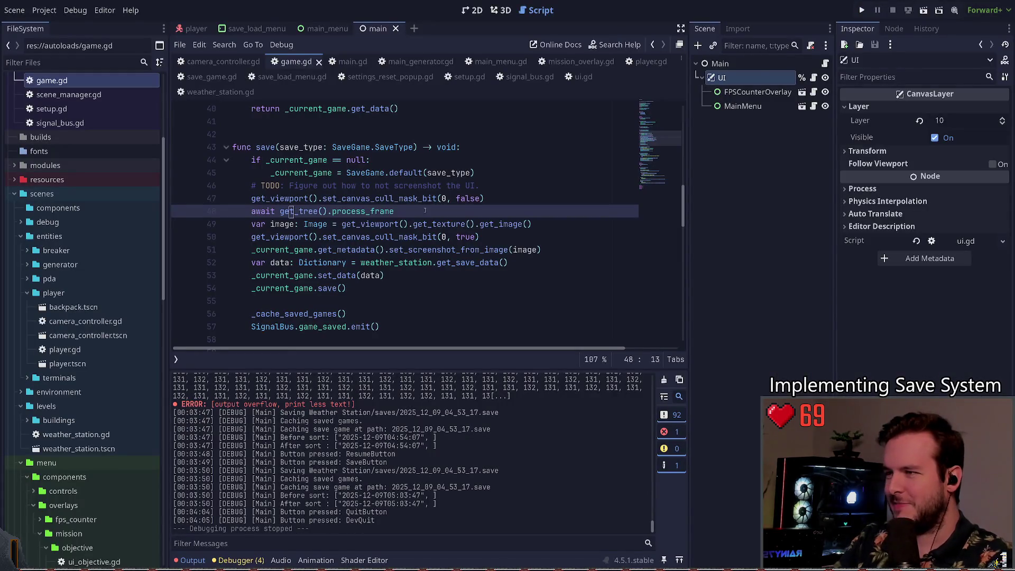
Step: Duplicate the await get_tree().process_frame line so it waits two frames, and save game.gd
{"action": "key", "text": "End"}
{"action": "key", "text": "ctrl+shift+d"}
{"action": "key", "text": "ctrl+s"}
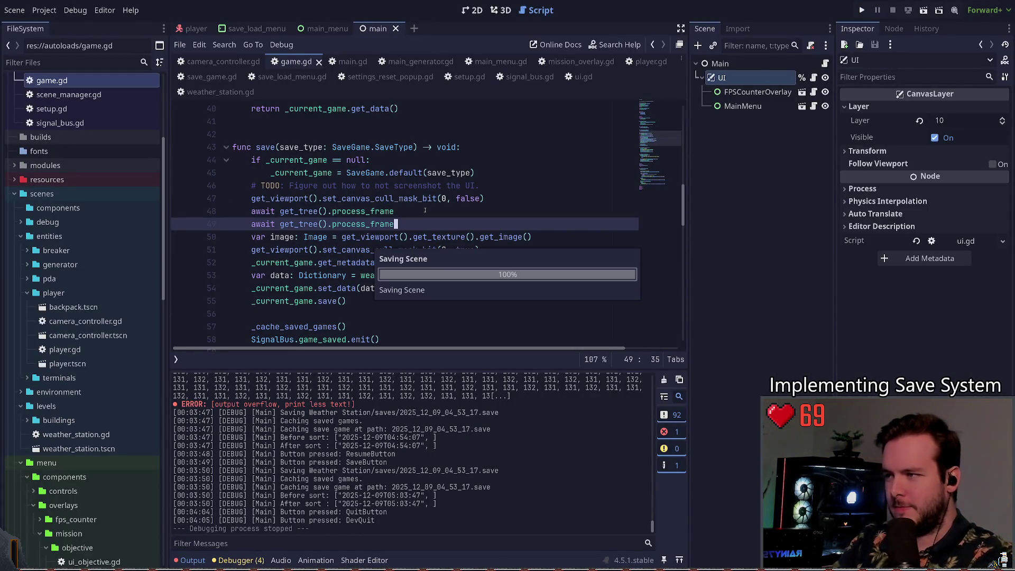
{"action": "key", "text": "Home"}
{"action": "key", "text": "Right"}
{"action": "key", "text": "Right"}
{"action": "key", "text": "Right"}
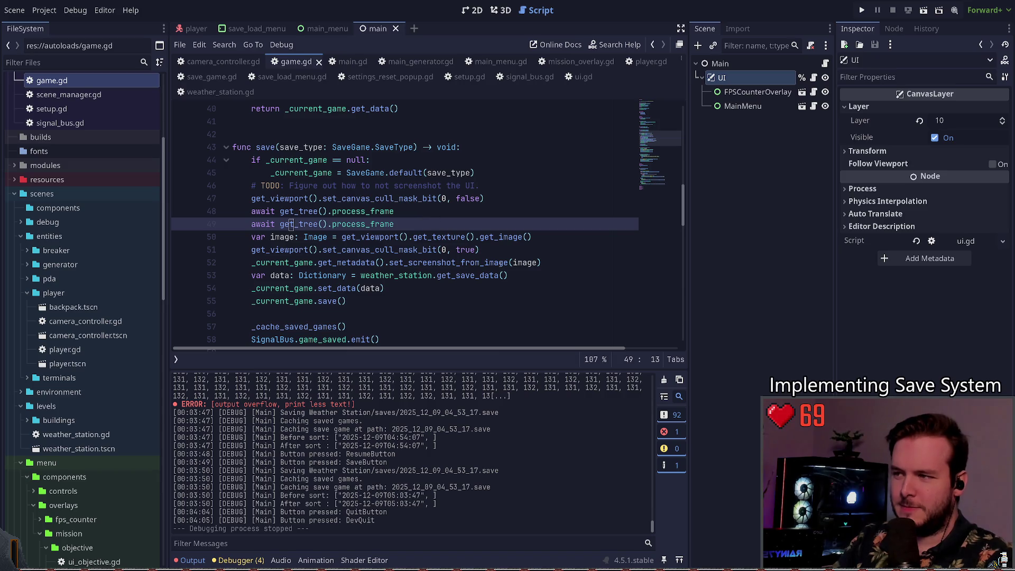
Step: Run the game, check the menu-free thumbnail in the save panel, Dev Quit, and relaunch
{"action": "key", "text": "F5"}
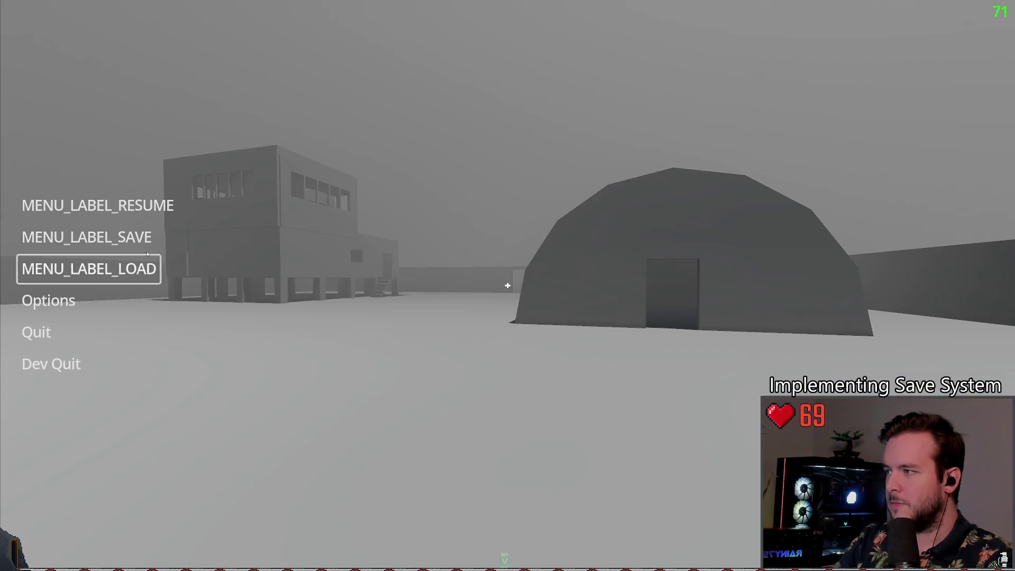
{"action": "left_click", "coordinate": [148, 256]}
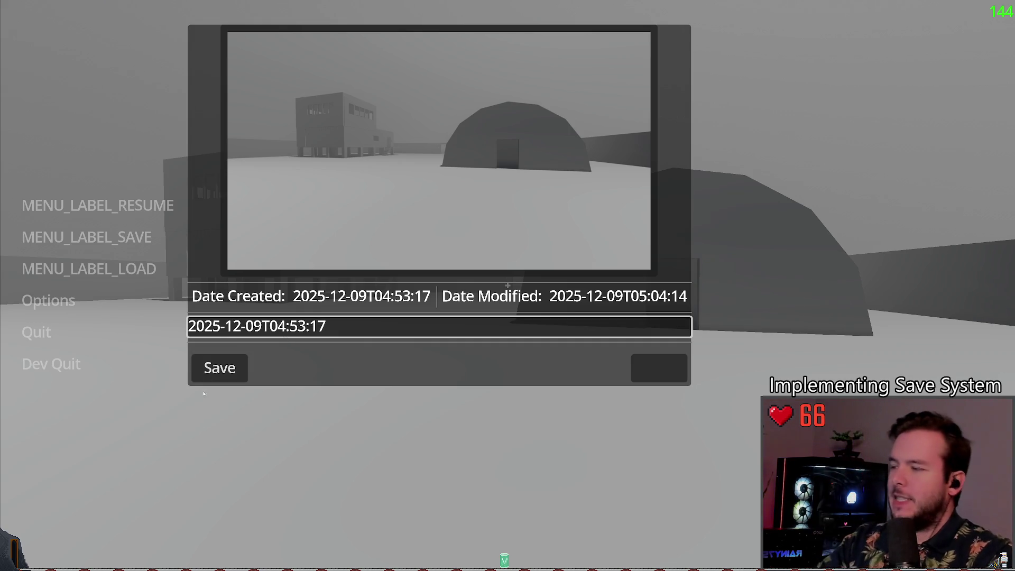
{"action": "left_click", "coordinate": [87, 236]}
{"action": "left_click", "coordinate": [51, 363]}
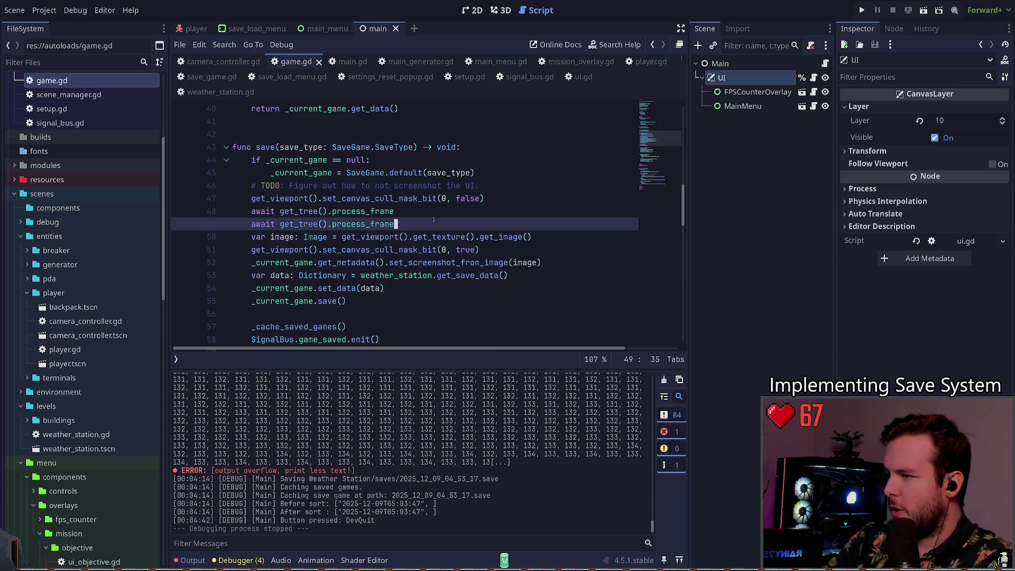
{"action": "key", "text": "F5"}
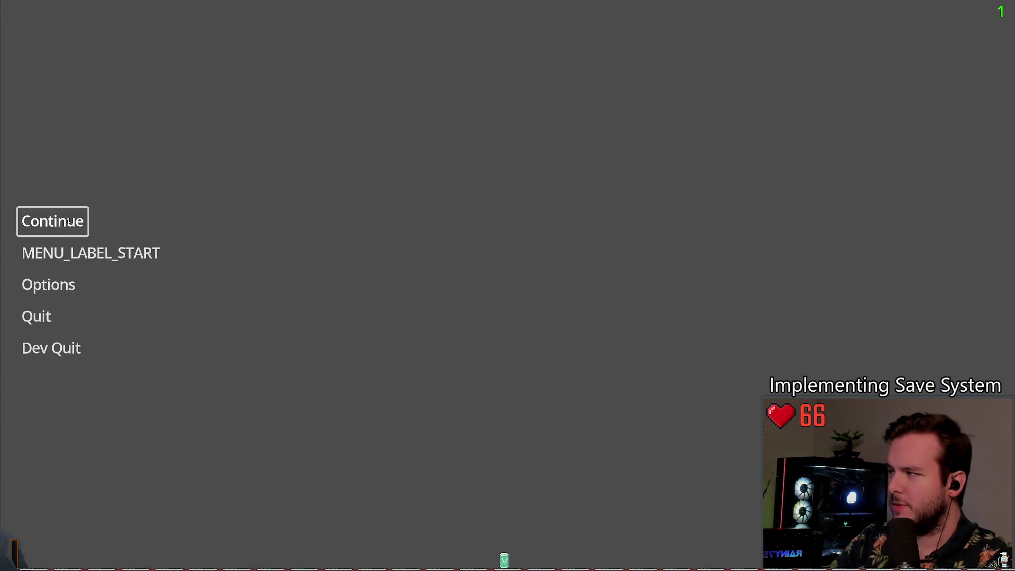
Step: Pause the game, overwrite the existing slot by pressing Enter, and Dev Quit to the editor
{"action": "left_click", "coordinate": [50, 220]}
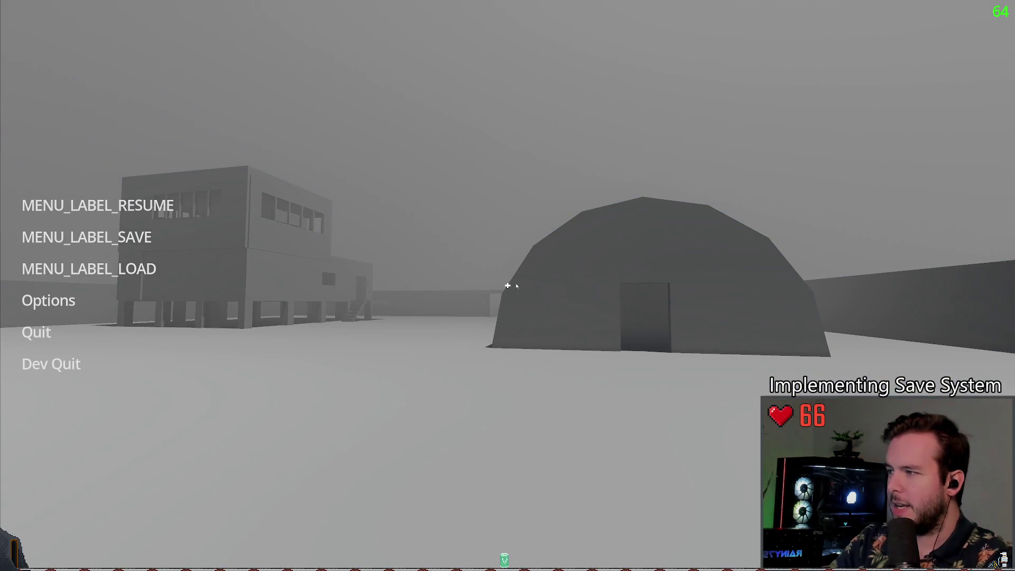
{"action": "left_click", "coordinate": [86, 236]}
{"action": "left_click", "coordinate": [231, 377]}
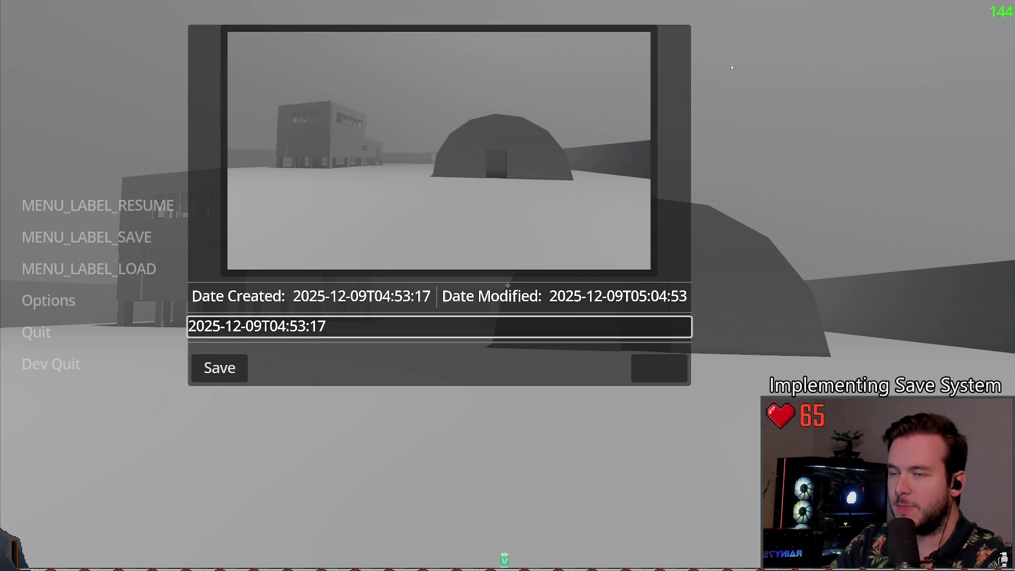
{"action": "key", "text": "Return"}
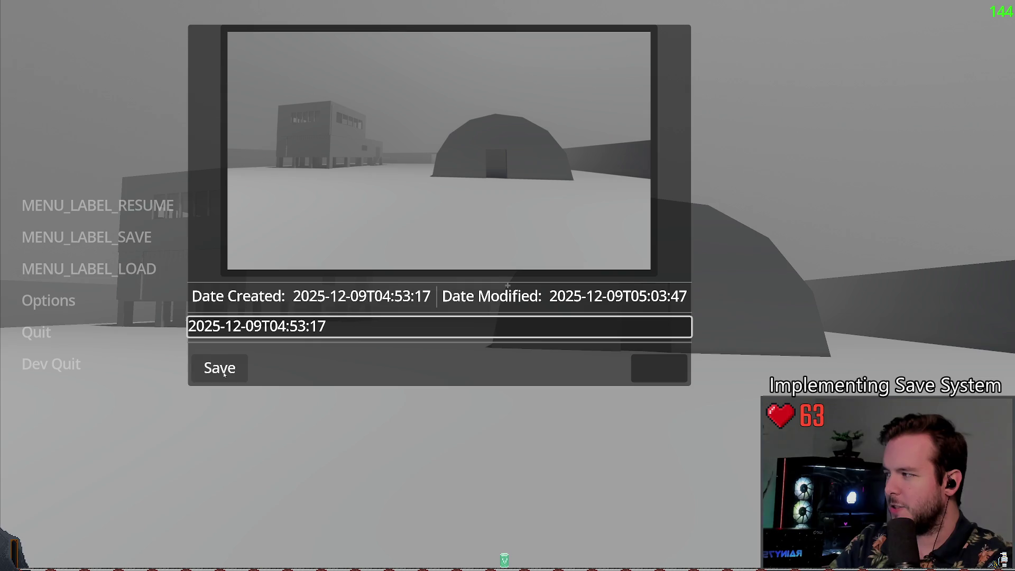
{"action": "key", "text": "Escape"}
{"action": "left_click", "coordinate": [51, 364]}
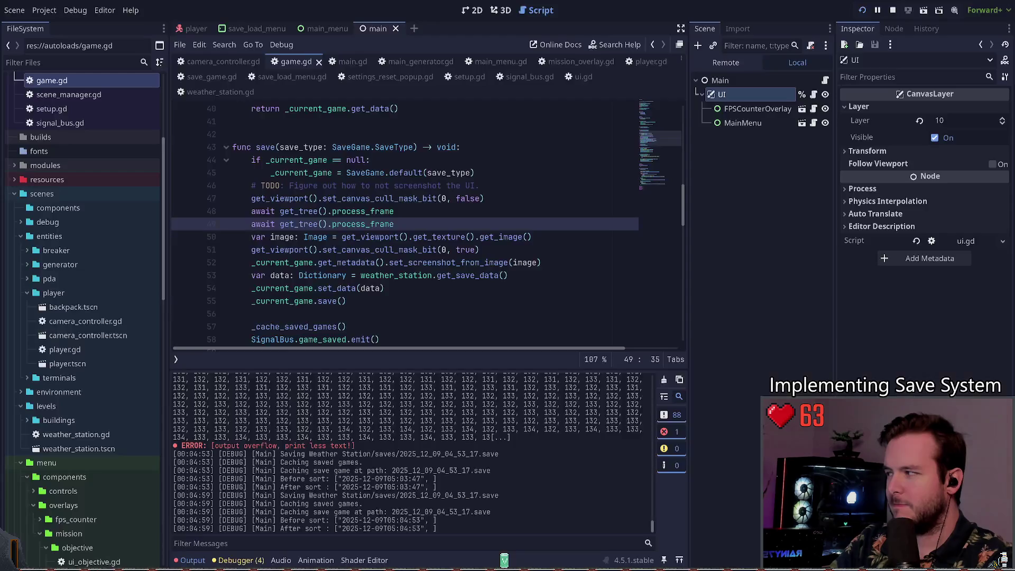
Step: Select lines 48–49, both await get_tree().process_frame, and delete them
{"action": "left_click", "coordinate": [353, 211]}
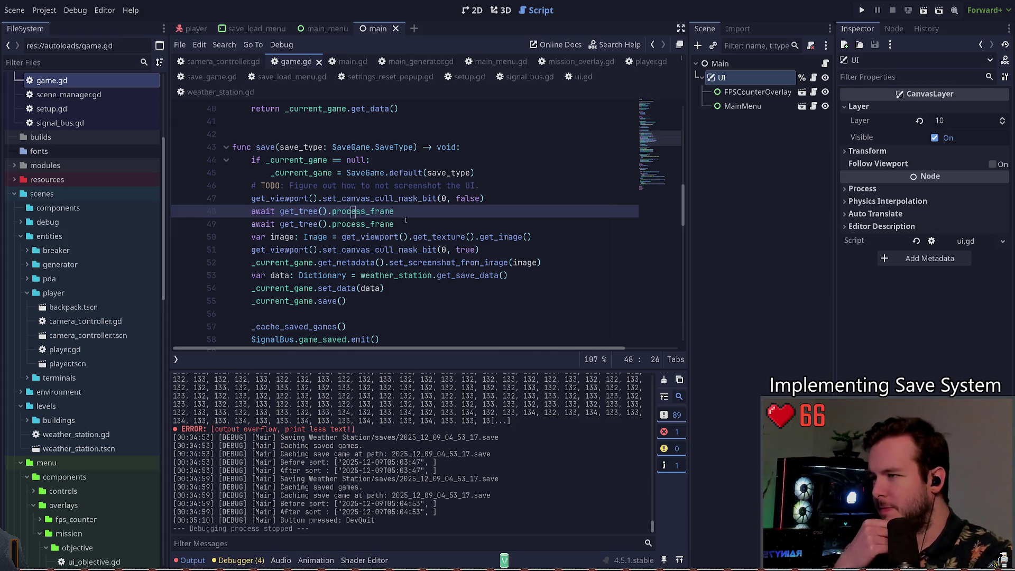
{"action": "left_click_drag", "start_coordinate": [405, 224], "coordinate": [332, 224]}
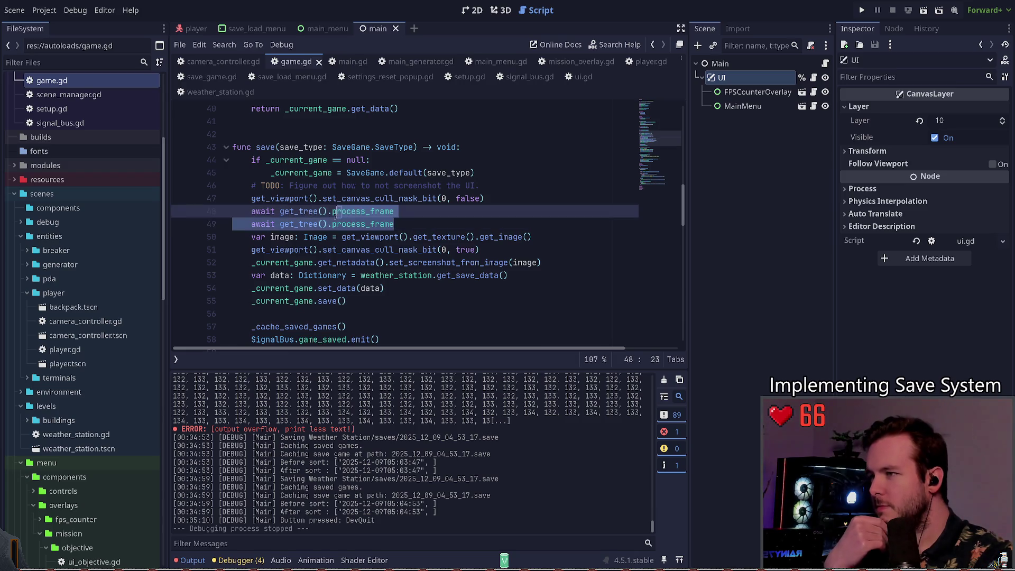
{"action": "left_click", "coordinate": [397, 224]}
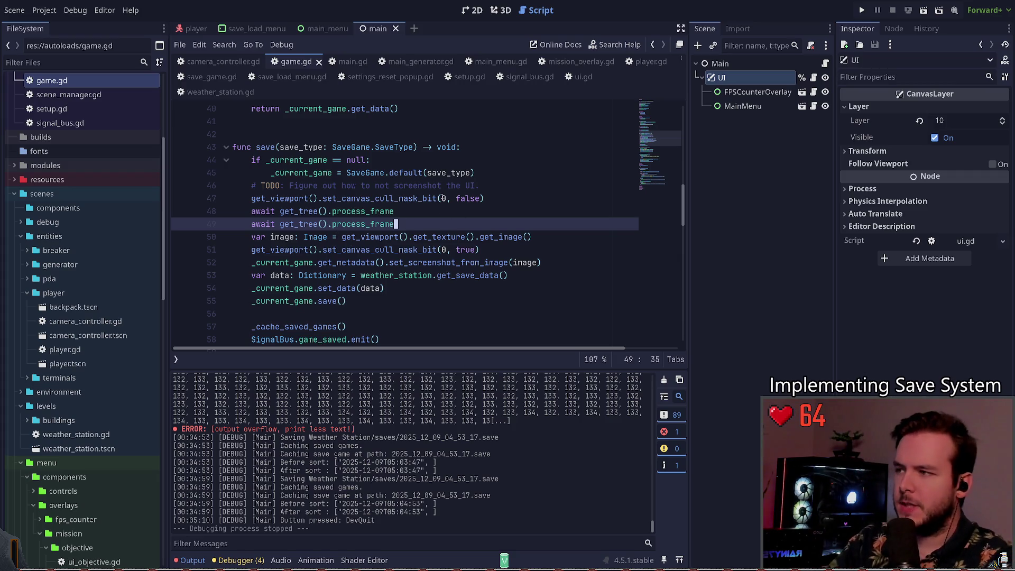
{"action": "key", "text": "shift+Home"}
{"action": "key", "text": "shift+Up"}
{"action": "key", "text": "Delete"}
{"action": "key", "text": "Delete"}
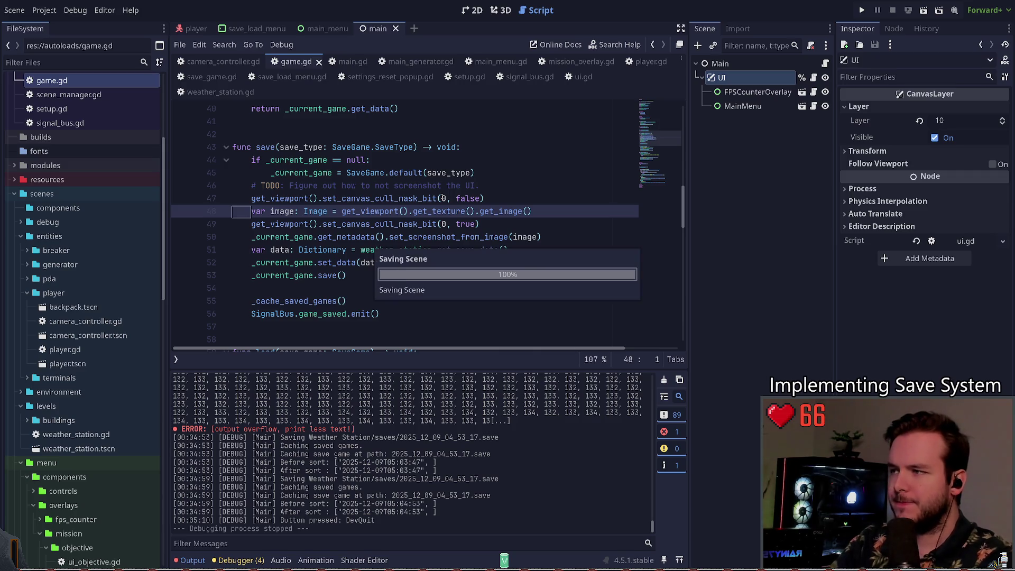
Step: Delete the cull-mask restore line, keep the cull-mask disabling line commented out with Ctrl+K, and save game.gd
{"action": "key", "text": "Down"}
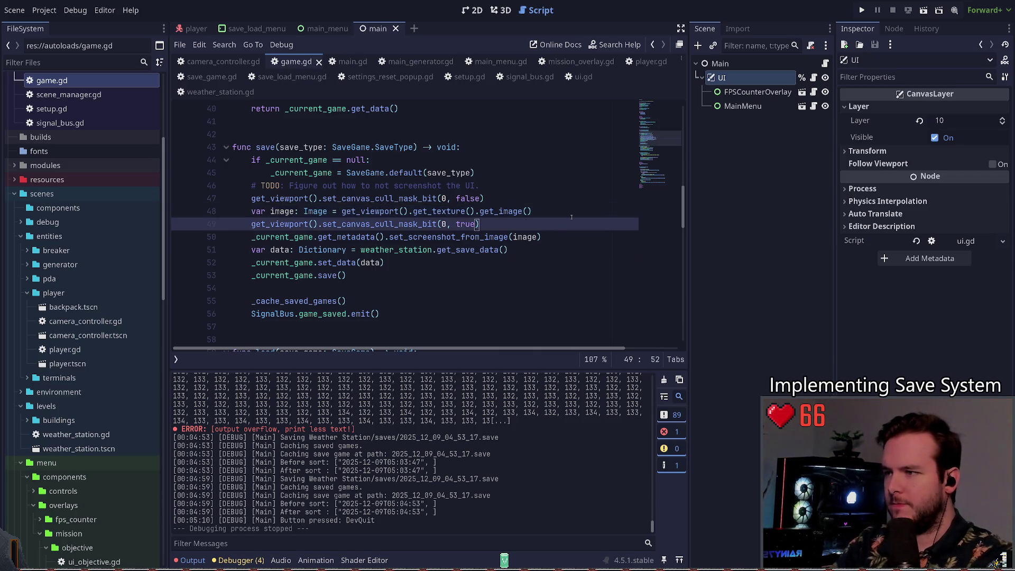
{"action": "key", "text": "ctrl+shift+k"}
{"action": "key", "text": "Up"}
{"action": "key", "text": "Up"}
{"action": "key", "text": "ctrl+shift+k"}
{"action": "key", "text": "ctrl+s"}
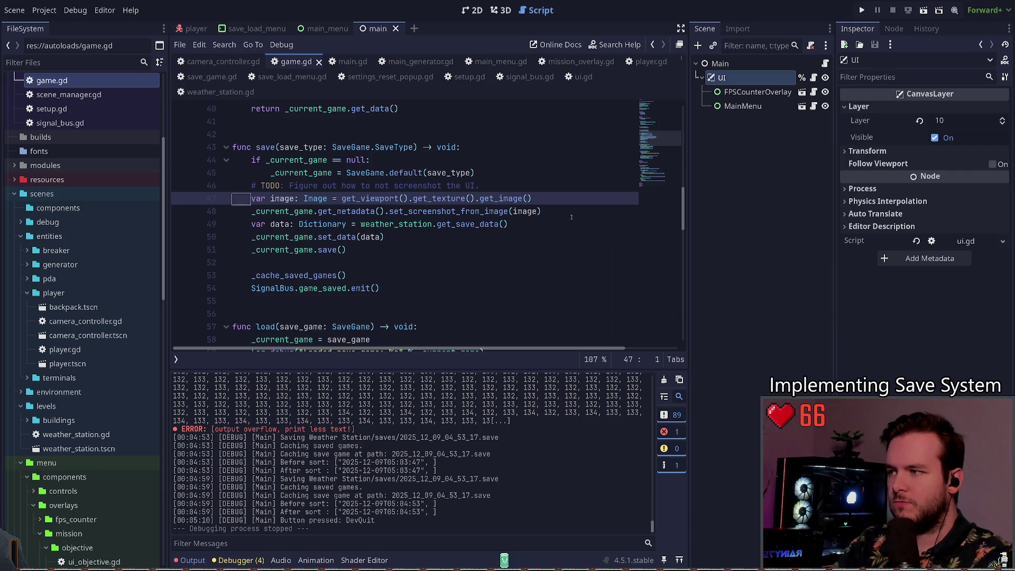
{"action": "key", "text": "ctrl+z"}
{"action": "key", "text": "ctrl+z"}
{"action": "key", "text": "ctrl+k"}
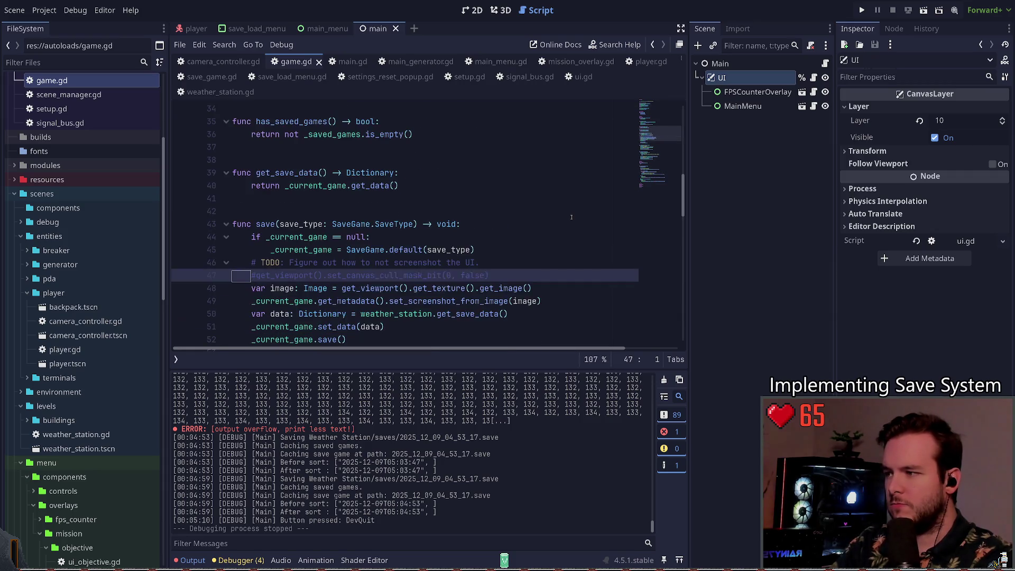
{"action": "key", "text": "ctrl+s"}
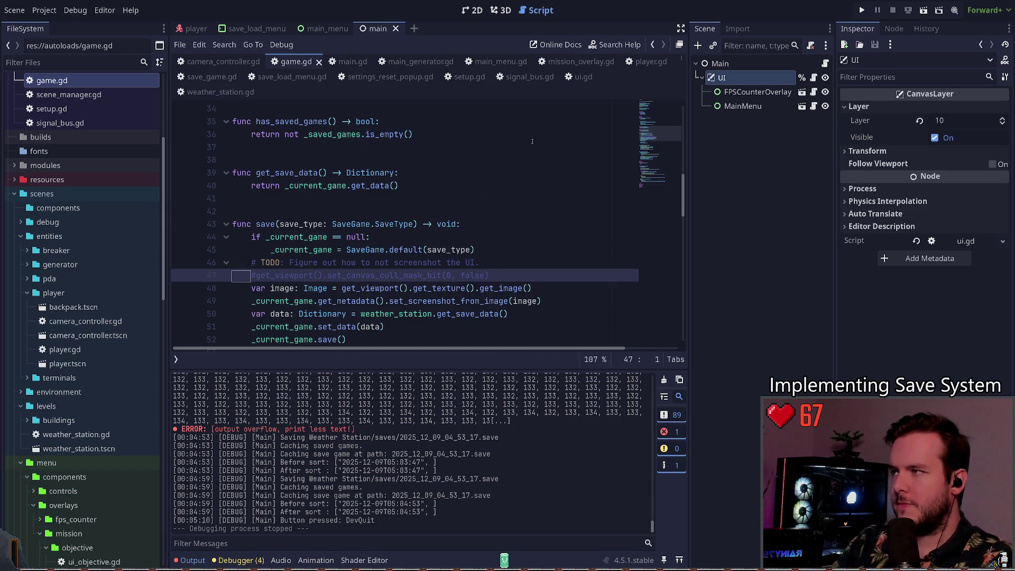
Step: In main_menu.gd's toggle_main_menu, start a new line: Game.screenshot_frame = get_view
{"action": "left_click", "coordinate": [483, 62]}
{"action": "scroll", "coordinate": [366, 227], "scroll_direction": "down", "scroll_amount": 3}
{"action": "scroll", "coordinate": [366, 227], "scroll_direction": "down", "scroll_amount": 2}
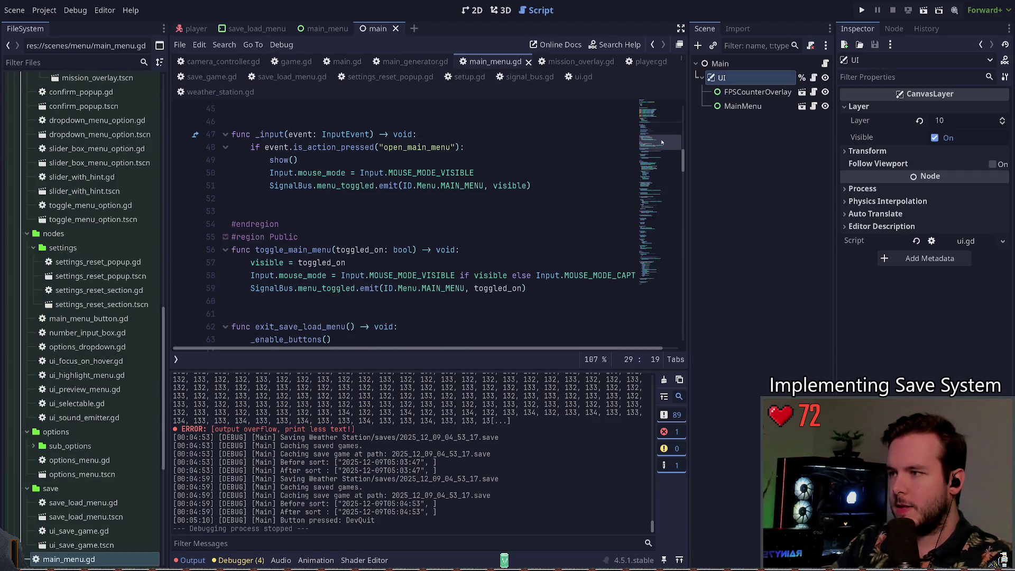
{"action": "left_click", "coordinate": [511, 250]}
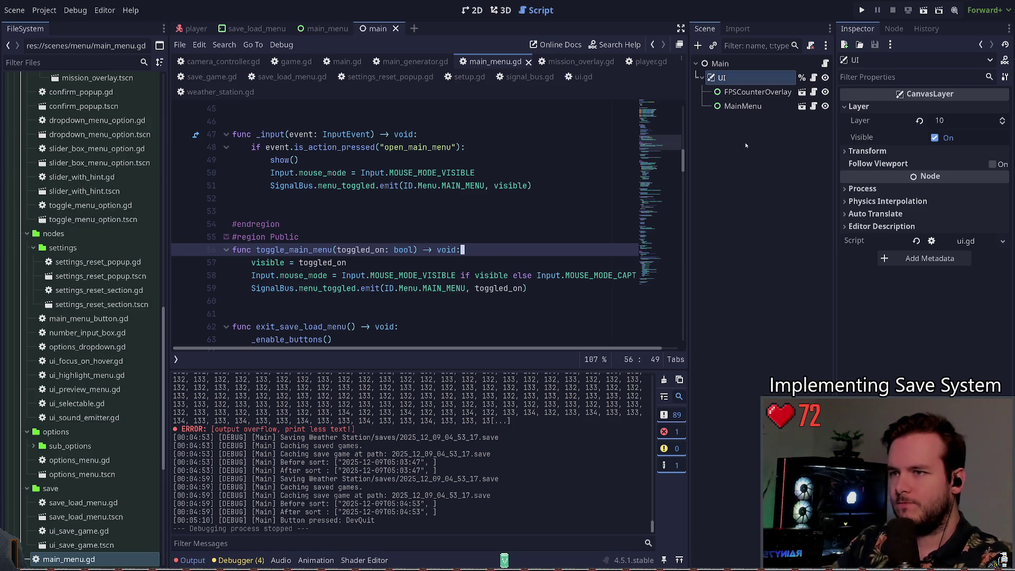
{"action": "scroll", "coordinate": [646, 303], "scroll_direction": "down", "scroll_amount": 20}
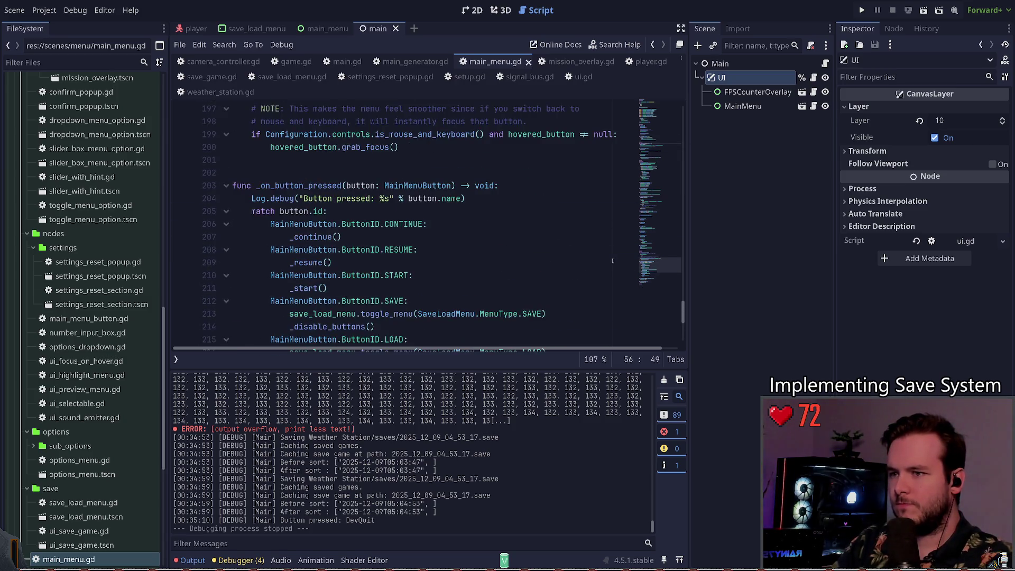
{"action": "mouse_move", "coordinate": [656, 264]}
{"action": "left_mouse_down"}
{"action": "mouse_move", "coordinate": [670, 112]}
{"action": "mouse_move", "coordinate": [492, 61]}
{"action": "left_mouse_up"}
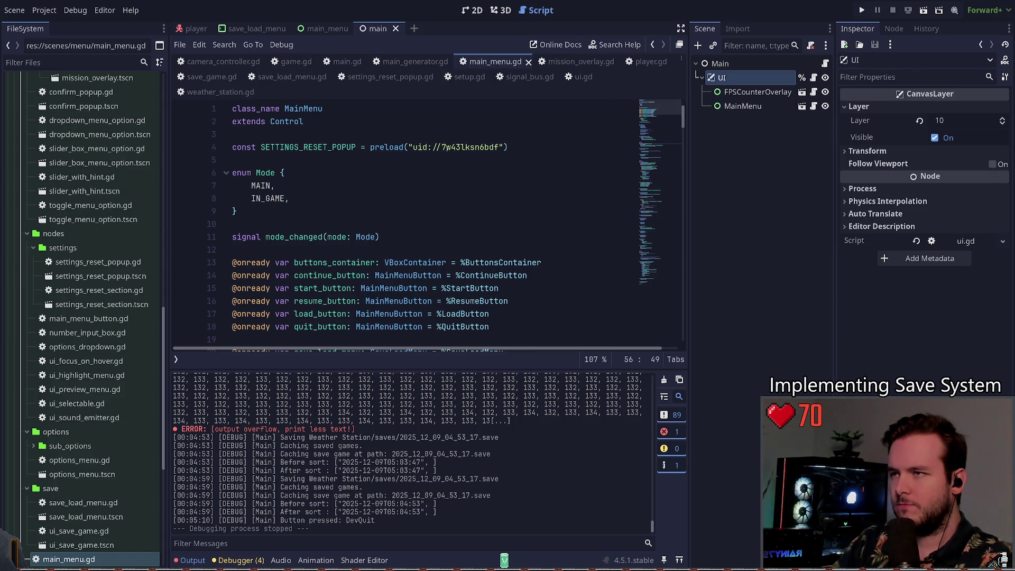
{"action": "scroll", "coordinate": [408, 202], "scroll_direction": "down", "scroll_amount": 6}
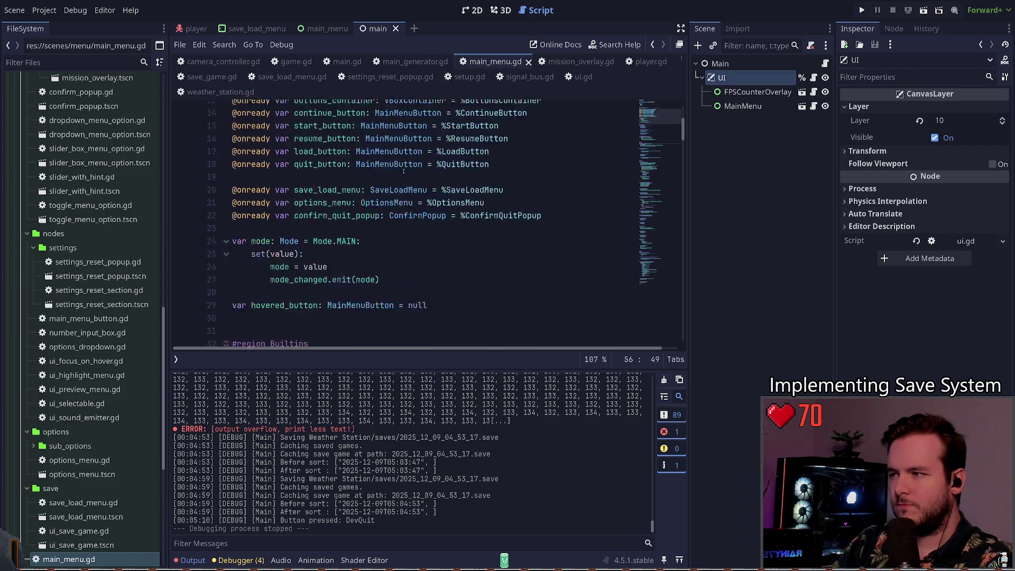
{"action": "scroll", "coordinate": [409, 168], "scroll_direction": "down", "scroll_amount": 10}
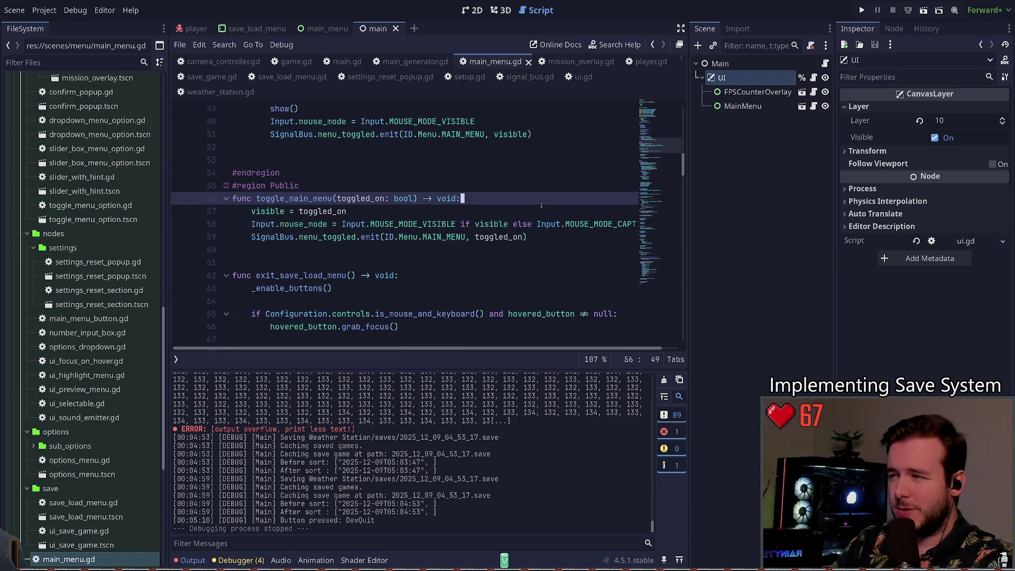
{"action": "key", "text": "Return"}
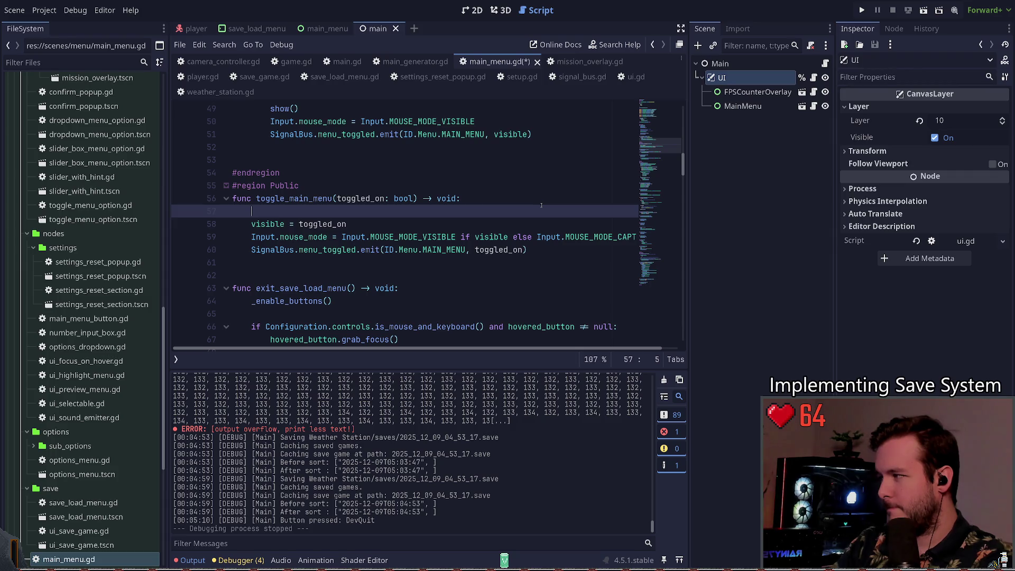
{"action": "type", "text": "Game."}
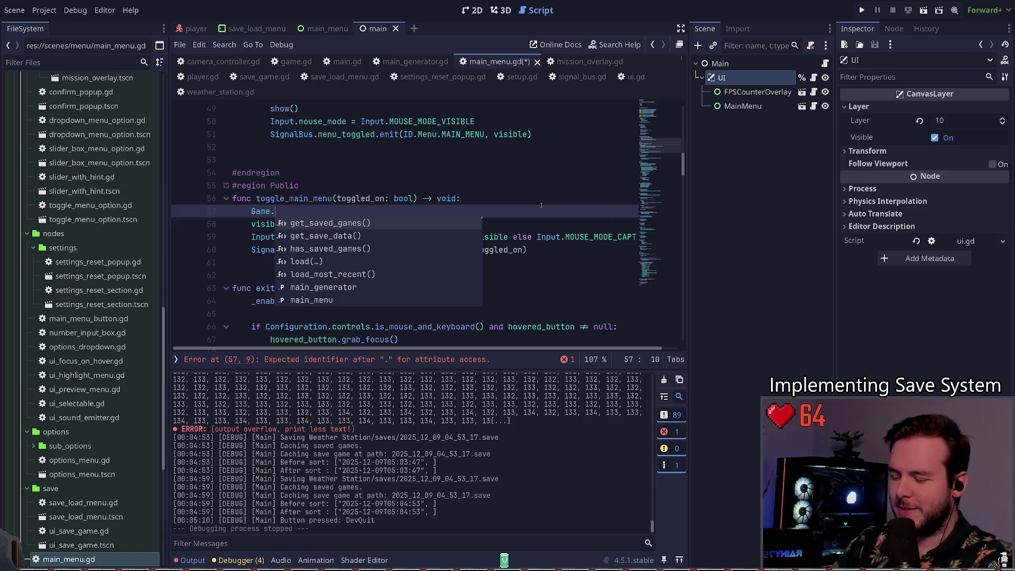
{"action": "type", "text": "las"}
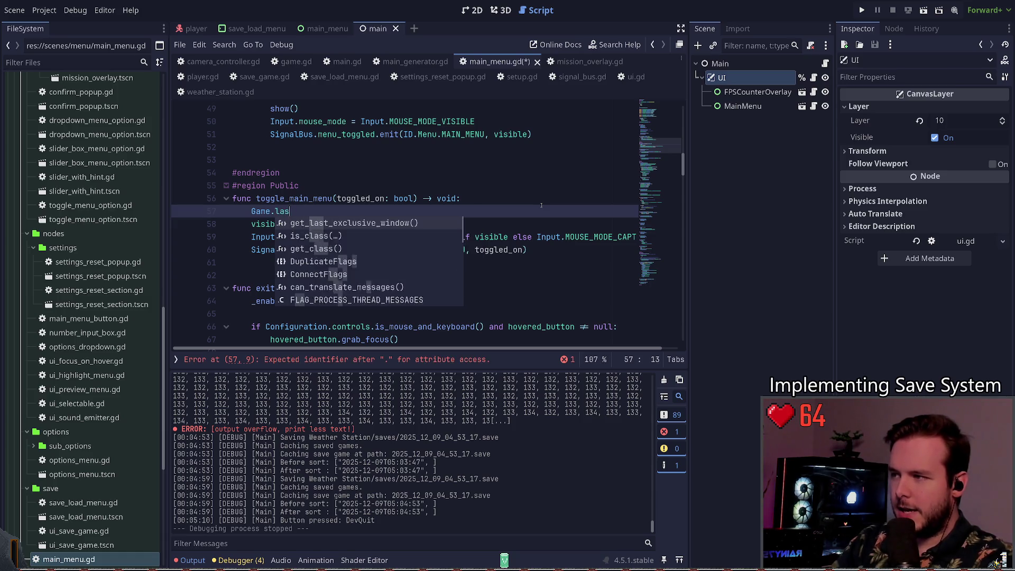
{"action": "type", "text": "t"}
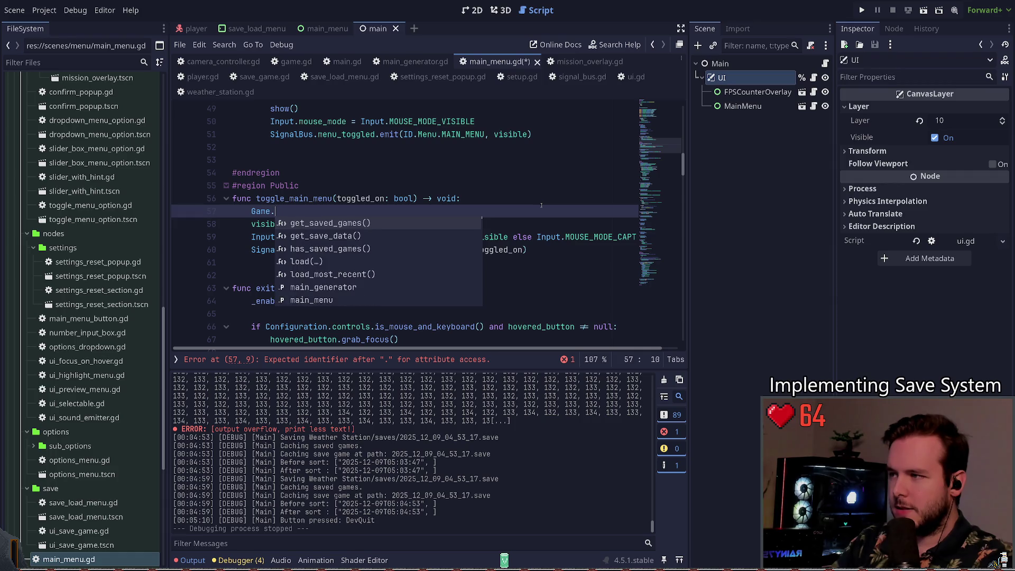
{"action": "key", "text": "BackSpace"}
{"action": "key", "text": "BackSpace"}
{"action": "key", "text": "BackSpace"}
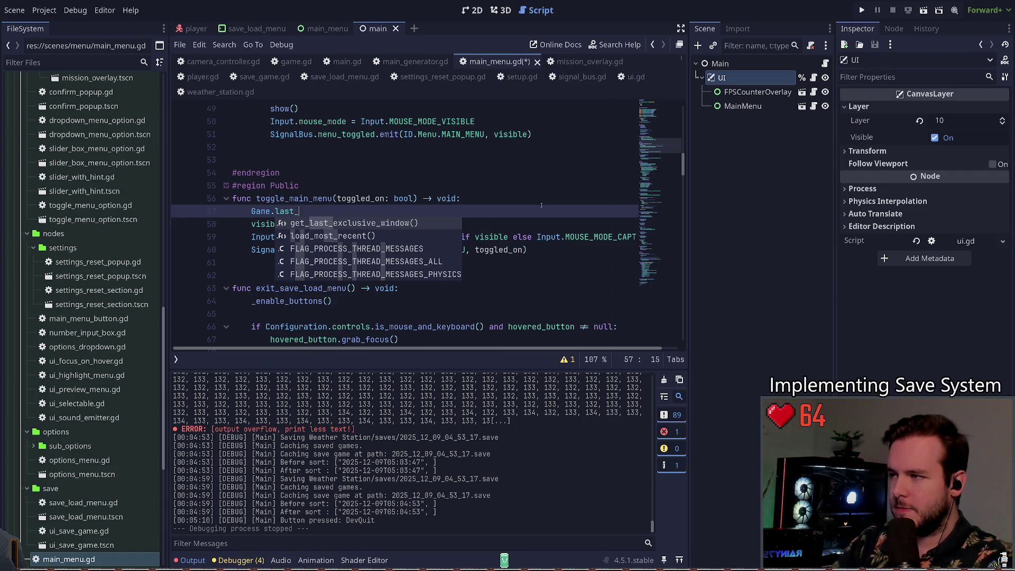
{"action": "type", "text": "screenshot_"}
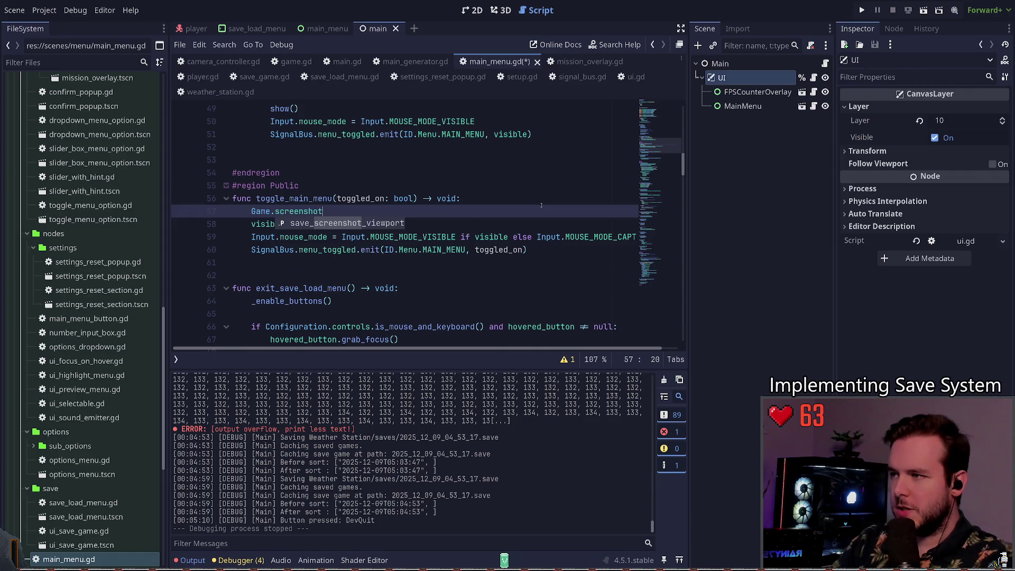
{"action": "type", "text": "frame = "}
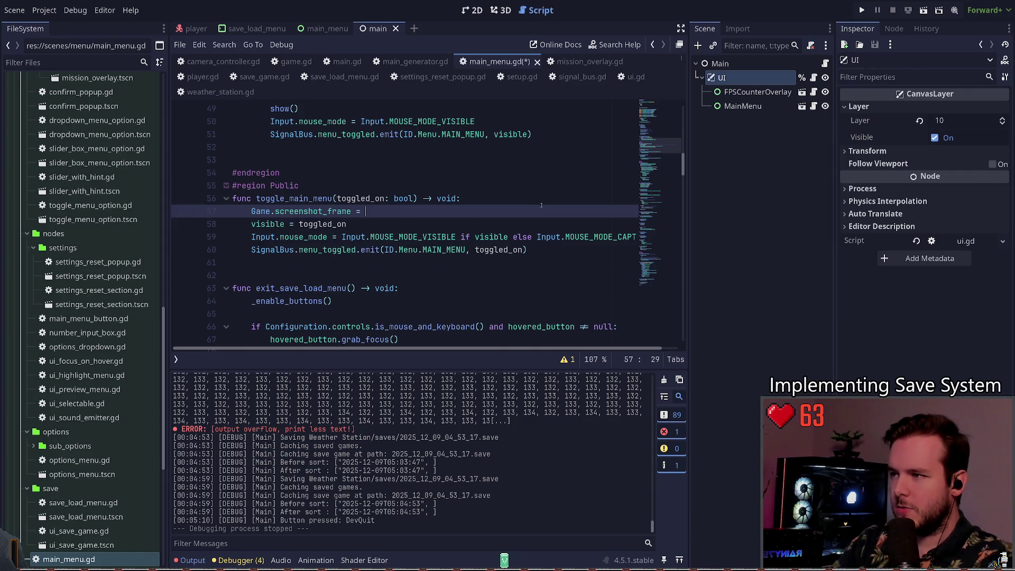
{"action": "type", "text": "get_view"}
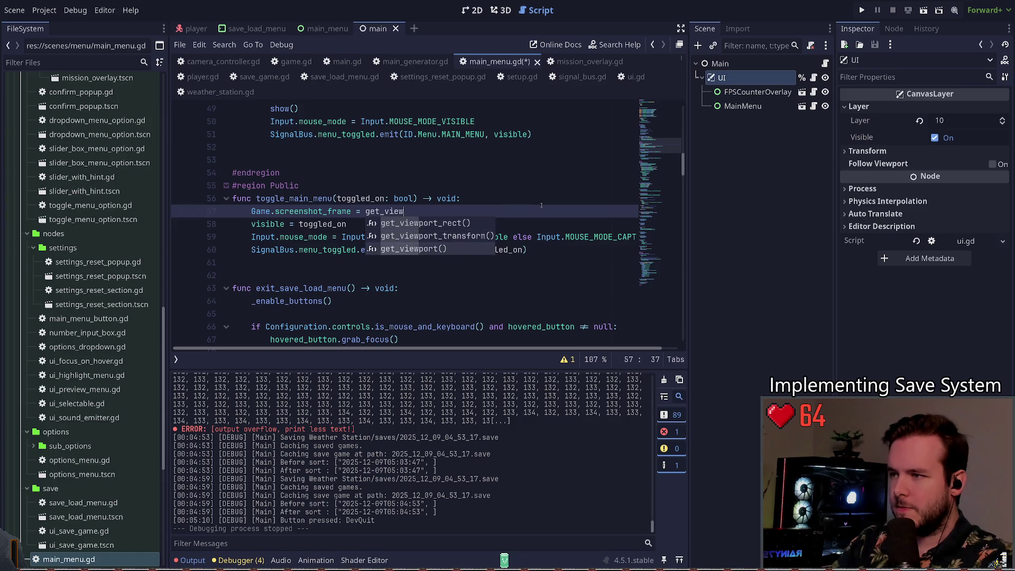
Step: Complete the line as Game.screenshot_frame = get_viewport().get_texture().get_image()
{"action": "key", "text": "Return"}
{"action": "type", "text": ".get_s"}
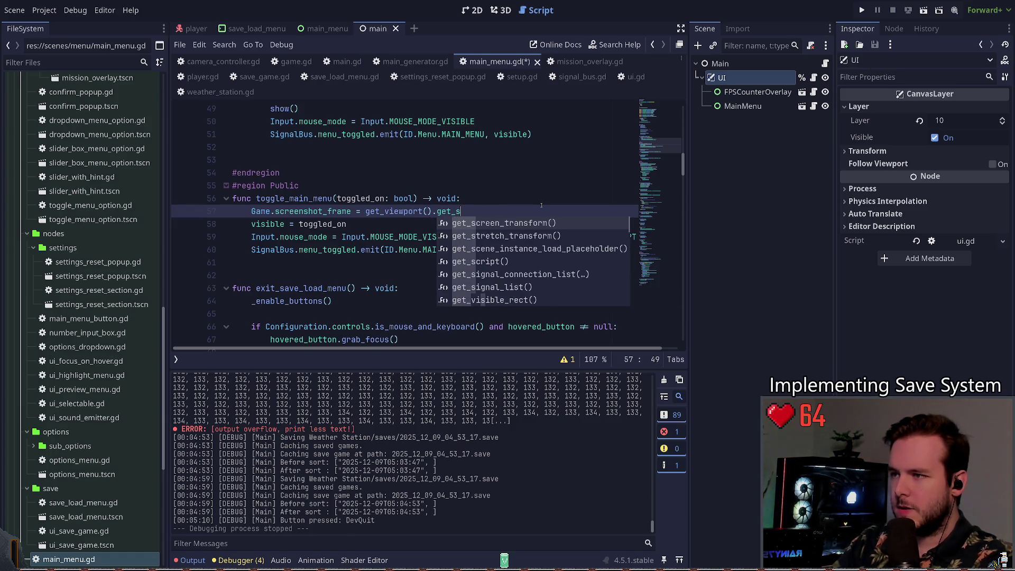
{"action": "key", "text": "BackSpace"}
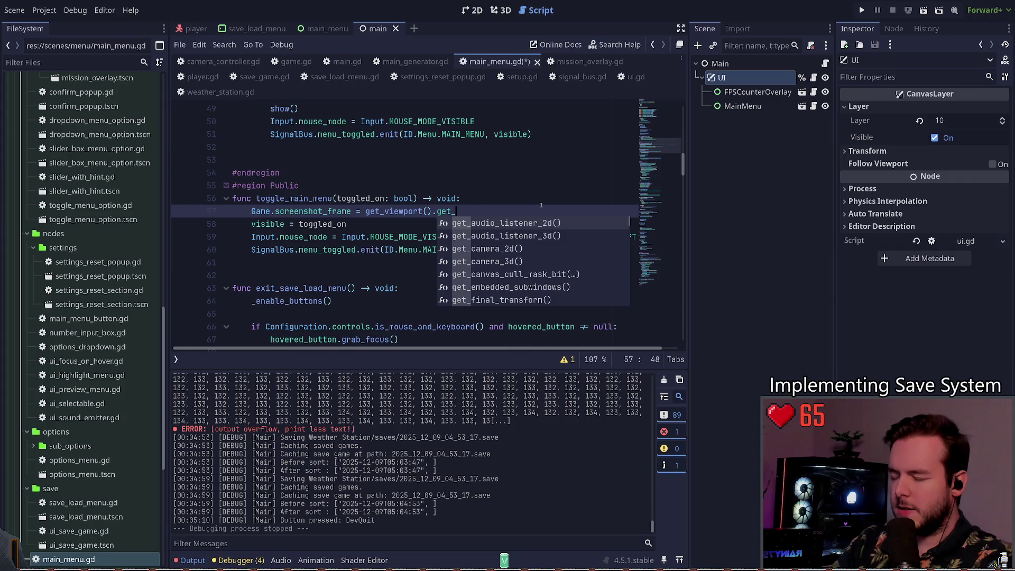
{"action": "type", "text": "tex"}
{"action": "key", "text": "Return"}
{"action": "type", "text": ".get_iom"}
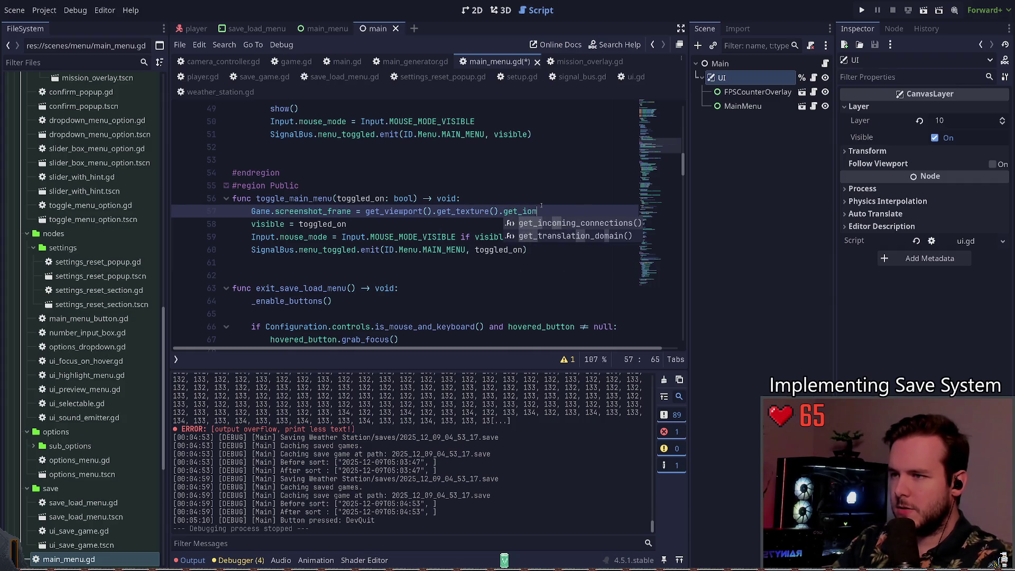
{"action": "key", "text": "BackSpace"}
{"action": "key", "text": "BackSpace"}
{"action": "key", "text": "Down"}
{"action": "key", "text": "Return"}
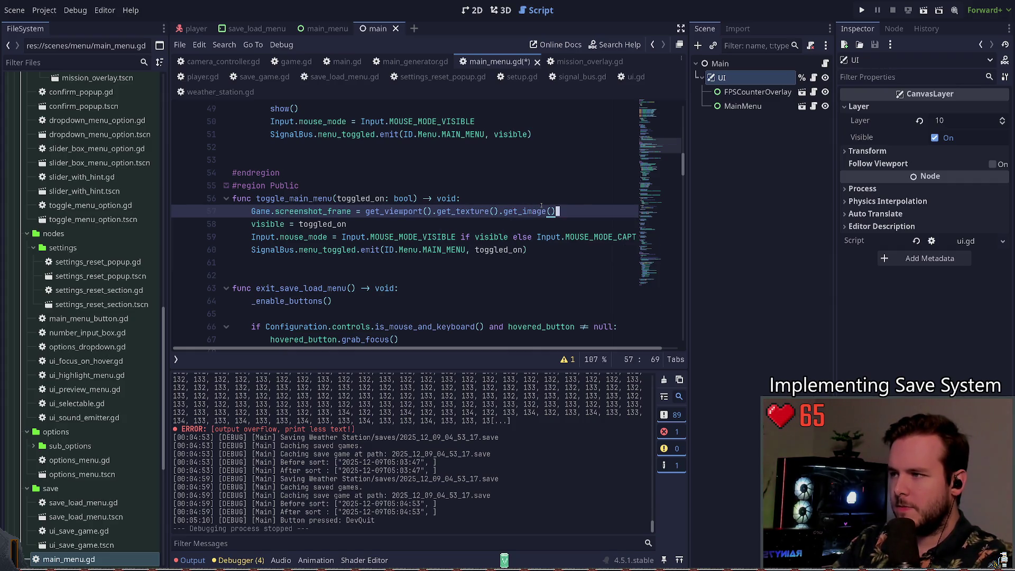
Step: Delete and then restore the screenshot_frame name, and save main_menu.gd
{"action": "key", "text": "Home"}
{"action": "key", "text": "ctrl+Right"}
{"action": "key", "text": "ctrl+Delete"}
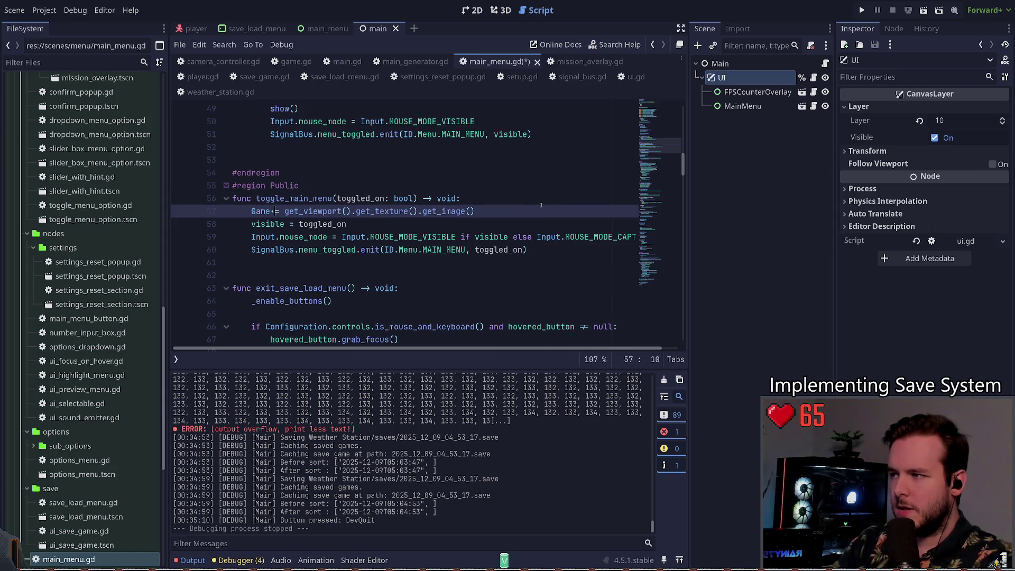
{"action": "key", "text": "ctrl+z"}
{"action": "key", "text": "ctrl+y"}
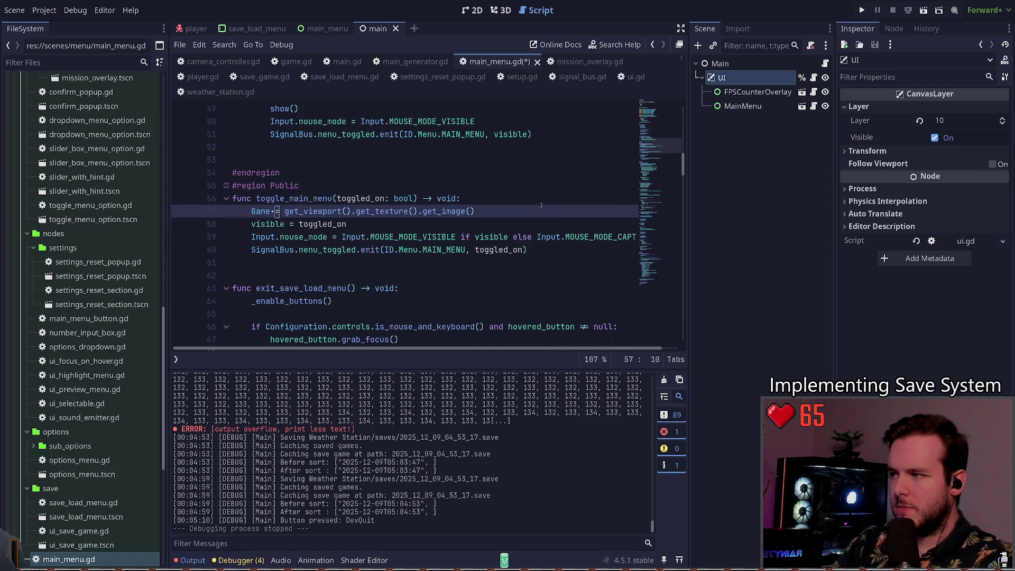
{"action": "key", "text": "ctrl+z"}
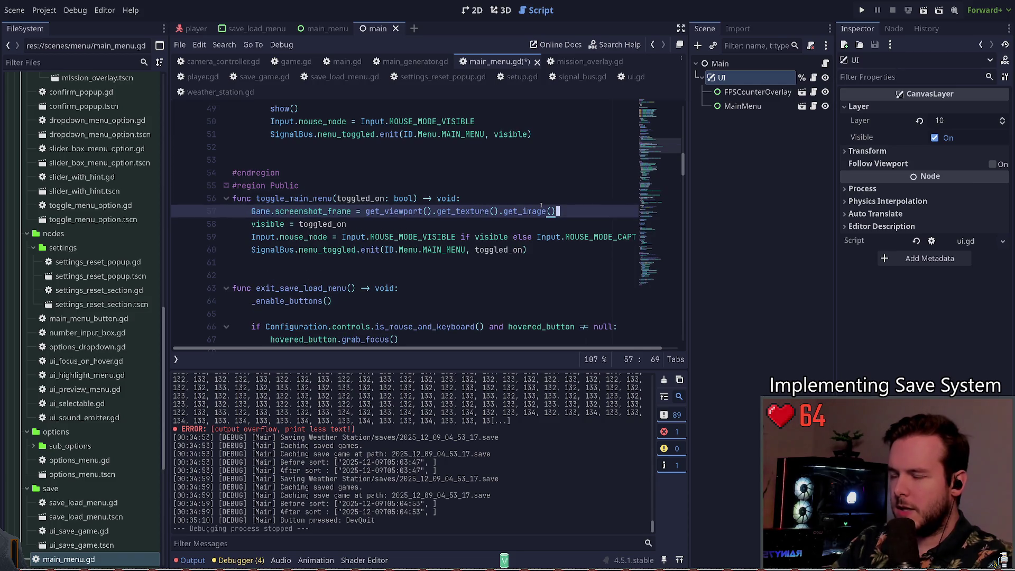
{"action": "key", "text": "ctrl+s"}
Step: Ctrl+click Game on line 57 to open the game.gd script
{"action": "left_click", "coordinate": [322, 211]}
{"action": "left_click", "coordinate": [421, 211]}
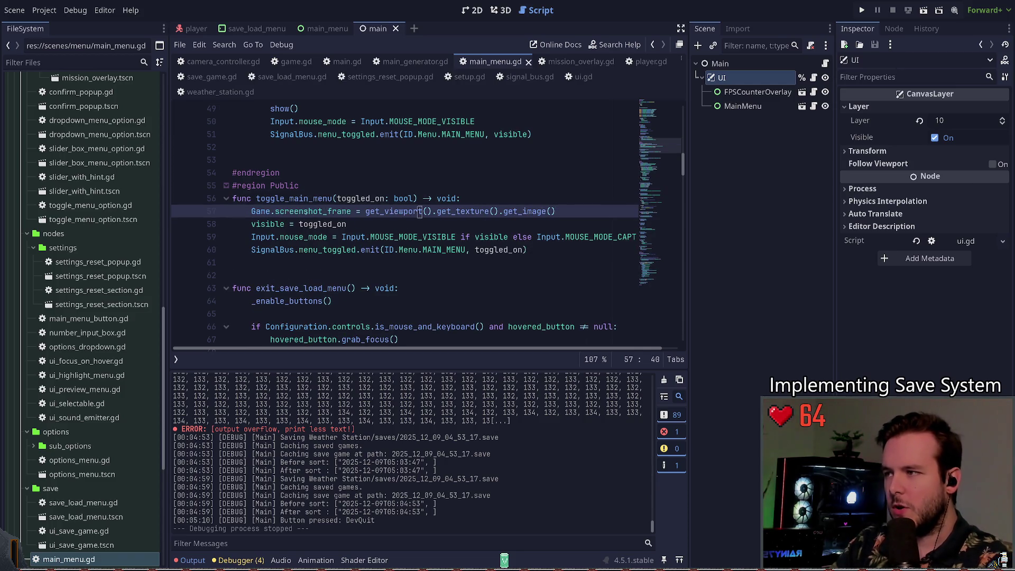
{"action": "left_click", "coordinate": [261, 212], "text": "ctrl"}
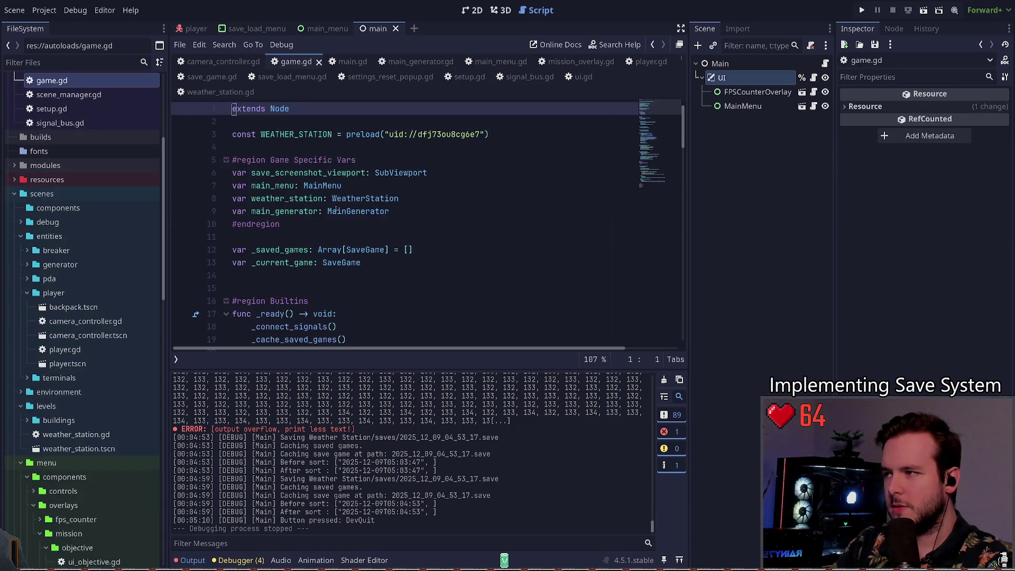
Step: Delete the save_screenshot_viewport variable from game.gd
{"action": "left_click", "coordinate": [413, 201]}
{"action": "key", "text": "Up"}
{"action": "key", "text": "Up"}
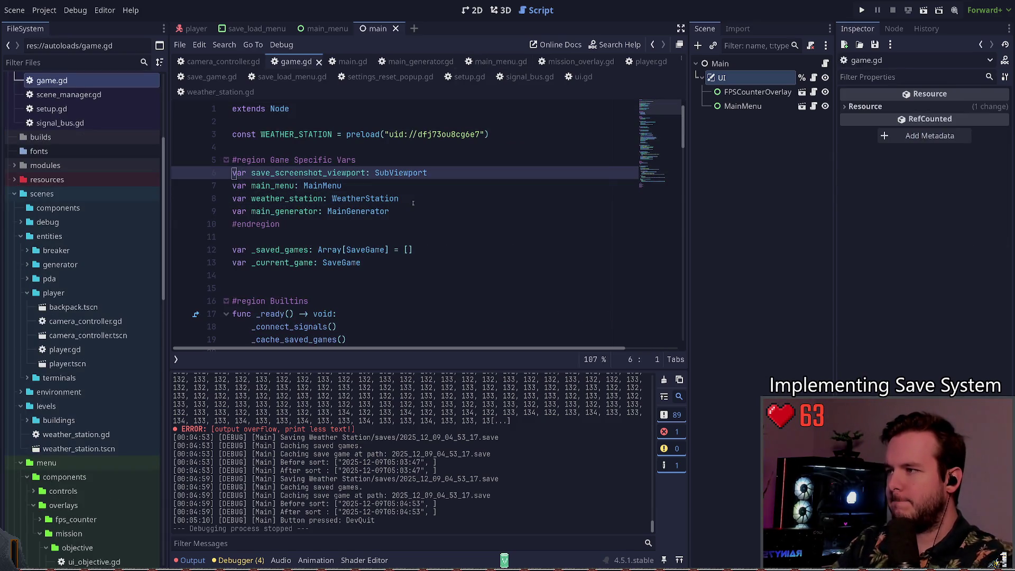
{"action": "key", "text": "ctrl+shift+k"}
Step: Declare var _screenshot_frame: Image below _current_game
{"action": "key", "text": "Down"}
{"action": "key", "text": "Down"}
{"action": "key", "text": "Down"}
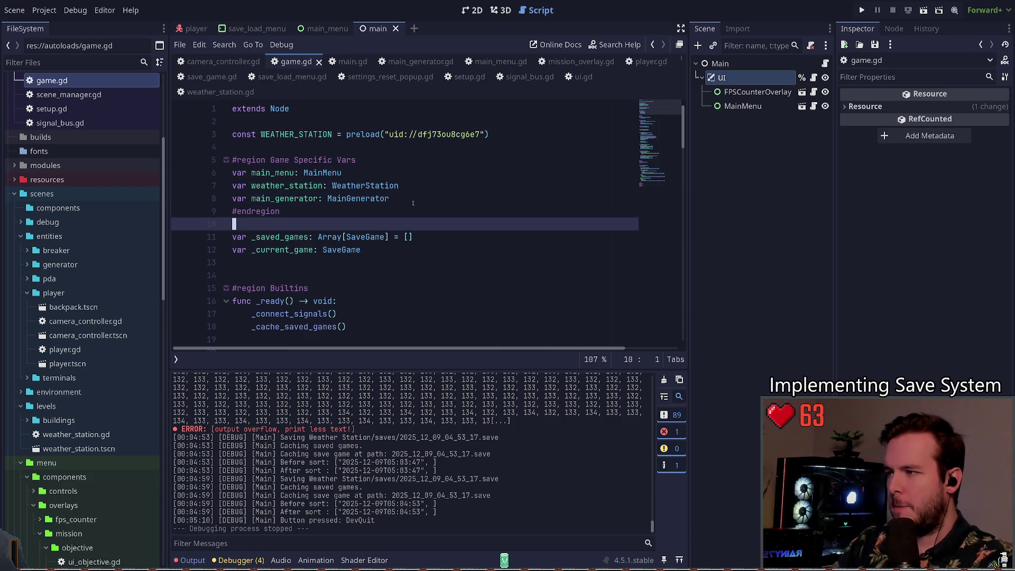
{"action": "key", "text": "Down"}
{"action": "key", "text": "End"}
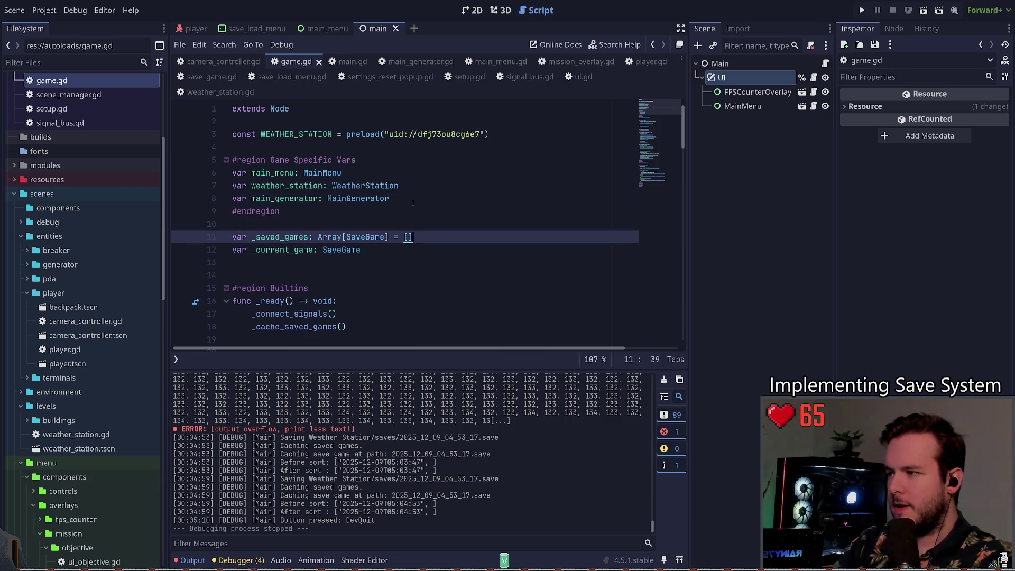
{"action": "key", "text": "Down"}
{"action": "key", "text": "Return"}
{"action": "type", "text": "var _last_"}
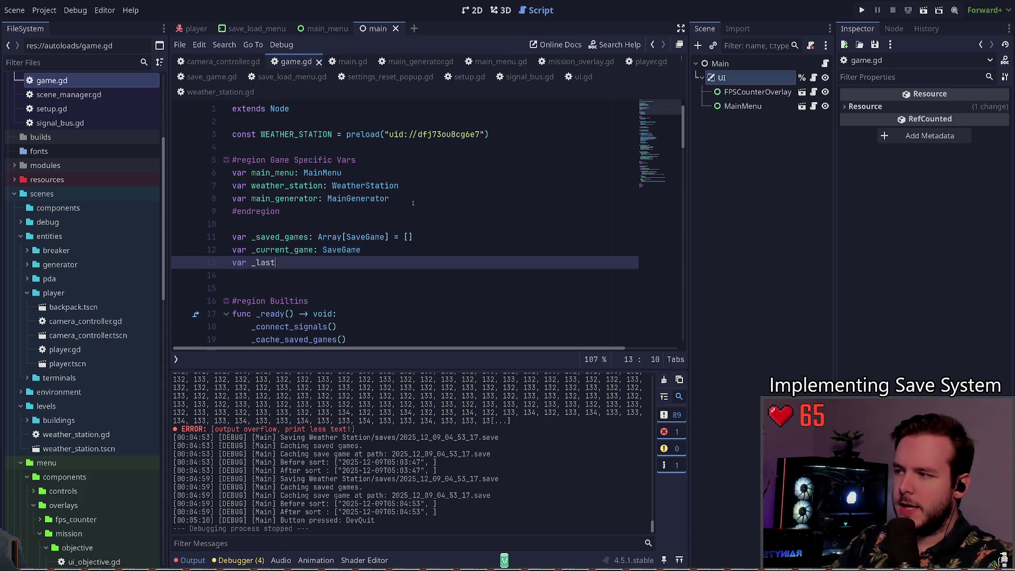
{"action": "key", "text": "BackSpace"}
{"action": "key", "text": "BackSpace"}
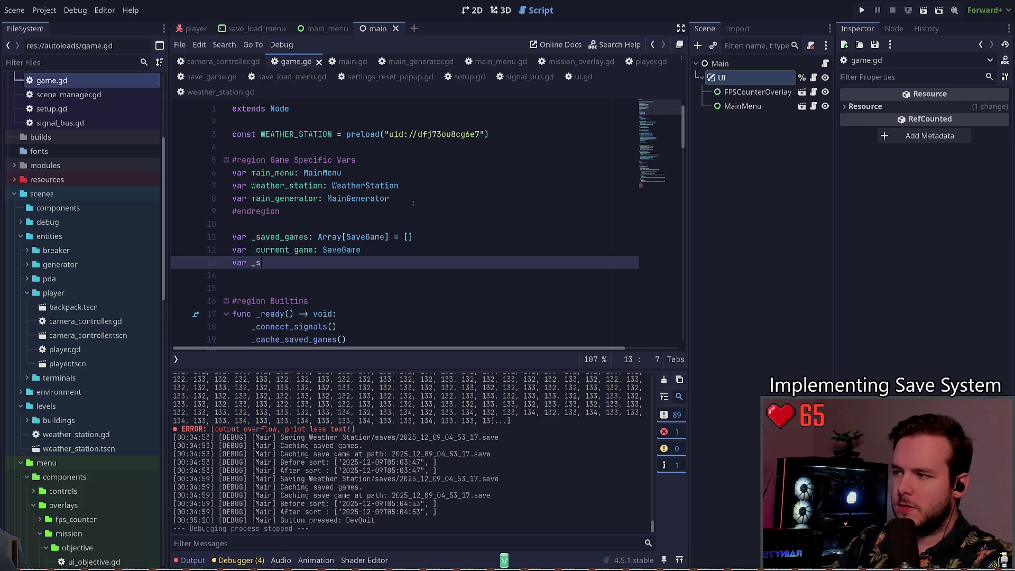
{"action": "type", "text": "creenshot_frame: Image"}
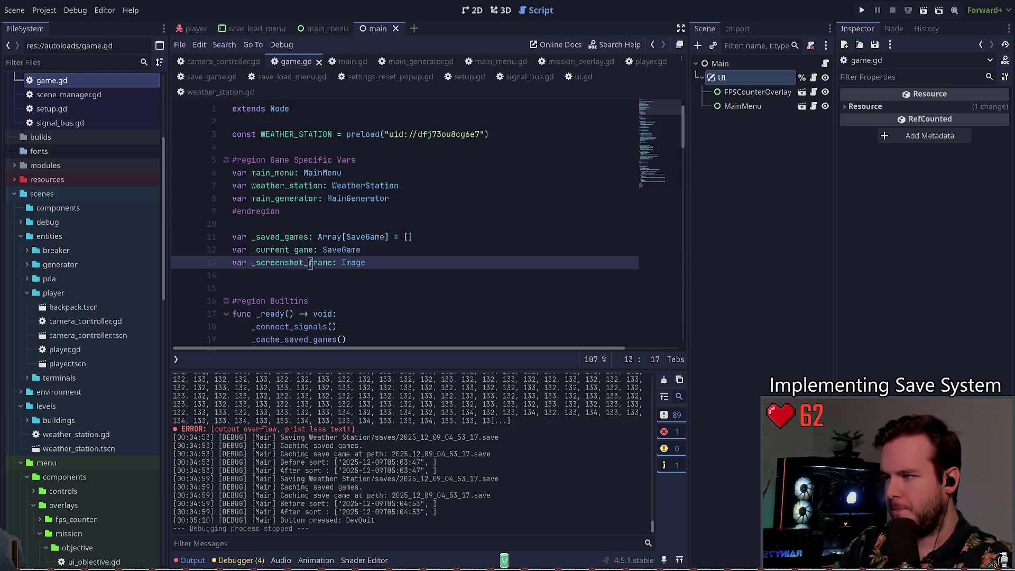
{"action": "double_click", "coordinate": [317, 265]}
{"action": "left_click", "coordinate": [315, 264]}
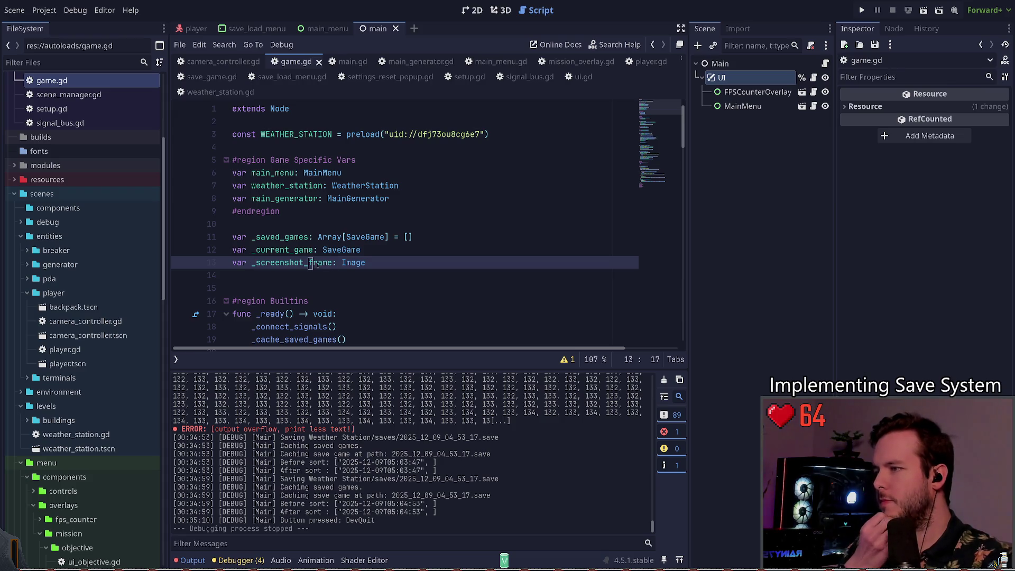
{"action": "left_click", "coordinate": [324, 264]}
{"action": "left_click", "coordinate": [306, 264]}
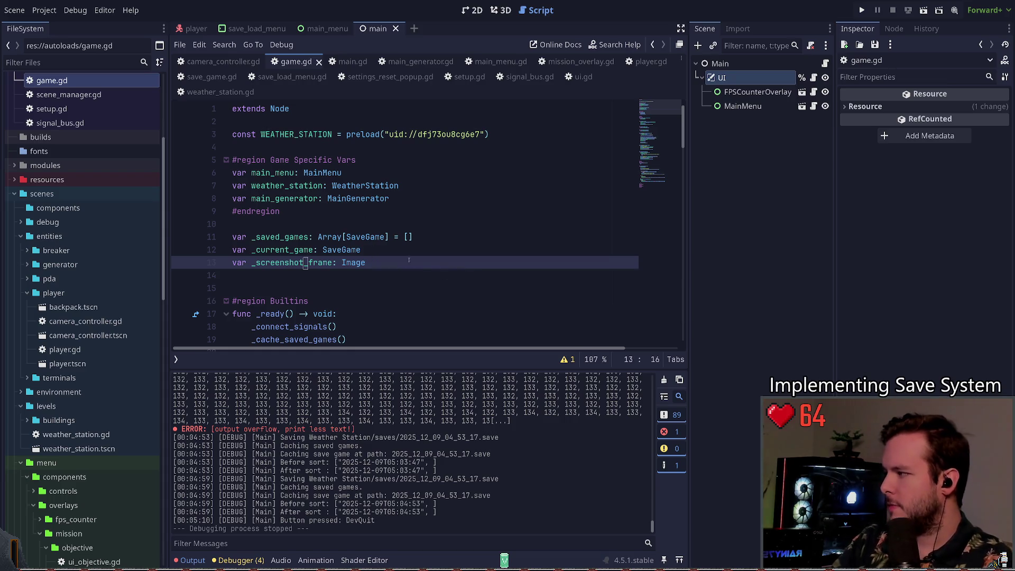
Step: Cycle through the main.gd and main_generator.gd tabs back to main_menu.gd
{"action": "scroll", "coordinate": [410, 215], "scroll_direction": "down", "scroll_amount": 2}
{"action": "left_click", "coordinate": [347, 61]}
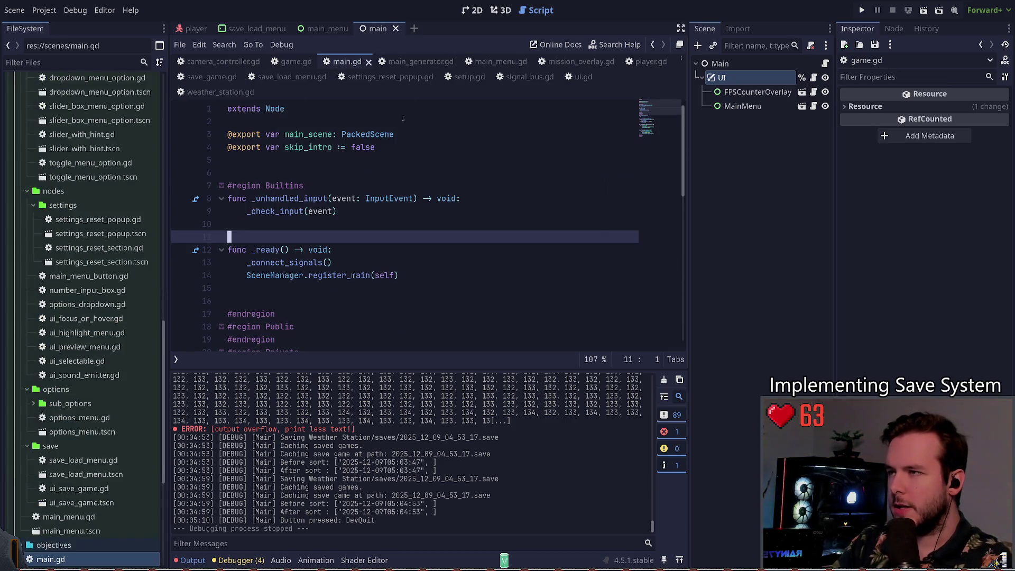
{"action": "left_click", "coordinate": [415, 61]}
{"action": "scroll", "coordinate": [416, 156], "scroll_direction": "down", "scroll_amount": 4}
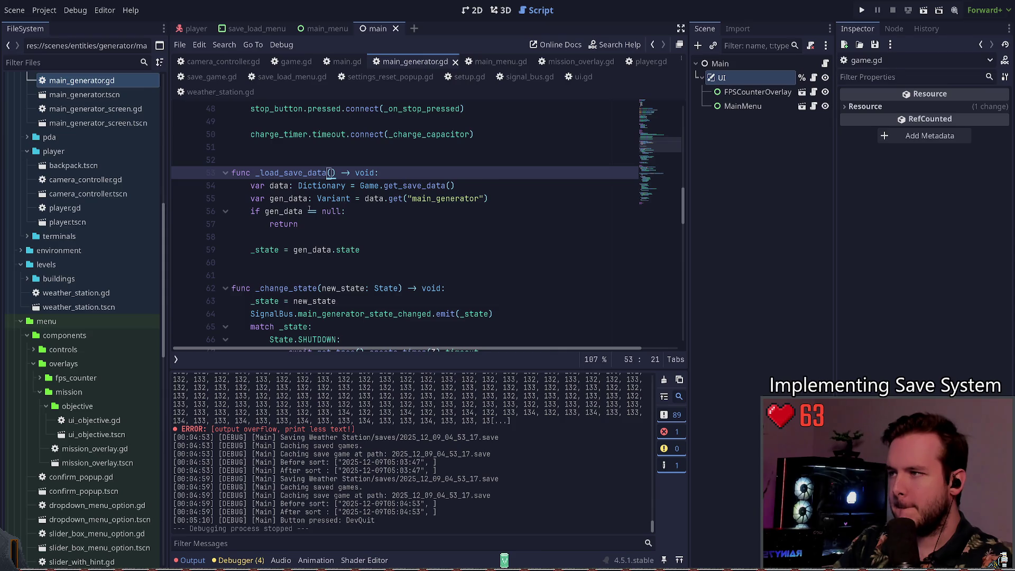
{"action": "left_click", "coordinate": [495, 62]}
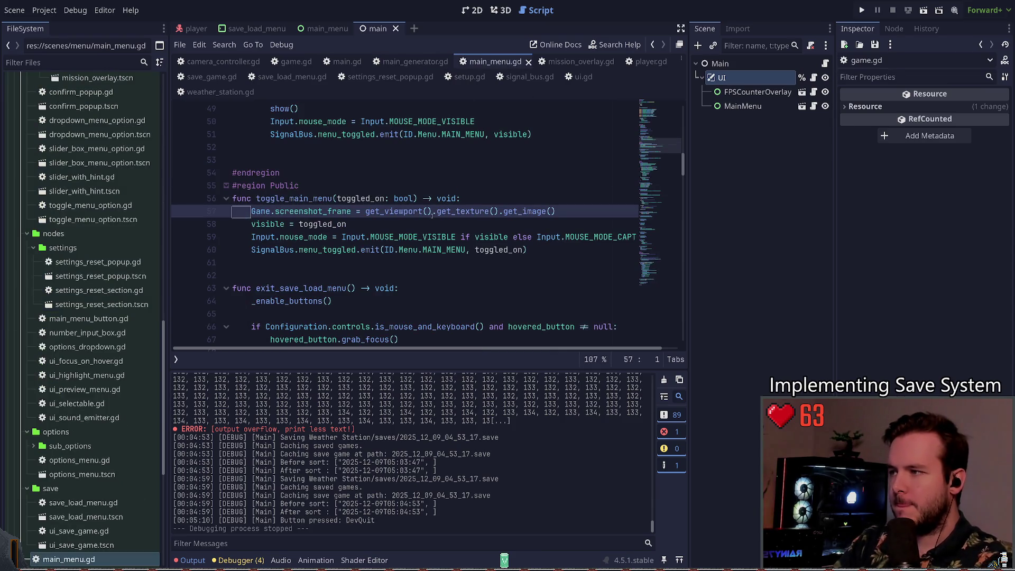
Step: Insert an 'if toggled_on:' line at the top of toggle_main_menu
{"action": "key", "text": "Down"}
{"action": "key", "text": "Up"}
{"action": "key", "text": "Up"}
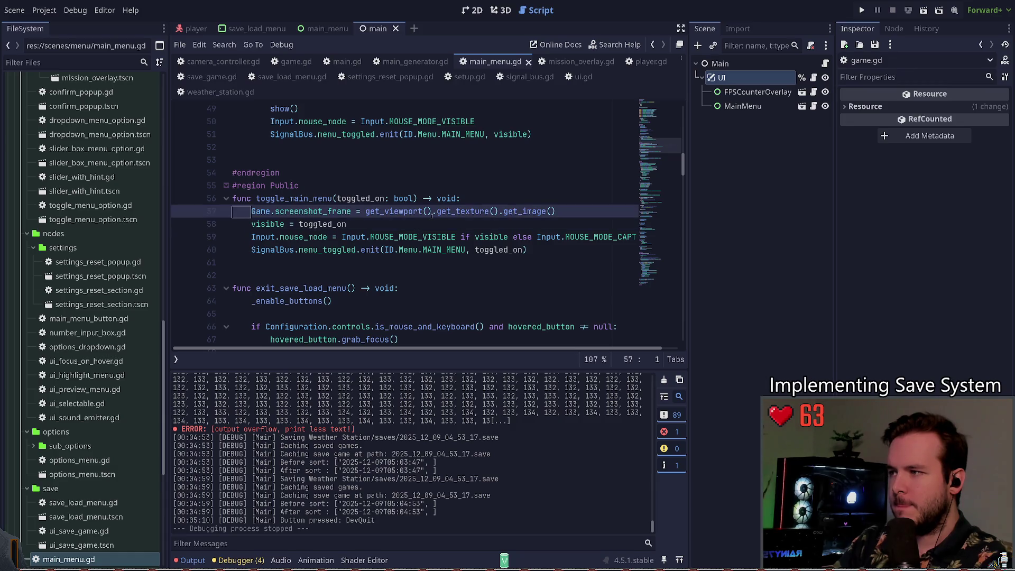
{"action": "key", "text": "End"}
{"action": "key", "text": "BackSpace"}
{"action": "key", "text": "BackSpace"}
{"action": "key", "text": "BackSpace"}
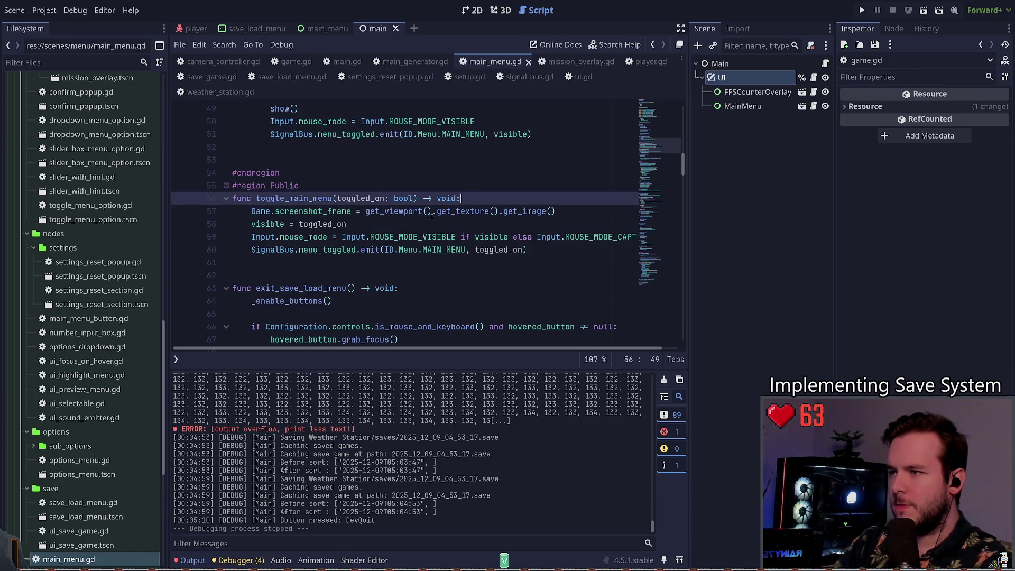
{"action": "key", "text": "Return"}
{"action": "key", "text": "BackSpace"}
{"action": "key", "text": "BackSpace"}
{"action": "type", "text": "f tog"}
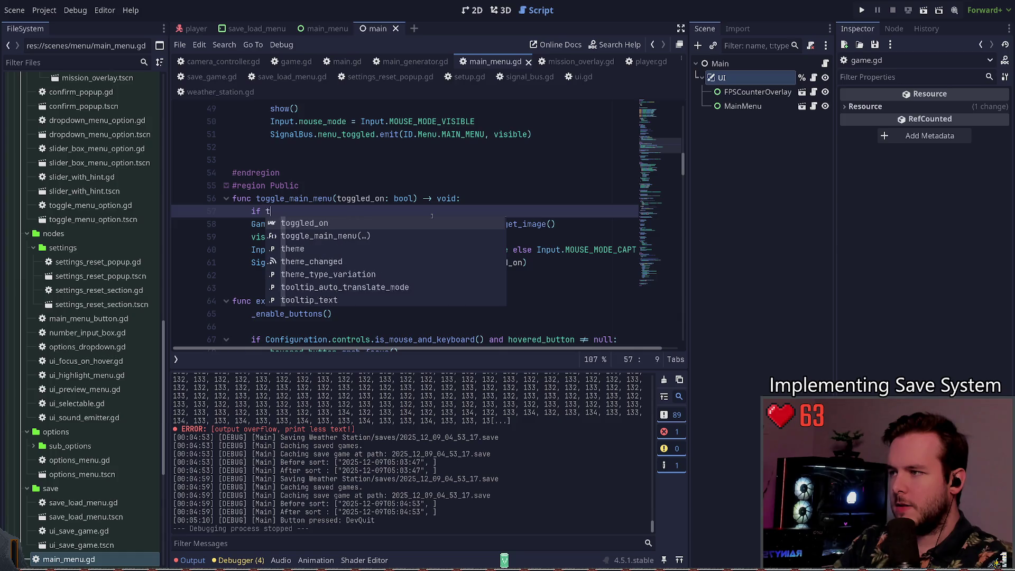
{"action": "key", "text": "Return"}
{"action": "type", "text": ":"}
Step: Indent the screenshot capture line under the toggled_on check, then return to game.gd
{"action": "key", "text": "Down"}
{"action": "key", "text": "Home"}
{"action": "key", "text": "ctrl+z"}
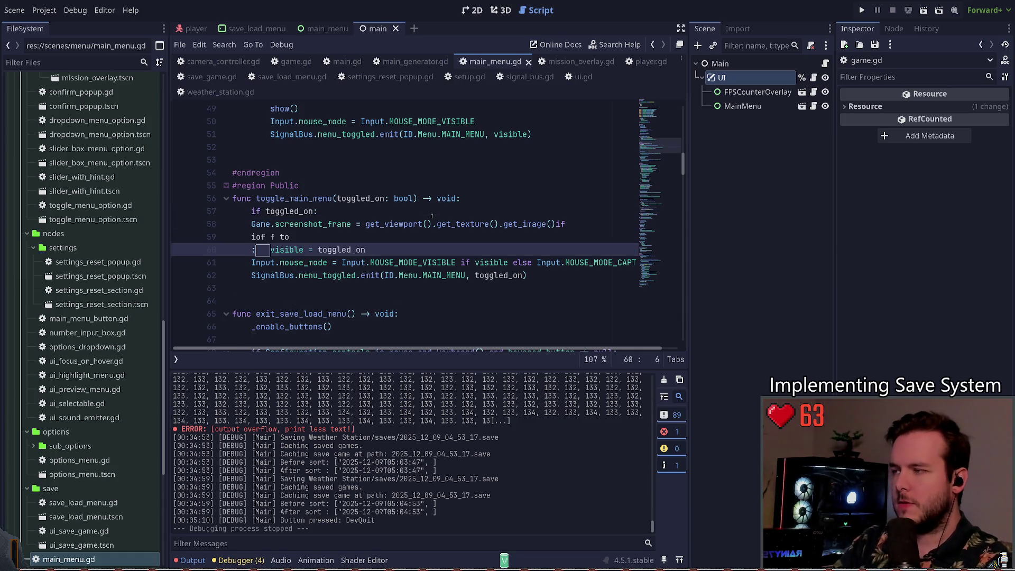
{"action": "key", "text": "ctrl+z"}
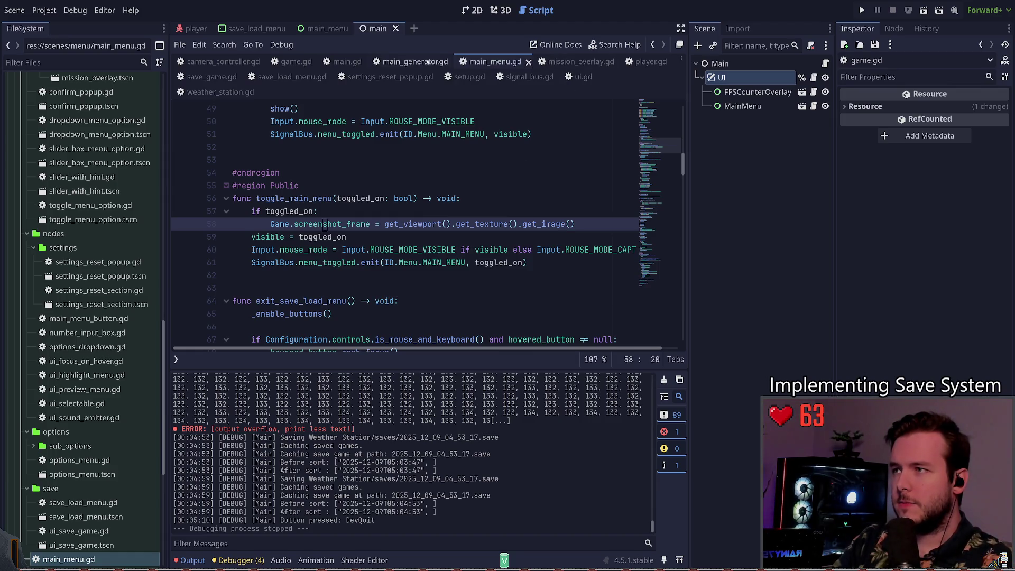
{"action": "left_click", "coordinate": [295, 62]}
{"action": "scroll", "coordinate": [367, 208], "scroll_direction": "down", "scroll_amount": 2}
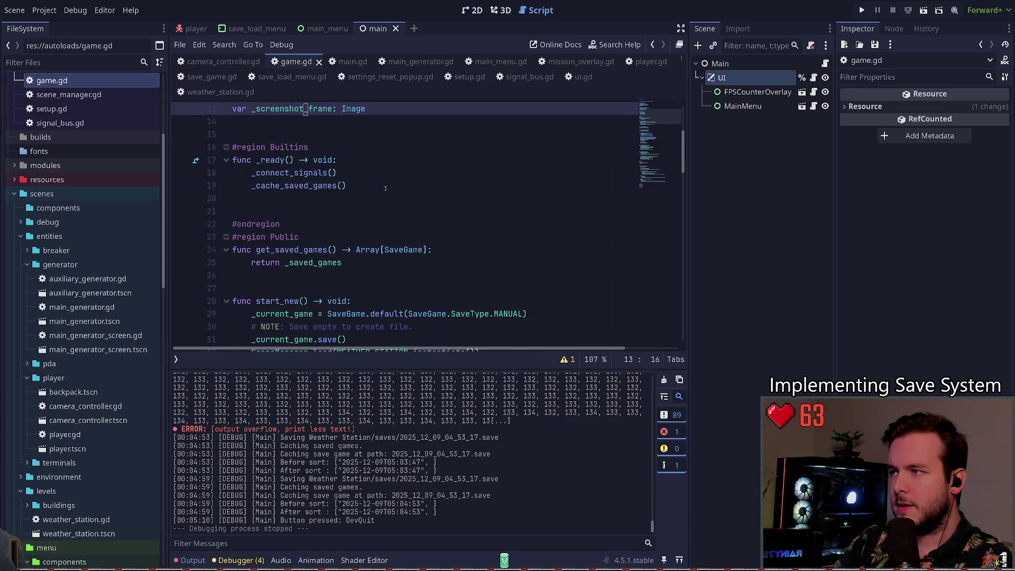
Step: Comment out the local var image capture line in game.gd's save function
{"action": "scroll", "coordinate": [385, 188], "scroll_direction": "down", "scroll_amount": 2}
{"action": "scroll", "coordinate": [387, 187], "scroll_direction": "down", "scroll_amount": 3}
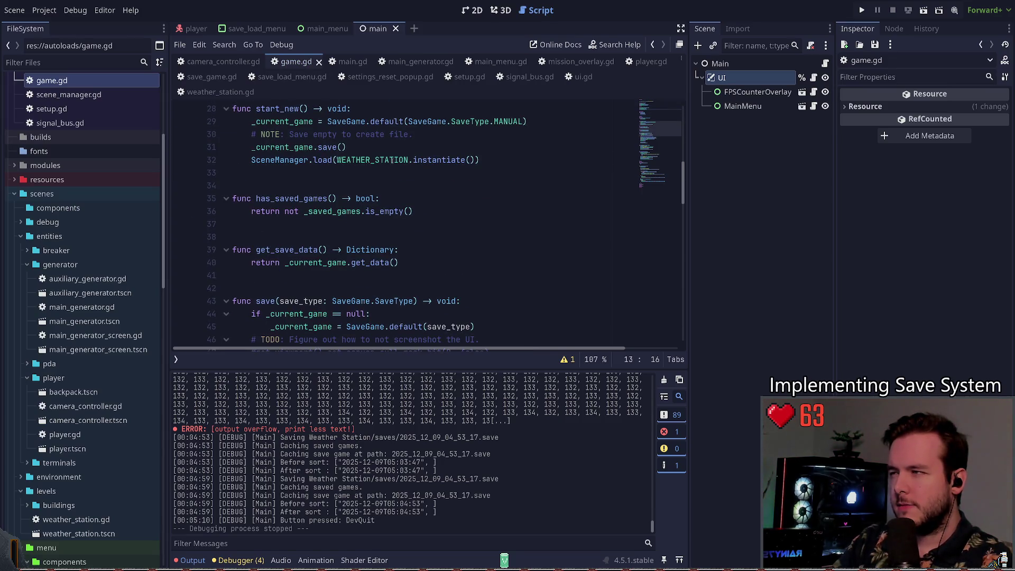
{"action": "scroll", "coordinate": [392, 160], "scroll_direction": "down", "scroll_amount": 5}
{"action": "left_click", "coordinate": [496, 149]}
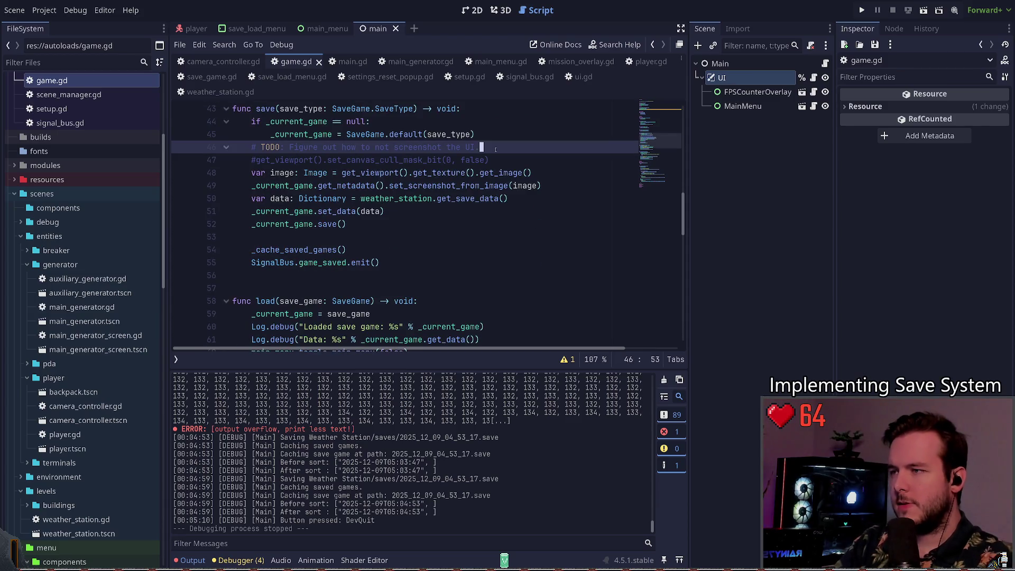
{"action": "scroll", "coordinate": [495, 149], "scroll_direction": "up", "scroll_amount": 1}
{"action": "key", "text": "Down"}
{"action": "key", "text": "Down"}
{"action": "key", "text": "ctrl+k"}
Step: Replace line 49's set_screenshot_from_image argument with _screenshot_frame
{"action": "key", "text": "Down"}
{"action": "key", "text": "Home"}
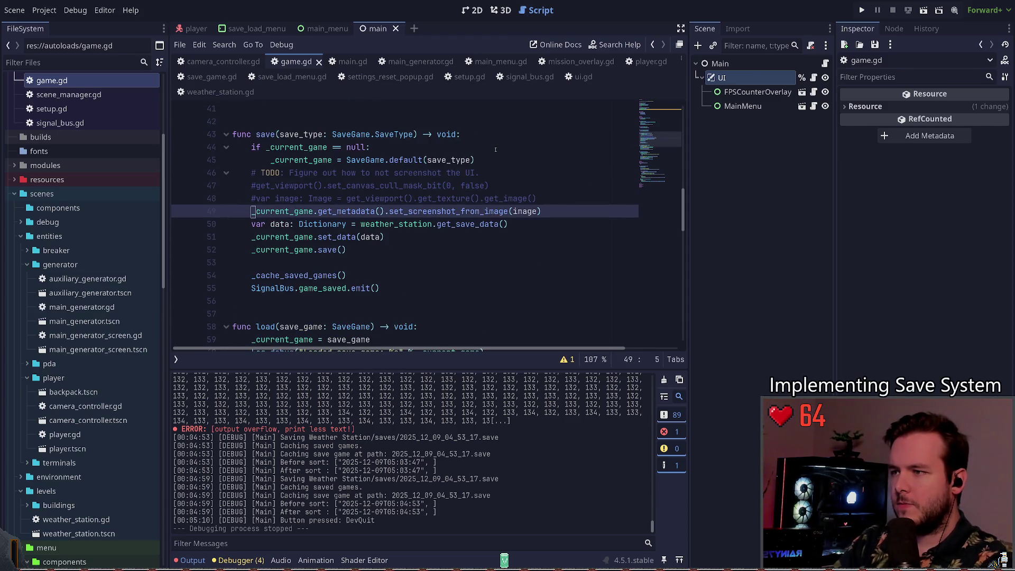
{"action": "key", "text": "End"}
{"action": "key", "text": "Left"}
{"action": "key", "text": "ctrl+shift+Left"}
{"action": "type", "text": "s"}
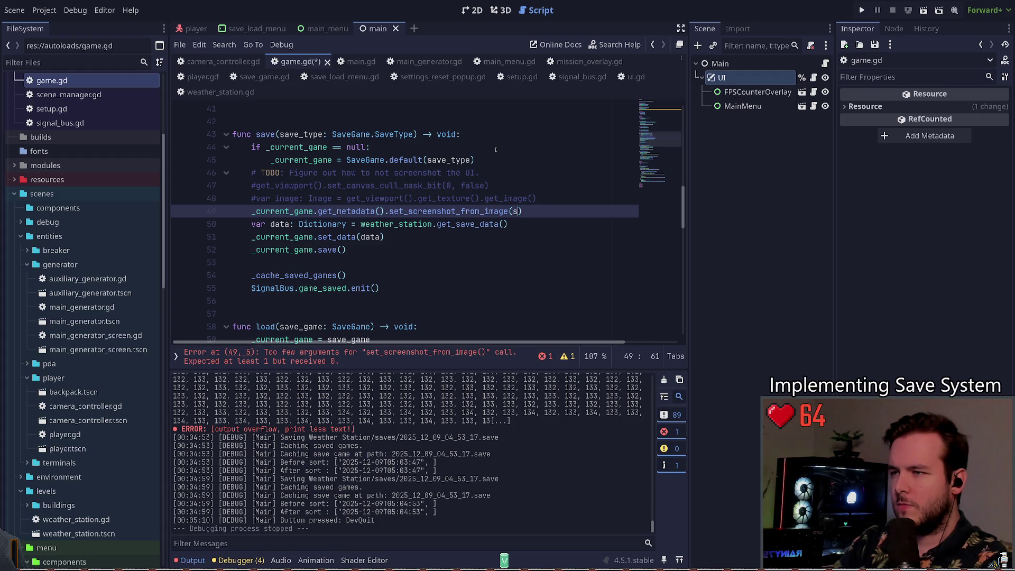
{"action": "type", "text": "cree"}
{"action": "key", "text": "Return"}
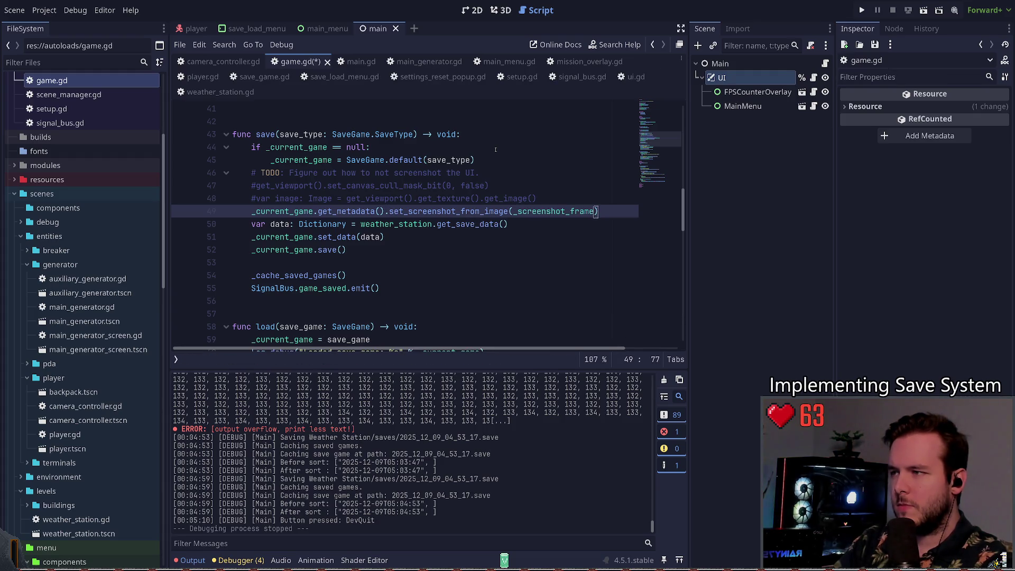
Step: Save game.gd and run the project with F5
{"action": "left_click", "coordinate": [289, 211]}
{"action": "key", "text": "ctrl+s"}
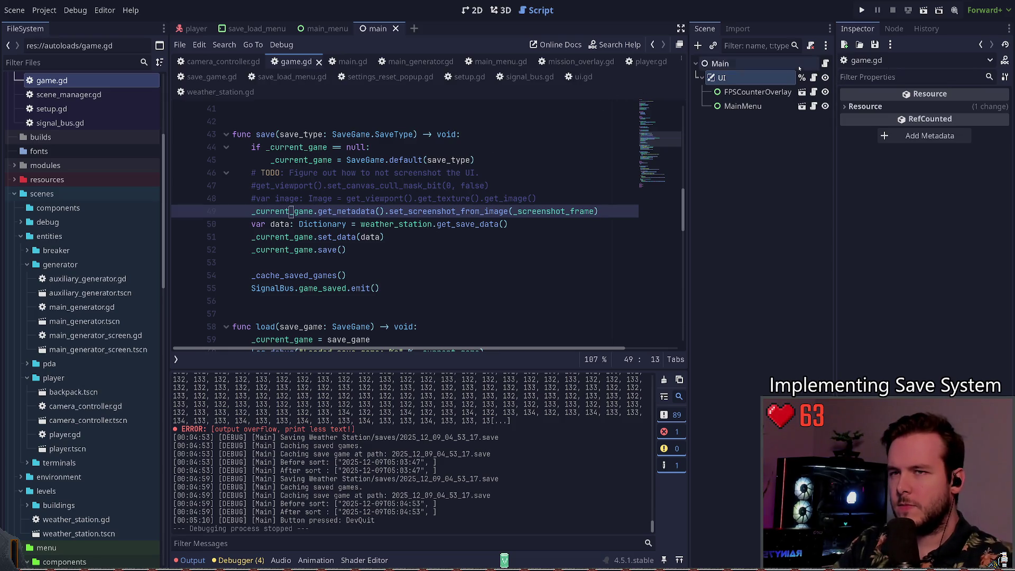
{"action": "key", "text": "F5"}
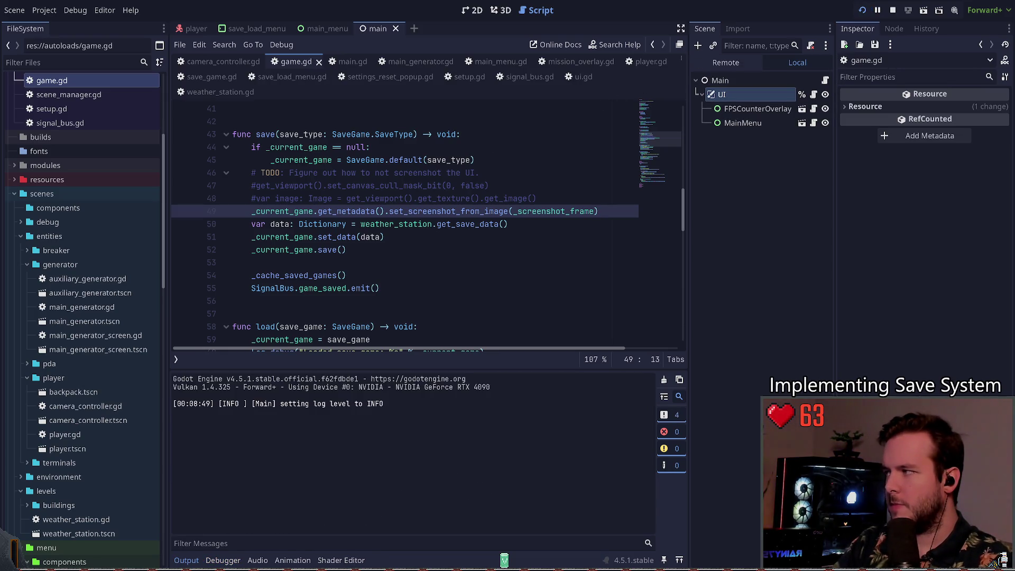
Step: Relaunch the game and save from the pause menu, which halts on a null get_size error
{"action": "scroll", "coordinate": [419, 229], "scroll_direction": "up", "scroll_amount": 10}
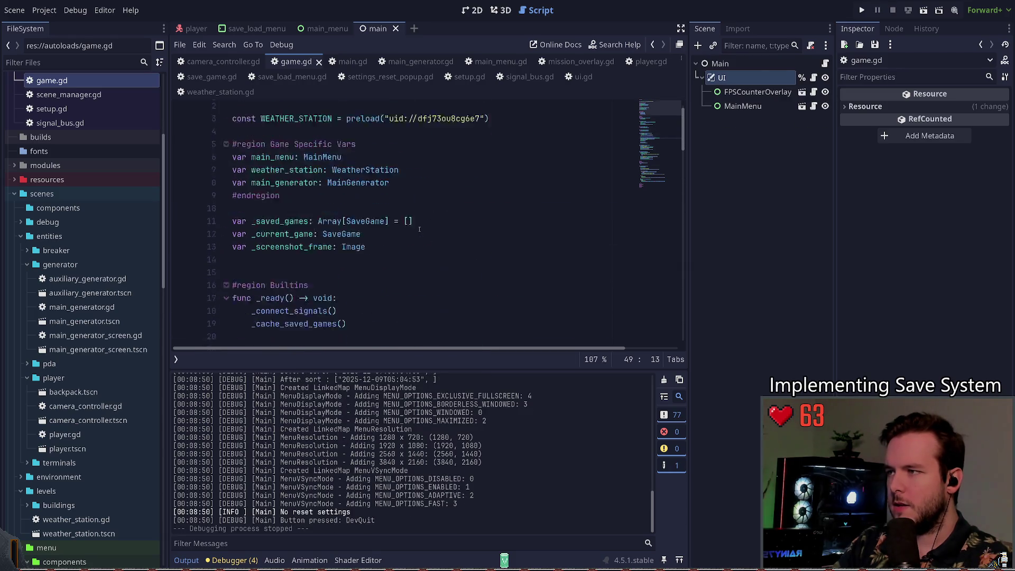
{"action": "scroll", "coordinate": [419, 229], "scroll_direction": "up", "scroll_amount": 1}
{"action": "left_click", "coordinate": [861, 10]}
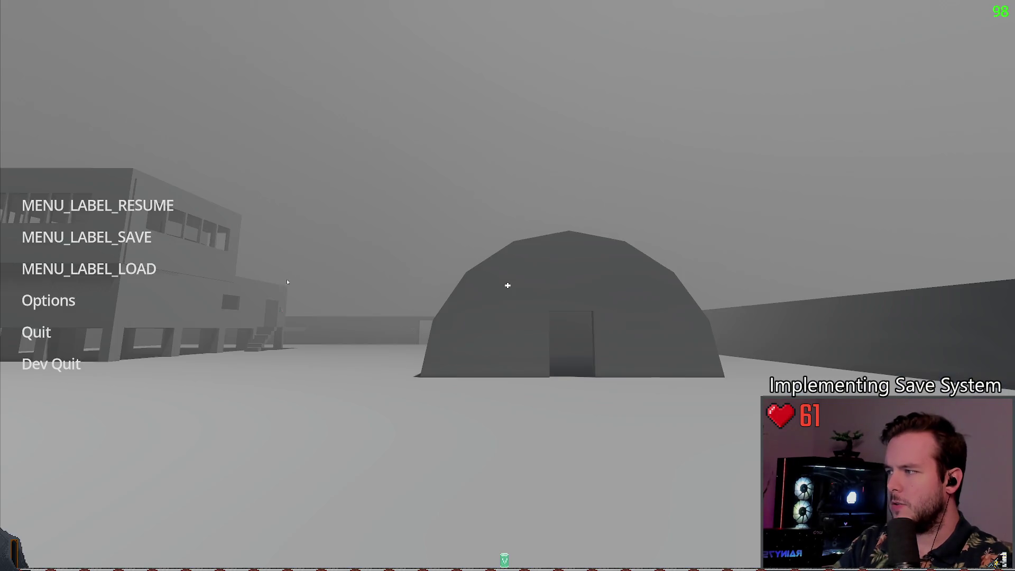
{"action": "key", "text": "Down"}
{"action": "key", "text": "Return"}
{"action": "key", "text": "Down"}
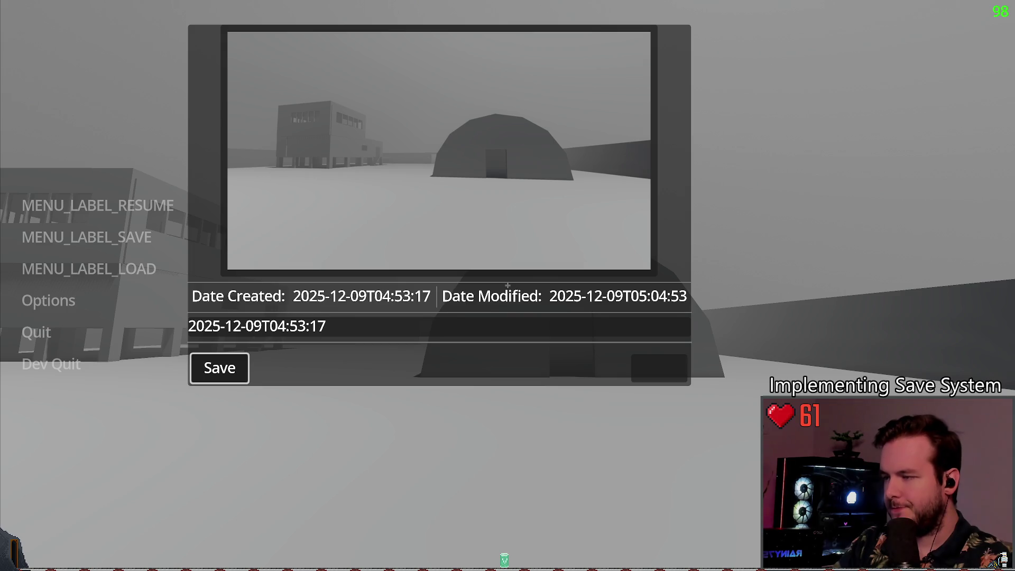
{"action": "key", "text": "Return"}
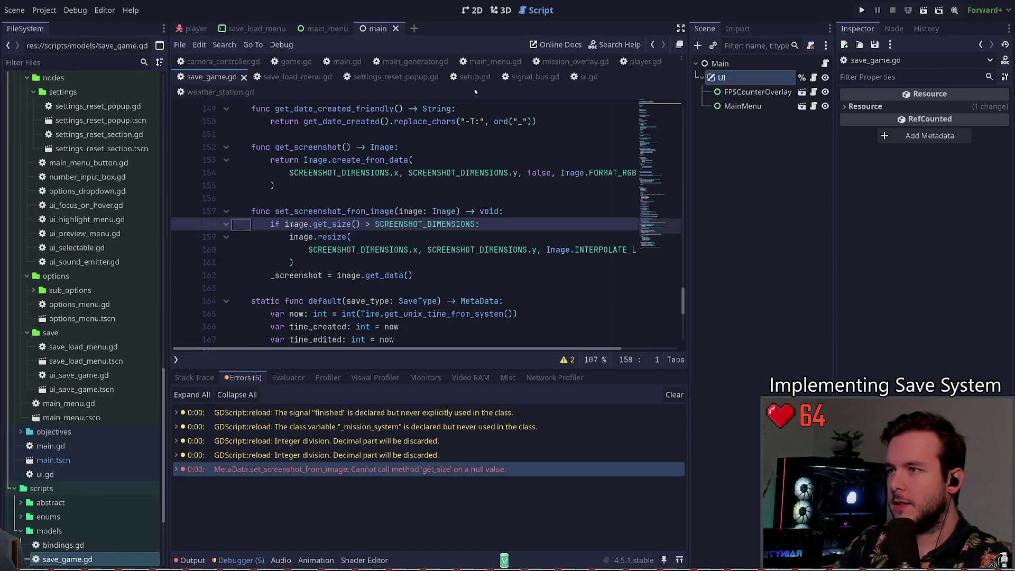
Step: Add a breakpoint on main_menu.gd line 57's toggled_on check and run with F5
{"action": "left_click", "coordinate": [191, 559]}
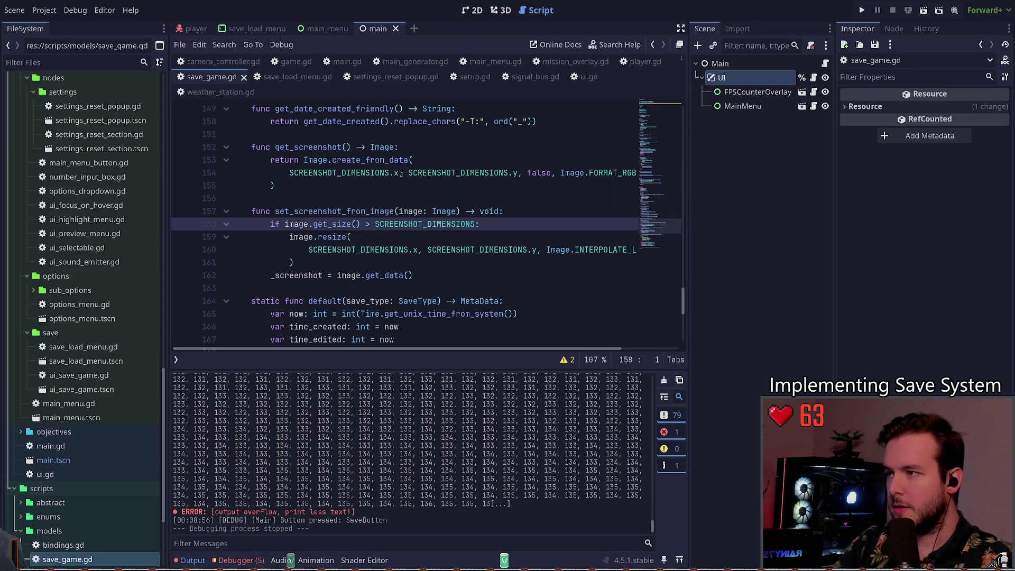
{"action": "left_click", "coordinate": [296, 61]}
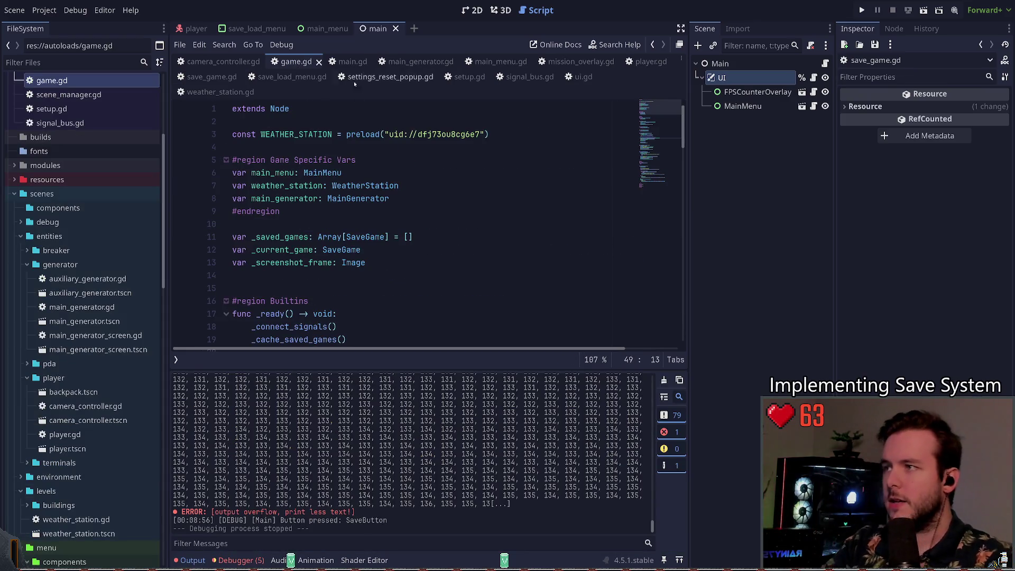
{"action": "left_click", "coordinate": [347, 62]}
{"action": "left_click", "coordinate": [418, 61]}
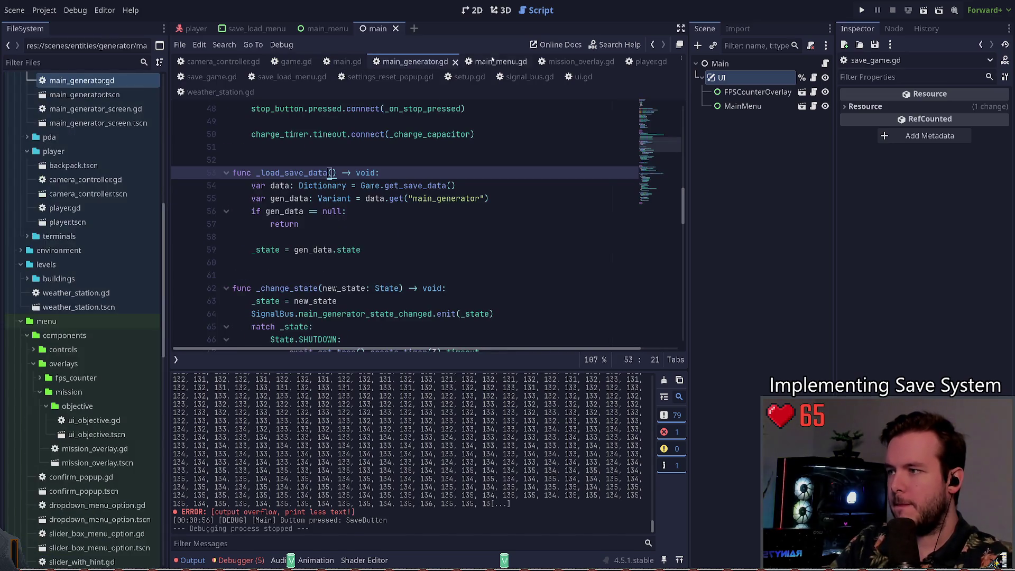
{"action": "left_click", "coordinate": [492, 62]}
{"action": "double_click", "coordinate": [300, 200]}
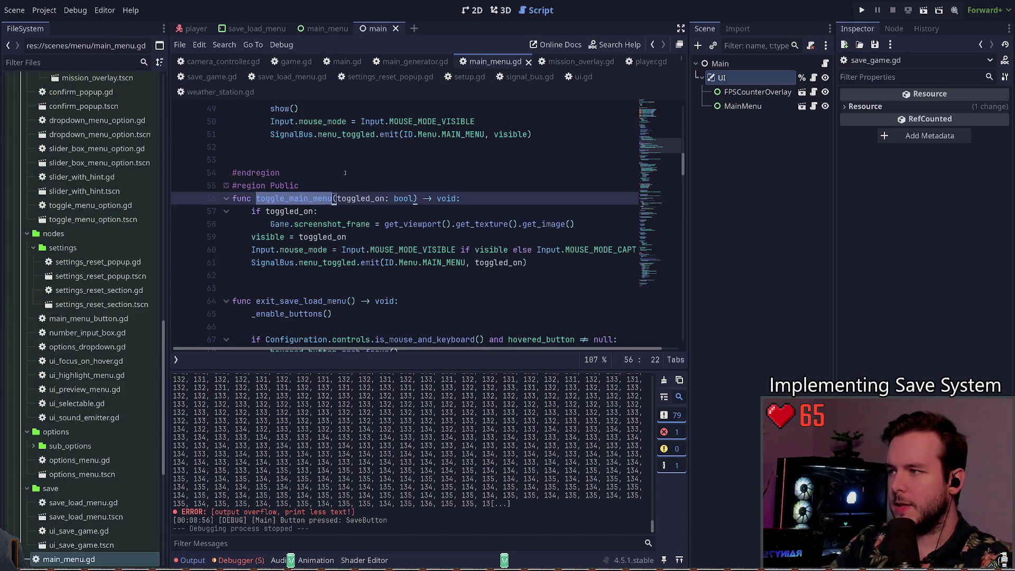
{"action": "left_click", "coordinate": [345, 173]}
{"action": "double_click", "coordinate": [311, 199]}
{"action": "key", "text": "alt+Left"}
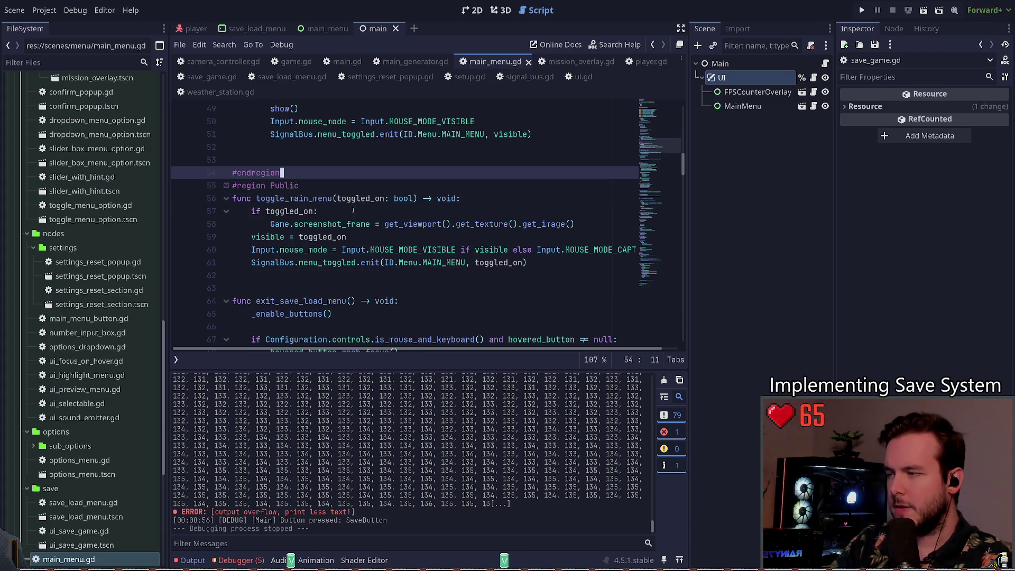
{"action": "left_click", "coordinate": [183, 211]}
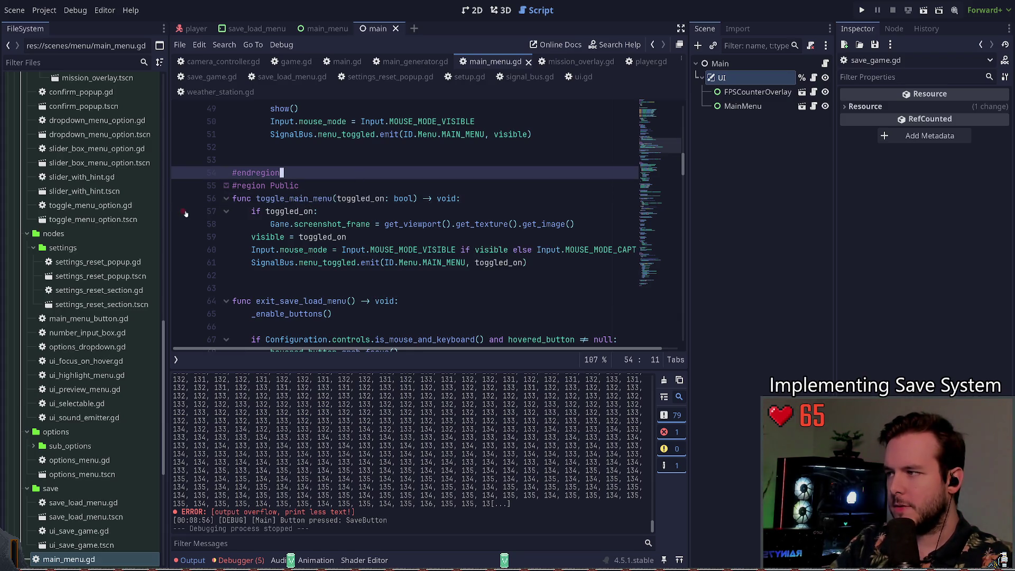
{"action": "key", "text": "F5"}
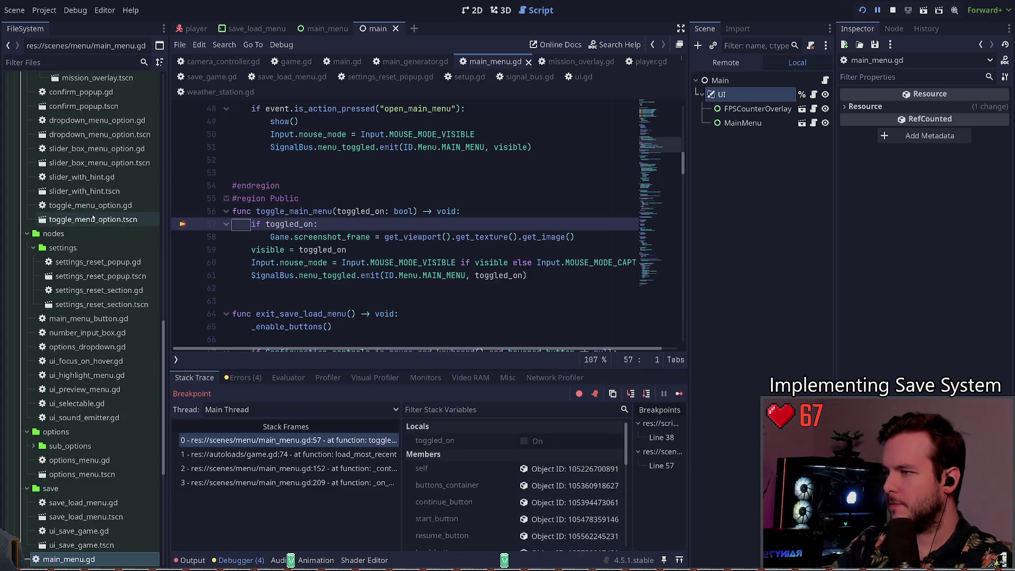
Step: Resume past the breakpoint with F12, quit via Dev Quit, and remove the line 57 breakpoint
{"action": "key", "text": "F12"}
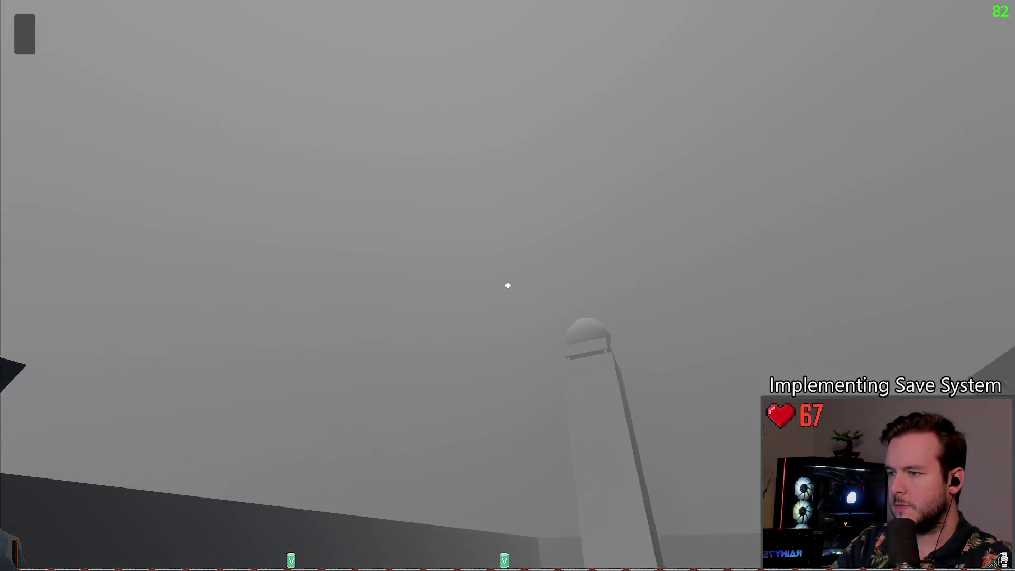
{"action": "key", "text": "Escape"}
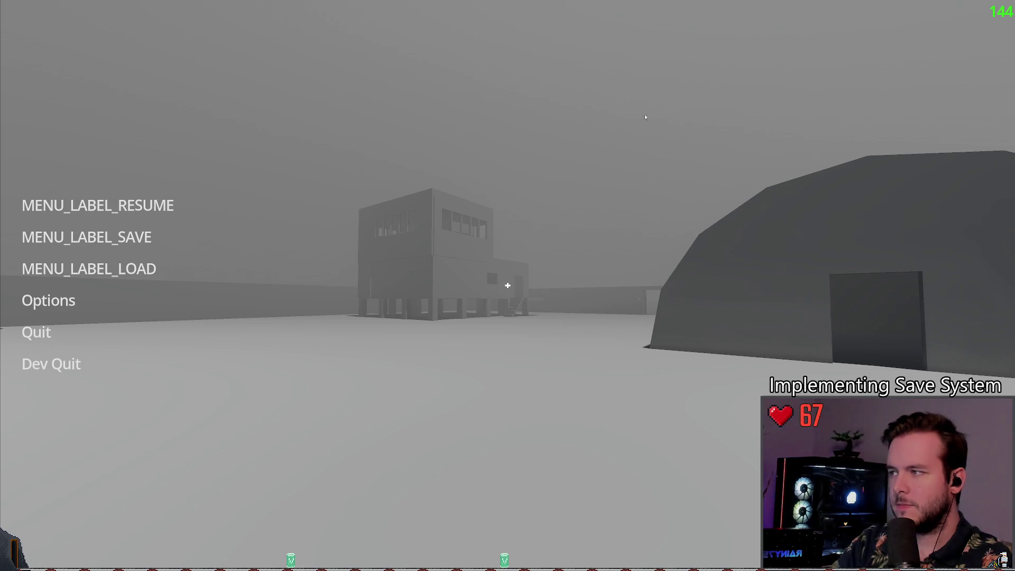
{"action": "key", "text": "Escape"}
{"action": "key", "text": "Escape"}
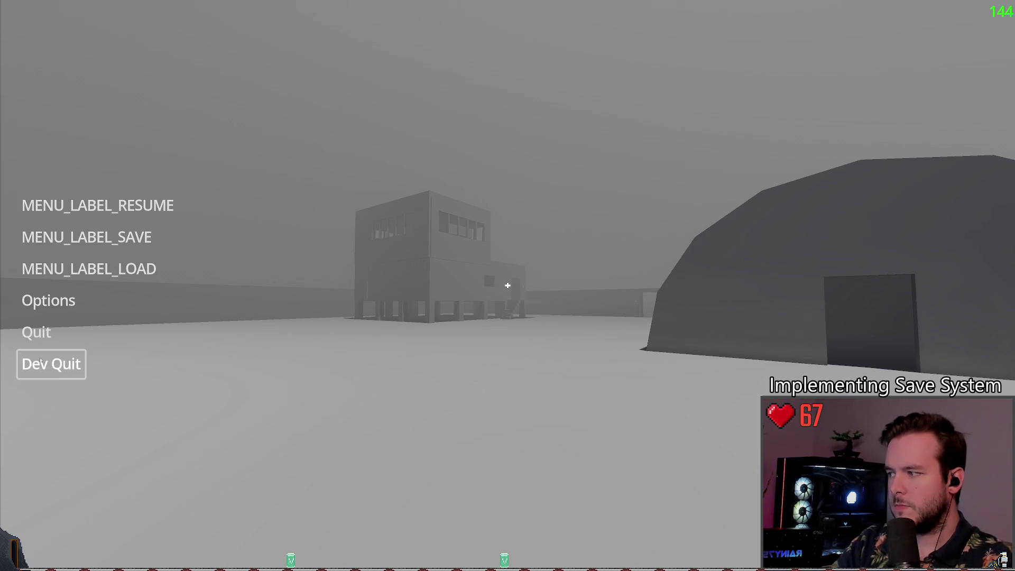
{"action": "left_click", "coordinate": [50, 364]}
{"action": "left_click", "coordinate": [384, 224]}
{"action": "left_click", "coordinate": [182, 224]}
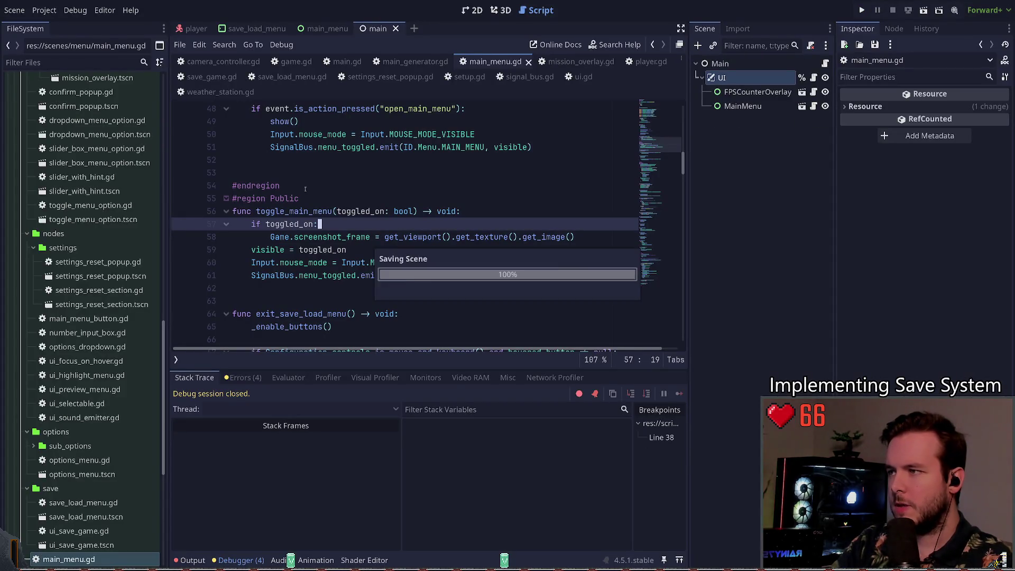
Step: Add a toggle_main_menu(true) call at the top of the _input open_main_menu branch
{"action": "scroll", "coordinate": [382, 253], "scroll_direction": "up", "scroll_amount": 8}
{"action": "scroll", "coordinate": [383, 253], "scroll_direction": "down", "scroll_amount": 2}
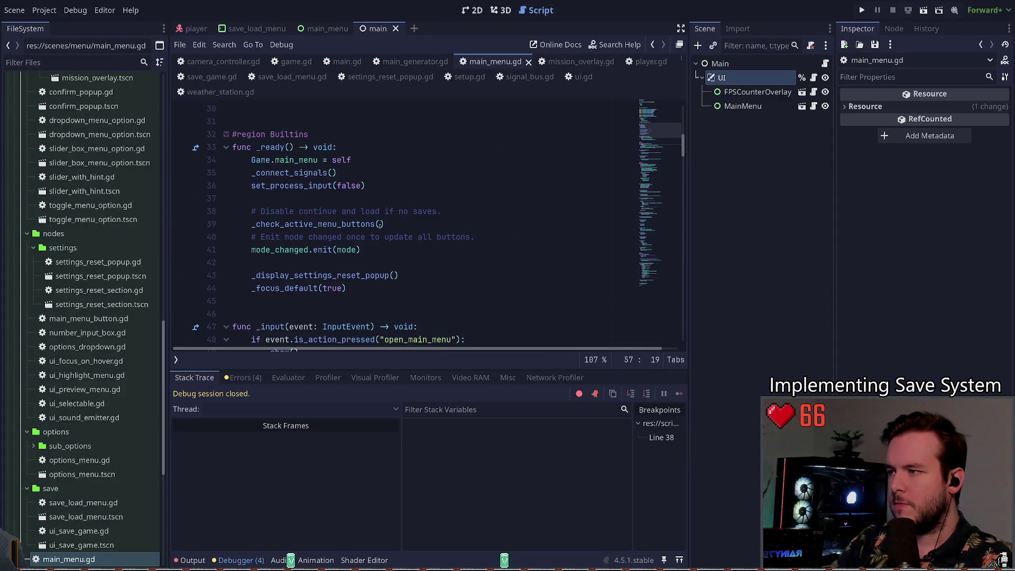
{"action": "scroll", "coordinate": [413, 243], "scroll_direction": "up", "scroll_amount": 5}
{"action": "scroll", "coordinate": [407, 238], "scroll_direction": "down", "scroll_amount": 9}
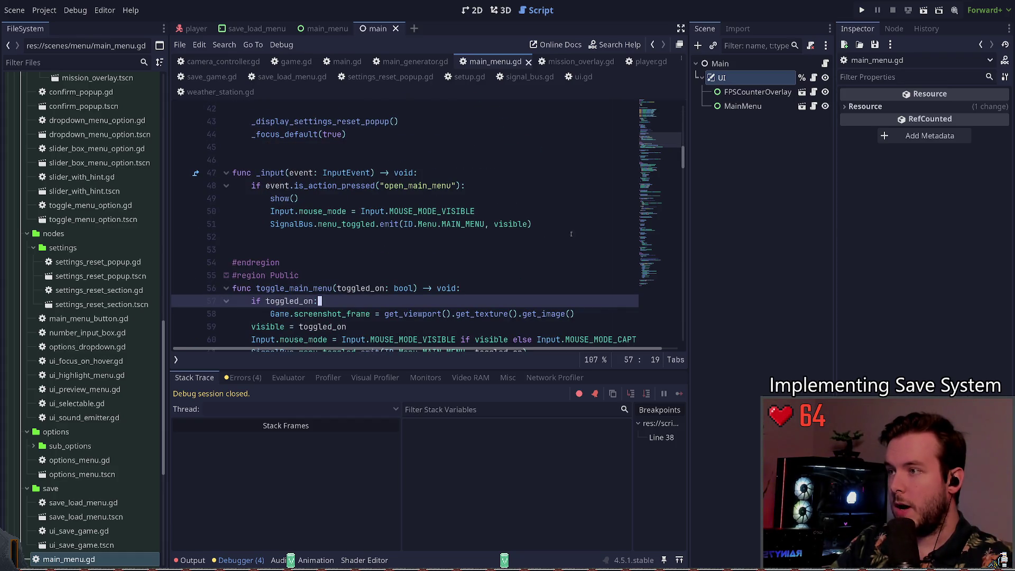
{"action": "mouse_move", "coordinate": [531, 232]}
{"action": "left_mouse_down"}
{"action": "mouse_move", "coordinate": [296, 185]}
{"action": "mouse_move", "coordinate": [235, 199]}
{"action": "left_mouse_up"}
{"action": "left_click", "coordinate": [236, 199]}
{"action": "key", "text": "ctrl+shift+Return"}
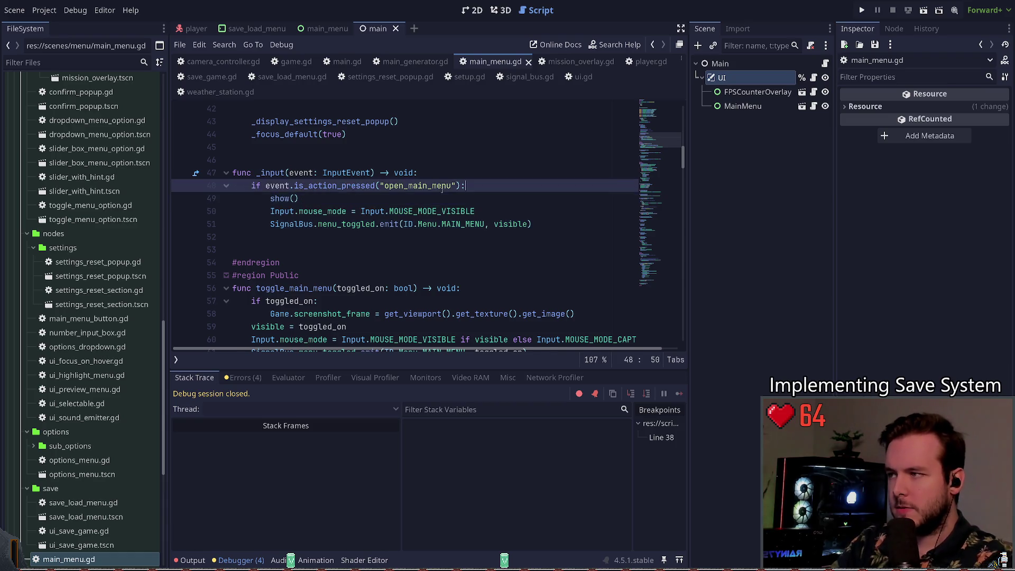
{"action": "type", "text": "to"}
{"action": "key", "text": "Return"}
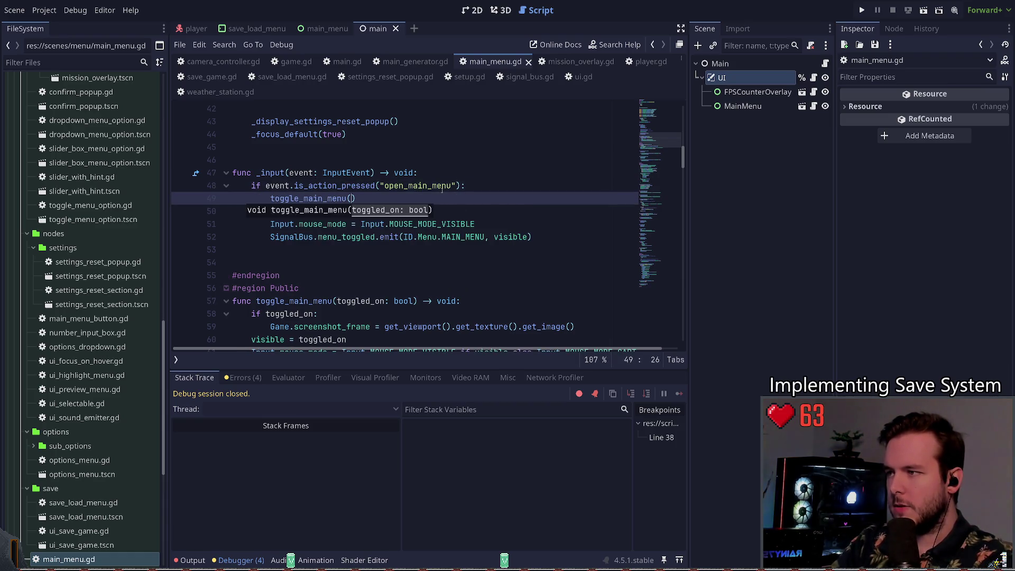
{"action": "type", "text": "turue"}
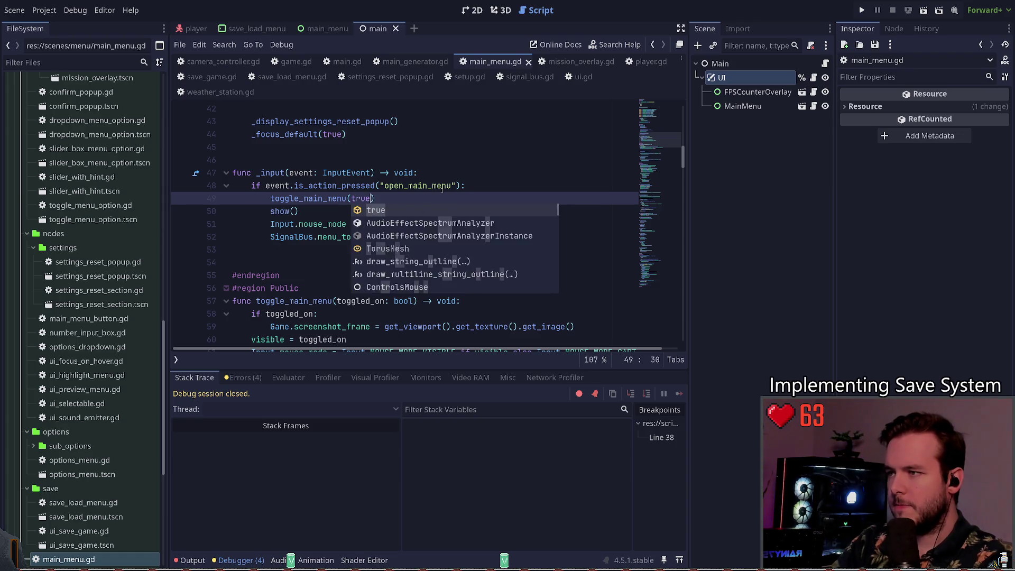
{"action": "key", "text": "Return"}
Step: Delete the old show(), mouse_mode and SignalBus lines, then run the project
{"action": "key", "text": "Down"}
{"action": "key", "text": "shift+Down"}
{"action": "key", "text": "shift+Down"}
{"action": "key", "text": "shift+Down"}
{"action": "key", "text": "Delete"}
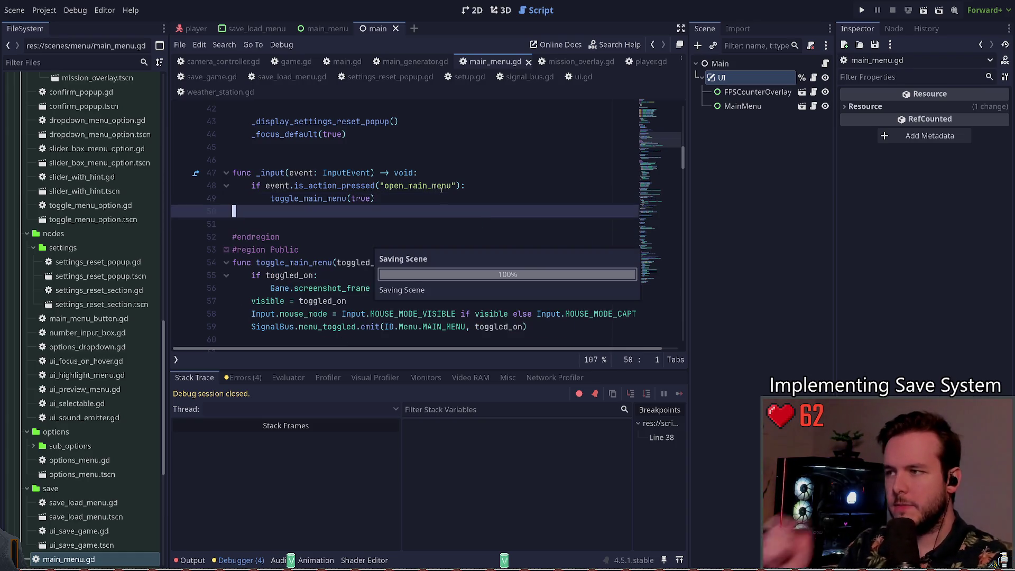
{"action": "scroll", "coordinate": [401, 294], "scroll_direction": "up", "scroll_amount": 5}
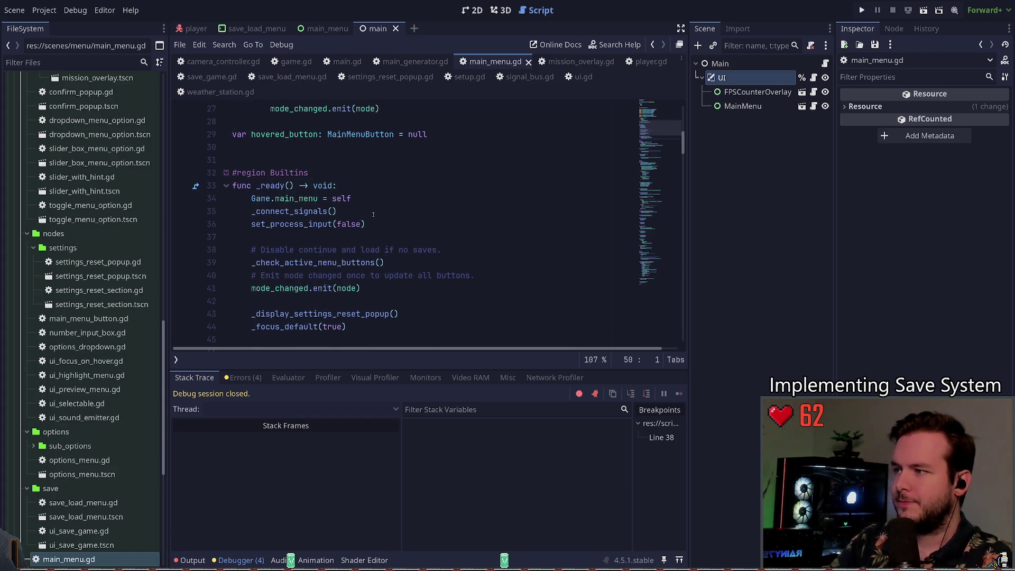
{"action": "scroll", "coordinate": [404, 238], "scroll_direction": "down", "scroll_amount": 3}
{"action": "key", "text": "shift+Up"}
{"action": "key", "text": "shift+Up"}
{"action": "key", "text": "shift+Up"}
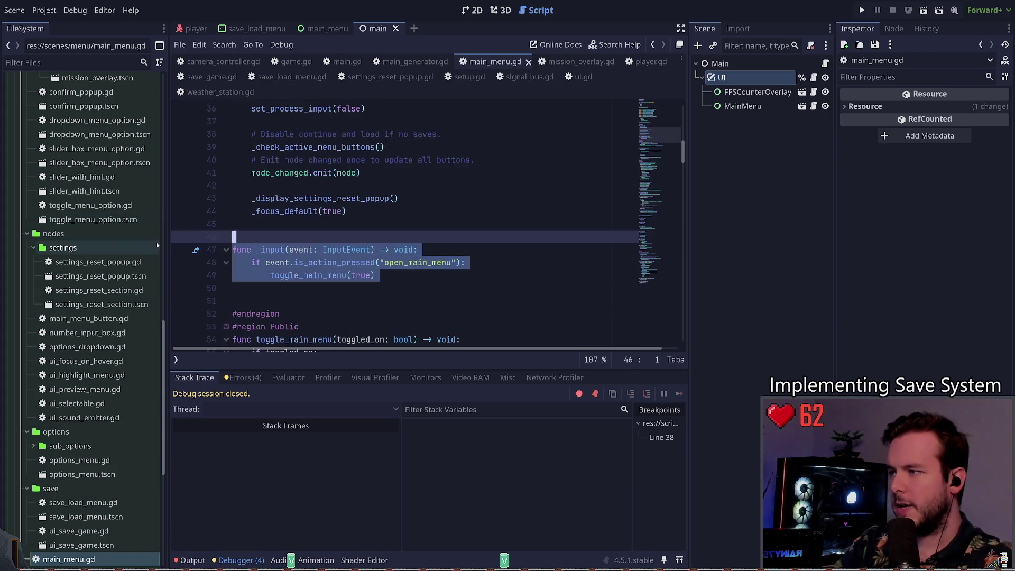
{"action": "scroll", "coordinate": [325, 257], "scroll_direction": "up", "scroll_amount": 2}
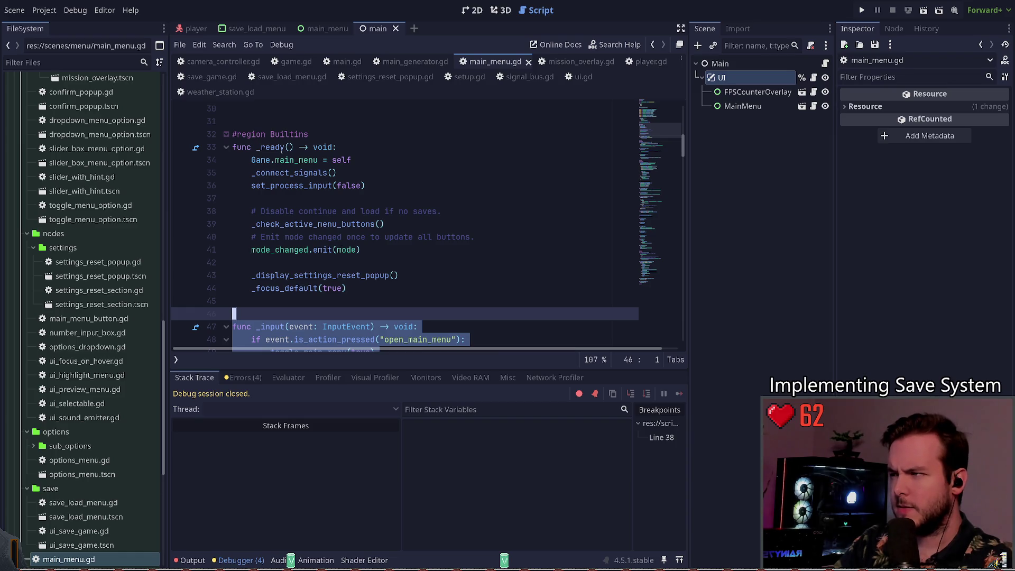
{"action": "left_click", "coordinate": [403, 157]}
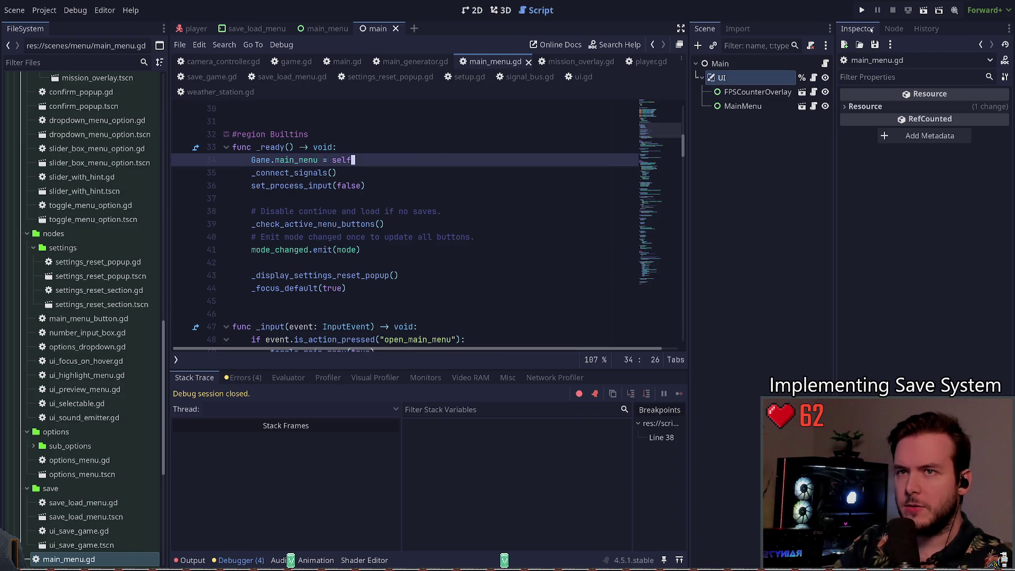
{"action": "left_click", "coordinate": [861, 10]}
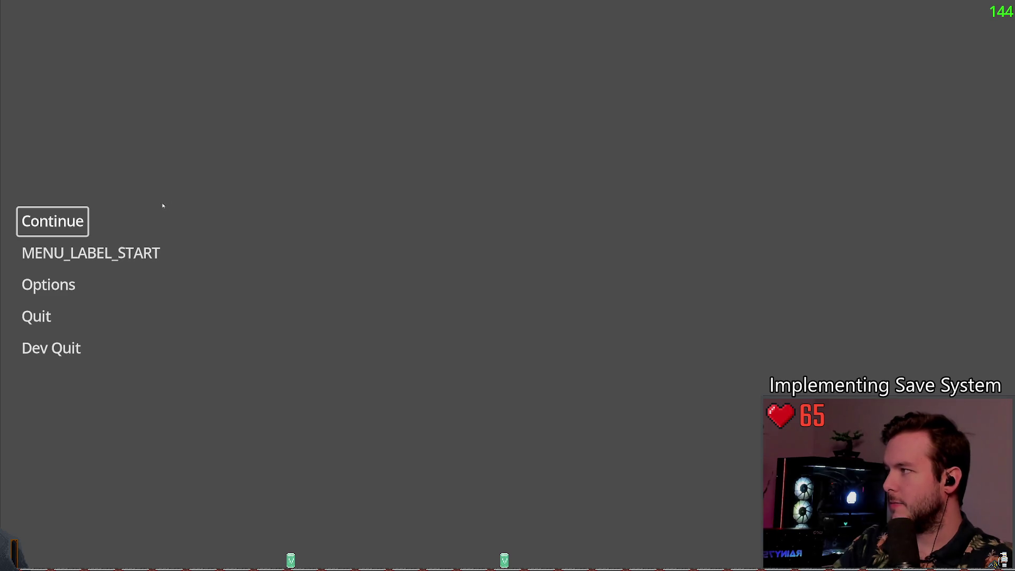
Step: Choose Continue in the game's main menu to load the 3D world, then stop with F8
{"action": "left_click", "coordinate": [43, 221]}
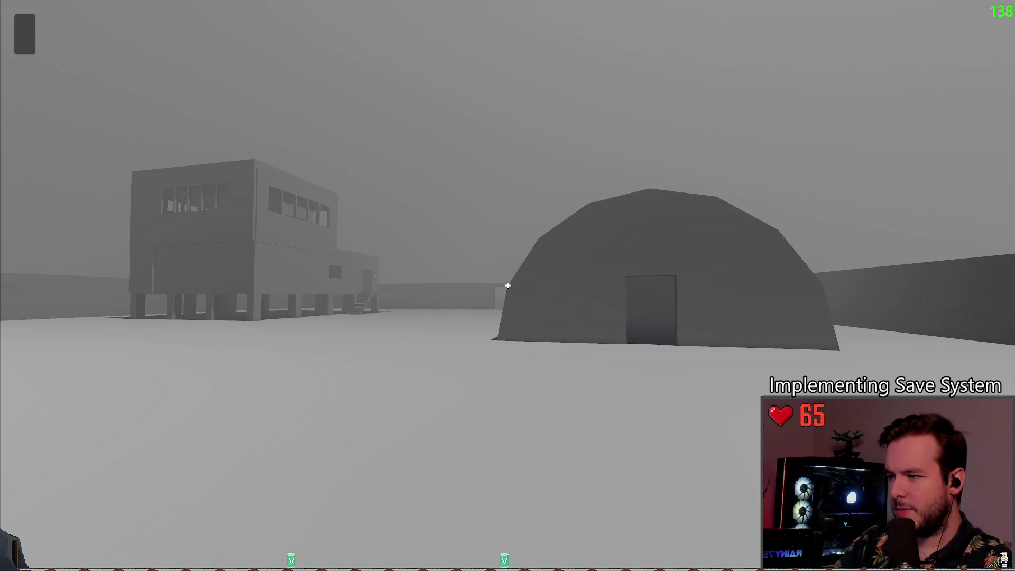
{"action": "key", "text": "F8"}
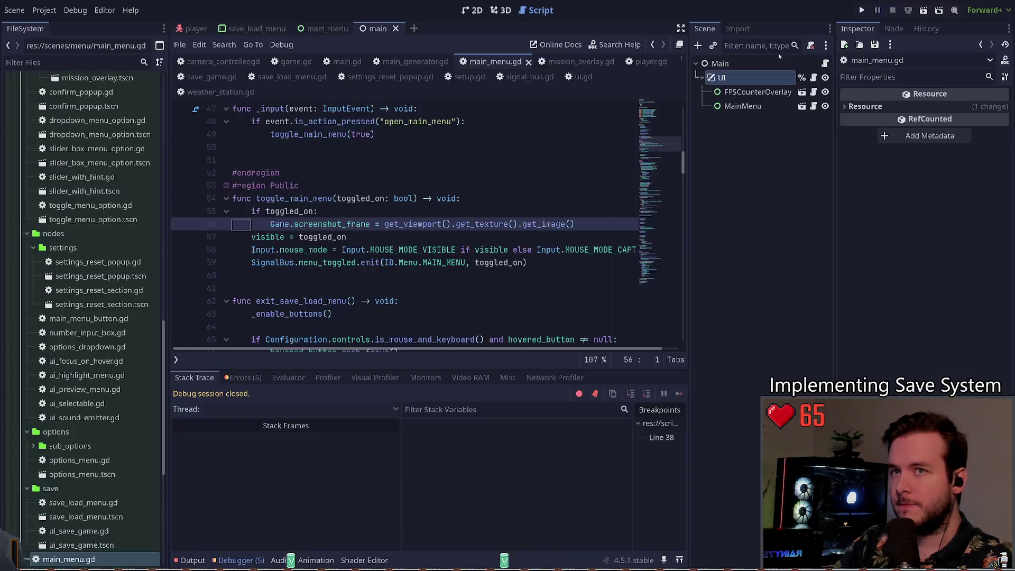
Step: Move game.gd's _screenshot_frame declaration under the vars as public screenshot_frame
{"action": "left_click", "coordinate": [285, 226], "text": "ctrl"}
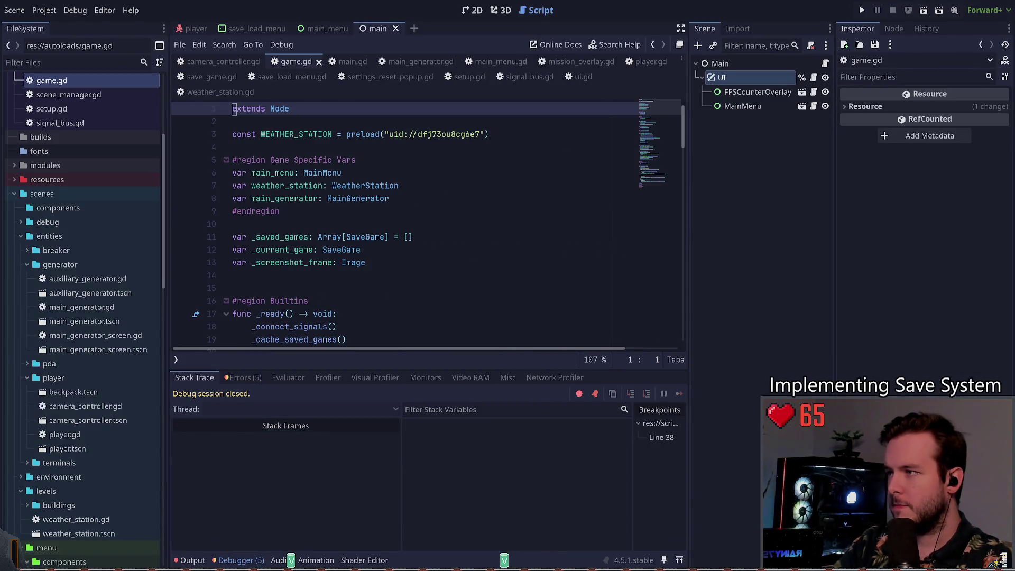
{"action": "left_click", "coordinate": [276, 262]}
{"action": "key", "text": "ctrl+shift+k"}
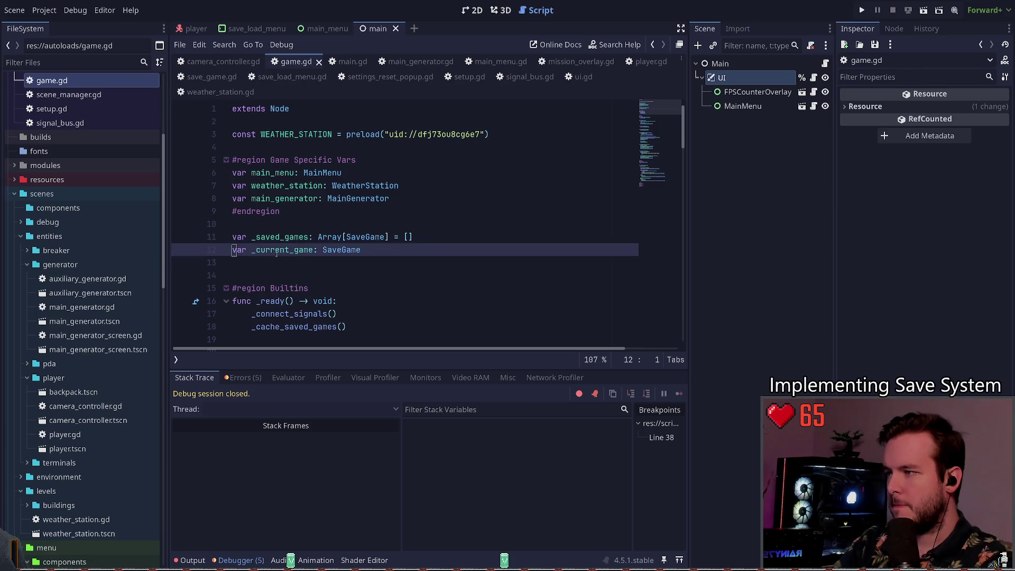
{"action": "key", "text": "Up"}
{"action": "key", "text": "Up"}
{"action": "key", "text": "Return"}
{"action": "type", "text": "var screenshot_frame: Image"}
{"action": "key", "text": "Return"}
{"action": "left_click", "coordinate": [316, 233]}
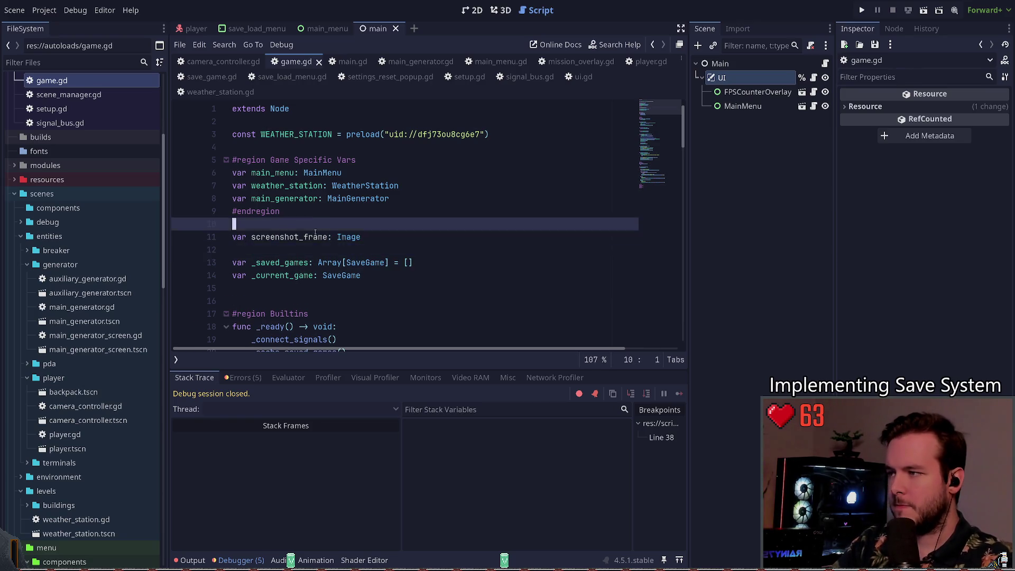
{"action": "double_click", "coordinate": [315, 236]}
Step: Update the save function's reference on line 50 to screenshot_frame and run the project with F5
{"action": "scroll", "coordinate": [411, 273], "scroll_direction": "down", "scroll_amount": 10}
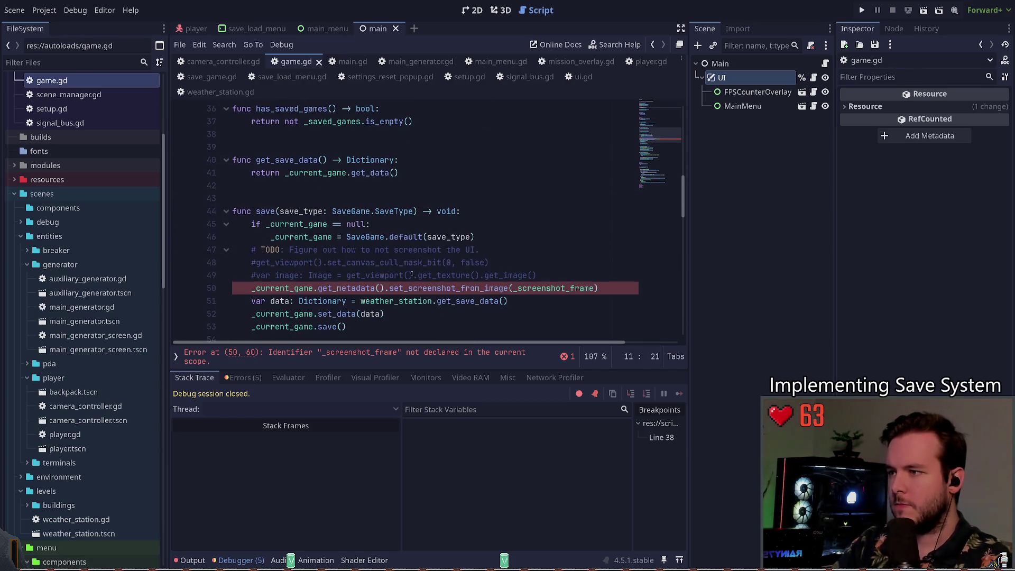
{"action": "left_click", "coordinate": [512, 288]}
{"action": "key", "text": "Delete"}
{"action": "key", "text": "F5"}
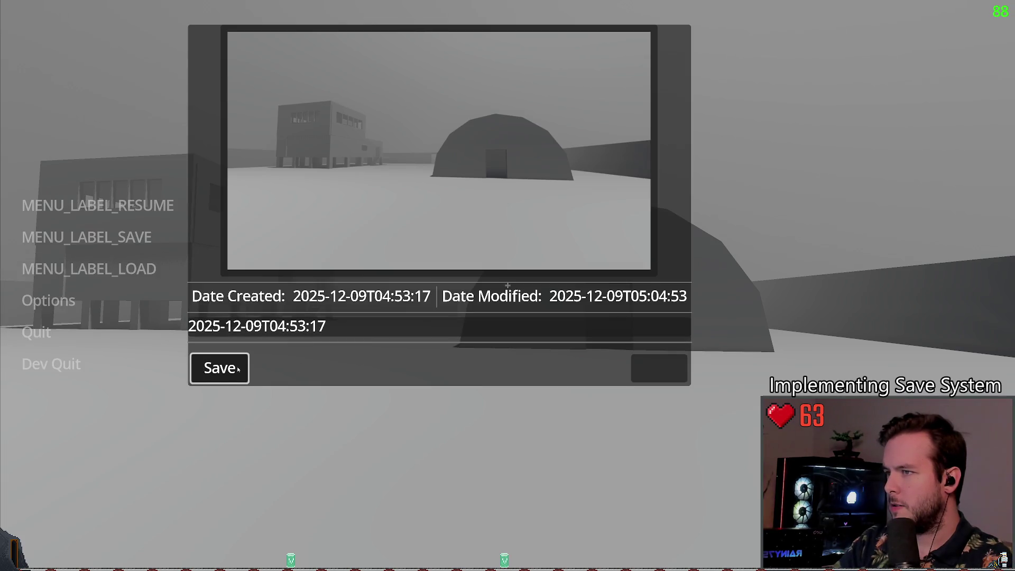
Step: Save the game over the existing slot from the pause menu's save screen
{"action": "left_click", "coordinate": [238, 369]}
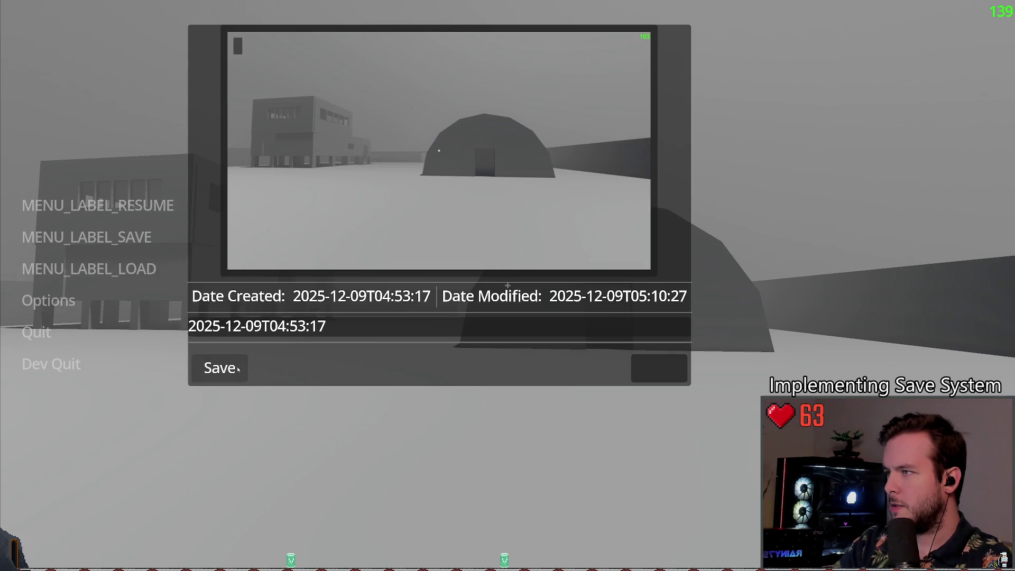
{"action": "key", "text": "Escape"}
{"action": "key", "text": "Escape"}
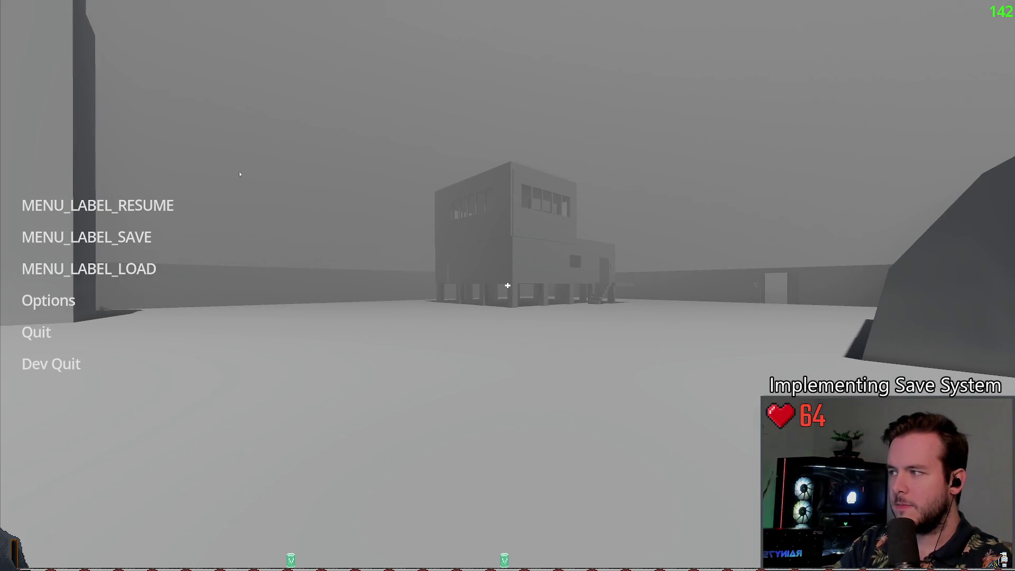
{"action": "left_click", "coordinate": [98, 205]}
{"action": "key", "text": "Escape"}
{"action": "left_click", "coordinate": [87, 237]}
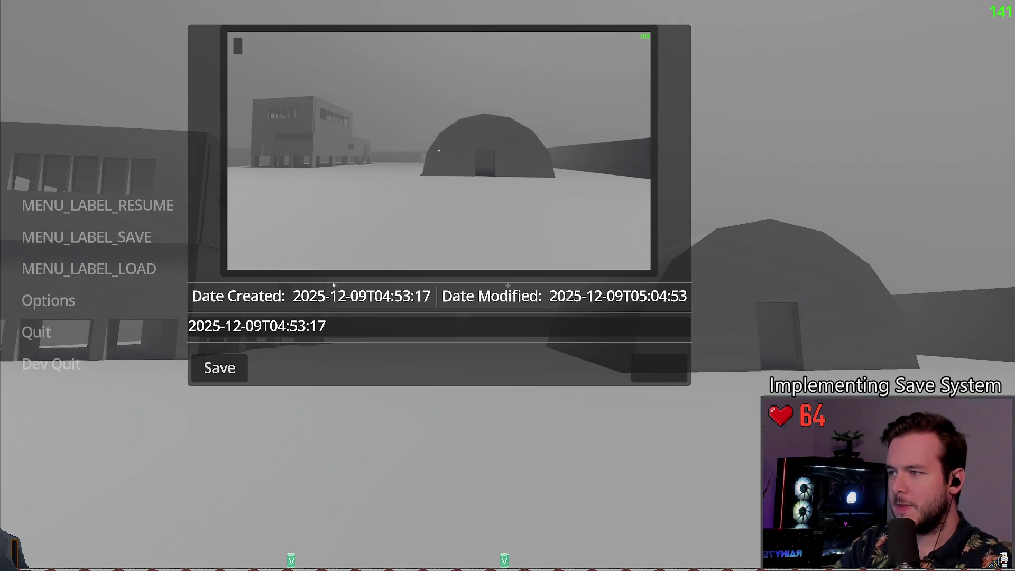
{"action": "left_click", "coordinate": [244, 368]}
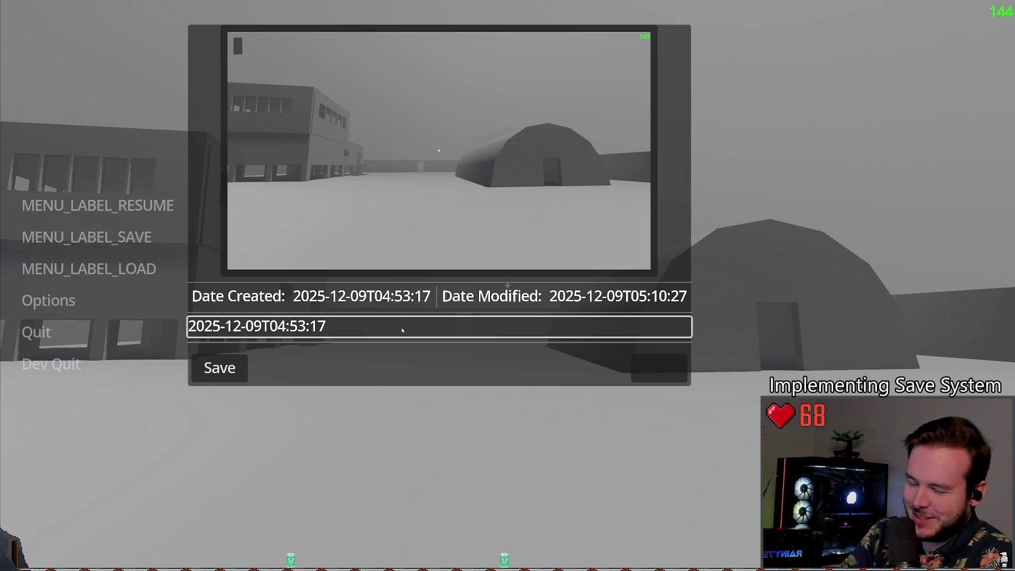
Step: Close the save screen, resume and pause a few times, then Dev Quit to the editor
{"action": "key", "text": "Escape"}
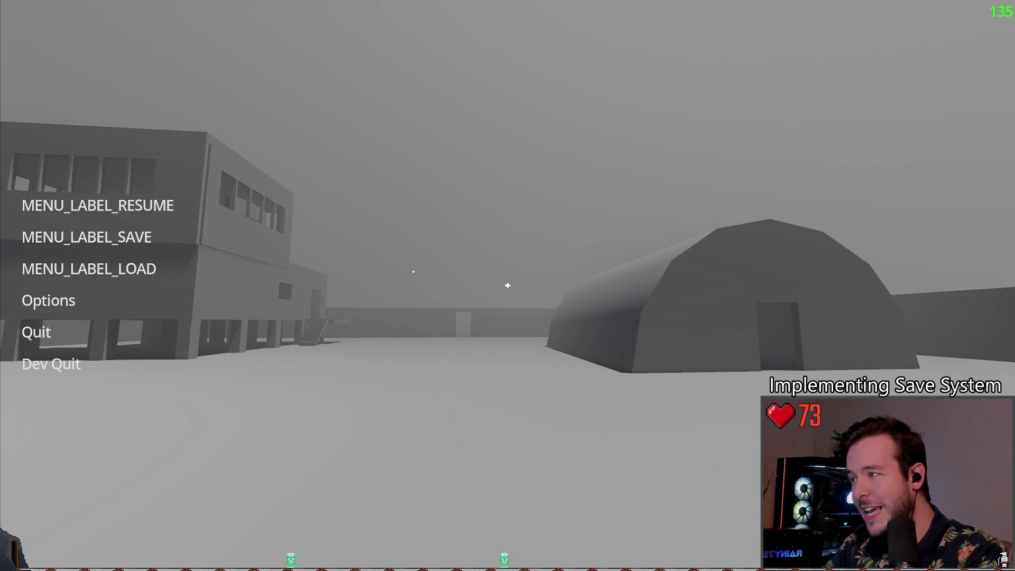
{"action": "left_click", "coordinate": [152, 207]}
{"action": "key", "text": "Escape"}
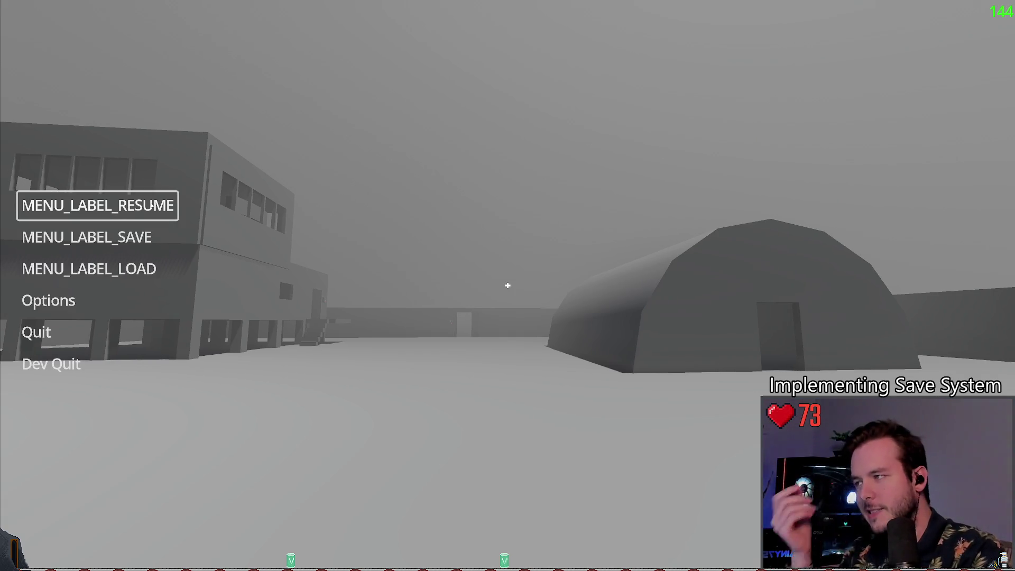
{"action": "left_click", "coordinate": [152, 206]}
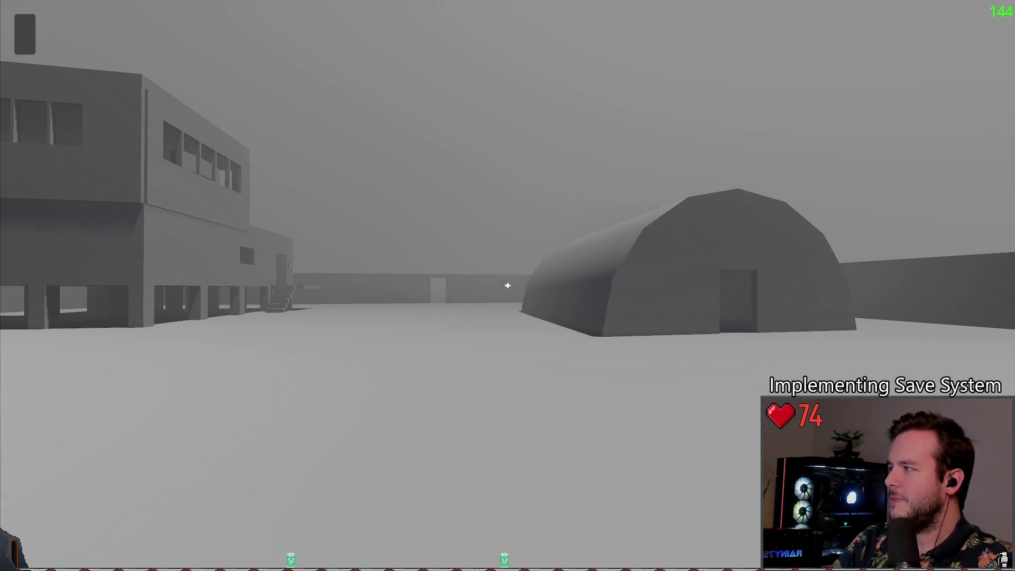
{"action": "key", "text": "Escape"}
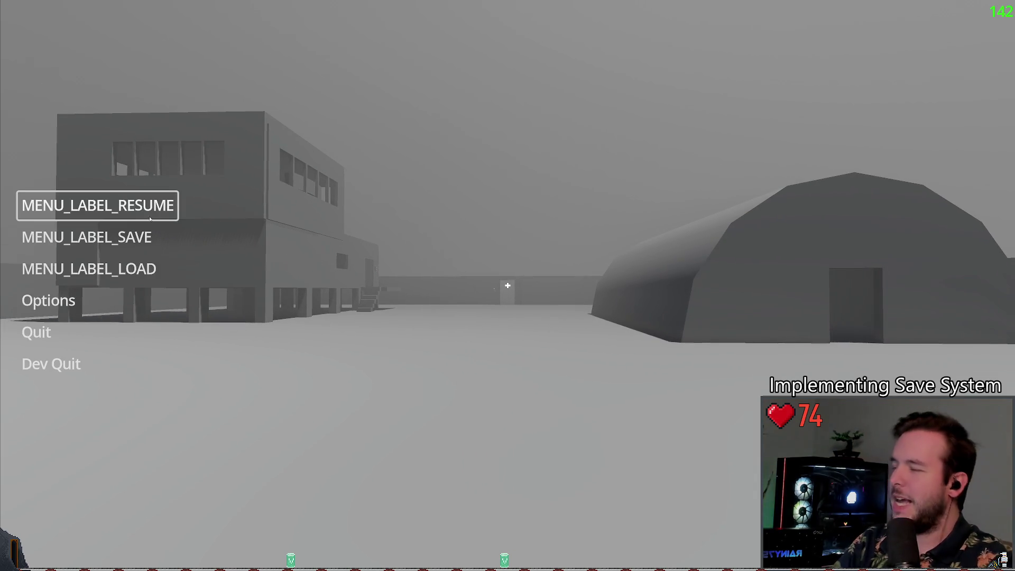
{"action": "left_click", "coordinate": [105, 206]}
{"action": "key", "text": "Escape"}
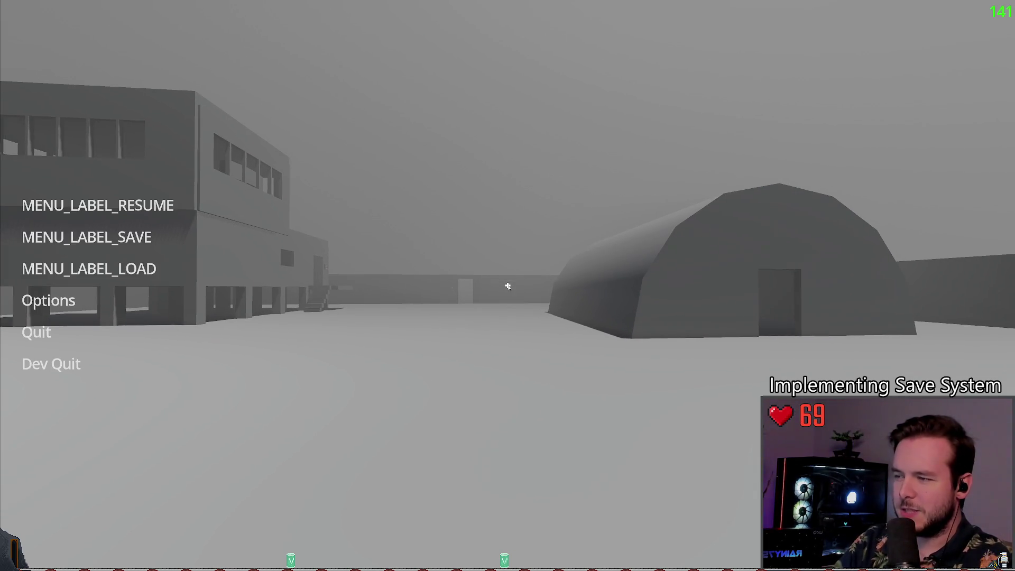
{"action": "left_click", "coordinate": [51, 364]}
{"action": "left_click", "coordinate": [405, 249]}
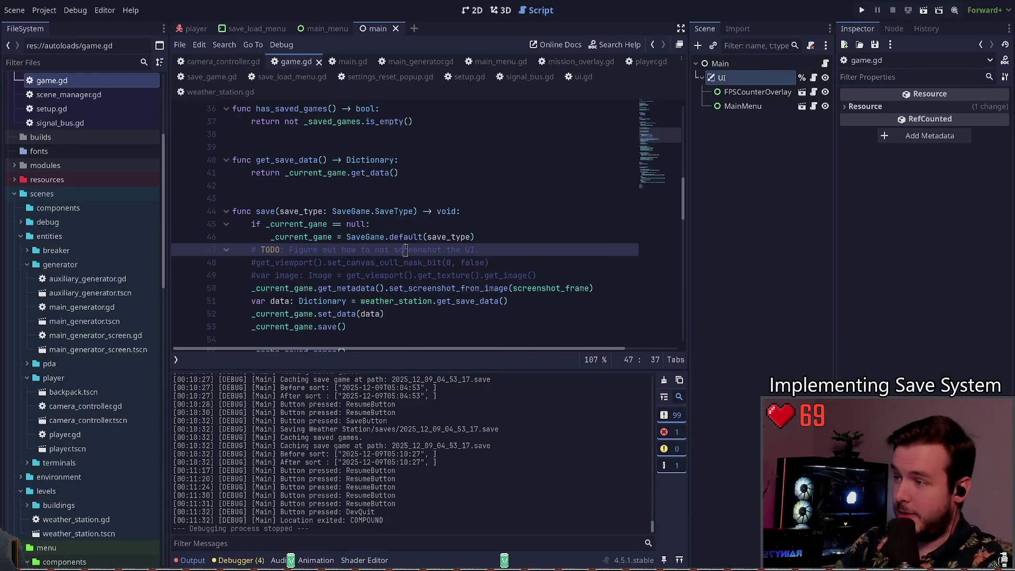
Step: Delete the commented-out TODO screenshot lines in game.gd and save the script
{"action": "key", "text": "shift+Down"}
{"action": "key", "text": "shift+Down"}
{"action": "key", "text": "shift+Down"}
{"action": "key", "text": "BackSpace"}
{"action": "key", "text": "ctrl+s"}
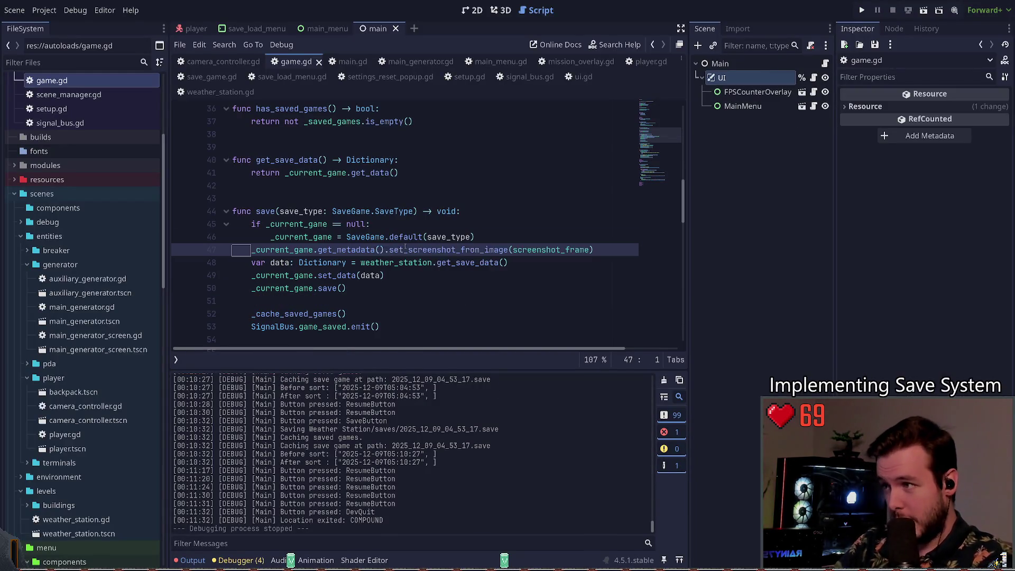
{"action": "key", "text": "ctrl+s"}
Step: Rename the screenshot_frame declaration on line 11 to save_game_image and save
{"action": "scroll", "coordinate": [513, 281], "scroll_direction": "up", "scroll_amount": 10}
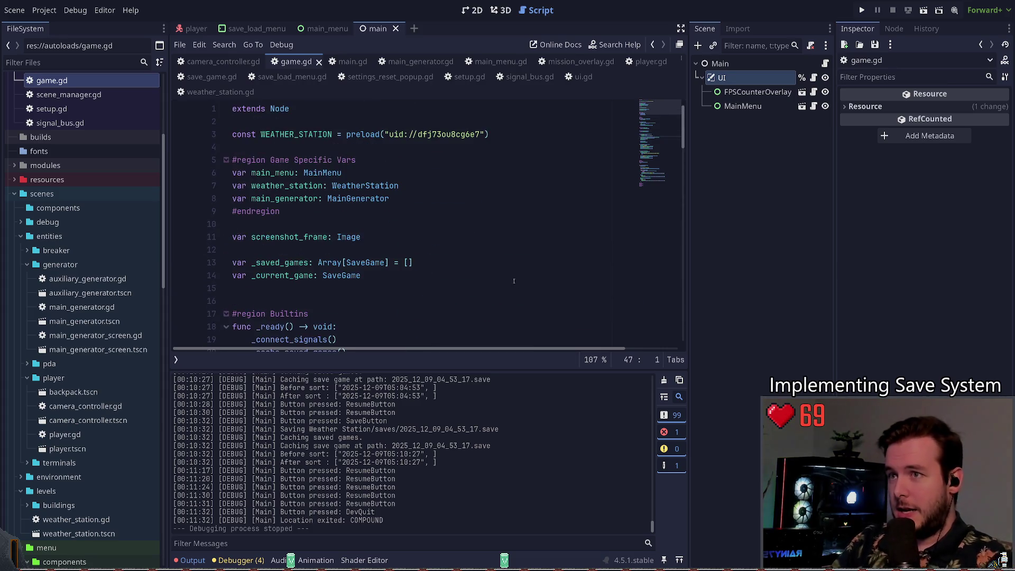
{"action": "left_click", "coordinate": [252, 237]}
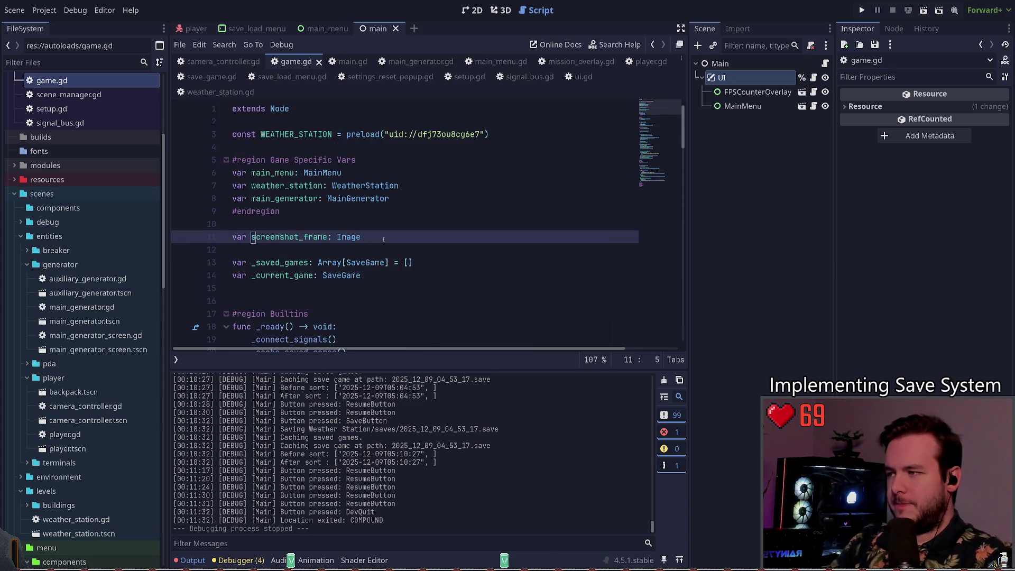
{"action": "key", "text": "ctrl+Delete"}
{"action": "type", "text": "save_frame"}
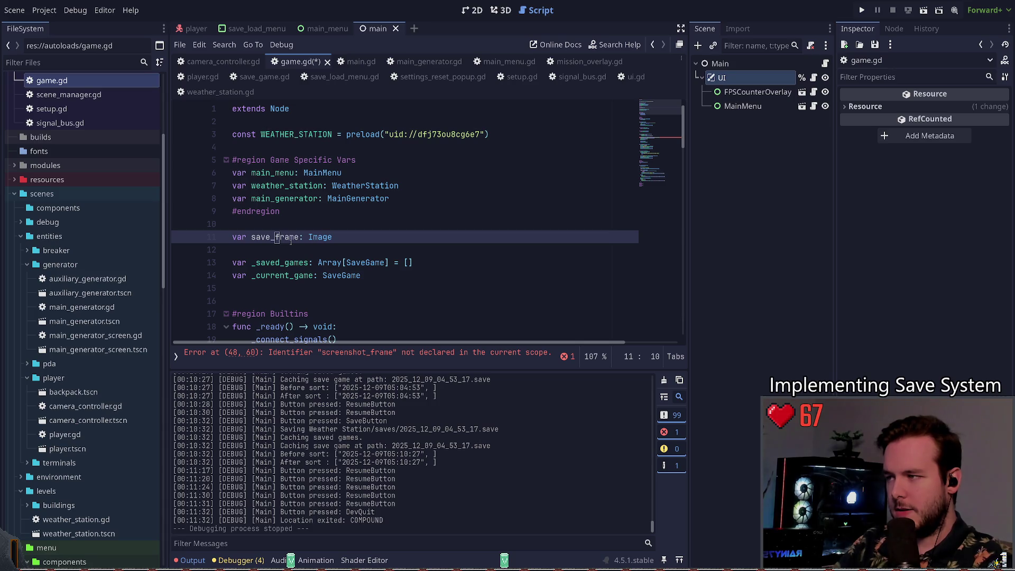
{"action": "key", "text": "ctrl+Delete"}
{"action": "type", "text": "game_ima"}
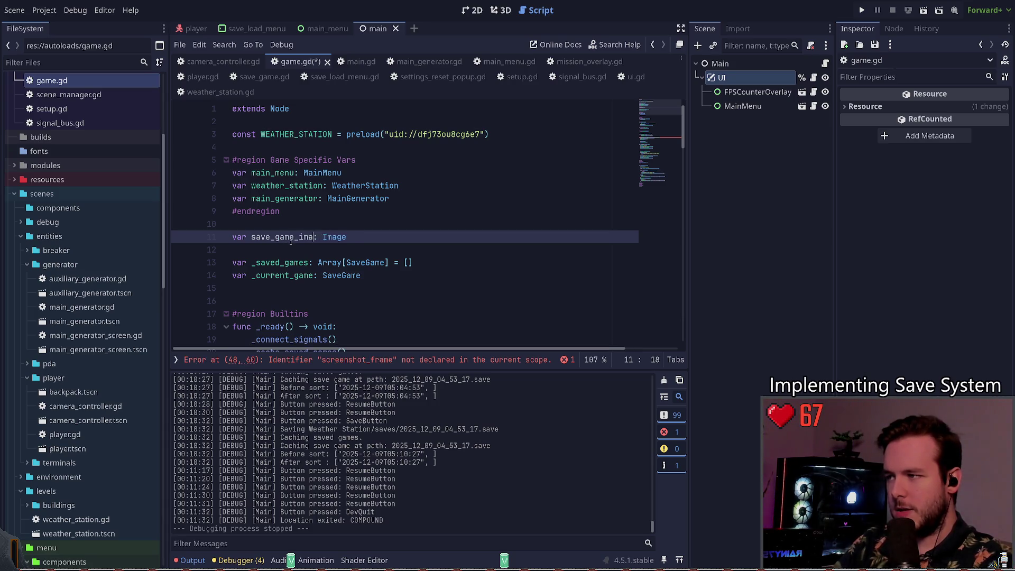
{"action": "type", "text": "ge"}
{"action": "key", "text": "BackSpace"}
{"action": "key", "text": "BackSpace"}
{"action": "key", "text": "BackSpace"}
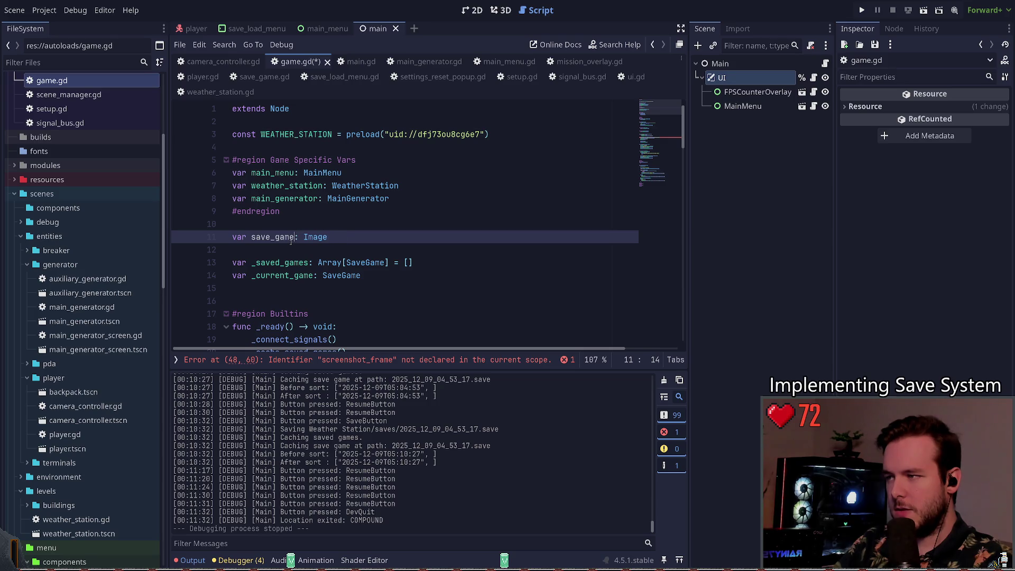
{"action": "type", "text": "agime"}
{"action": "key", "text": "BackSpace"}
{"action": "key", "text": "BackSpace"}
{"action": "key", "text": "BackSpace"}
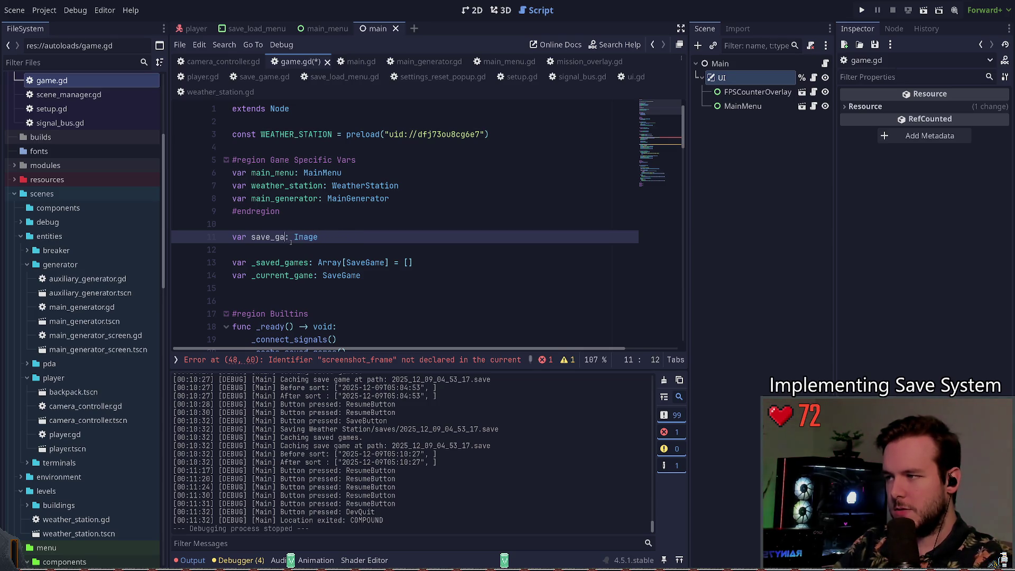
{"action": "type", "text": "game_image"}
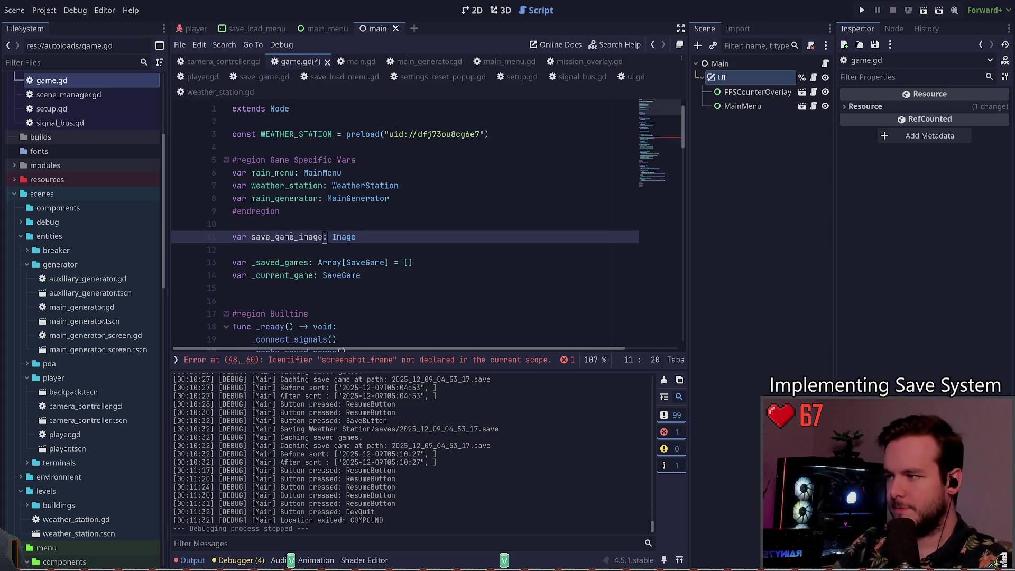
{"action": "left_click", "coordinate": [291, 241]}
{"action": "key", "text": "ctrl+s"}
Step: Replace the screenshot_frame reference in the save call with save_game_image
{"action": "scroll", "coordinate": [358, 280], "scroll_direction": "down", "scroll_amount": 4}
{"action": "scroll", "coordinate": [358, 280], "scroll_direction": "down", "scroll_amount": 10}
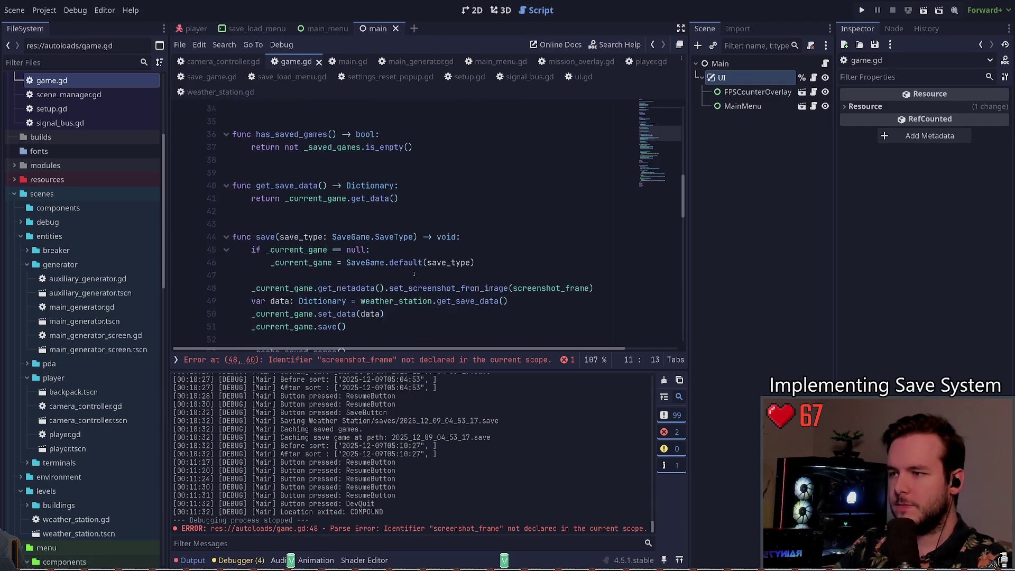
{"action": "left_click", "coordinate": [527, 211]}
{"action": "type", "text": "save_game_image"}
{"action": "key", "text": "ctrl+z"}
{"action": "double_click", "coordinate": [536, 211]}
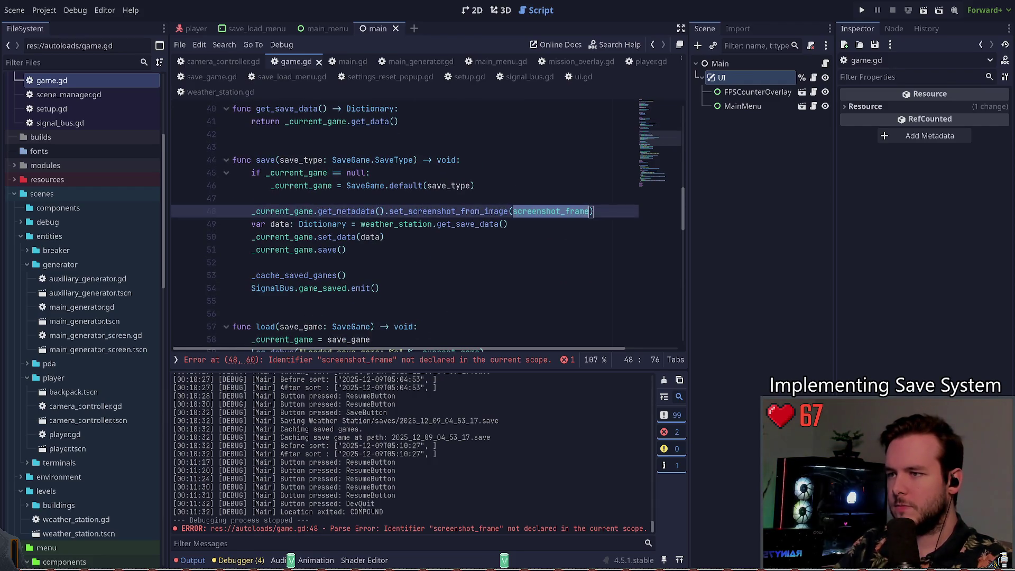
{"action": "type", "text": "save_game_image"}
{"action": "left_click", "coordinate": [457, 200]}
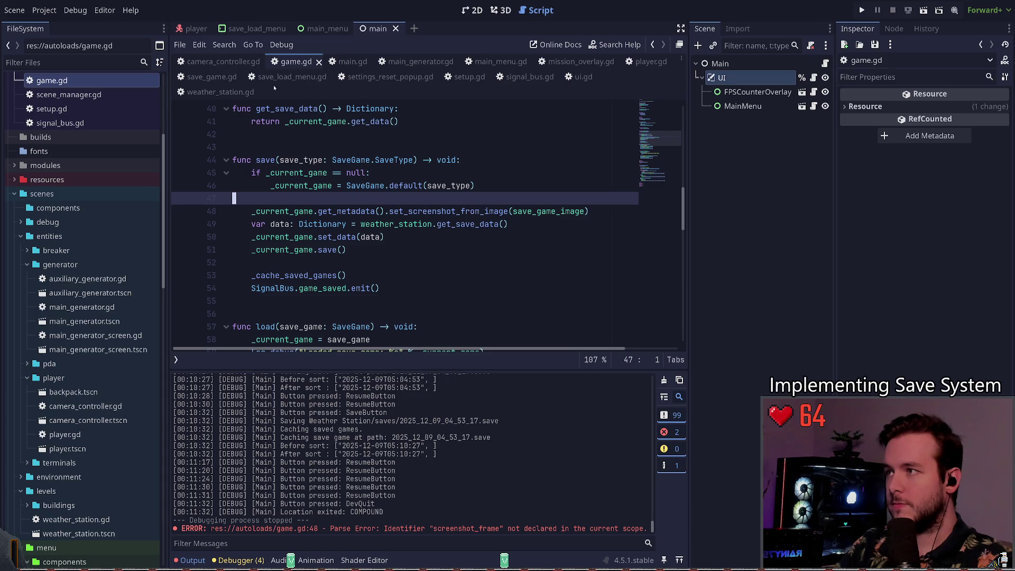
Step: In main_menu.gd, replace screenshot_frame on line 56 with save_game_image and save
{"action": "left_click", "coordinate": [347, 61]}
{"action": "scroll", "coordinate": [355, 214], "scroll_direction": "down", "scroll_amount": 4}
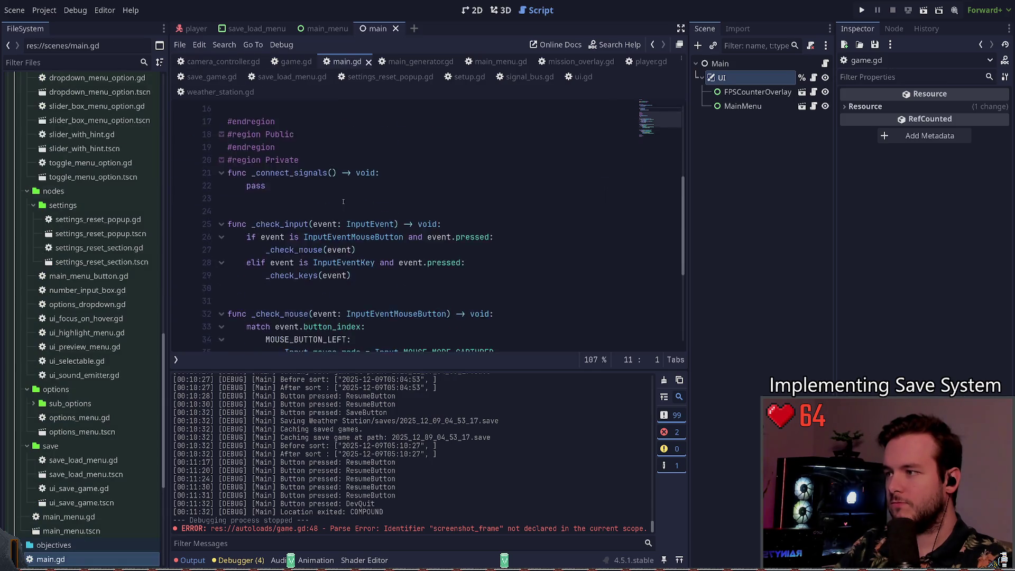
{"action": "scroll", "coordinate": [355, 214], "scroll_direction": "up", "scroll_amount": 4}
{"action": "left_click", "coordinate": [369, 61]}
{"action": "left_click", "coordinate": [449, 62]}
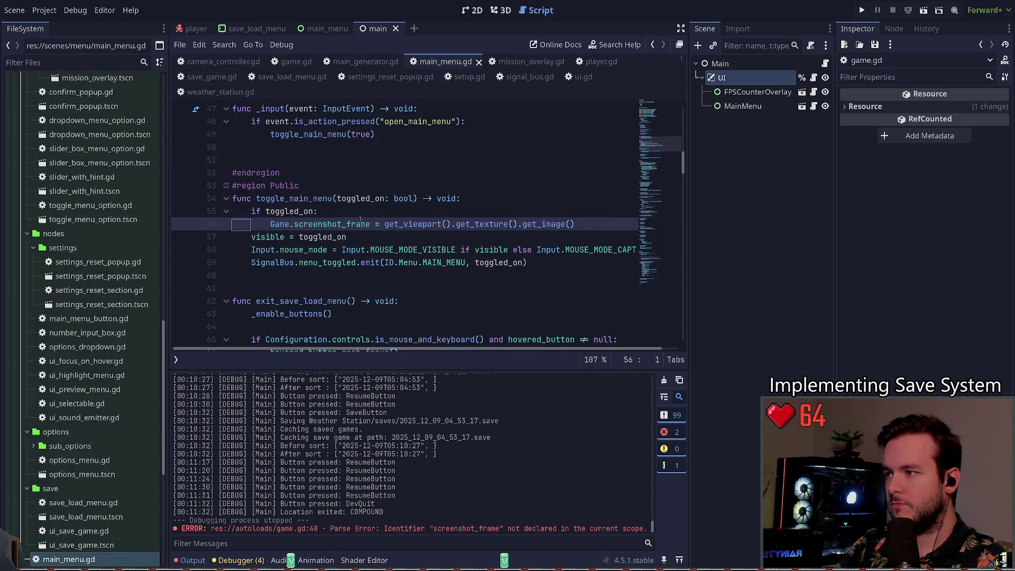
{"action": "double_click", "coordinate": [331, 225]}
{"action": "type", "text": "save_game_image"}
{"action": "left_click", "coordinate": [393, 213]}
{"action": "key", "text": "ctrl+s"}
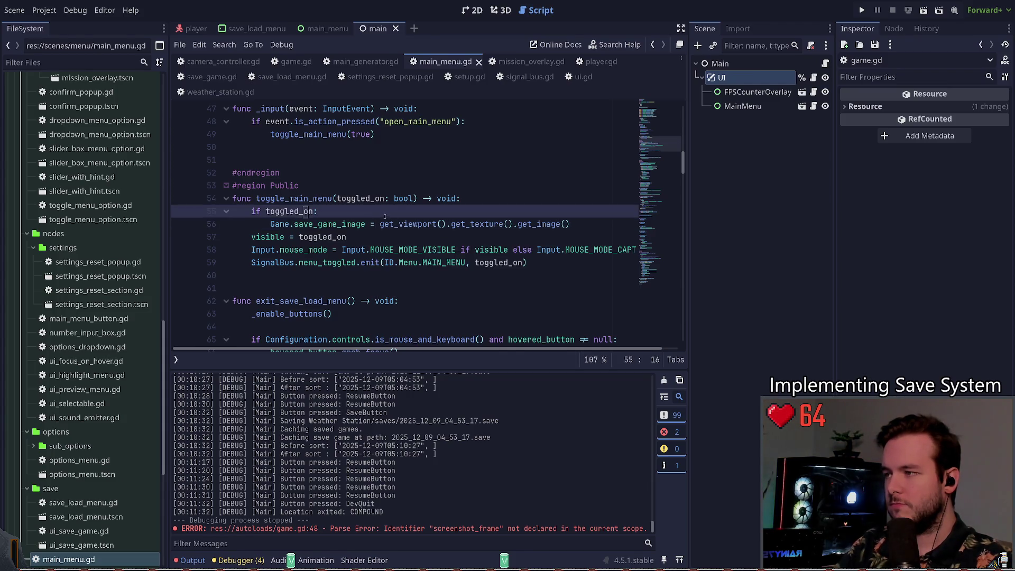
Step: Insert a new line above 'if toggled_on' in main_menu.gd's toggle_main_menu
{"action": "key", "text": "Down"}
{"action": "key", "text": "End"}
{"action": "key", "text": "Return"}
{"action": "key", "text": "ctrl+s"}
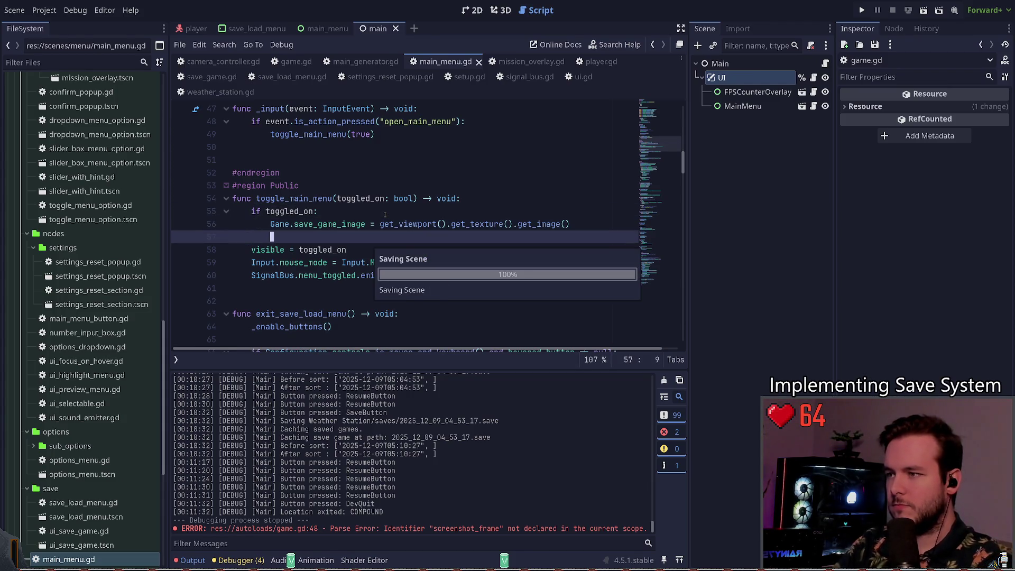
{"action": "key", "text": "Up"}
{"action": "key", "text": "Up"}
{"action": "key", "text": "Up"}
{"action": "key", "text": "End"}
{"action": "key", "text": "Return"}
Step: Write and save a two-line NOTE: 'Take a screenshot of the viewport before bringing up the' menu
{"action": "type", "text": "#"}
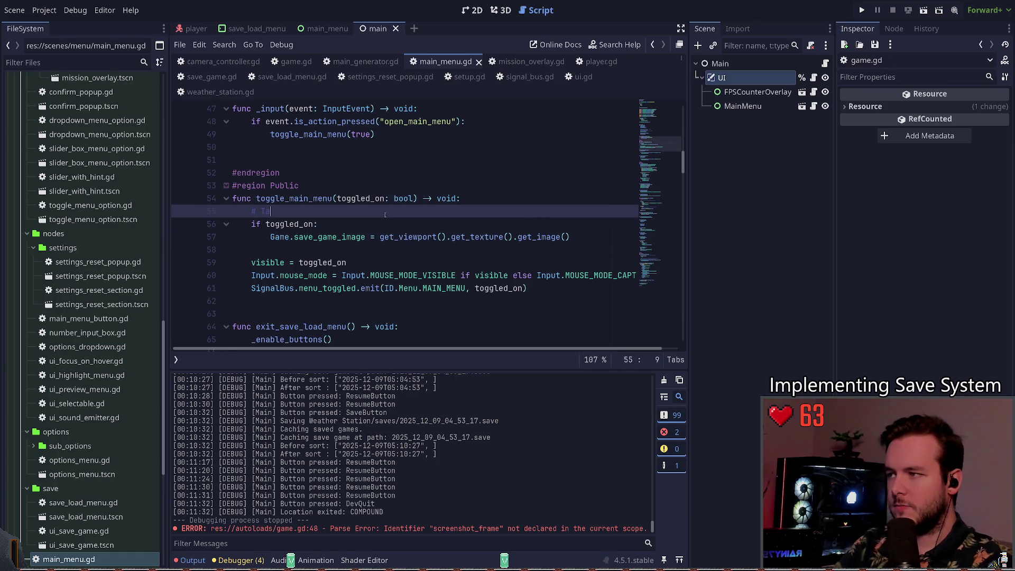
{"action": "key", "text": "BackSpace"}
{"action": "type", "text": "N"}
{"action": "key", "text": "BackSpace"}
{"action": "type", "text": "NOTE: Take a scre"}
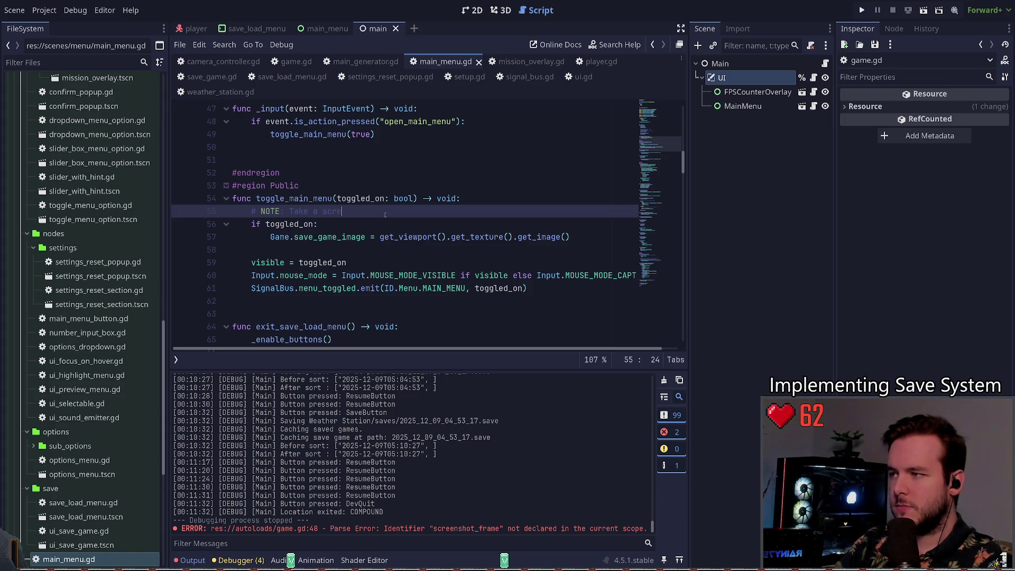
{"action": "type", "text": "enshot of the view"}
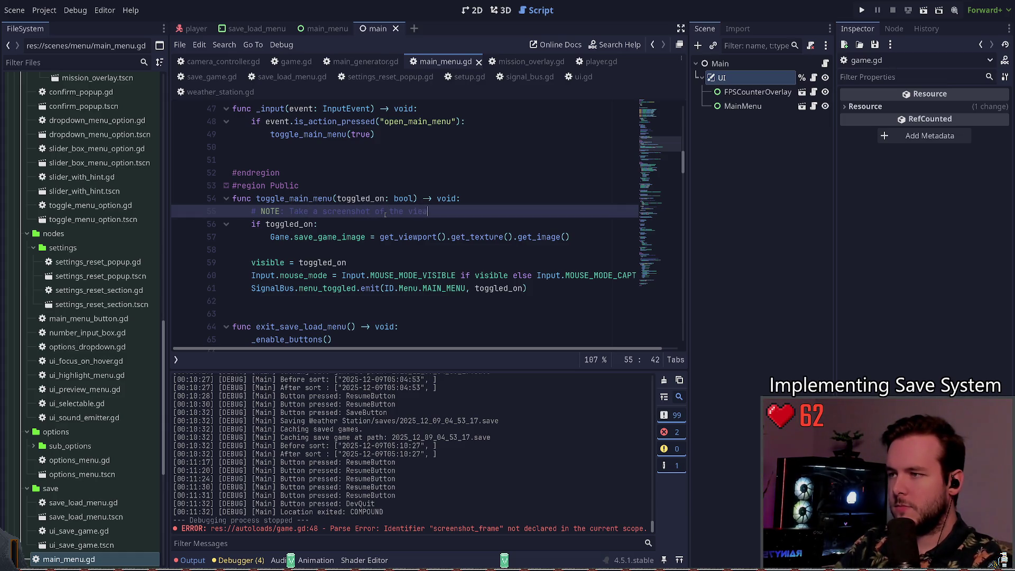
{"action": "type", "text": "port before bringing u"}
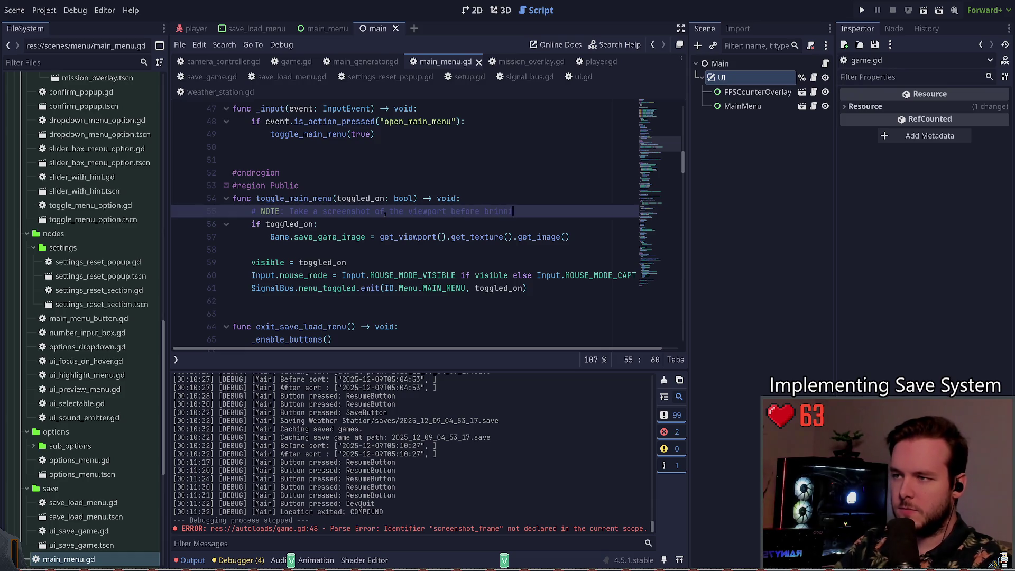
{"action": "type", "text": "p the menu"}
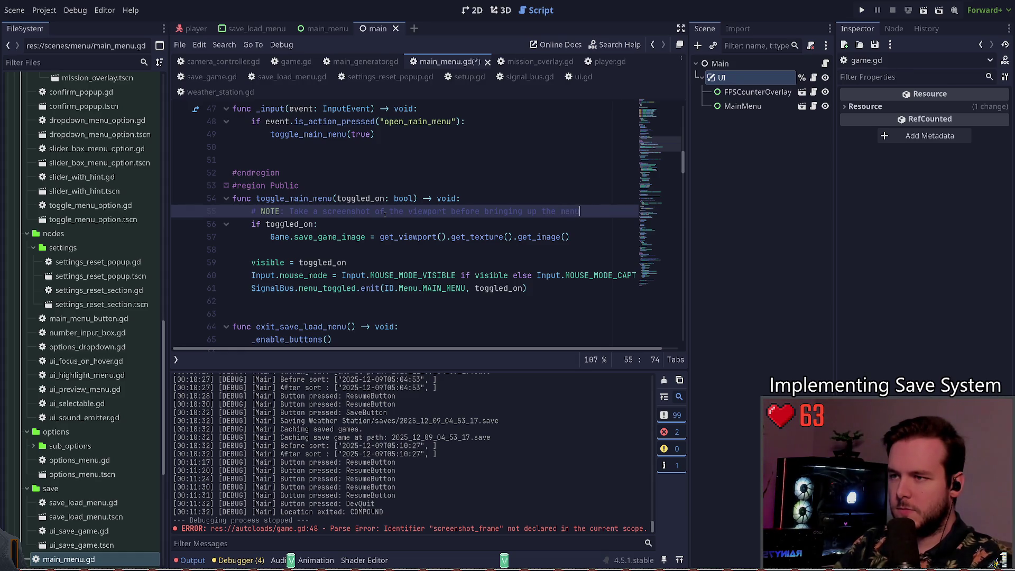
{"action": "key", "text": "Return"}
{"action": "type", "text": "# so that the menu UI"}
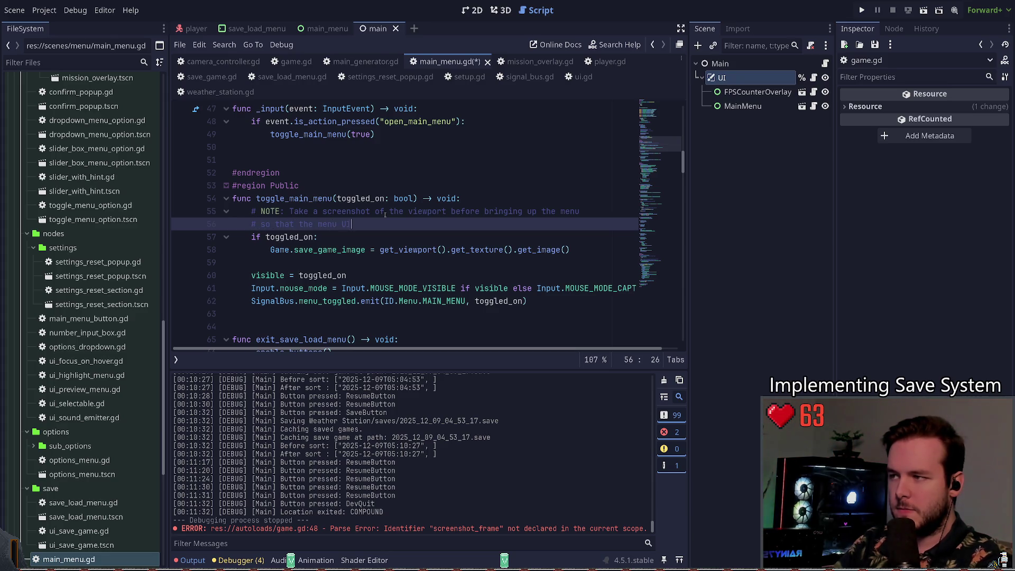
{"action": "type", "text": "t in the iamge"}
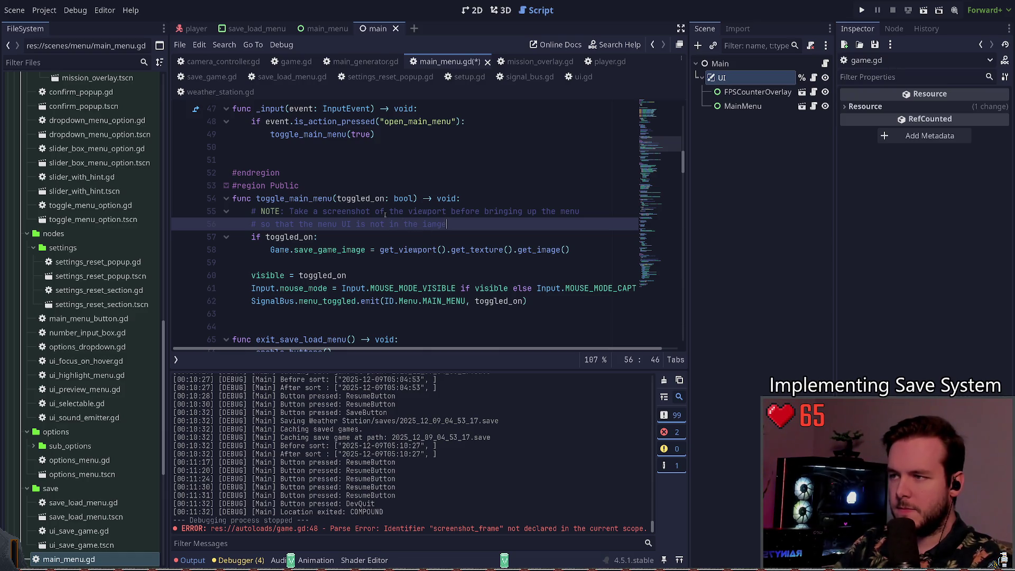
{"action": "type", "text": "mage."}
{"action": "key", "text": "ctrl+s"}
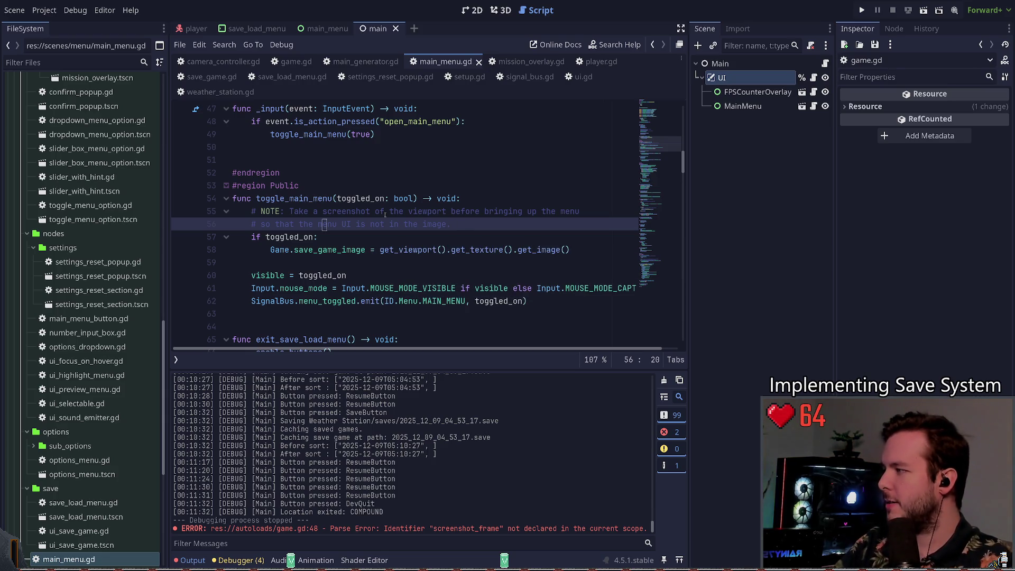
{"action": "key", "text": "ctrl+s"}
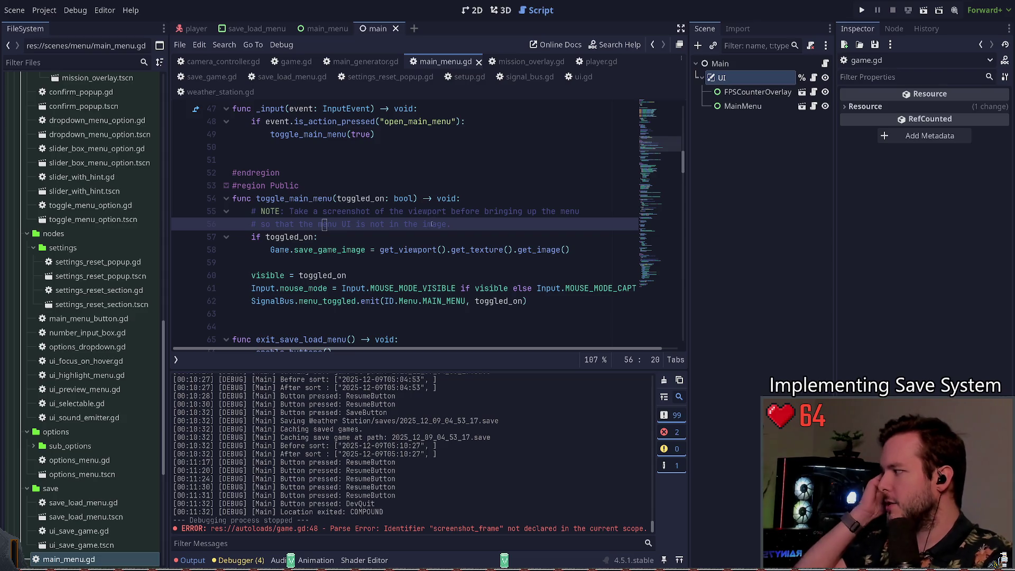
{"action": "left_click", "coordinate": [265, 28]}
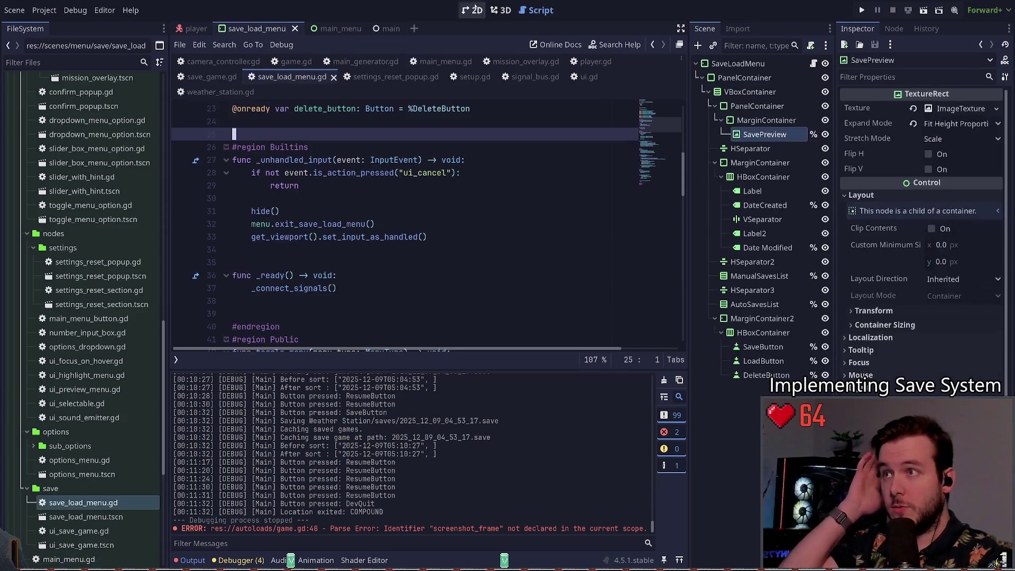
Step: Remove '/ 2' from the save preview's custom_minimum_size on line 57 and run the game
{"action": "left_click", "coordinate": [472, 10]}
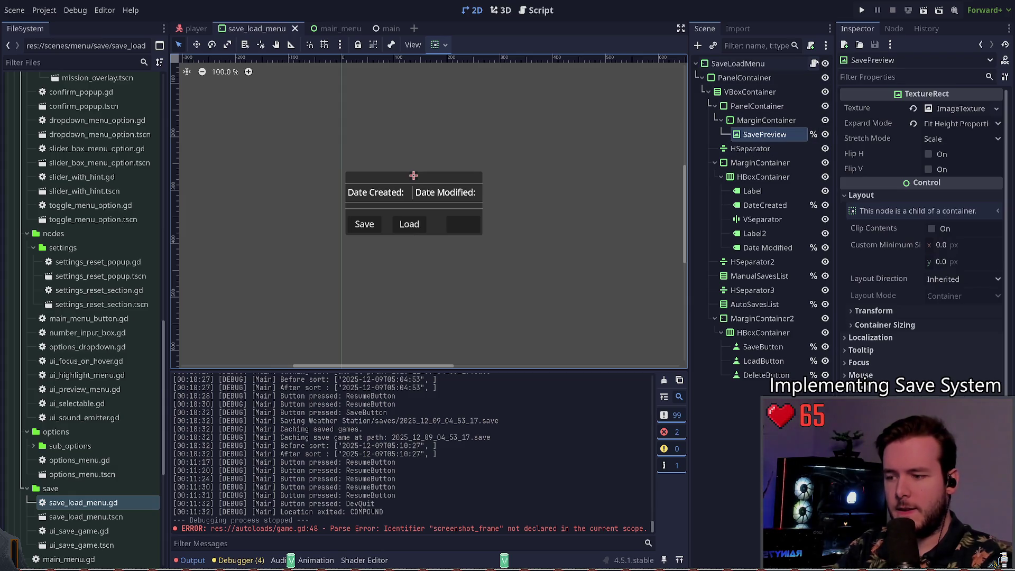
{"action": "left_click", "coordinate": [813, 62]}
{"action": "scroll", "coordinate": [453, 217], "scroll_direction": "down", "scroll_amount": 5}
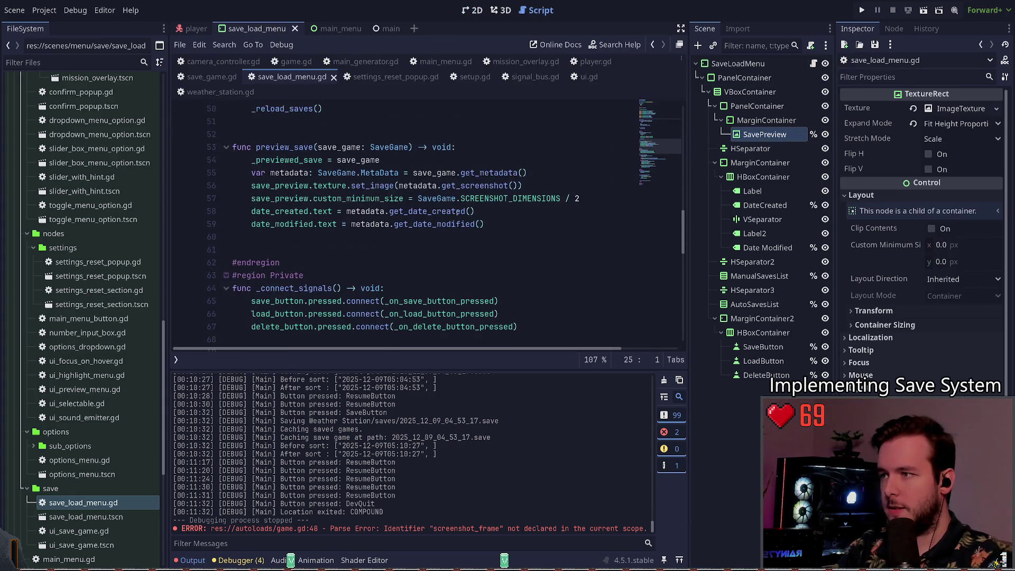
{"action": "scroll", "coordinate": [453, 216], "scroll_direction": "up", "scroll_amount": 3}
{"action": "left_click_drag", "start_coordinate": [580, 276], "coordinate": [427, 275]}
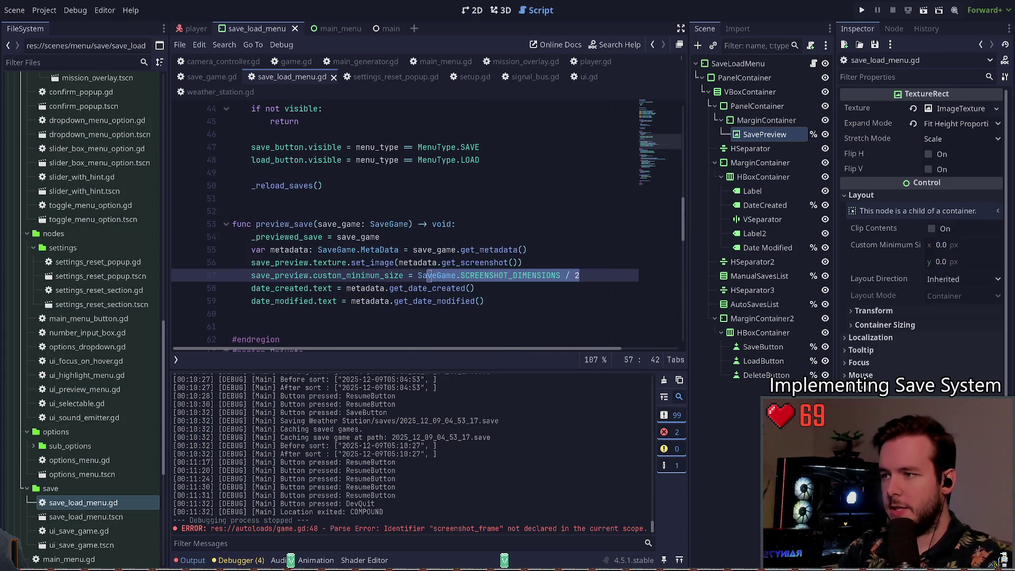
{"action": "left_click", "coordinate": [529, 275]}
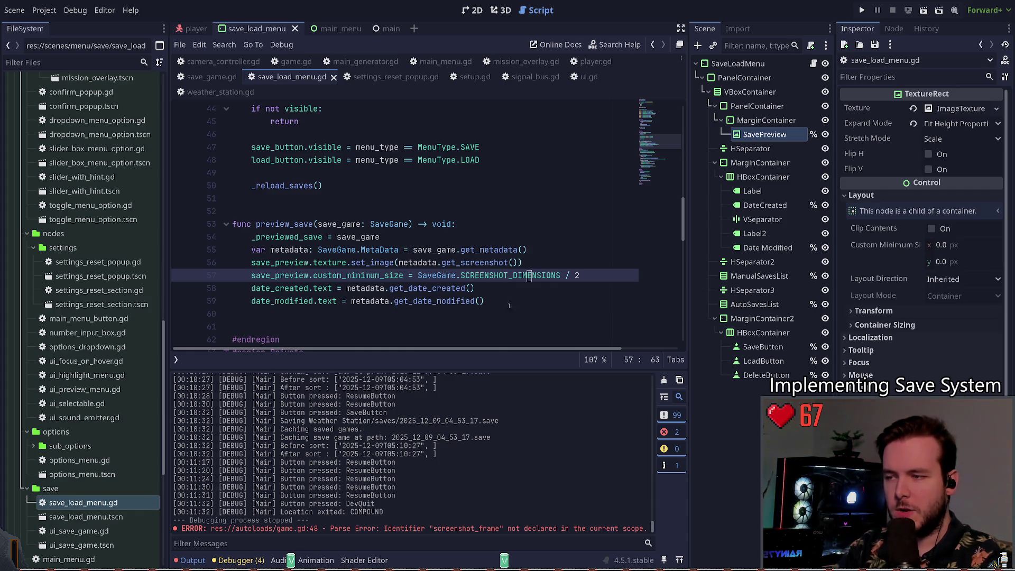
{"action": "left_click", "coordinate": [586, 276]}
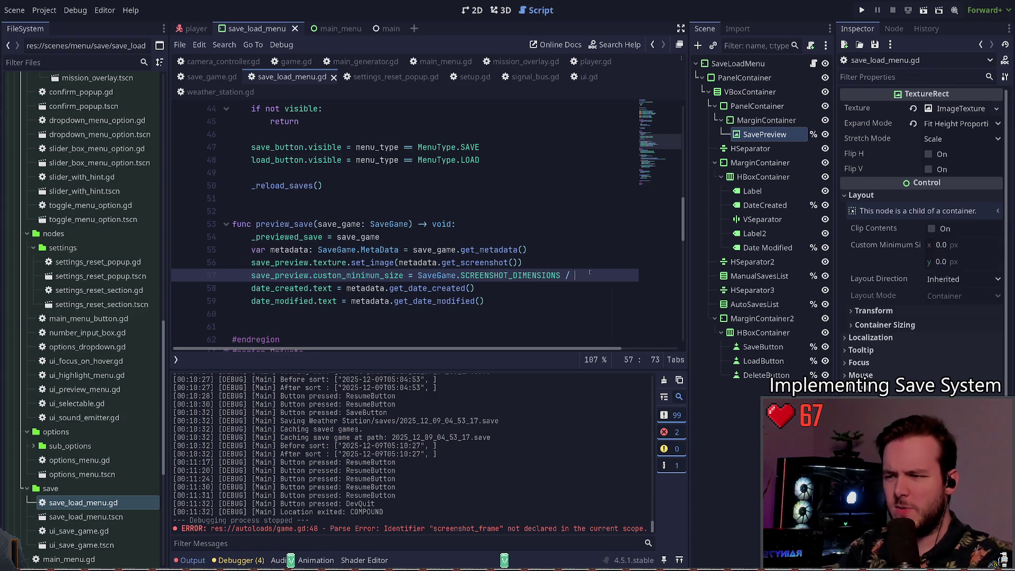
{"action": "key", "text": "F5"}
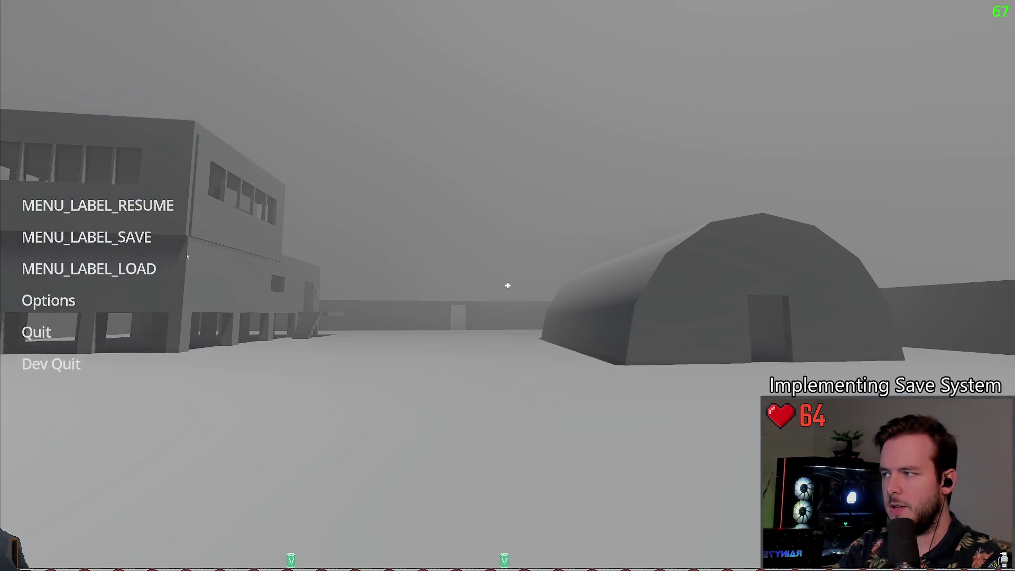
Step: Open the in-game save panel to check the full-size preview, then Dev Quit to the editor
{"action": "left_click", "coordinate": [180, 238]}
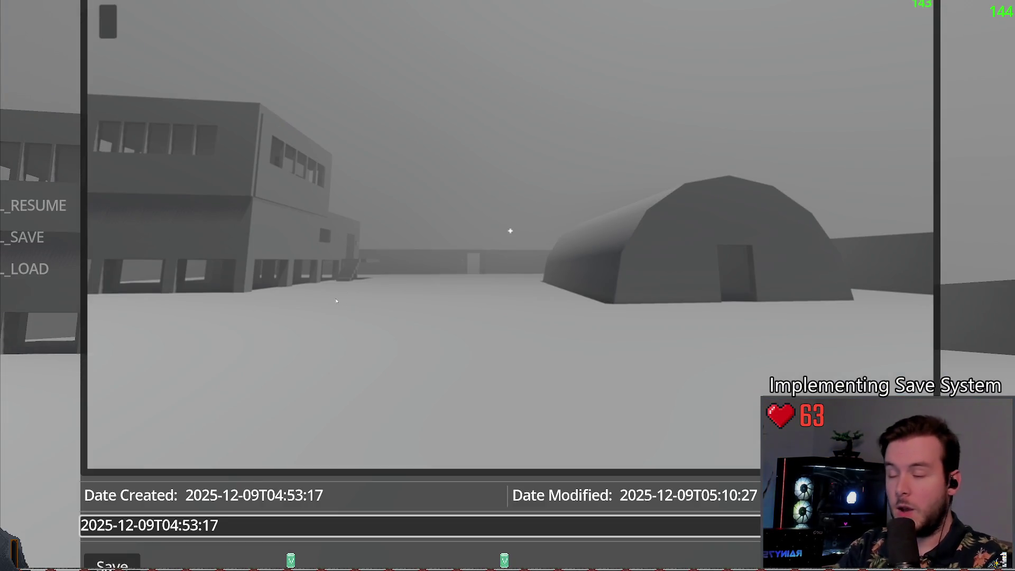
{"action": "key", "text": "Escape"}
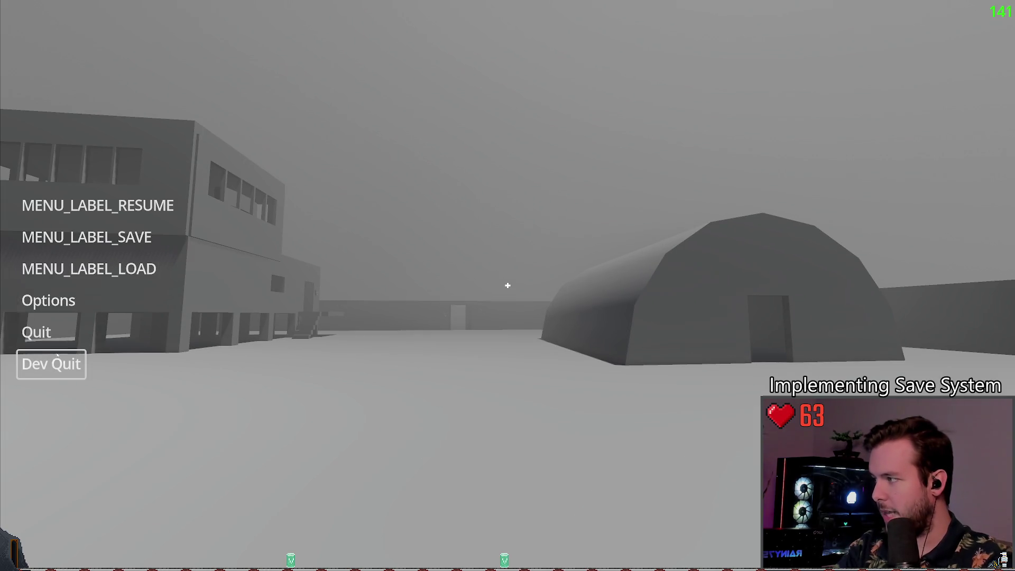
{"action": "left_click", "coordinate": [57, 356]}
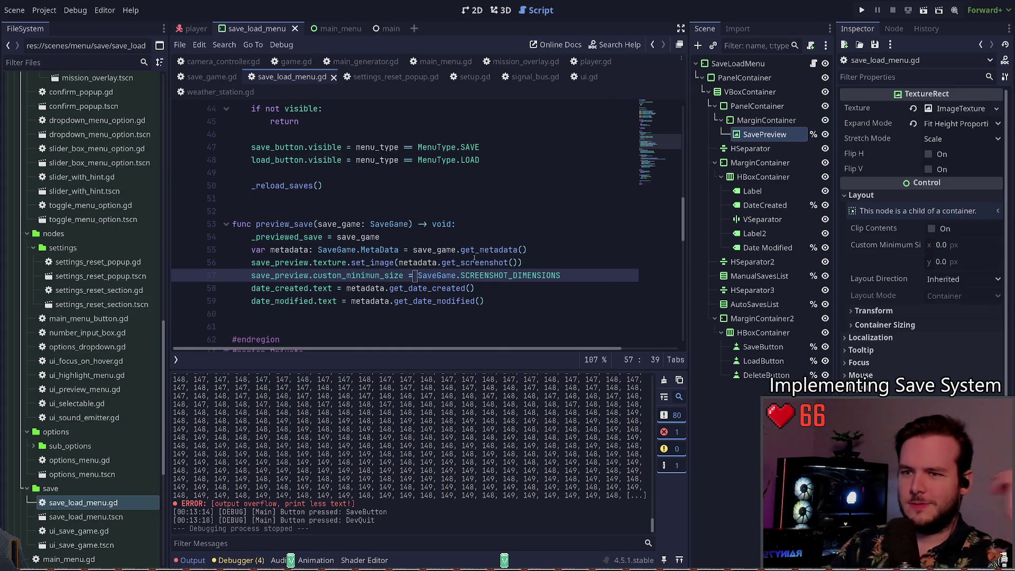
Step: Set SavePreview's horizontal and vertical container sizing to Shrink Center
{"action": "left_click", "coordinate": [451, 303]}
{"action": "key", "text": "ctrl+s"}
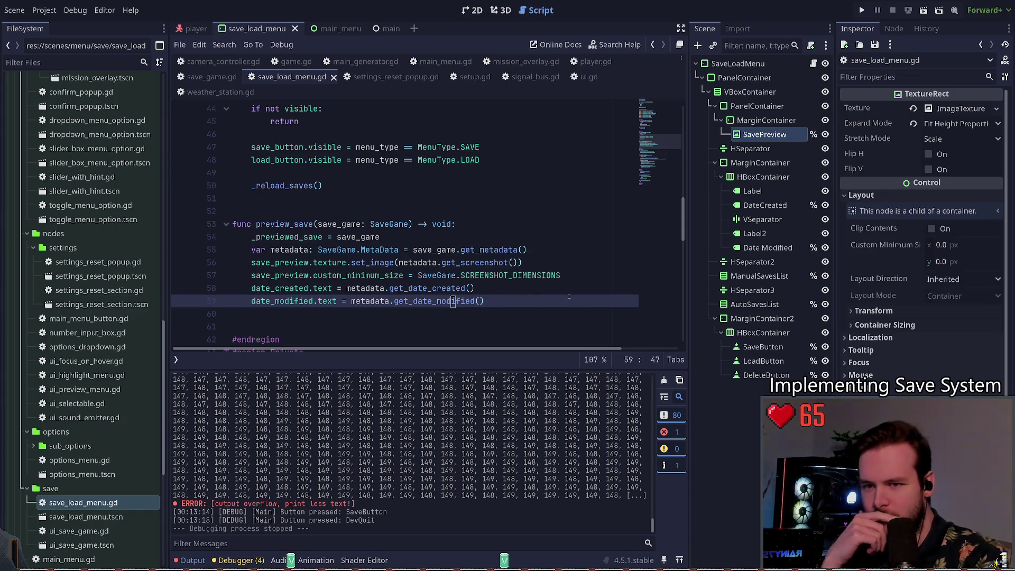
{"action": "left_click", "coordinate": [880, 324]}
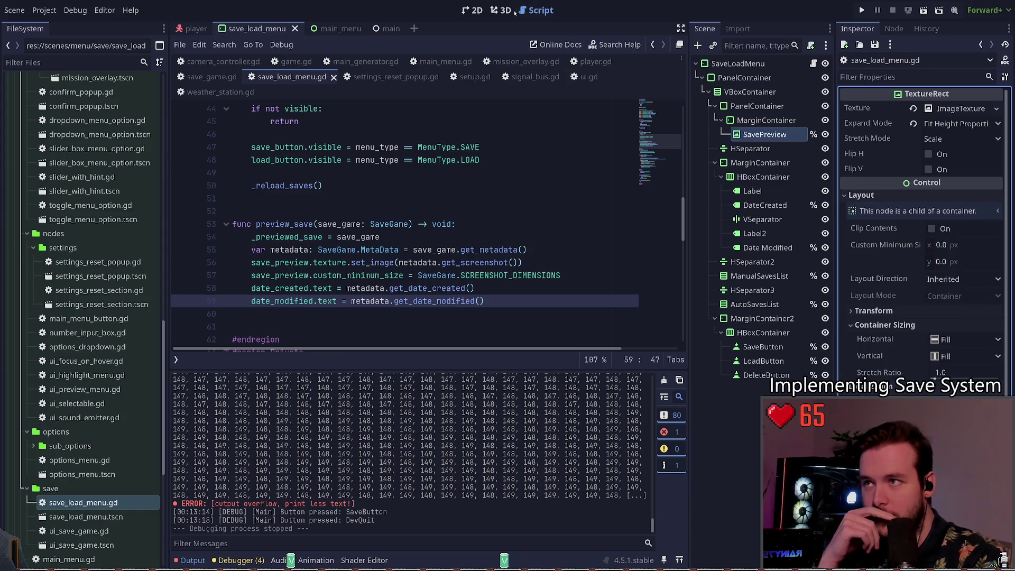
{"action": "left_click", "coordinate": [511, 10]}
{"action": "left_click", "coordinate": [466, 10]}
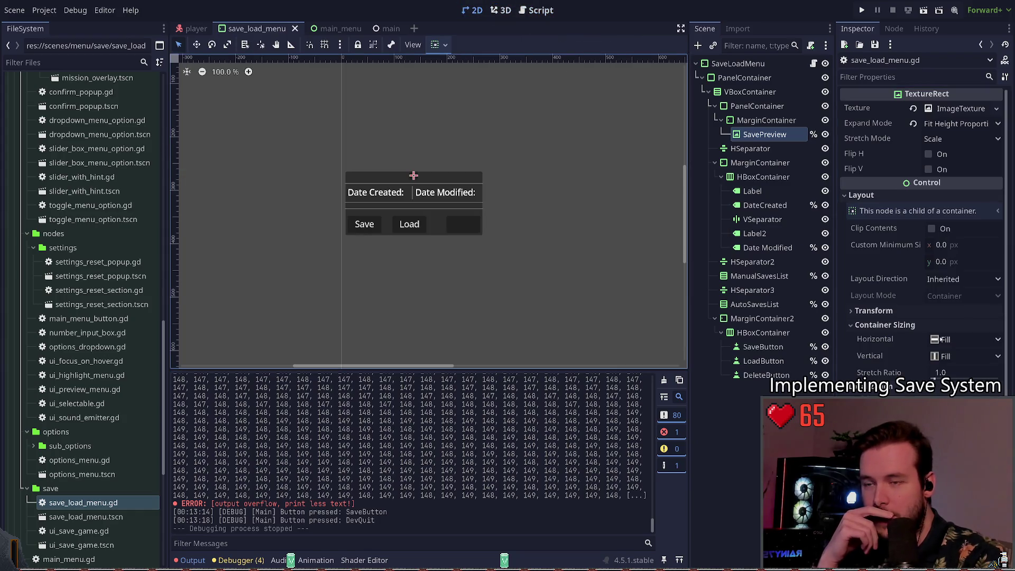
{"action": "left_click", "coordinate": [960, 381]}
{"action": "left_click", "coordinate": [960, 356]}
{"action": "left_click", "coordinate": [960, 397]}
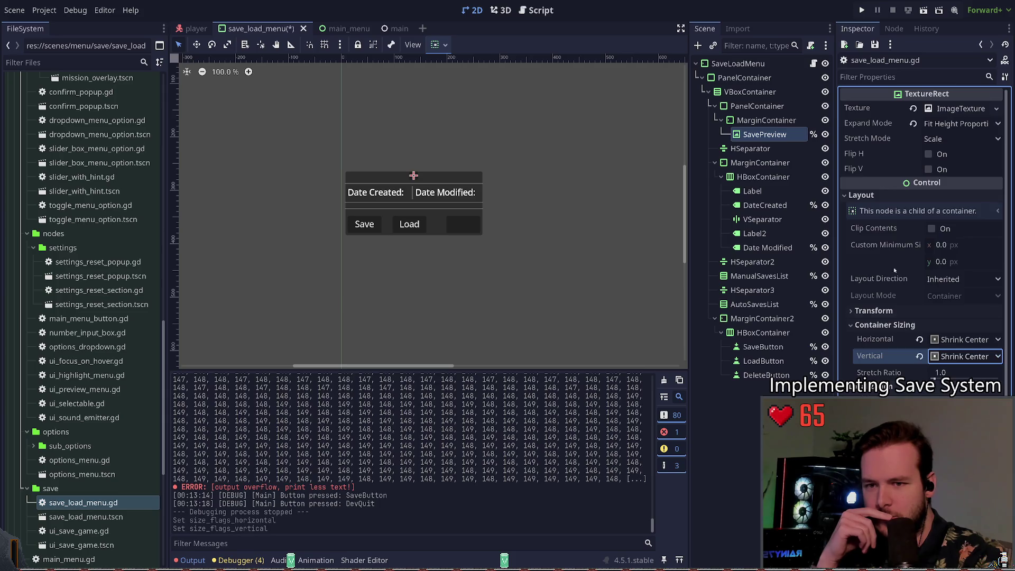
Step: Test the centred preview in a game run, quit, and return to line 57 of save_load_menu.gd
{"action": "left_click", "coordinate": [860, 9]}
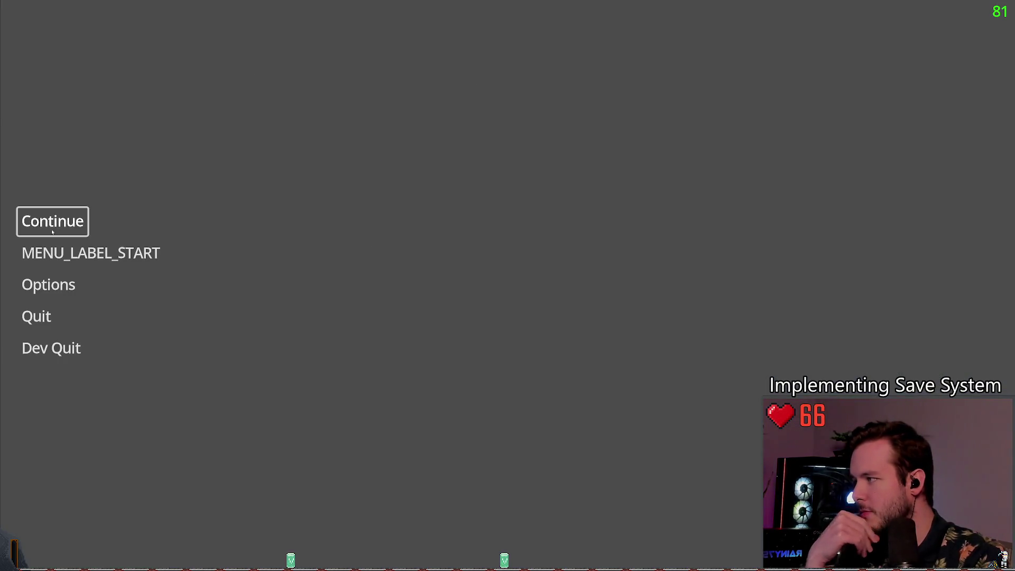
{"action": "left_click", "coordinate": [52, 232]}
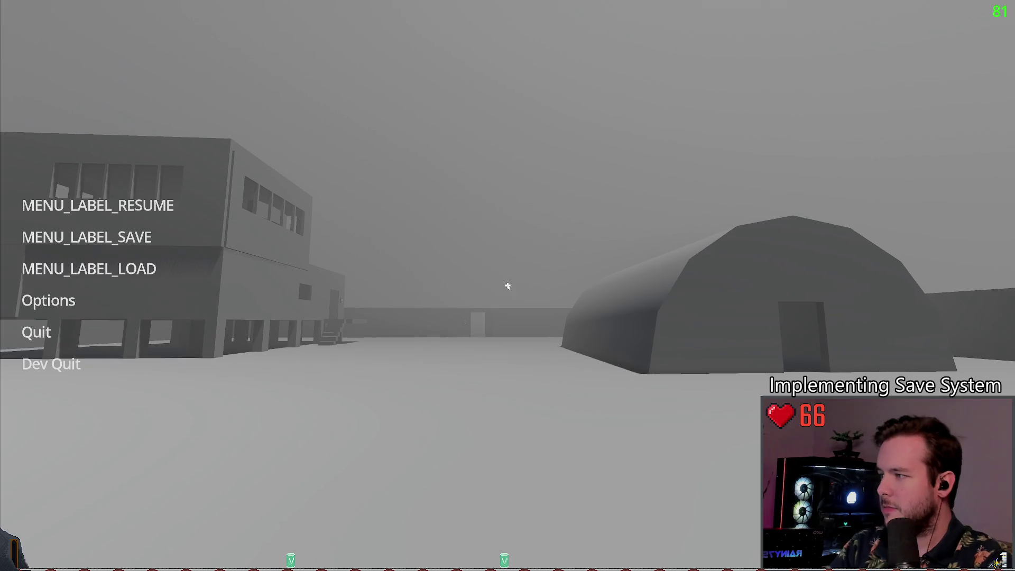
{"action": "left_click", "coordinate": [89, 269]}
{"action": "left_click", "coordinate": [78, 326]}
{"action": "left_click", "coordinate": [77, 326]}
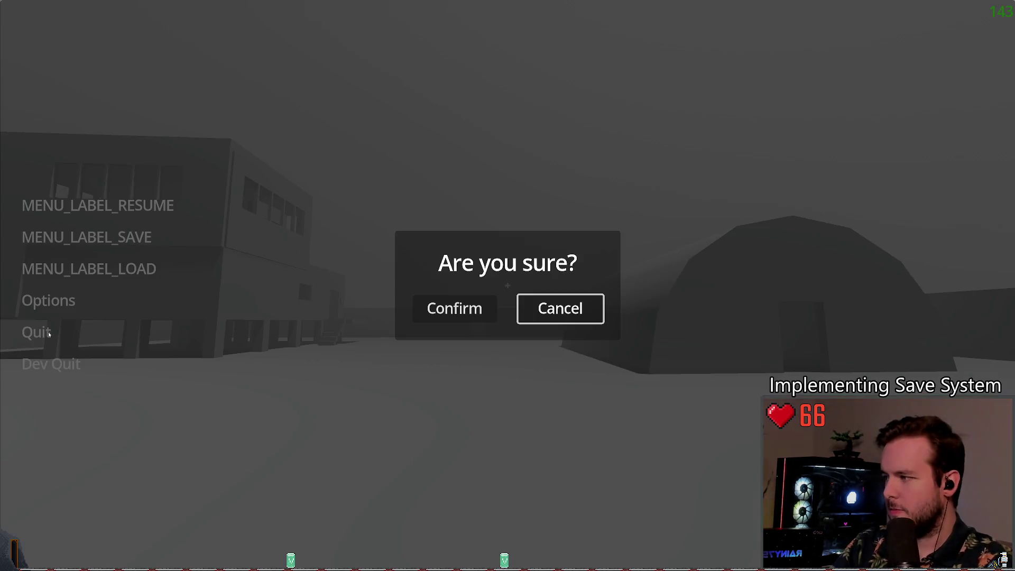
{"action": "left_click", "coordinate": [52, 364]}
{"action": "left_click", "coordinate": [813, 63]}
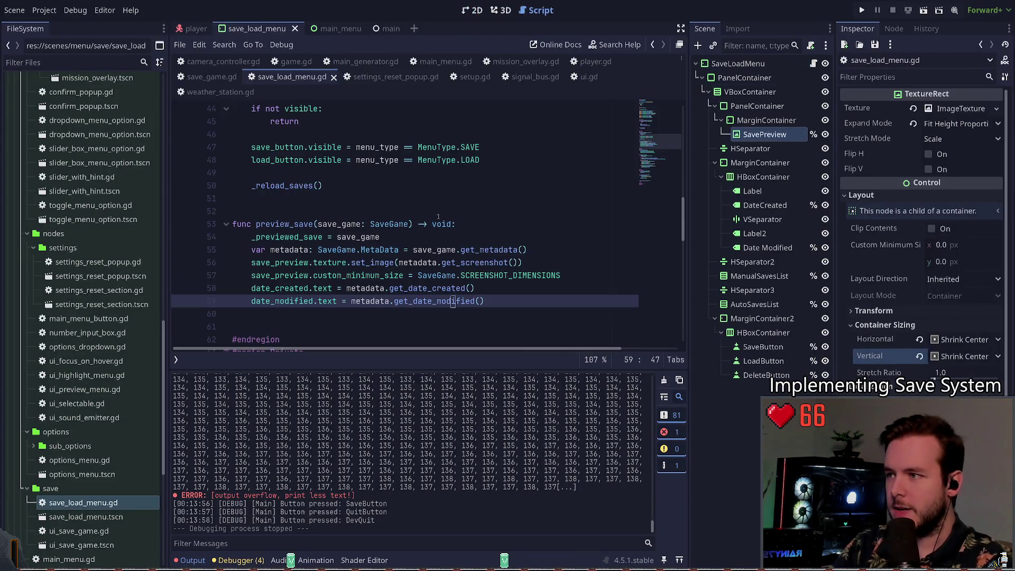
{"action": "scroll", "coordinate": [480, 249], "scroll_direction": "up", "scroll_amount": 10}
{"action": "scroll", "coordinate": [480, 249], "scroll_direction": "down", "scroll_amount": 9}
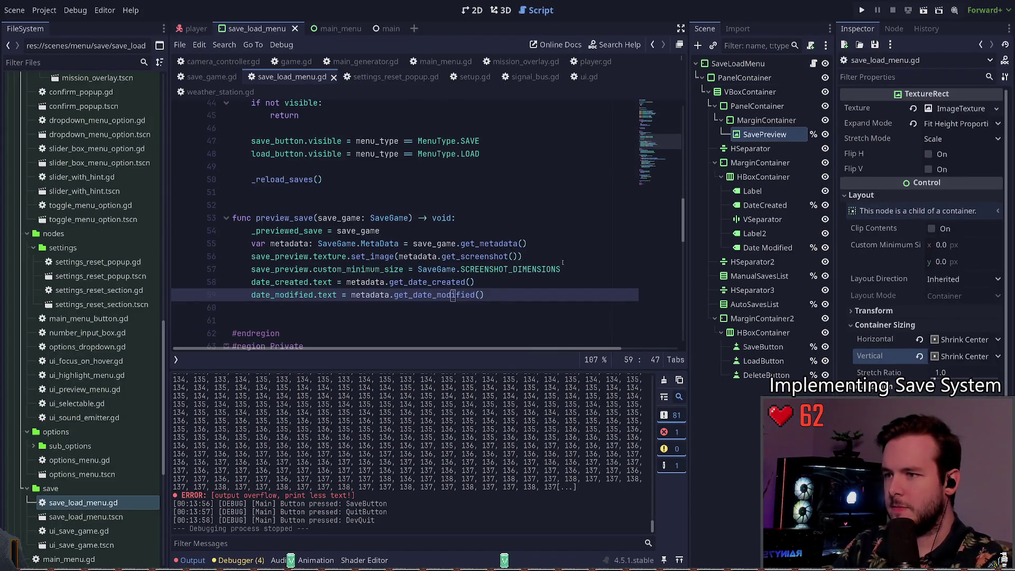
{"action": "left_click", "coordinate": [565, 276]}
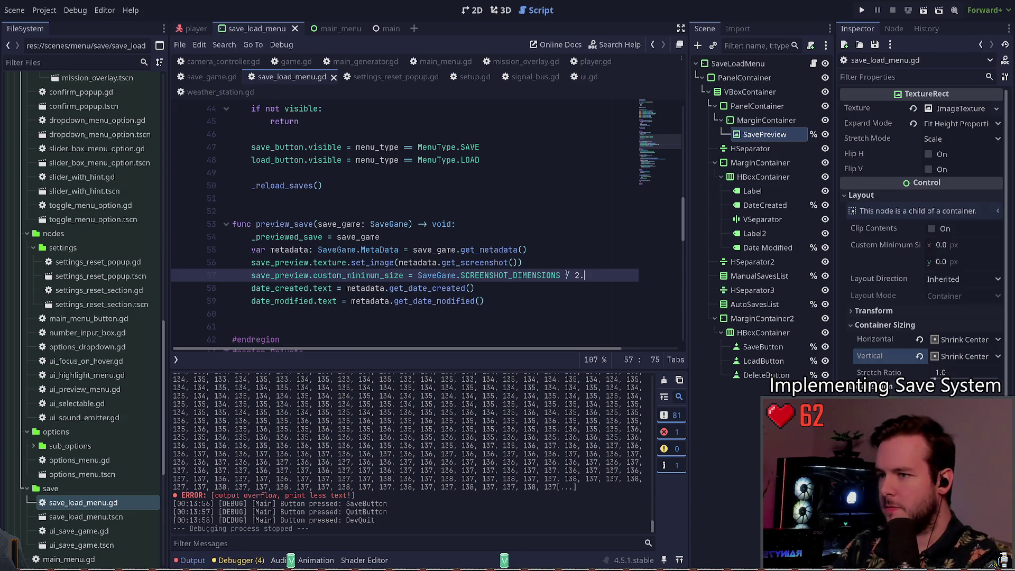
Step: Divide the preview size by 2.0 on line 57 and check the save panel in the running game
{"action": "type", "text": "0"}
{"action": "left_click", "coordinate": [344, 275]}
{"action": "left_click", "coordinate": [870, 10]}
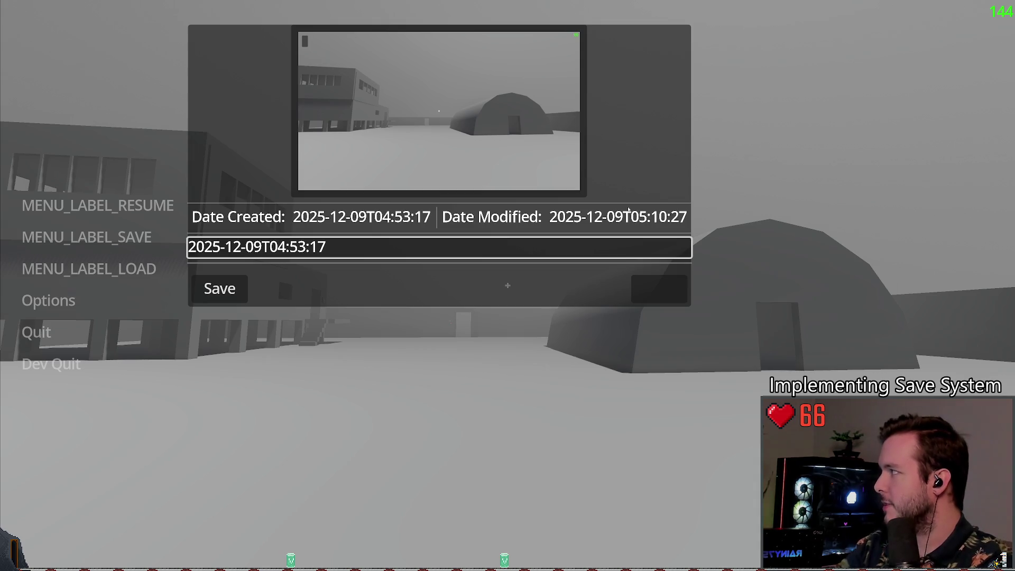
{"action": "key", "text": "Escape"}
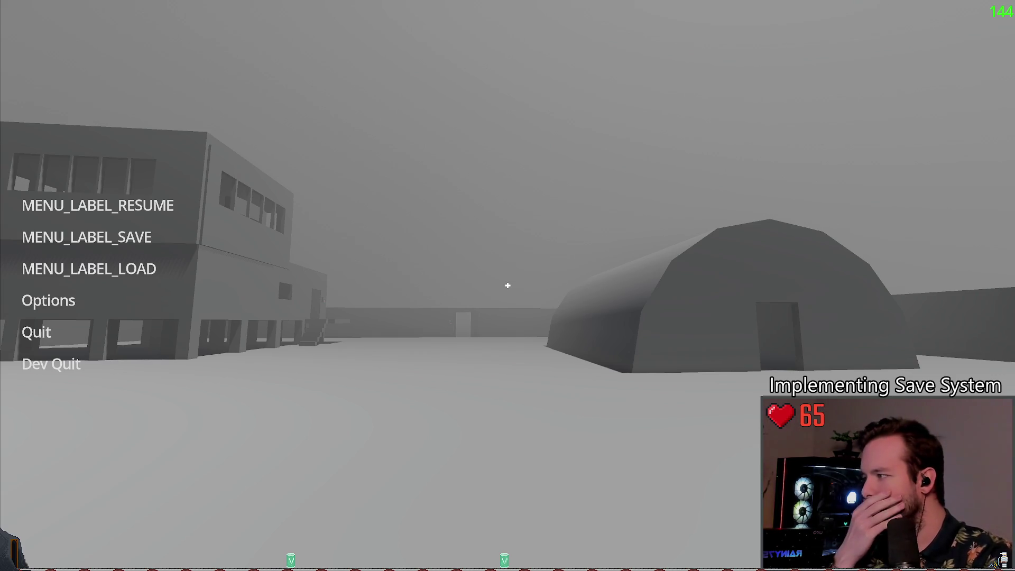
Step: Overwrite the existing save from the in-game save panel, then quit back to the editor
{"action": "key", "text": "Down"}
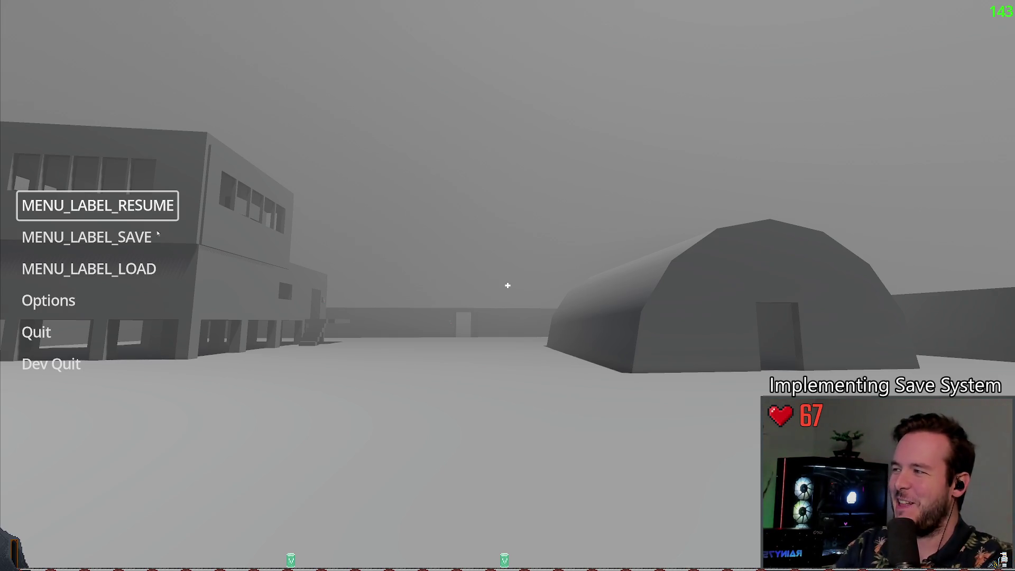
{"action": "key", "text": "Escape"}
{"action": "key", "text": "Escape"}
{"action": "left_click", "coordinate": [96, 238]}
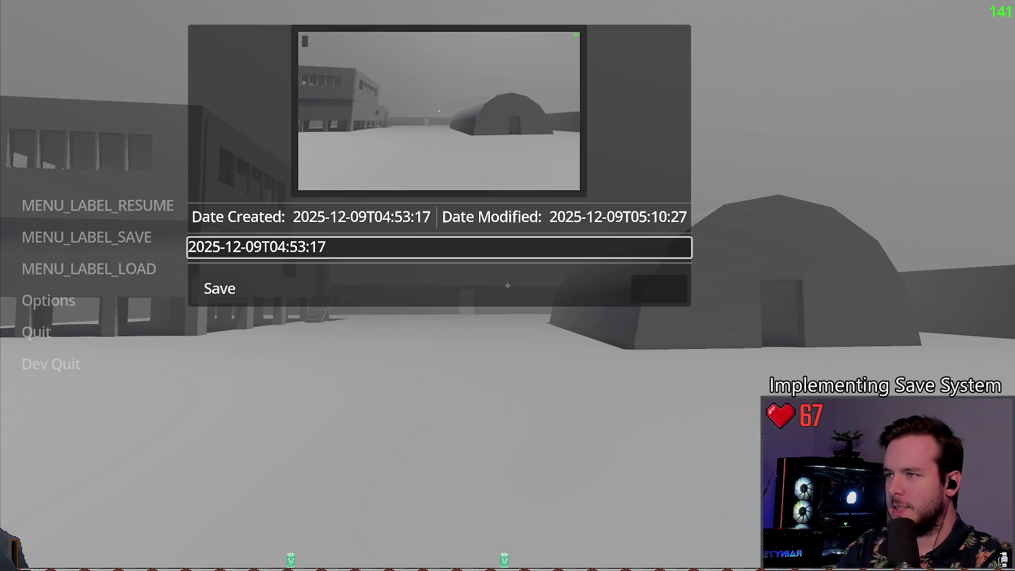
{"action": "left_click", "coordinate": [220, 288]}
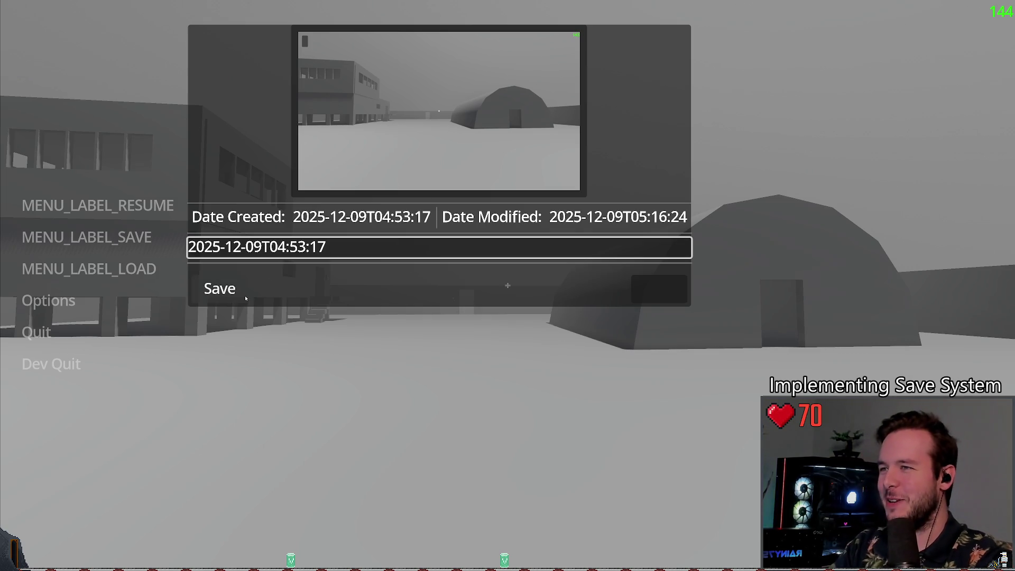
{"action": "left_click", "coordinate": [51, 364]}
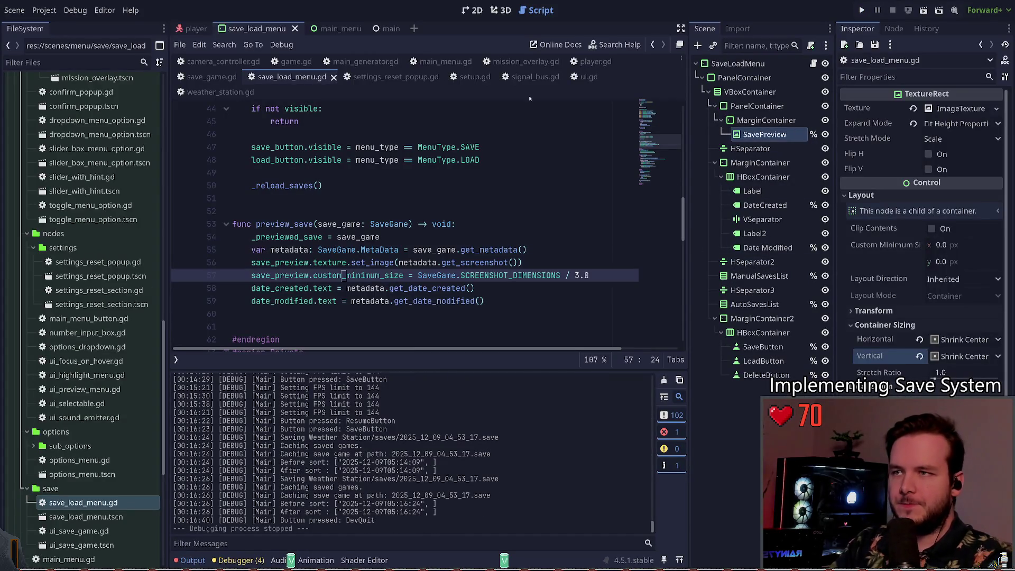
Step: Switch to the 2D view, review the date label, margin and separator nodes, and save
{"action": "left_click", "coordinate": [501, 10]}
{"action": "left_click", "coordinate": [472, 10]}
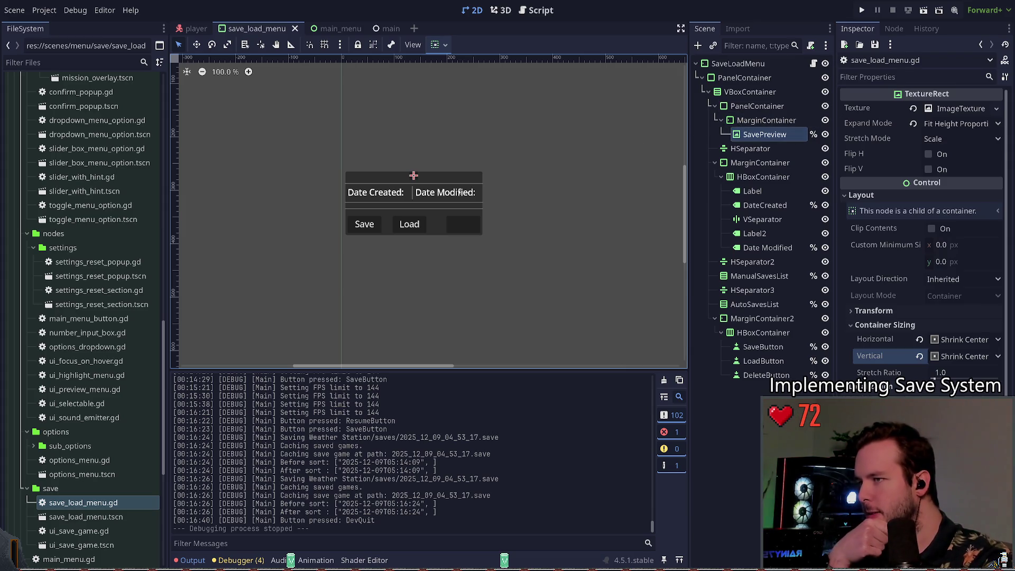
{"action": "left_click", "coordinate": [755, 233]}
{"action": "left_click", "coordinate": [759, 205]}
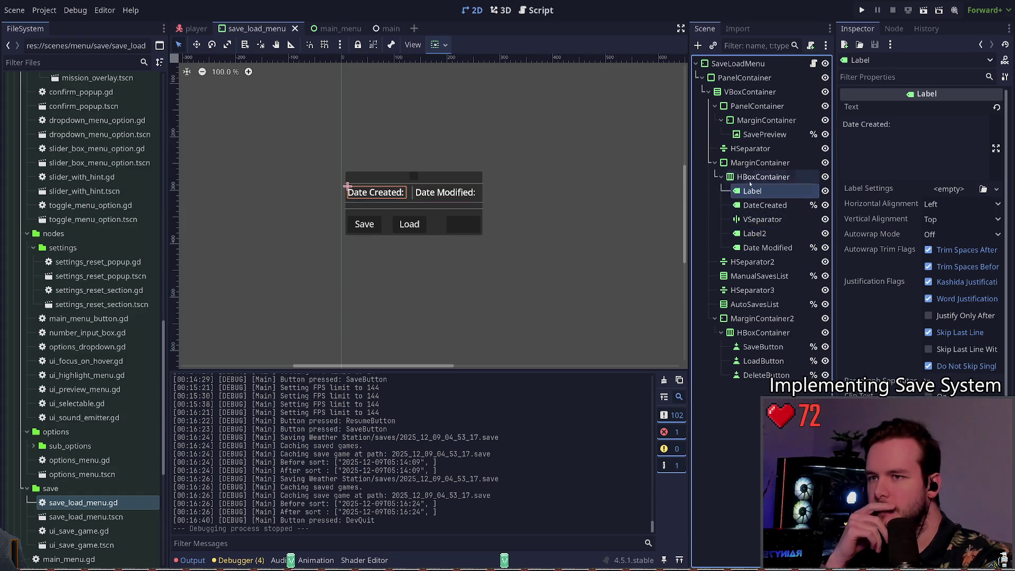
{"action": "left_click", "coordinate": [759, 163]}
{"action": "left_click", "coordinate": [750, 150]}
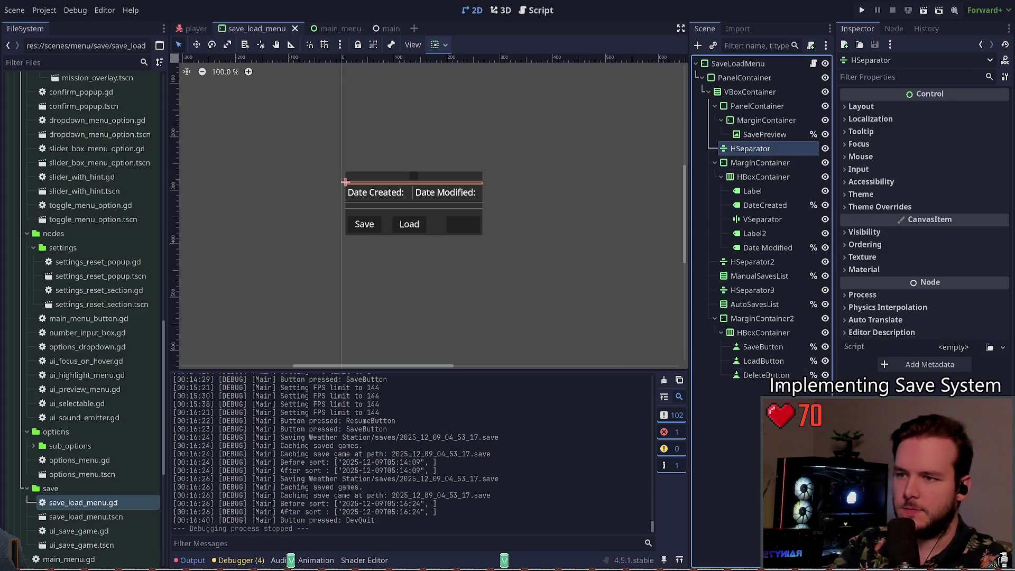
{"action": "key", "text": "ctrl+s"}
Step: Rename the preview's PanelContainer to InfoContainer and save the scene
{"action": "left_click", "coordinate": [769, 135]}
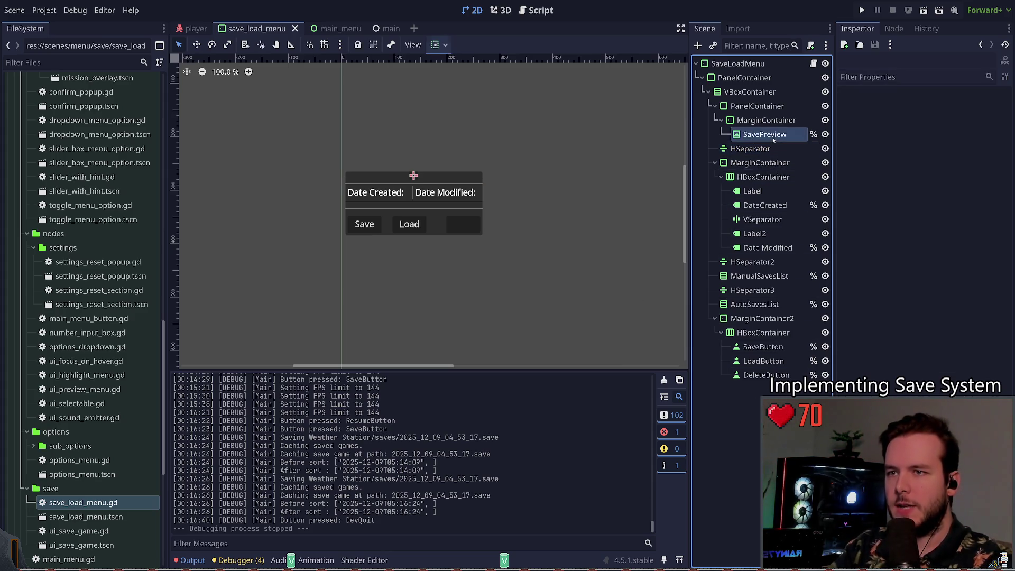
{"action": "left_click", "coordinate": [740, 107]}
{"action": "left_click", "coordinate": [743, 93]}
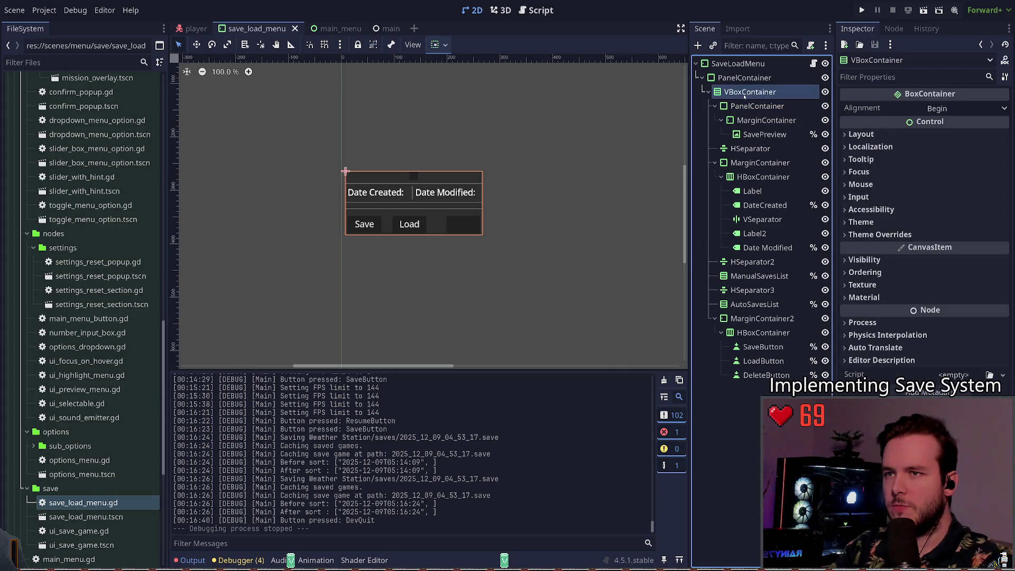
{"action": "left_click", "coordinate": [746, 108]}
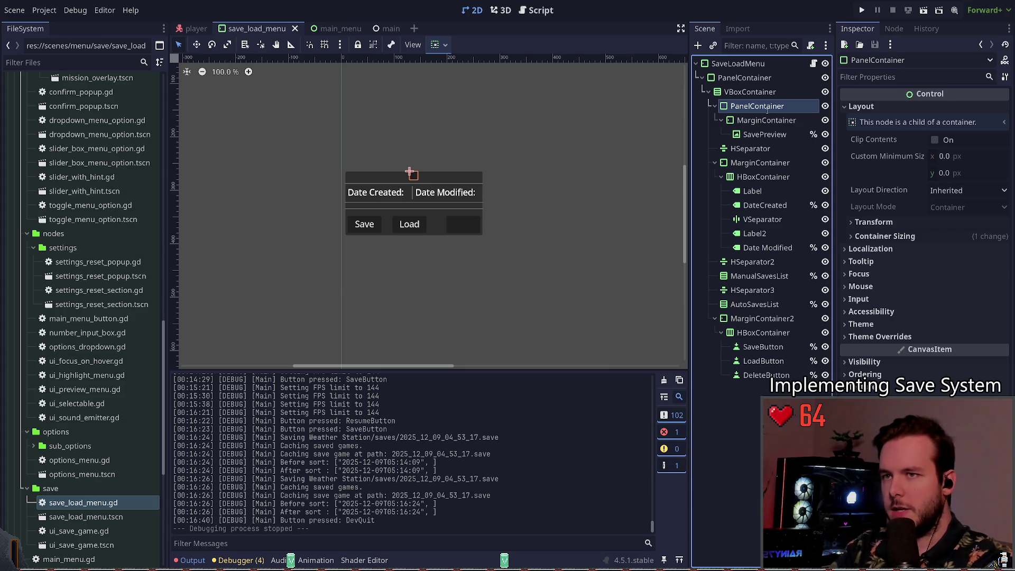
{"action": "type", "text": "InfoContainer"}
{"action": "key", "text": "Return"}
{"action": "key", "text": "ctrl+s"}
Step: Set the preview MarginContainer's theme override margins to 4 on every side and save
{"action": "left_click", "coordinate": [743, 120]}
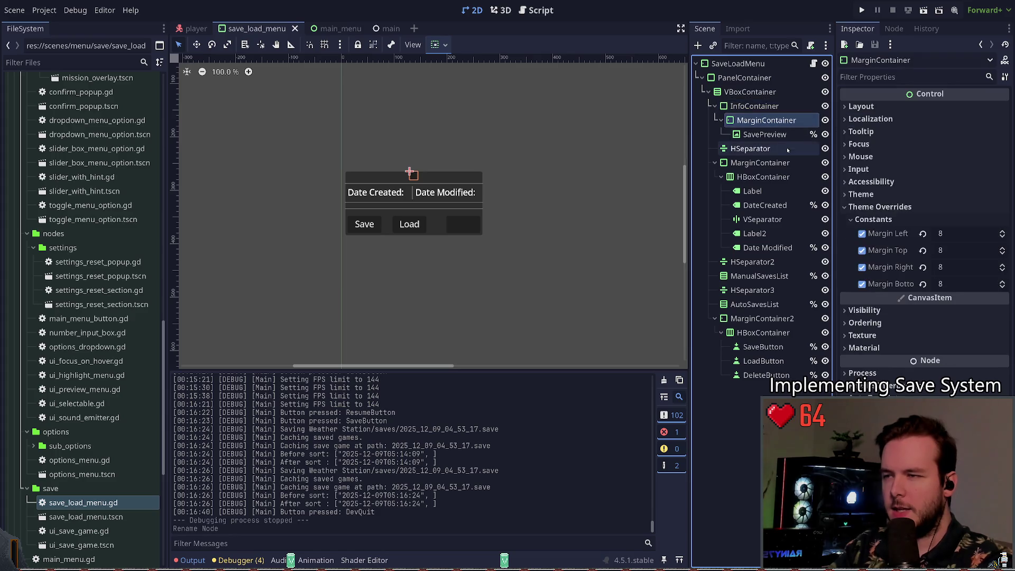
{"action": "left_click", "coordinate": [956, 234]}
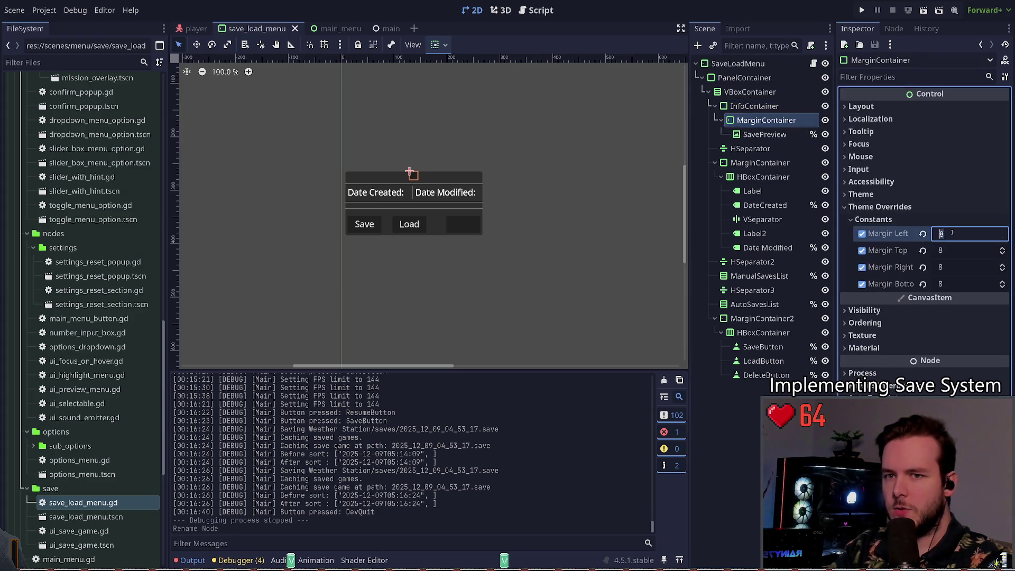
{"action": "type", "text": "4"}
{"action": "key", "text": "Tab"}
{"action": "type", "text": "4"}
{"action": "key", "text": "Tab"}
{"action": "type", "text": "4"}
{"action": "key", "text": "Tab"}
{"action": "type", "text": "4"}
{"action": "key", "text": "Return"}
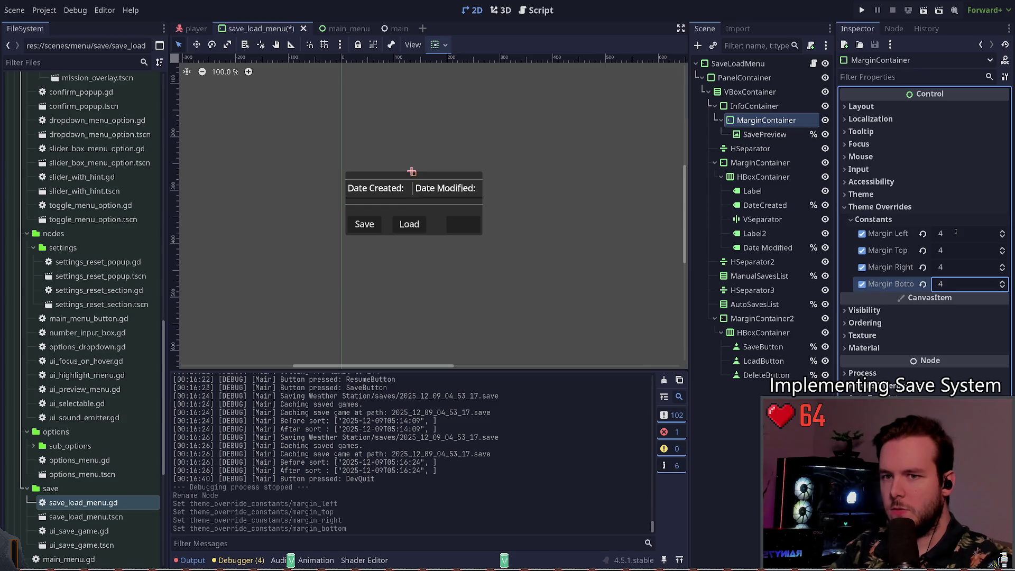
{"action": "key", "text": "ctrl+s"}
{"action": "left_click", "coordinate": [771, 136]}
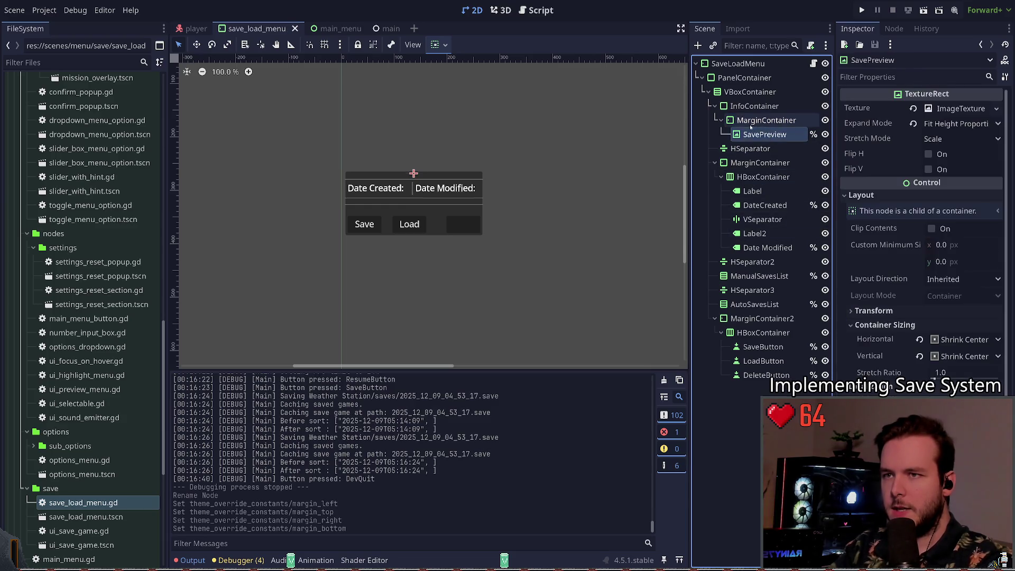
Step: Add a new MarginContainer child under the preview's MarginContainer
{"action": "left_click", "coordinate": [756, 121]}
{"action": "left_click", "coordinate": [744, 136]}
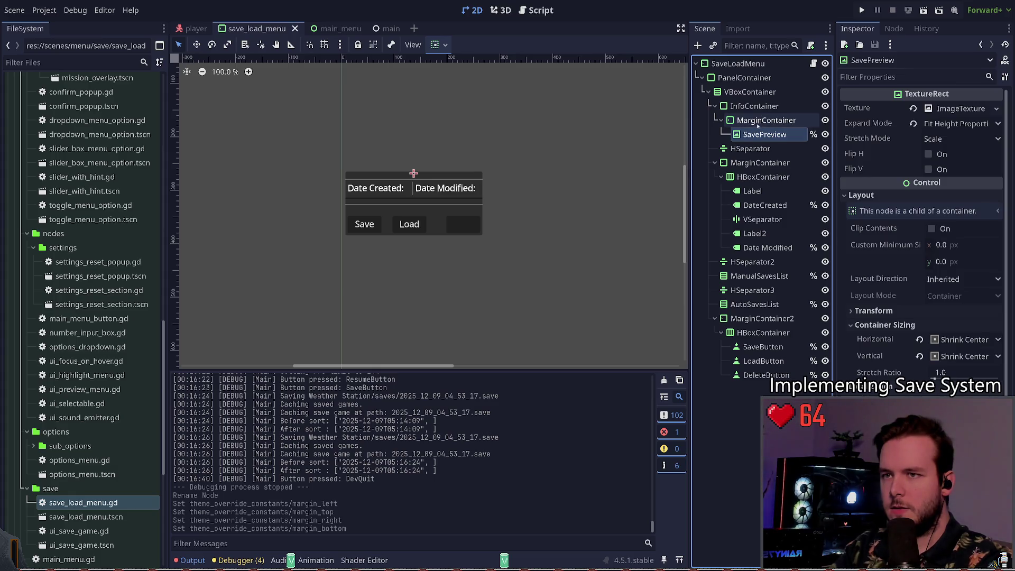
{"action": "left_click", "coordinate": [756, 120]}
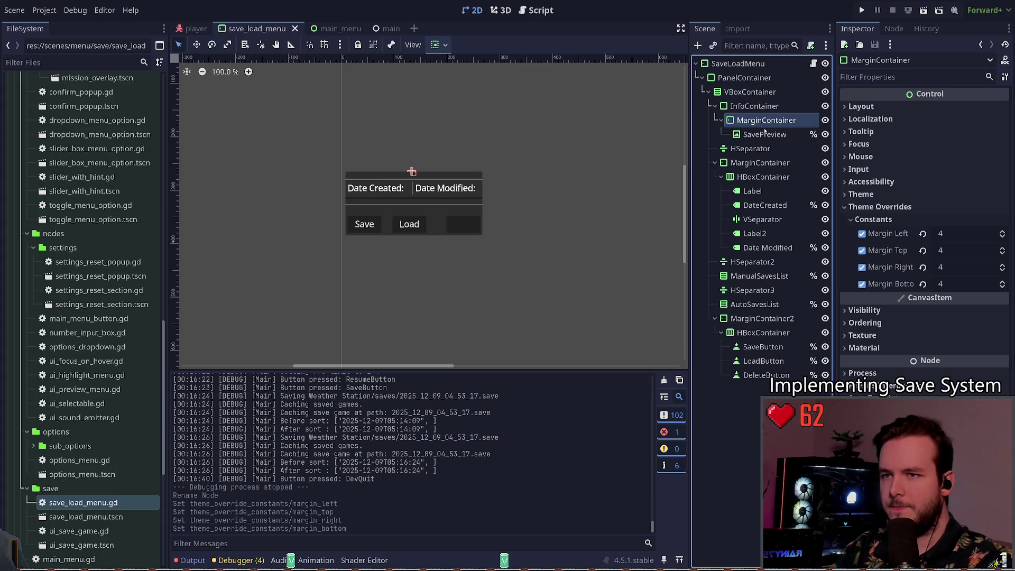
{"action": "key", "text": "ctrl+a"}
{"action": "type", "text": "margin"}
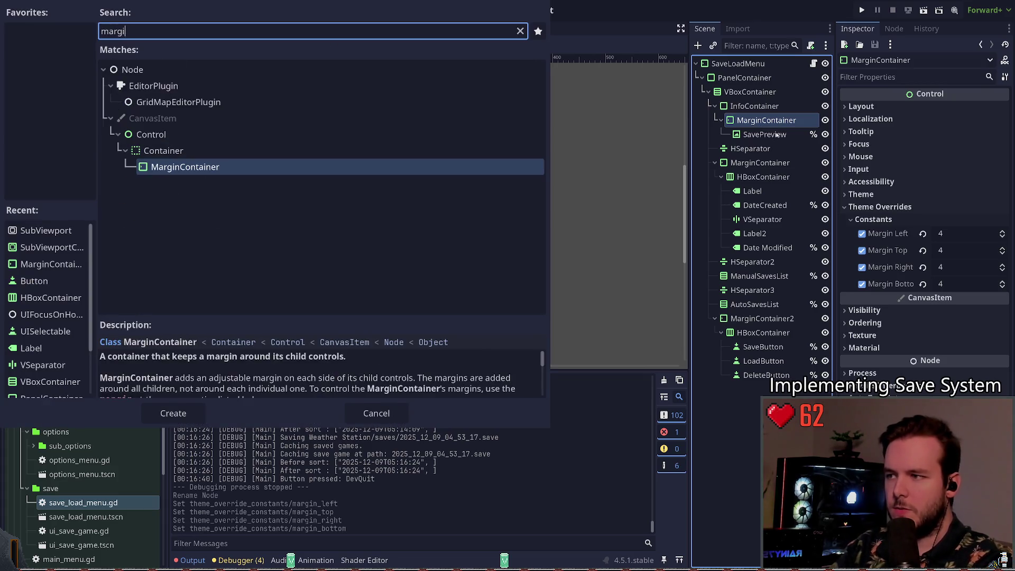
{"action": "key", "text": "Return"}
Step: Add a PanelContainer under the same MarginContainer and name it ImageContainer
{"action": "left_click", "coordinate": [769, 123]}
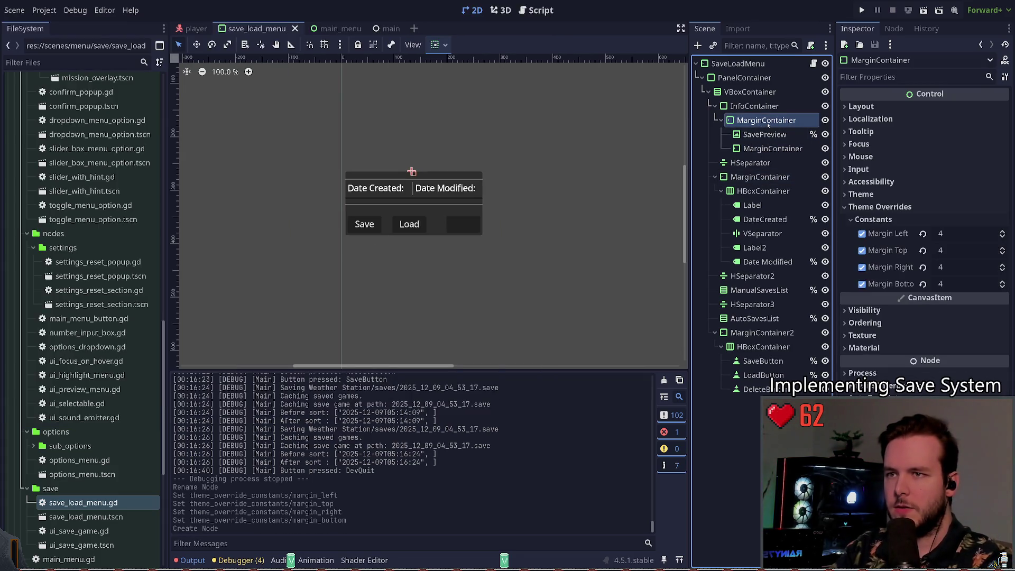
{"action": "key", "text": "ctrl+a"}
{"action": "type", "text": "panel"}
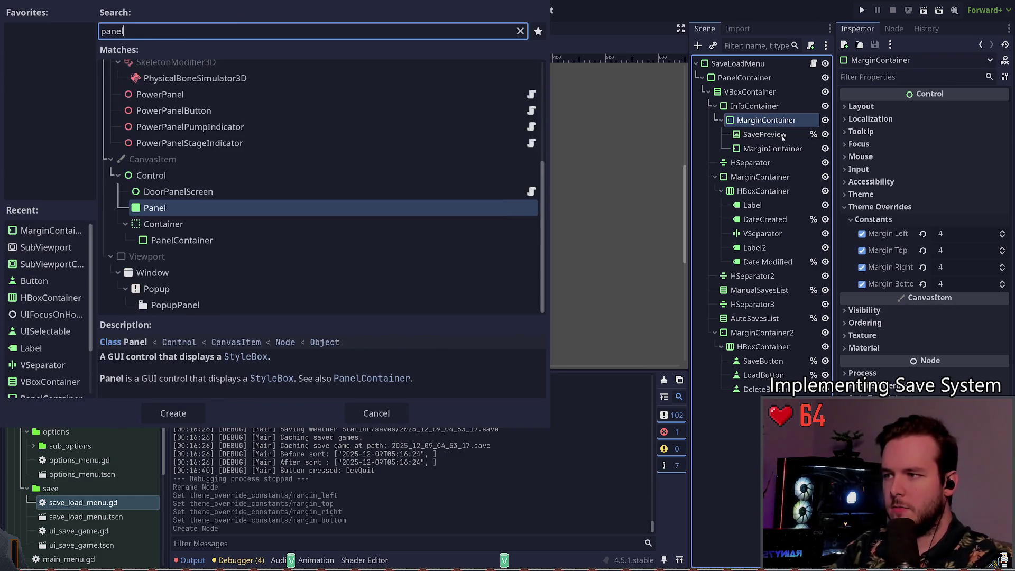
{"action": "key", "text": "Down"}
{"action": "key", "text": "Down"}
{"action": "key", "text": "Return"}
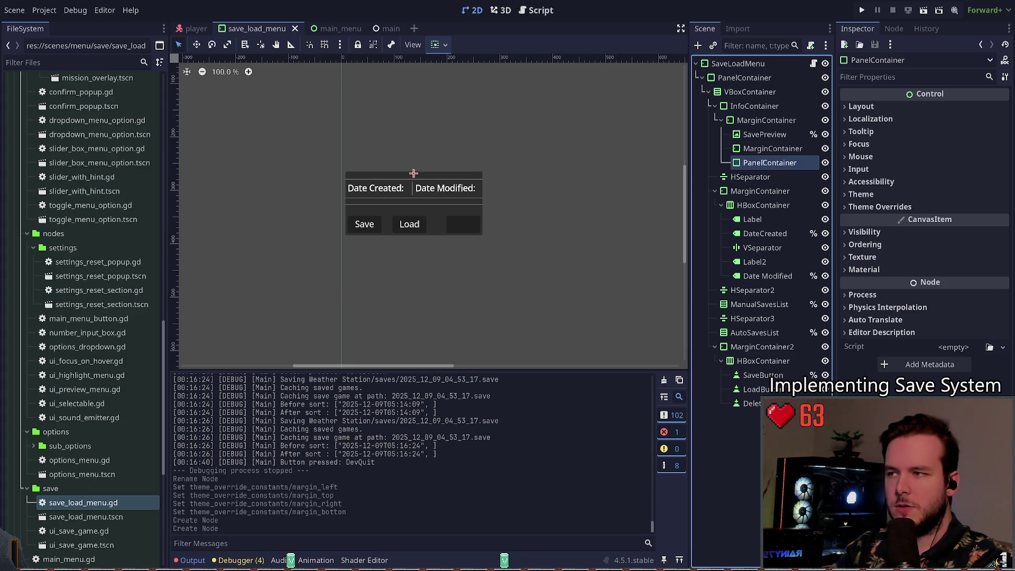
{"action": "type", "text": "ImageContainer"}
{"action": "key", "text": "Return"}
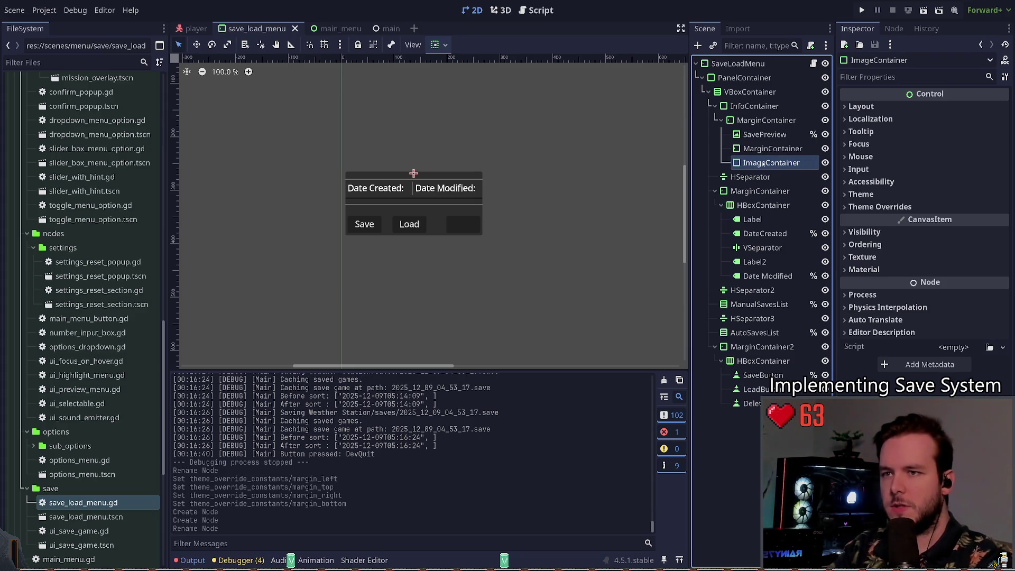
Step: Move SavePreview into the new container, rename it back to PanelContainer, then select InfoContainer
{"action": "left_click", "coordinate": [765, 134]}
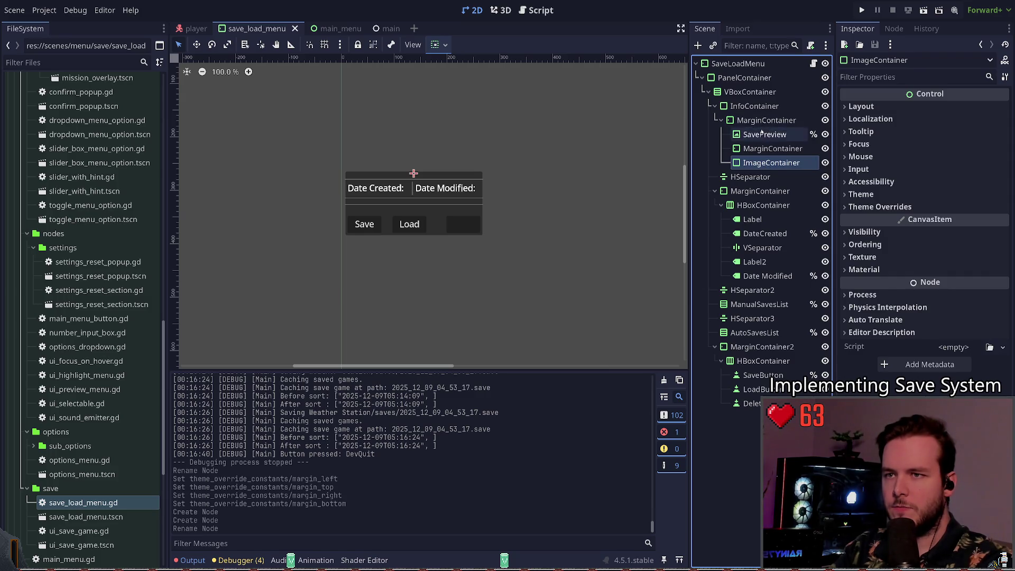
{"action": "left_click_drag", "start_coordinate": [765, 135], "coordinate": [772, 163]}
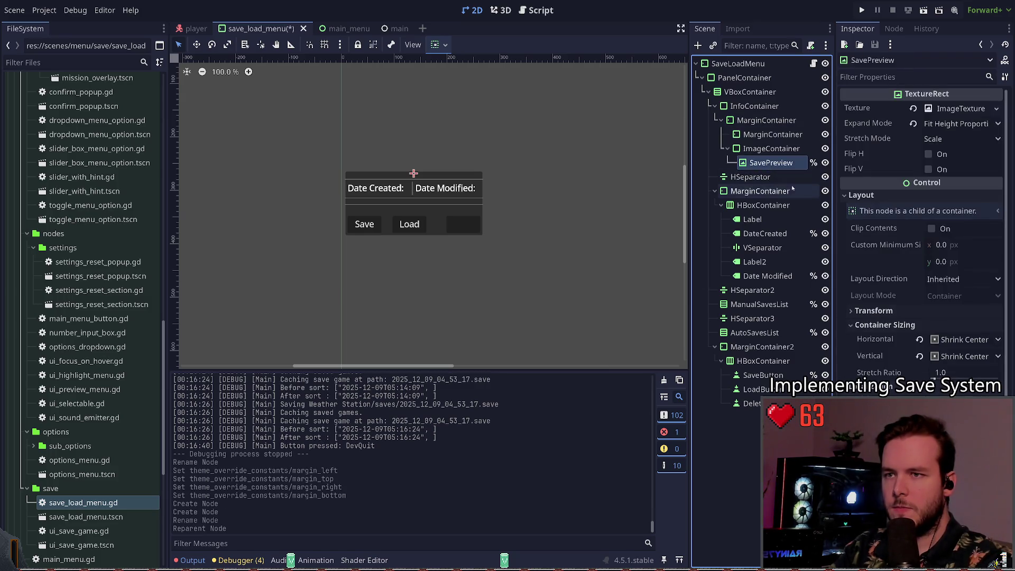
{"action": "left_click", "coordinate": [766, 150]}
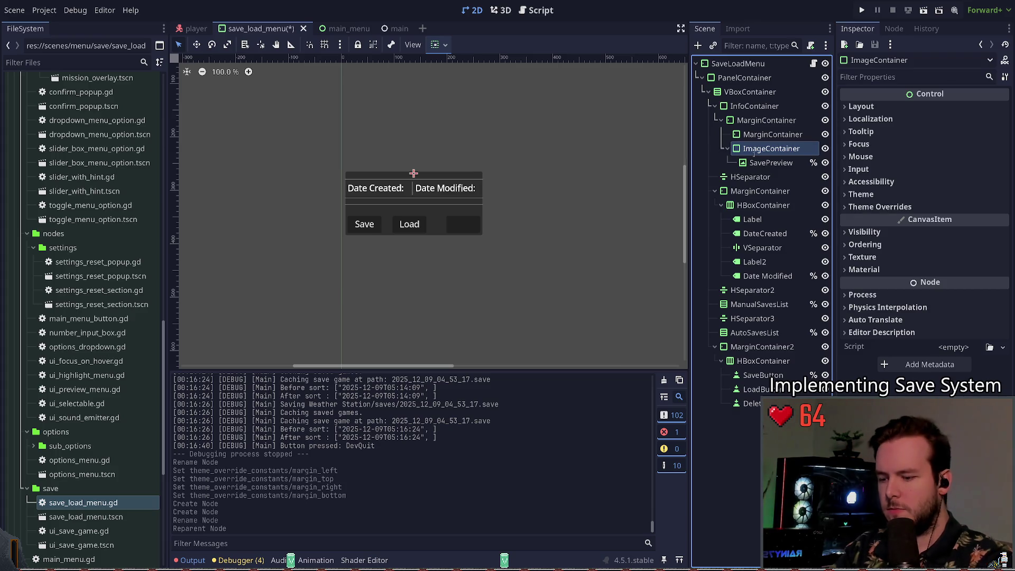
{"action": "key", "text": "Return"}
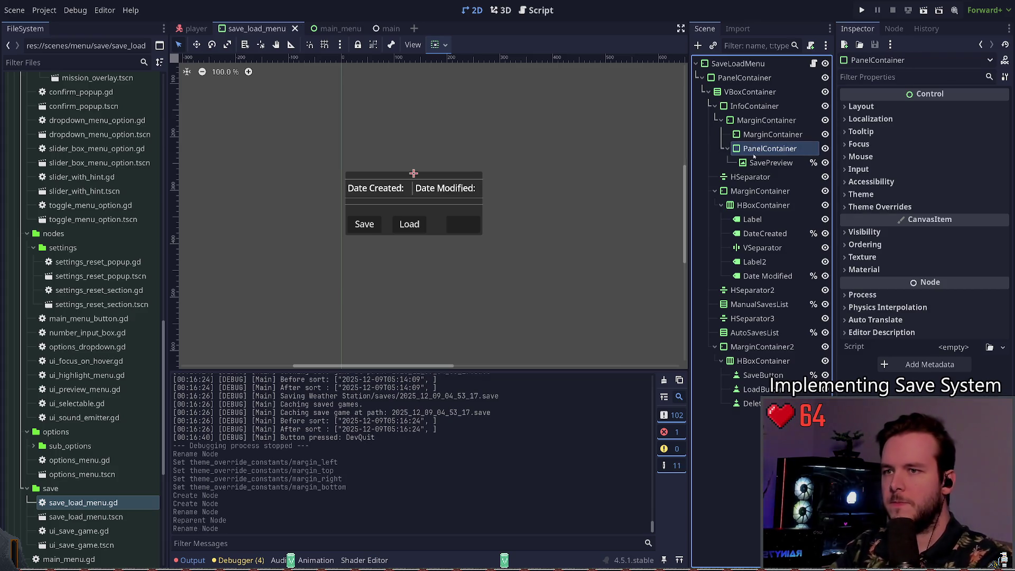
{"action": "left_click", "coordinate": [753, 121]}
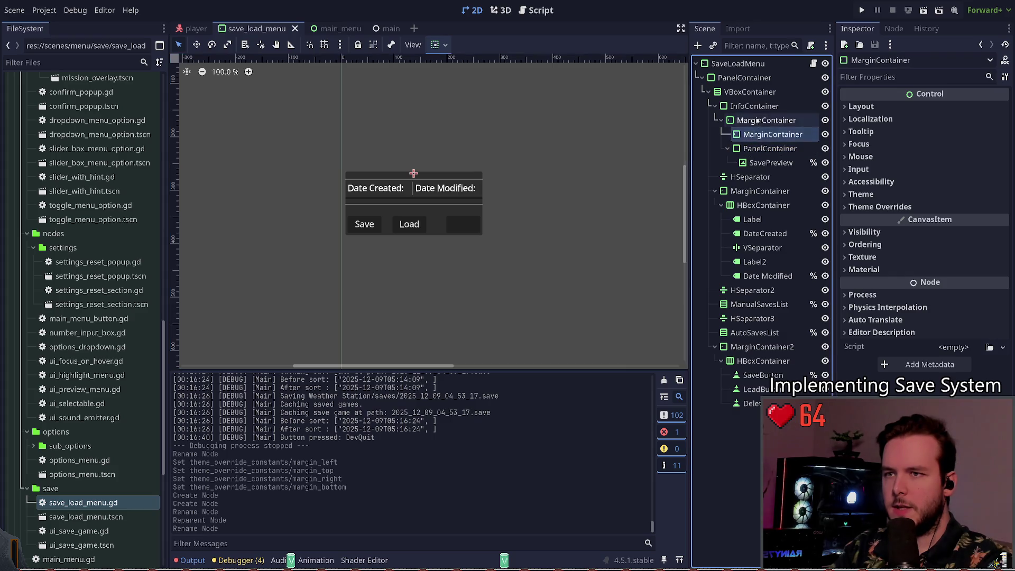
{"action": "key", "text": "Down"}
{"action": "left_click", "coordinate": [748, 109]}
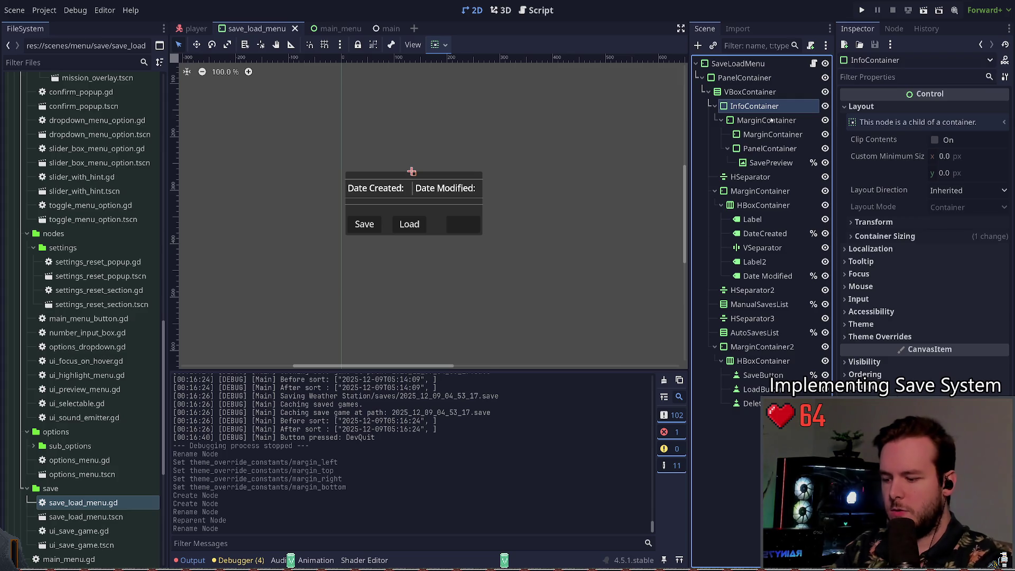
Step: Add an HBoxContainer under InfoContainer and nest the MarginContainer inside it
{"action": "key", "text": "ctrl+a"}
{"action": "type", "text": "hb"}
{"action": "key", "text": "Return"}
{"action": "left_click_drag", "start_coordinate": [763, 176], "coordinate": [767, 116]}
{"action": "left_click", "coordinate": [763, 136]}
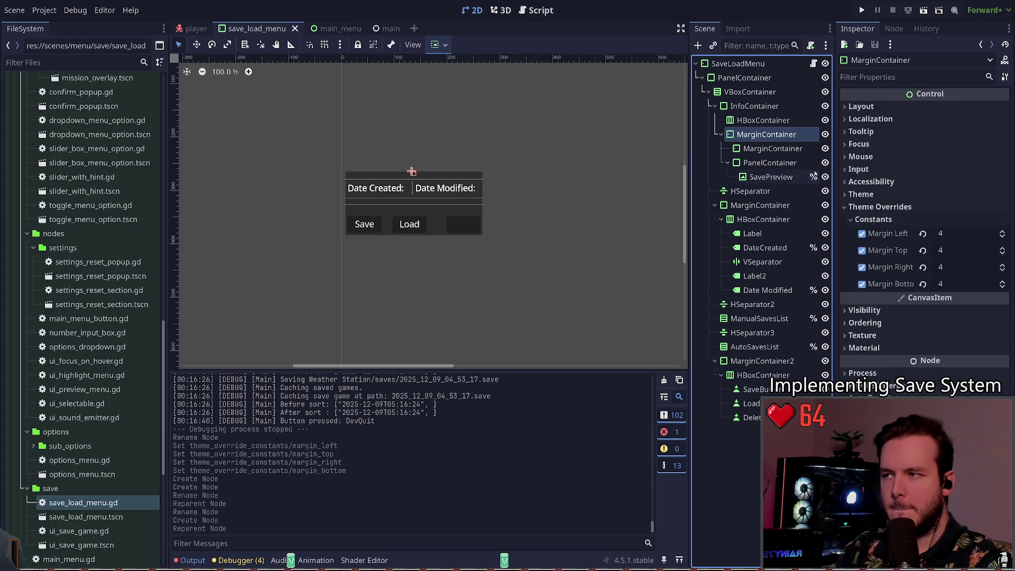
{"action": "left_click", "coordinate": [762, 121]}
{"action": "left_click_drag", "start_coordinate": [753, 135], "coordinate": [761, 120]}
Step: Reorder the tree so the HBoxContainer sits under the top MarginContainer
{"action": "left_click", "coordinate": [757, 149]}
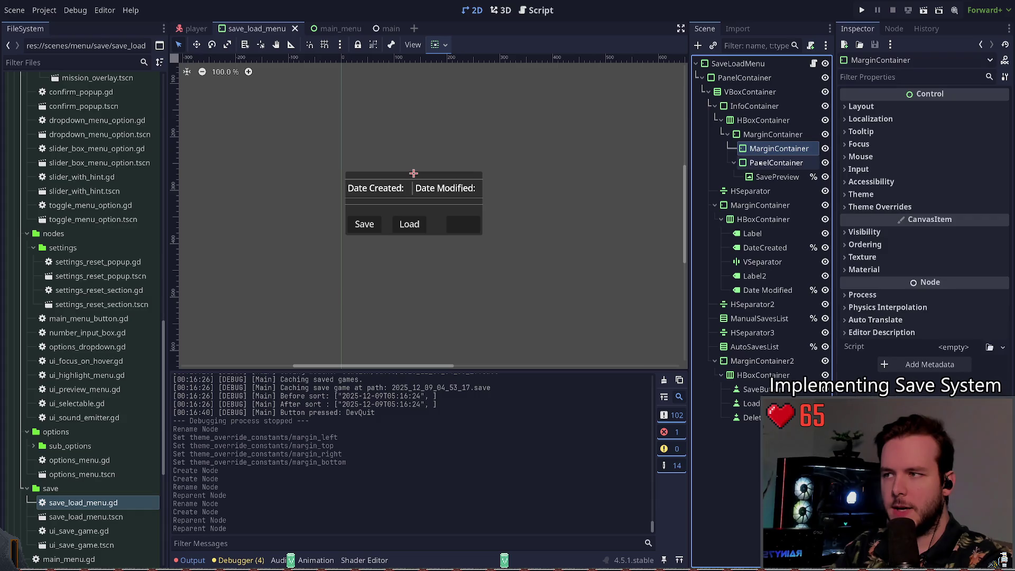
{"action": "left_click", "coordinate": [764, 162]}
{"action": "left_click", "coordinate": [762, 150]}
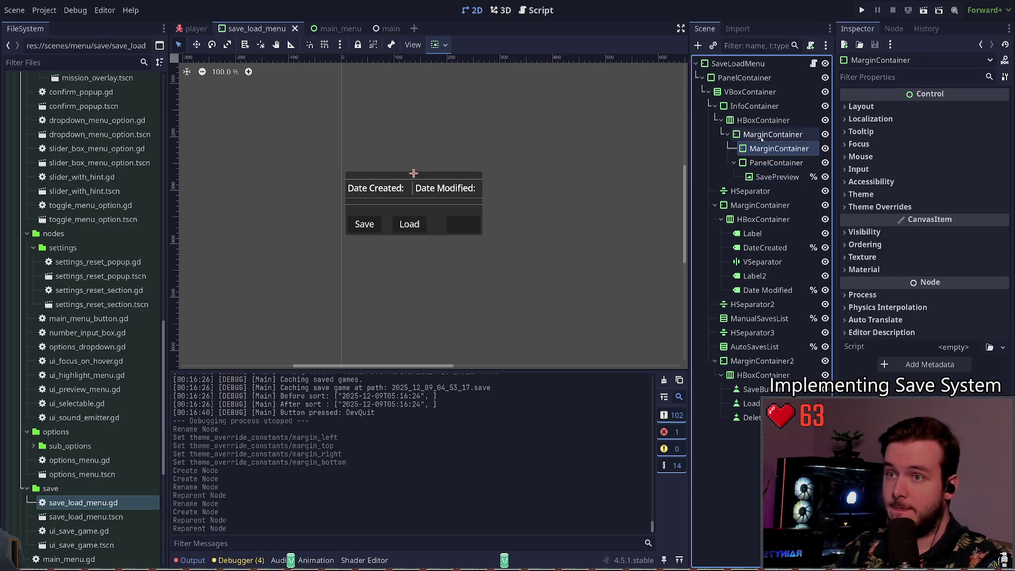
{"action": "left_click", "coordinate": [754, 133]}
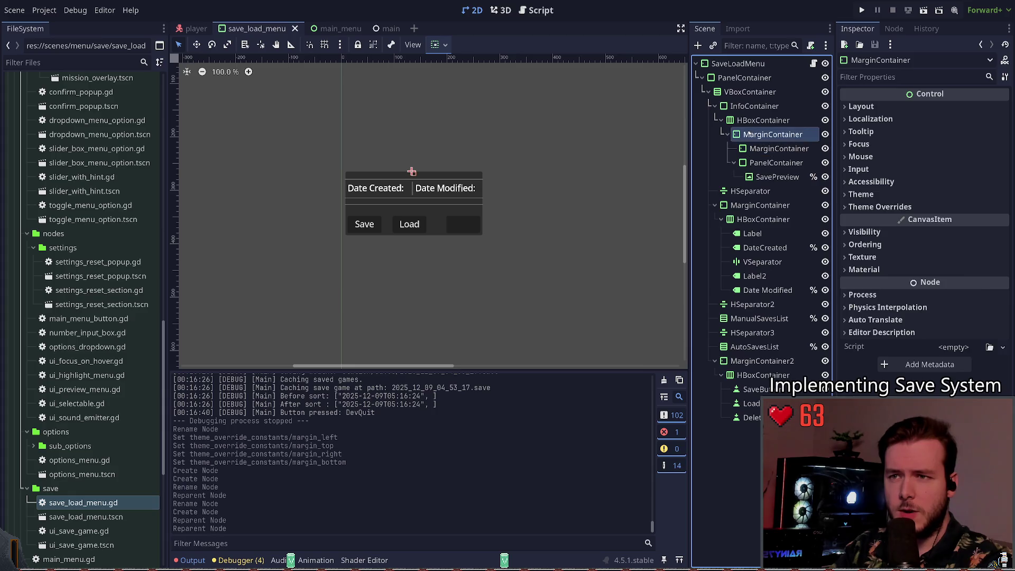
{"action": "left_click", "coordinate": [750, 120]}
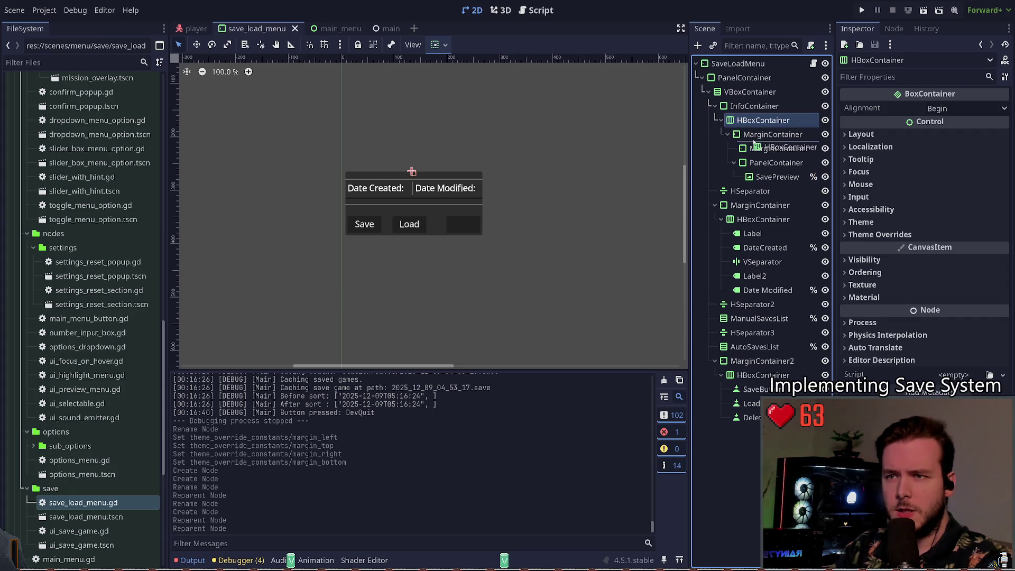
{"action": "left_click_drag", "start_coordinate": [755, 135], "coordinate": [758, 115]}
{"action": "left_click_drag", "start_coordinate": [763, 176], "coordinate": [760, 129]}
Step: Move the inner MarginContainer and the preview's PanelContainer together into the HBoxContainer
{"action": "left_click", "coordinate": [772, 148]}
{"action": "key", "text": "shift+Down"}
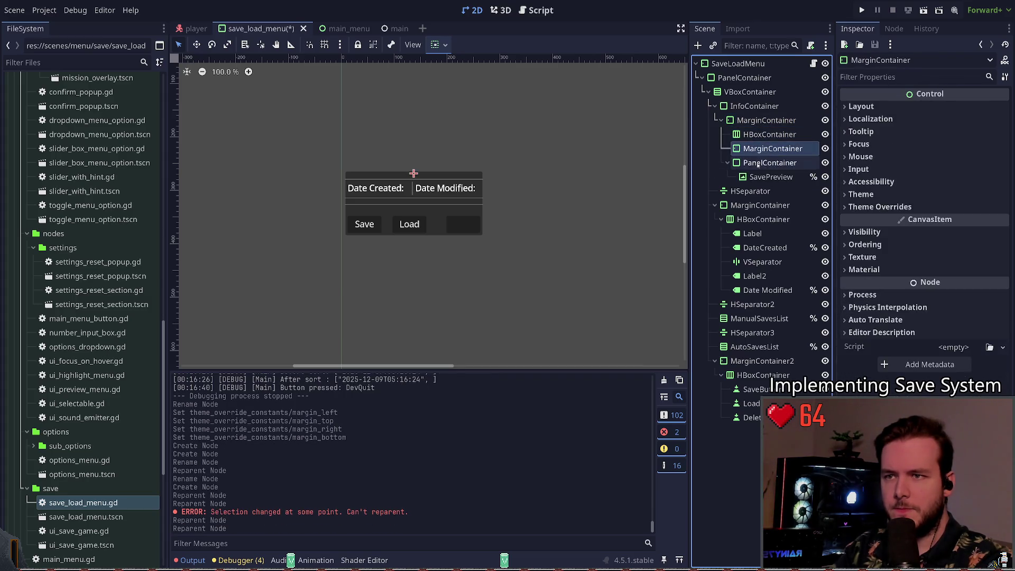
{"action": "left_click_drag", "start_coordinate": [757, 150], "coordinate": [764, 135]}
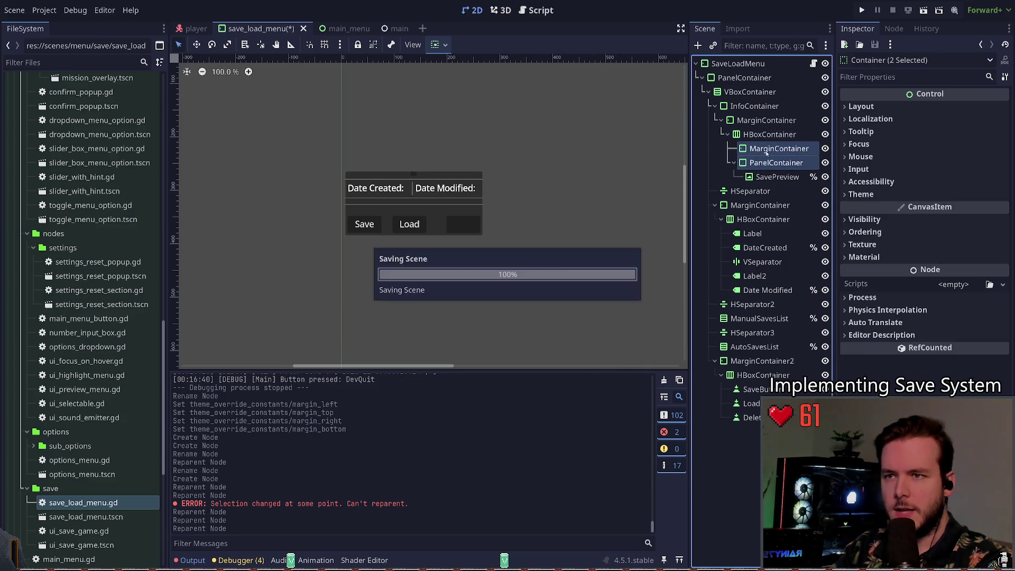
{"action": "left_click", "coordinate": [762, 148]}
{"action": "left_click", "coordinate": [767, 163]}
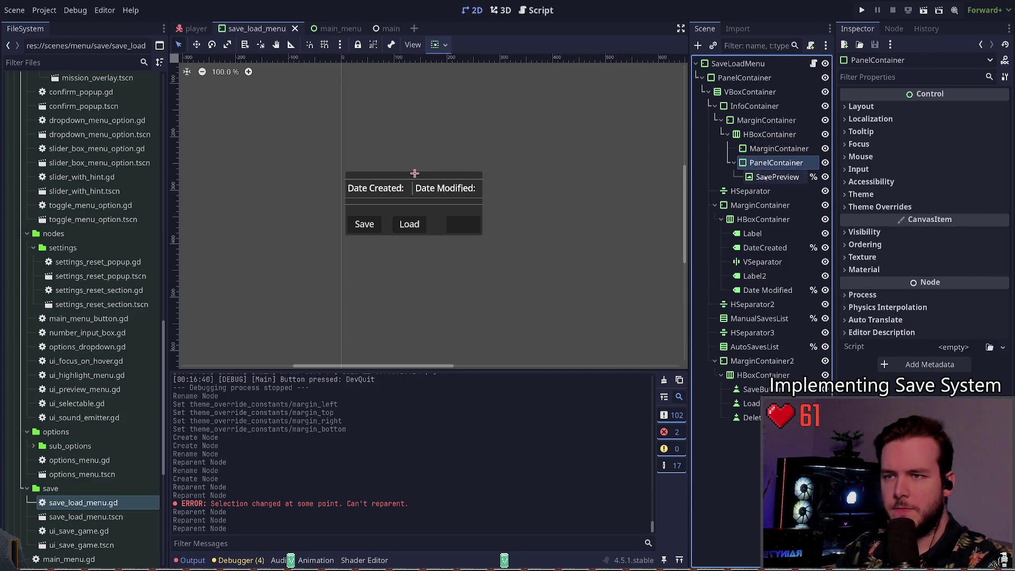
{"action": "left_click", "coordinate": [752, 209]}
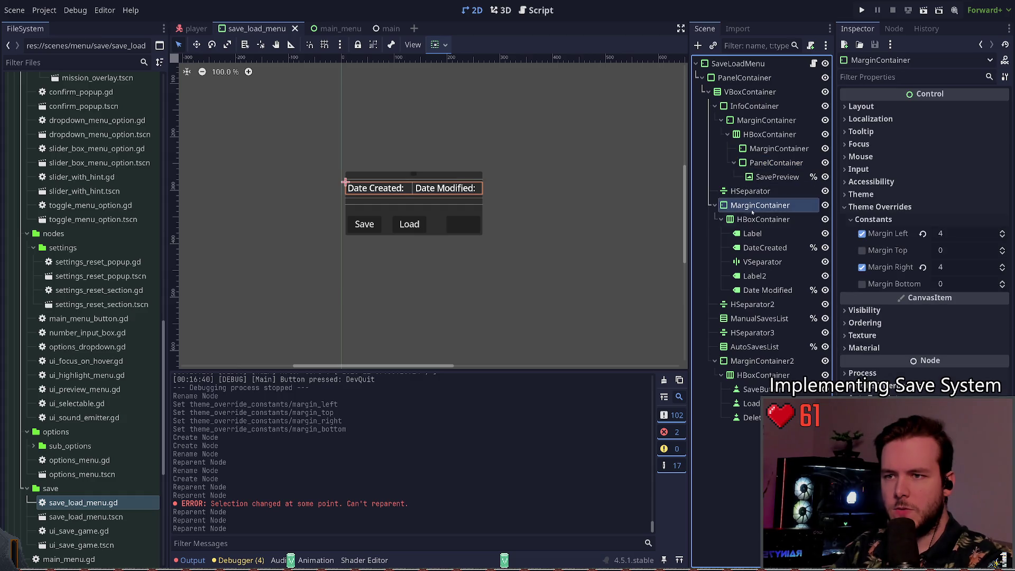
Step: Delete the empty MarginContainer, move the date-label MarginContainer beside the preview, and save
{"action": "left_click", "coordinate": [769, 150]}
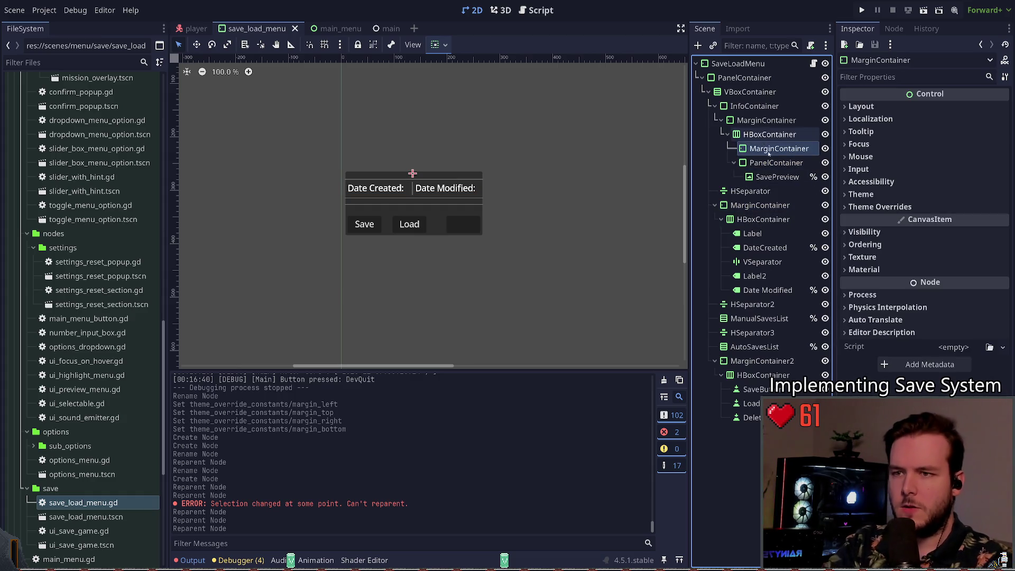
{"action": "key", "text": "Delete"}
{"action": "left_click", "coordinate": [760, 191]}
{"action": "mouse_move", "coordinate": [759, 190]}
{"action": "left_mouse_down"}
{"action": "mouse_move", "coordinate": [793, 169]}
{"action": "mouse_move", "coordinate": [787, 158]}
{"action": "mouse_move", "coordinate": [769, 162]}
{"action": "left_mouse_up"}
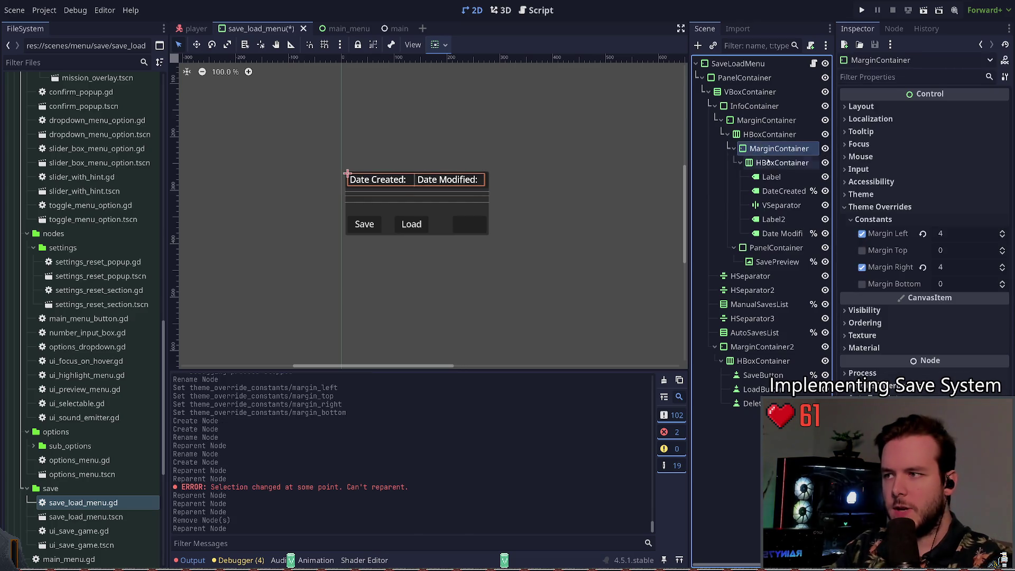
{"action": "key", "text": "ctrl+s"}
Step: Select the HBoxContainer holding the date labels to make it stack vertically
{"action": "left_click", "coordinate": [777, 262]}
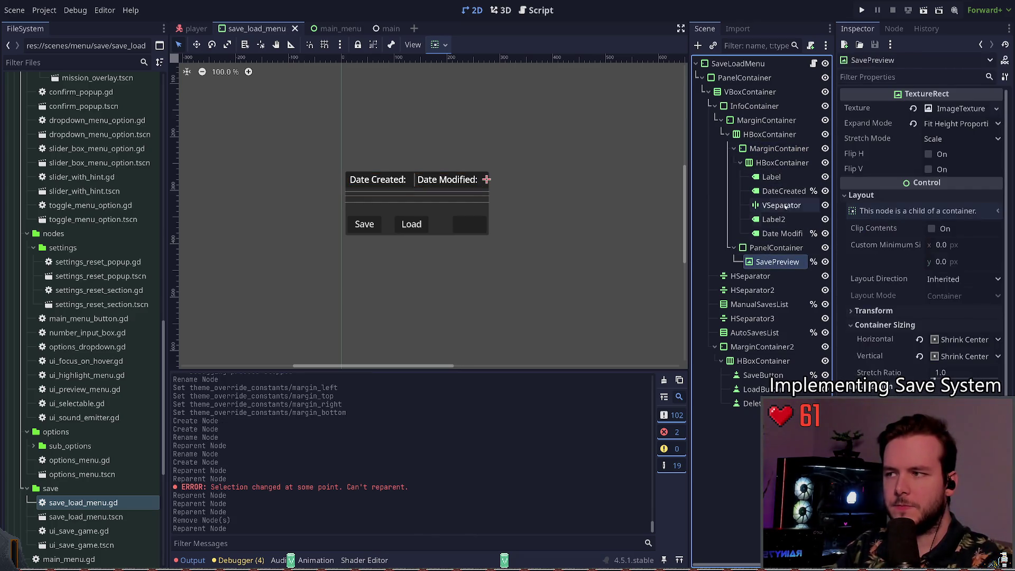
{"action": "left_click", "coordinate": [774, 149]}
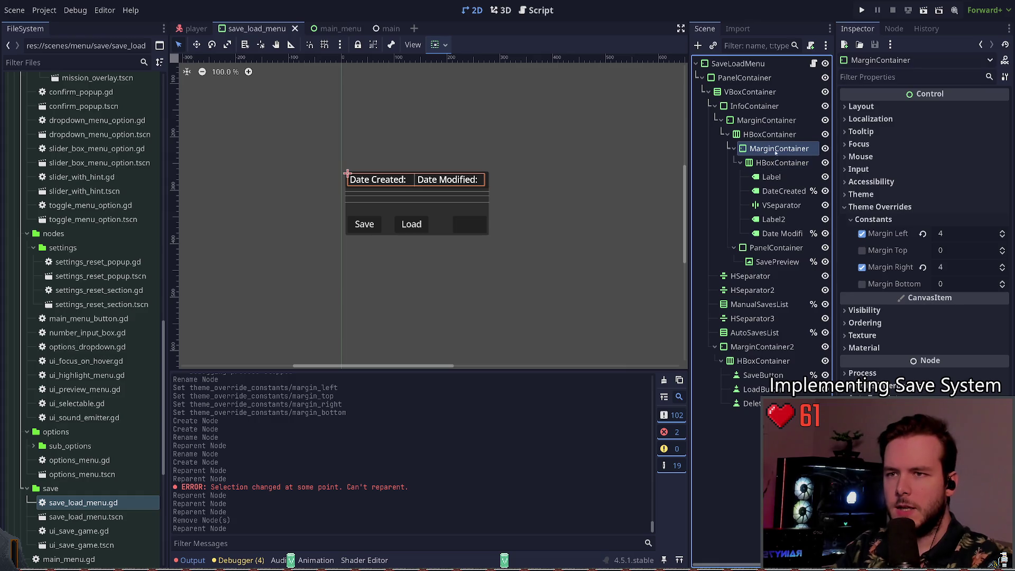
{"action": "left_click", "coordinate": [773, 163]}
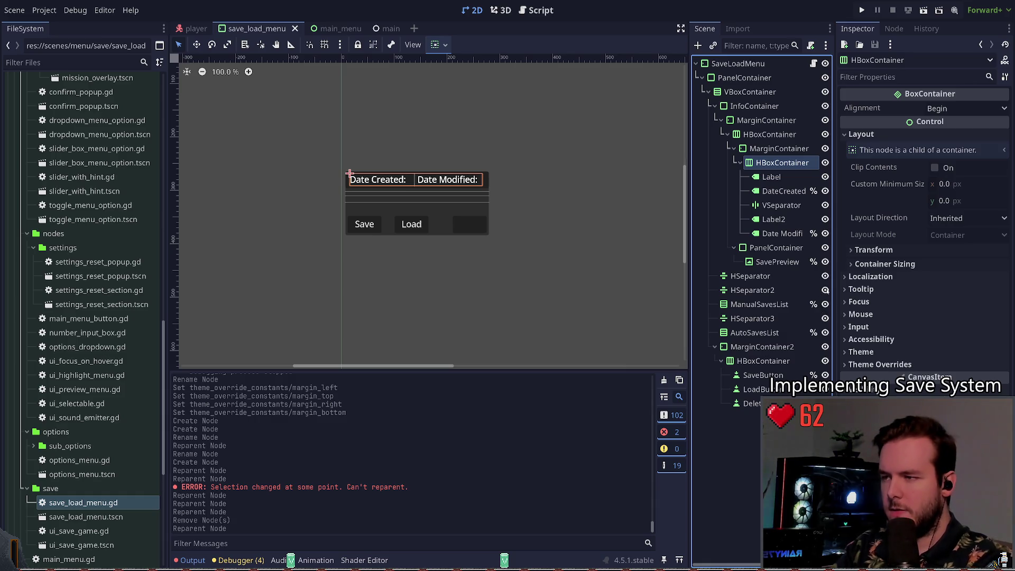
{"action": "key", "text": "Return"}
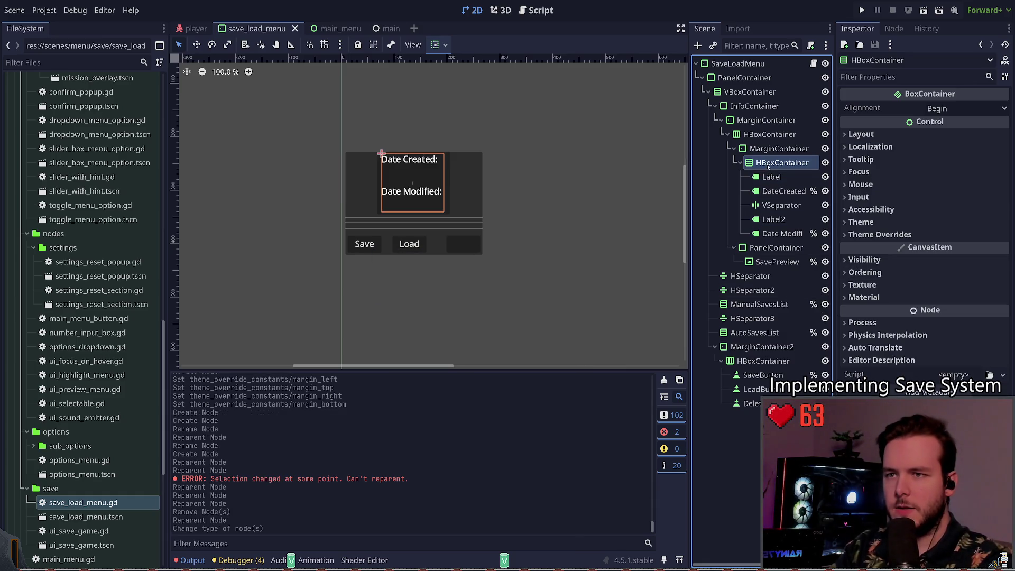
Step: Rename the date container to VBoxContainer and delete the VSeparator
{"action": "key", "text": "BackSpace"}
{"action": "type", "text": "V"}
{"action": "key", "text": "Return"}
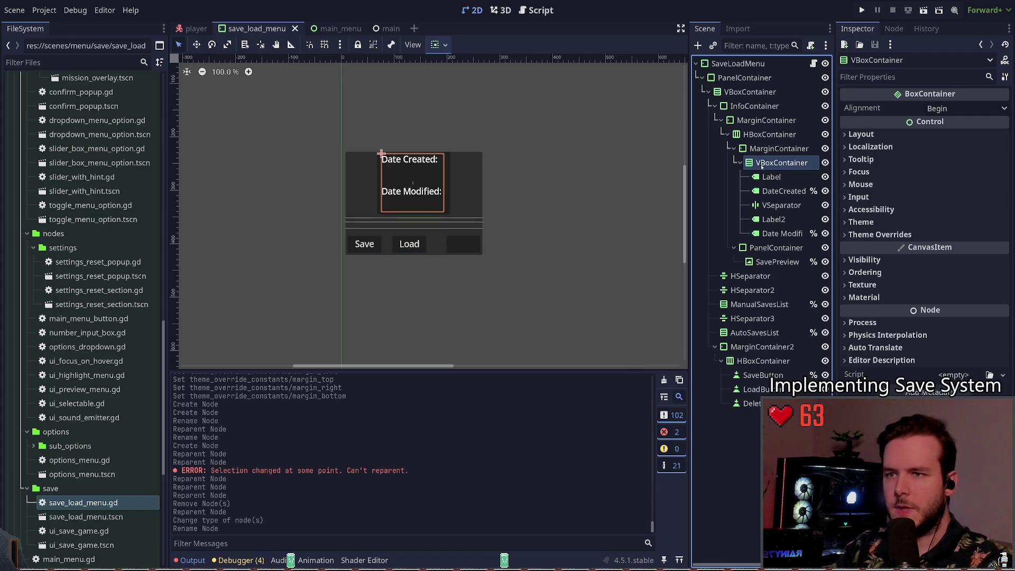
{"action": "left_click", "coordinate": [771, 177]}
{"action": "left_click", "coordinate": [784, 191]}
{"action": "left_click", "coordinate": [785, 206]}
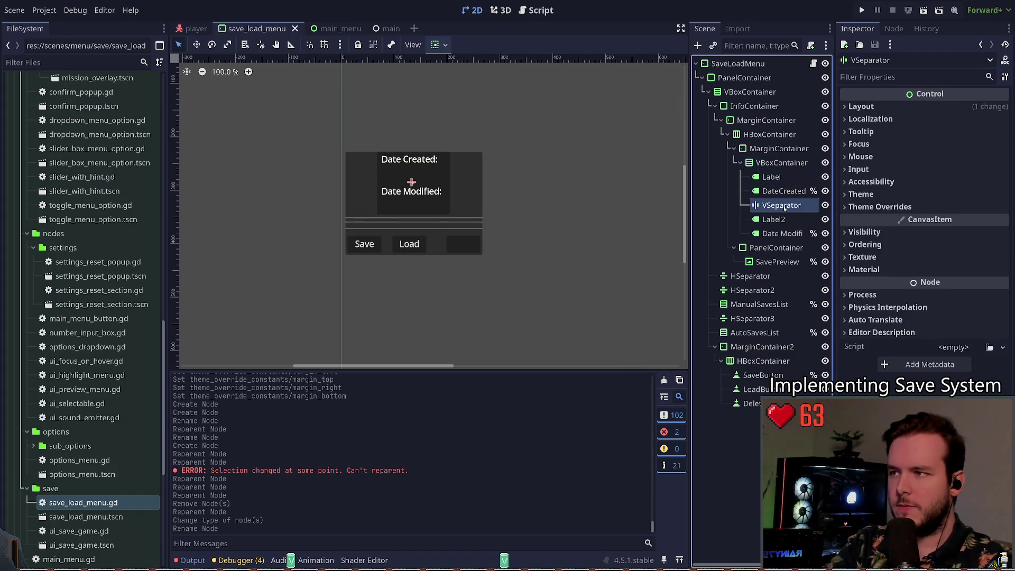
{"action": "key", "text": "Delete"}
Step: Add two HBoxContainer rows under the VBoxContainer
{"action": "left_click", "coordinate": [771, 178]}
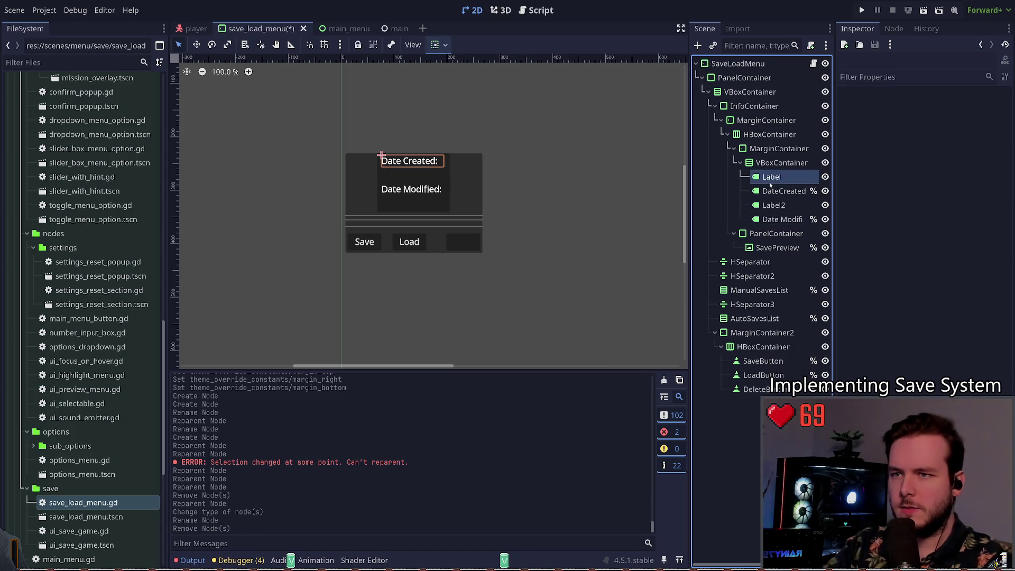
{"action": "key", "text": "Down"}
{"action": "key", "text": "Down"}
{"action": "key", "text": "Up"}
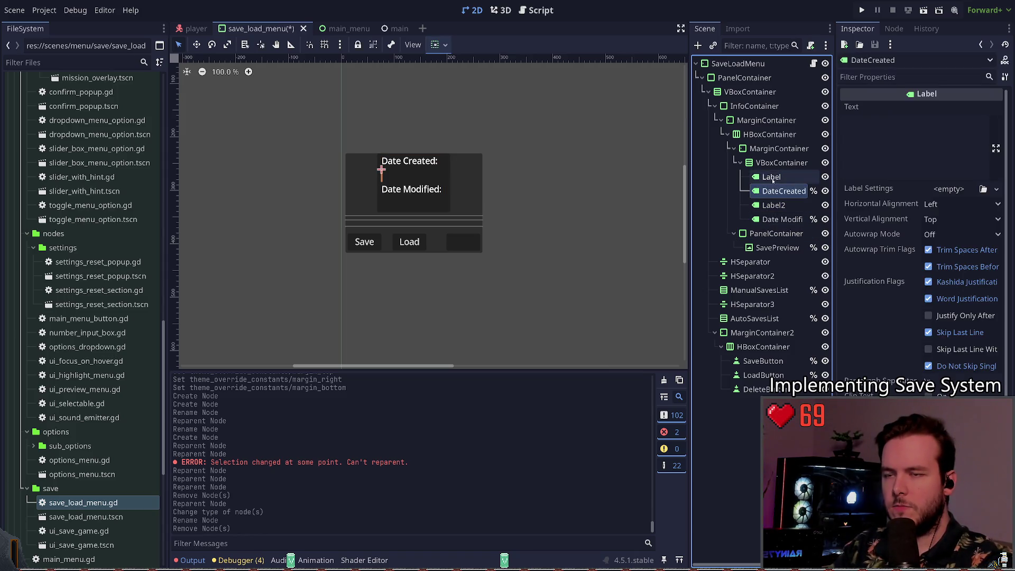
{"action": "left_click", "coordinate": [772, 180]}
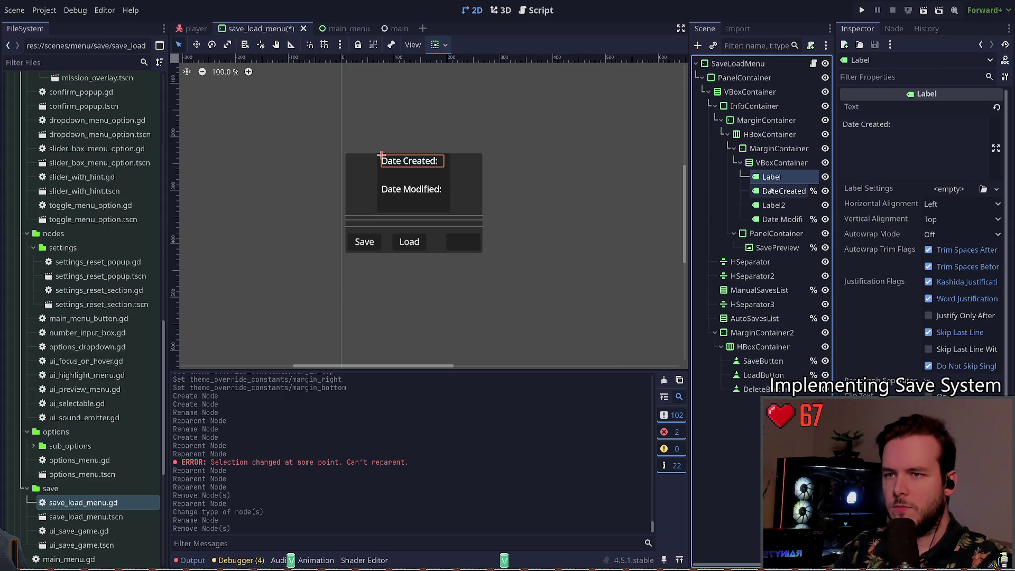
{"action": "left_click", "coordinate": [774, 167]}
{"action": "key", "text": "ctrl+a"}
{"action": "type", "text": "hb"}
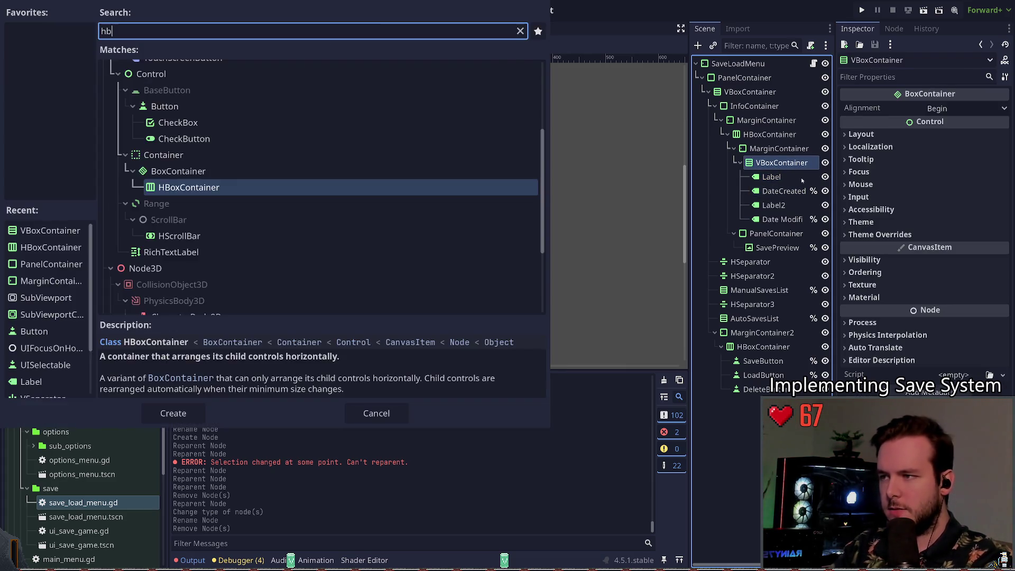
{"action": "key", "text": "Return"}
{"action": "key", "text": "ctrl+d"}
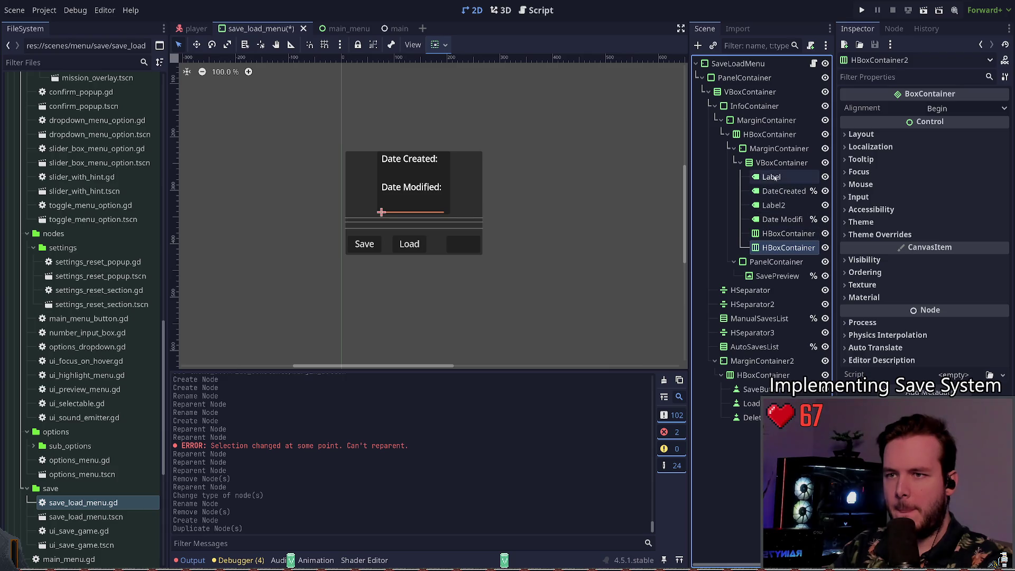
Step: Move the Date Created and Date Modified label/value pairs into their own rows and save
{"action": "left_click", "coordinate": [772, 177]}
{"action": "left_click", "coordinate": [784, 191], "text": "shift"}
{"action": "left_click_drag", "start_coordinate": [784, 192], "coordinate": [780, 241]}
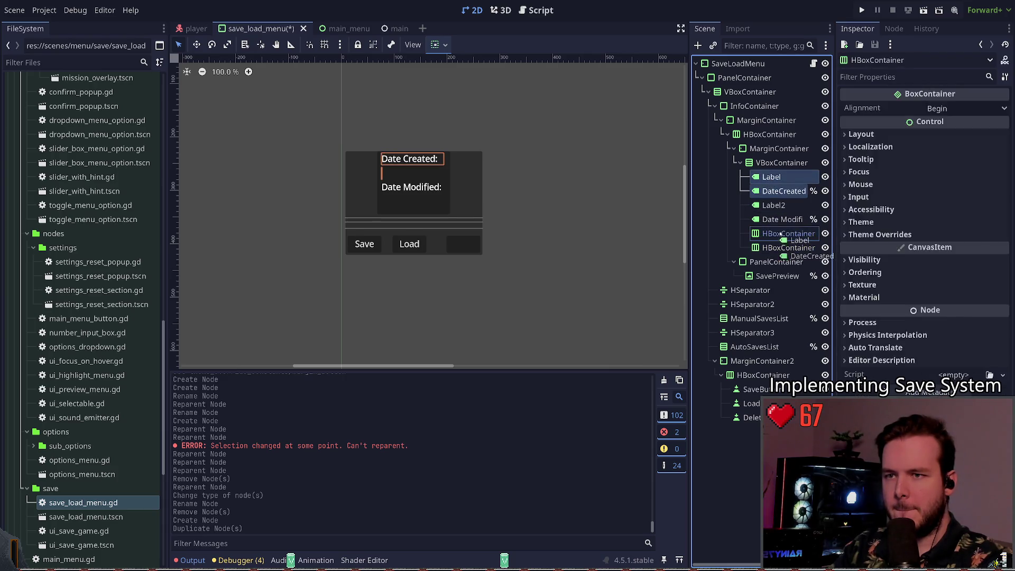
{"action": "left_click", "coordinate": [773, 177]}
{"action": "left_click", "coordinate": [776, 190], "text": "shift"}
{"action": "left_click_drag", "start_coordinate": [775, 190], "coordinate": [788, 248]}
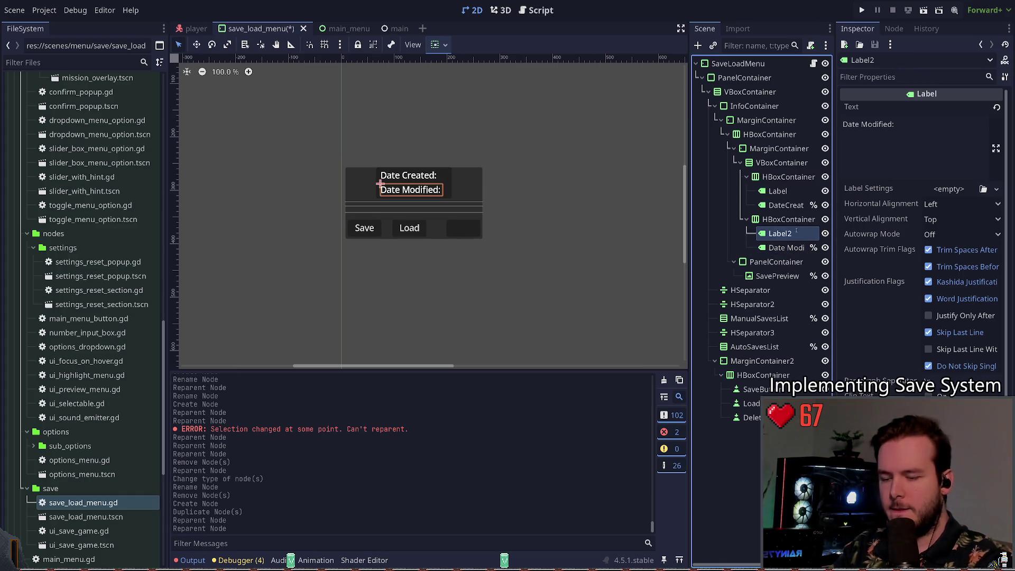
{"action": "key", "text": "BackSpace"}
{"action": "key", "text": "Return"}
{"action": "key", "text": "ctrl+s"}
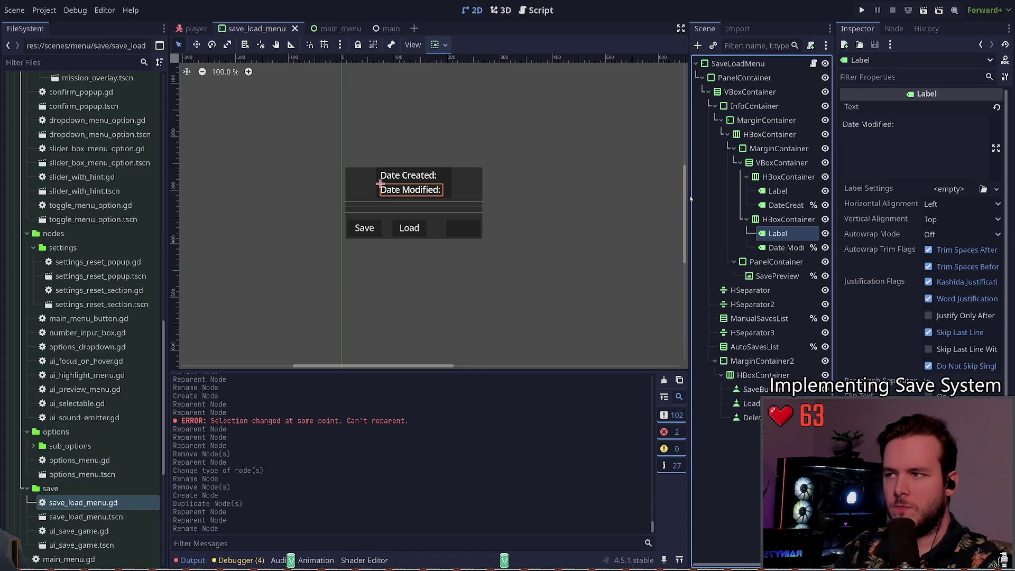
Step: Widen the docks, run the game with F5, and open the in-game save menu
{"action": "left_click_drag", "start_coordinate": [689, 192], "coordinate": [658, 193]}
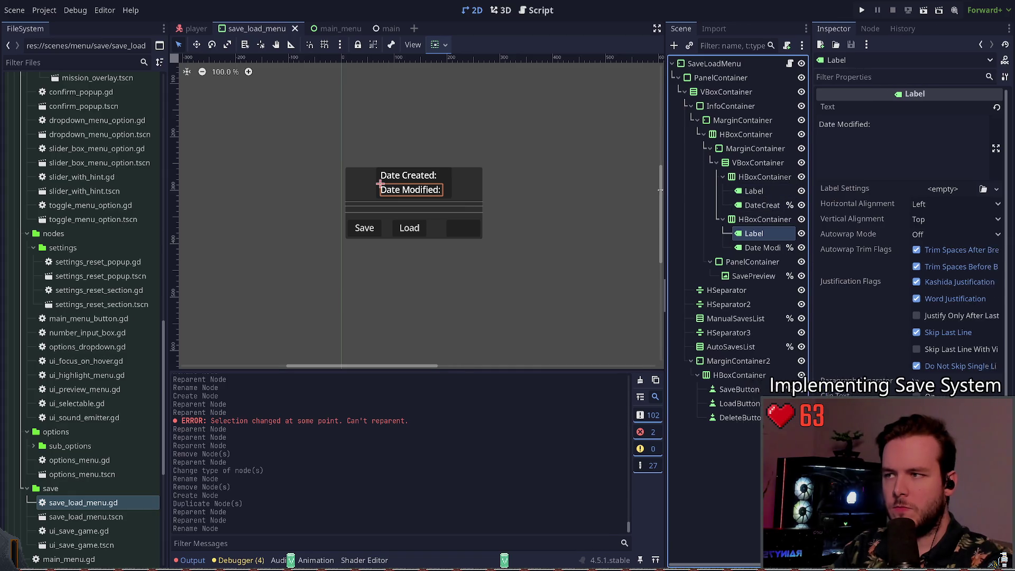
{"action": "key", "text": "F5"}
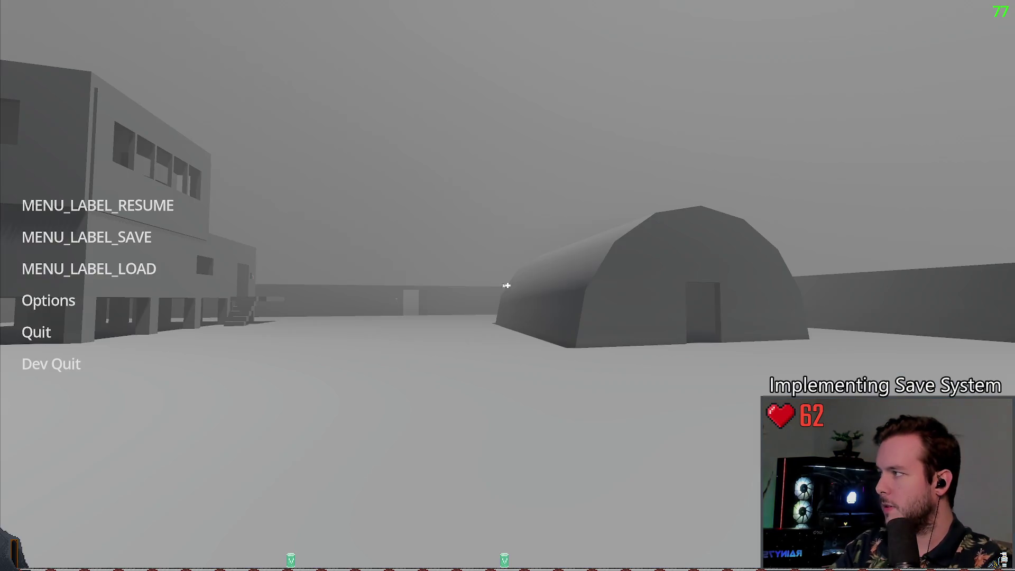
{"action": "left_click", "coordinate": [87, 237]}
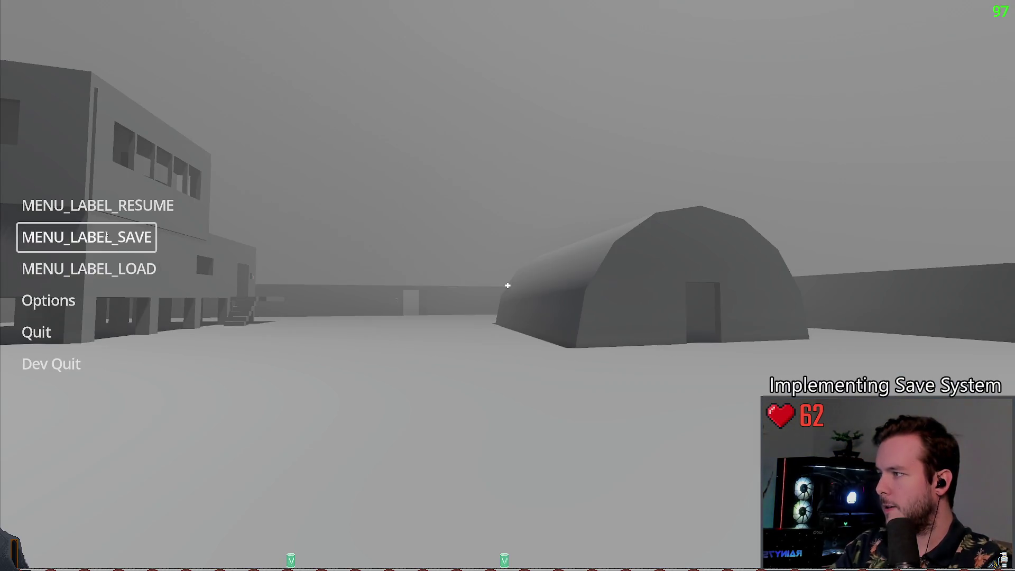
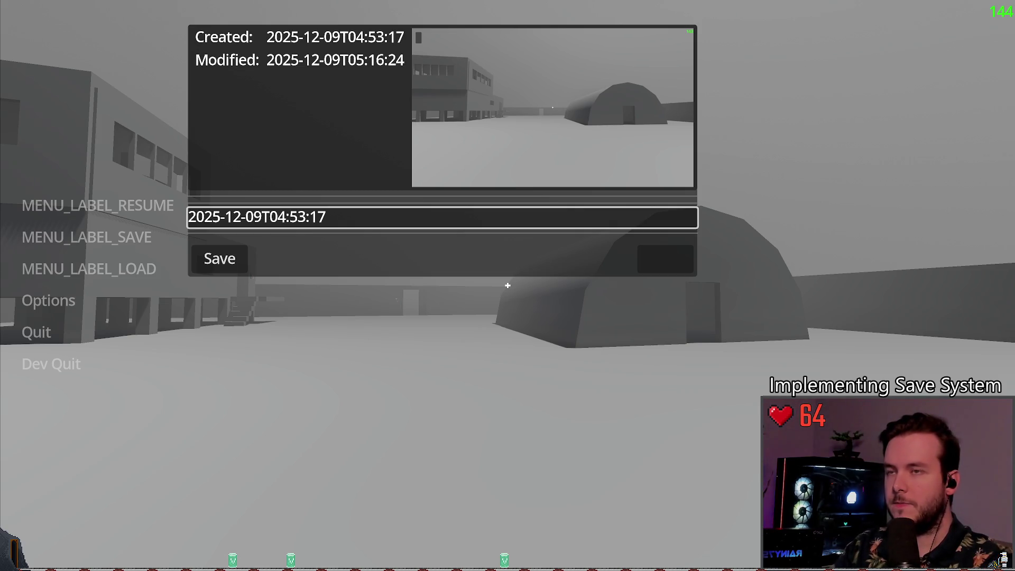
Step: Close the save panel, open and close the load panel, then Dev Quit the game
{"action": "key", "text": "Escape"}
{"action": "key", "text": "Down"}
{"action": "key", "text": "Down"}
{"action": "key", "text": "Return"}
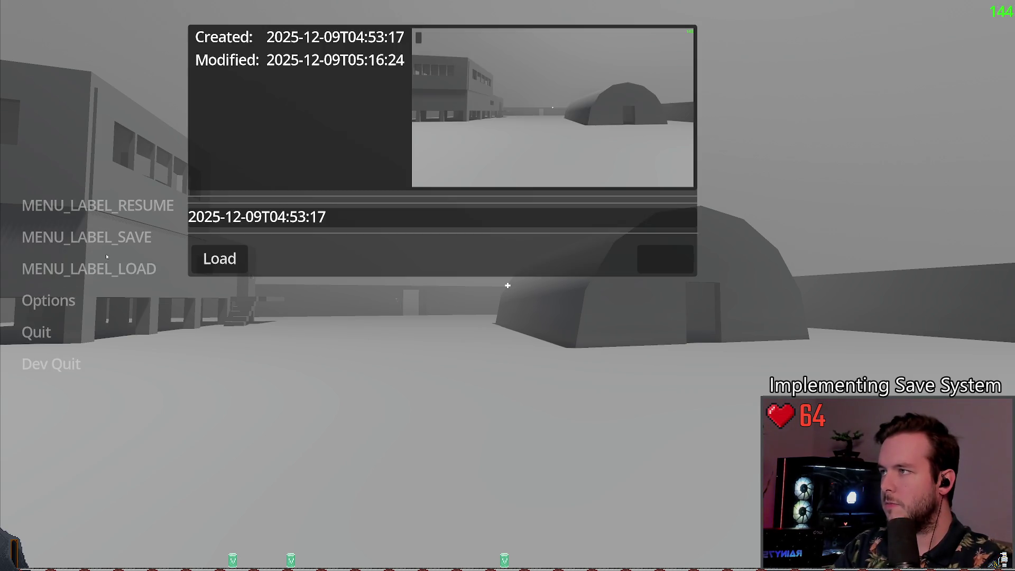
{"action": "key", "text": "Escape"}
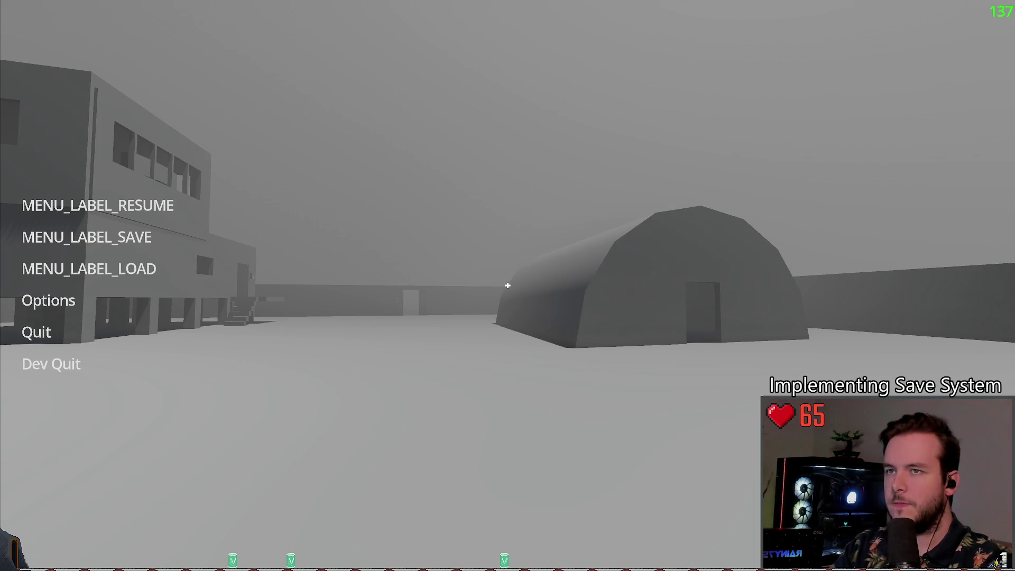
{"action": "key", "text": "Down"}
{"action": "key", "text": "Down"}
{"action": "key", "text": "Down"}
{"action": "key", "text": "Return"}
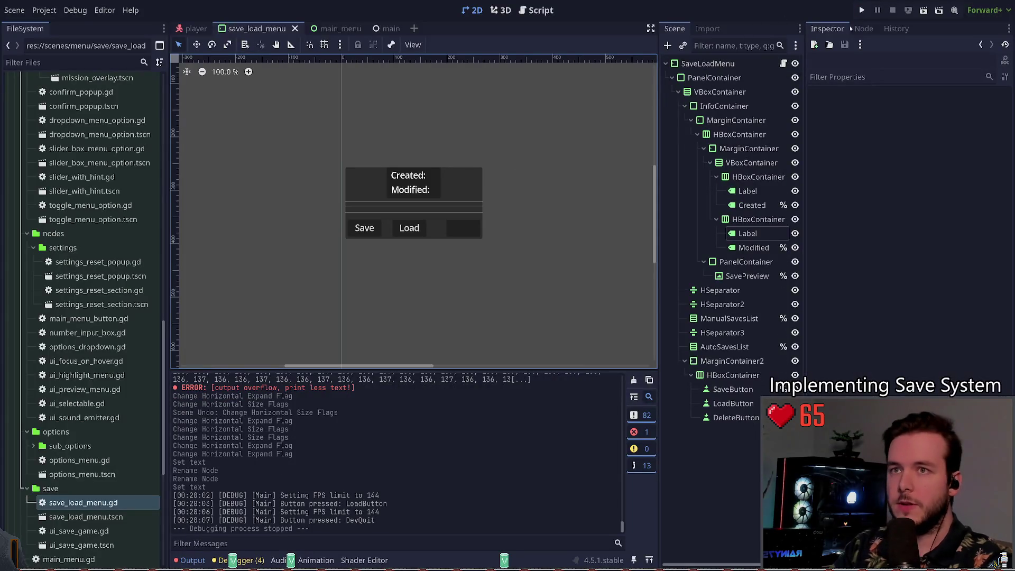
Step: Relaunch the game, continue the save, open the pause menu, then close the game with F8
{"action": "left_click", "coordinate": [861, 10]}
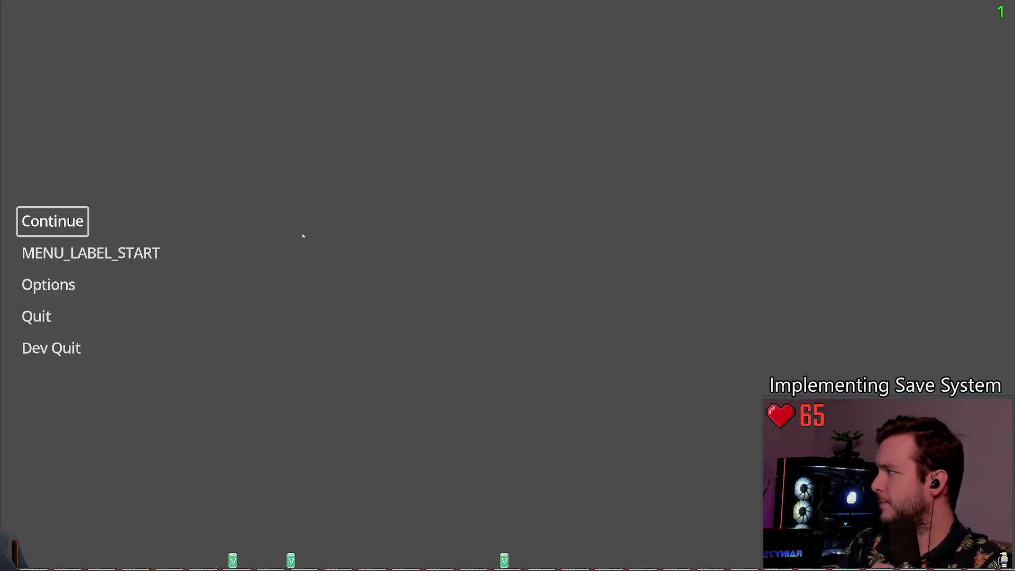
{"action": "key", "text": "Return"}
{"action": "key", "text": "Escape"}
{"action": "key", "text": "Down"}
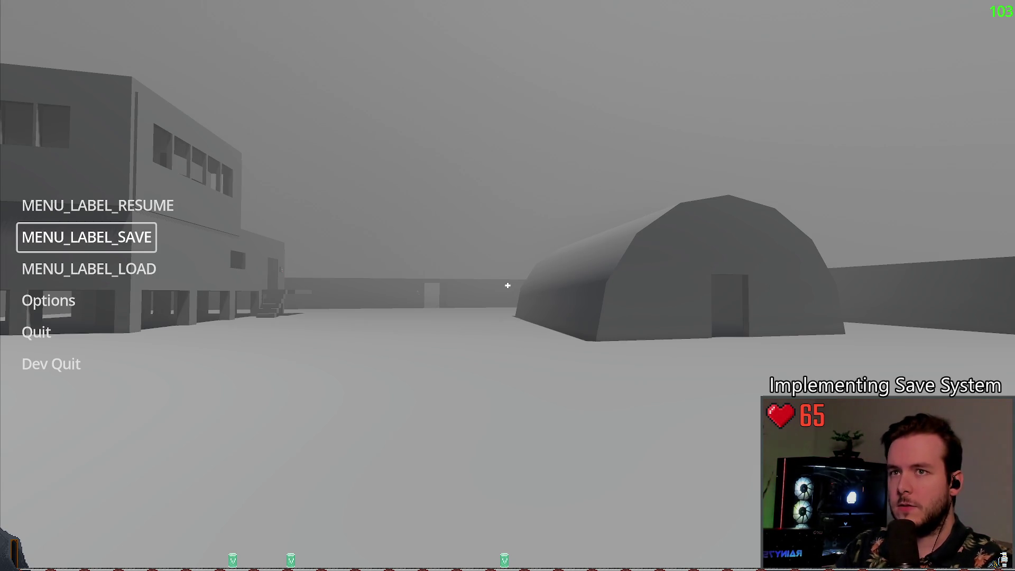
{"action": "key", "text": "F8"}
{"action": "scroll", "coordinate": [430, 253], "scroll_direction": "up", "scroll_amount": 15}
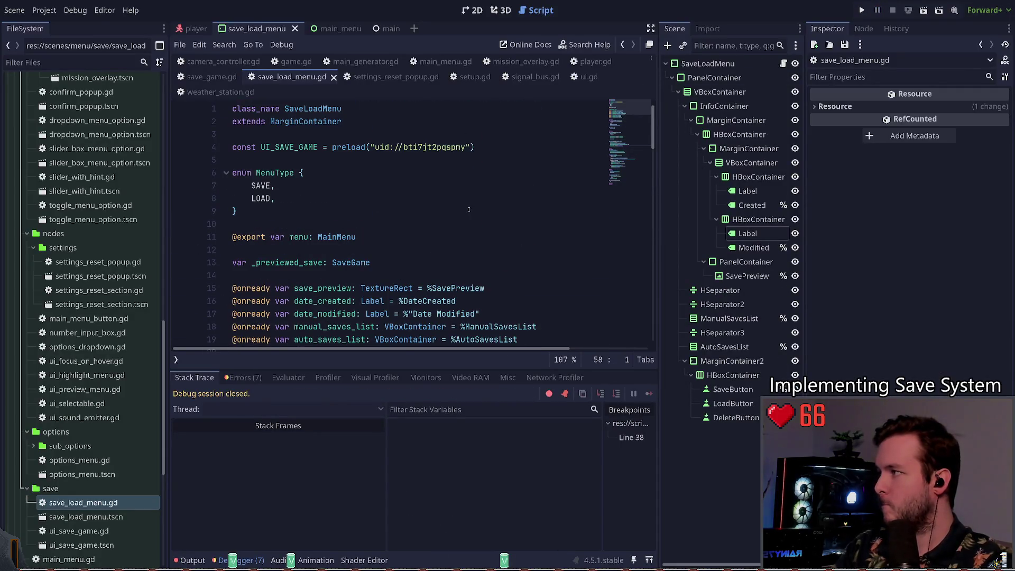
Step: Ctrl-drag the Created and Modified label nodes into the script as new references
{"action": "left_click", "coordinate": [424, 181]}
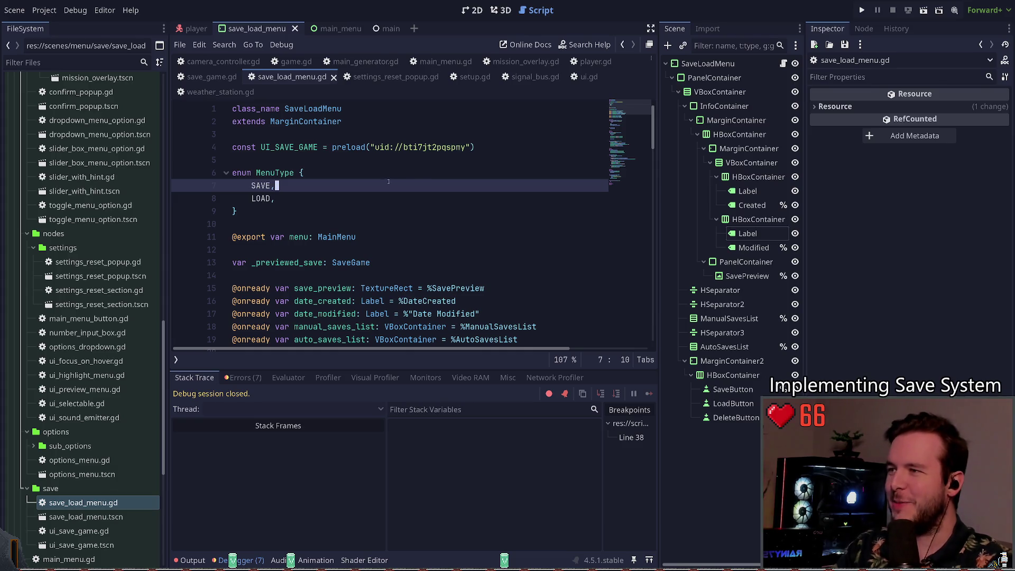
{"action": "key", "text": "Up"}
{"action": "key", "text": "Up"}
{"action": "scroll", "coordinate": [384, 178], "scroll_direction": "down", "scroll_amount": 3}
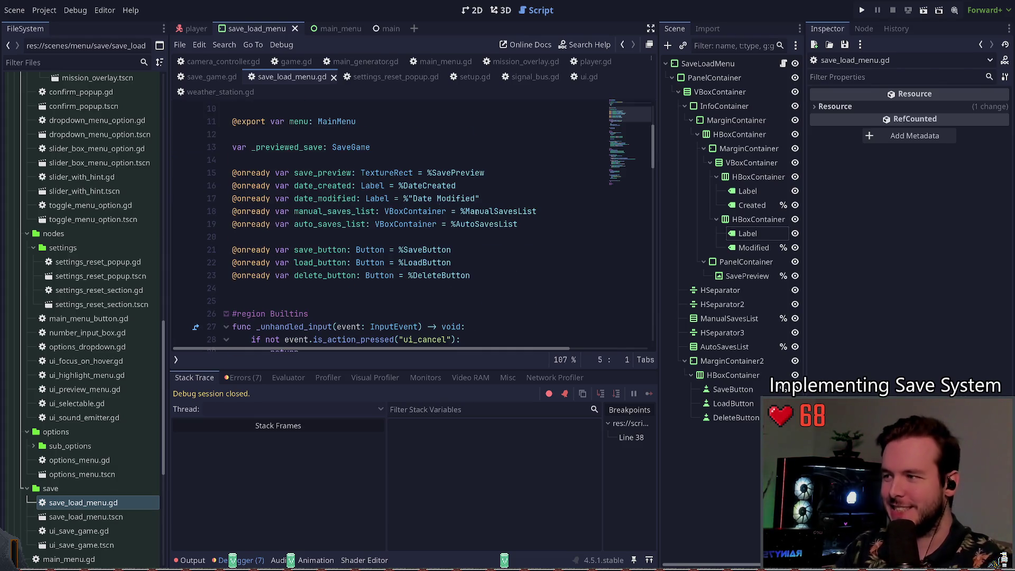
{"action": "left_click", "coordinate": [754, 248]}
{"action": "left_click", "coordinate": [752, 205], "text": "ctrl"}
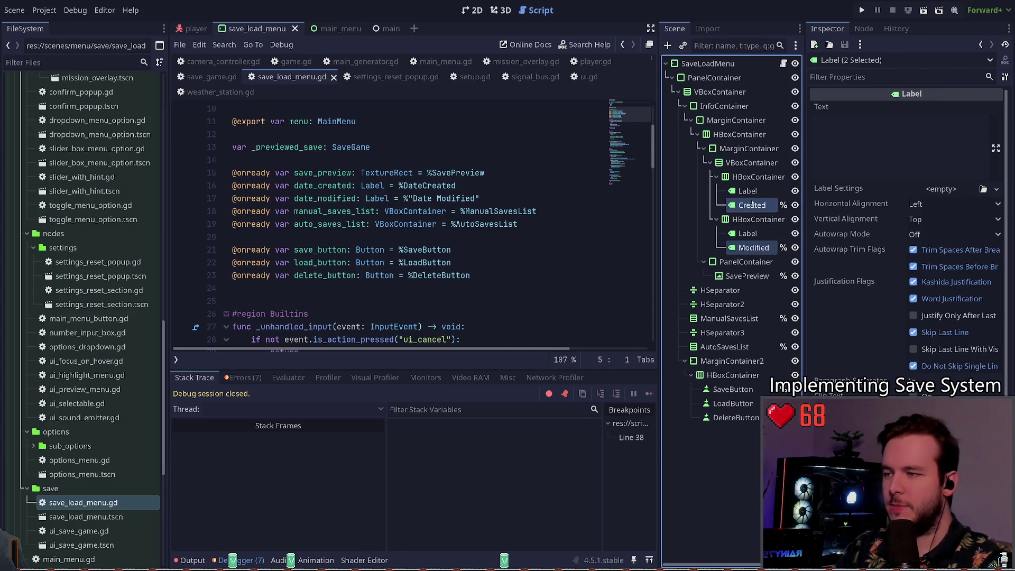
{"action": "left_click_drag", "start_coordinate": [752, 205], "coordinate": [341, 290]}
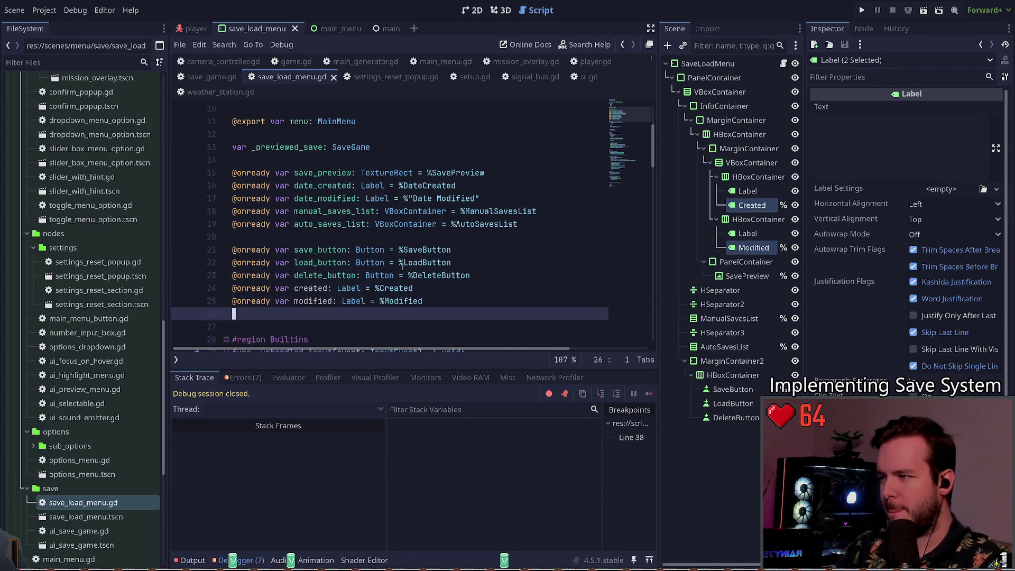
Step: Tidy the lines around the new created and modified declarations, restoring the blank line
{"action": "left_click", "coordinate": [475, 285]}
{"action": "scroll", "coordinate": [475, 286], "scroll_direction": "down", "scroll_amount": 1}
{"action": "key", "text": "Down"}
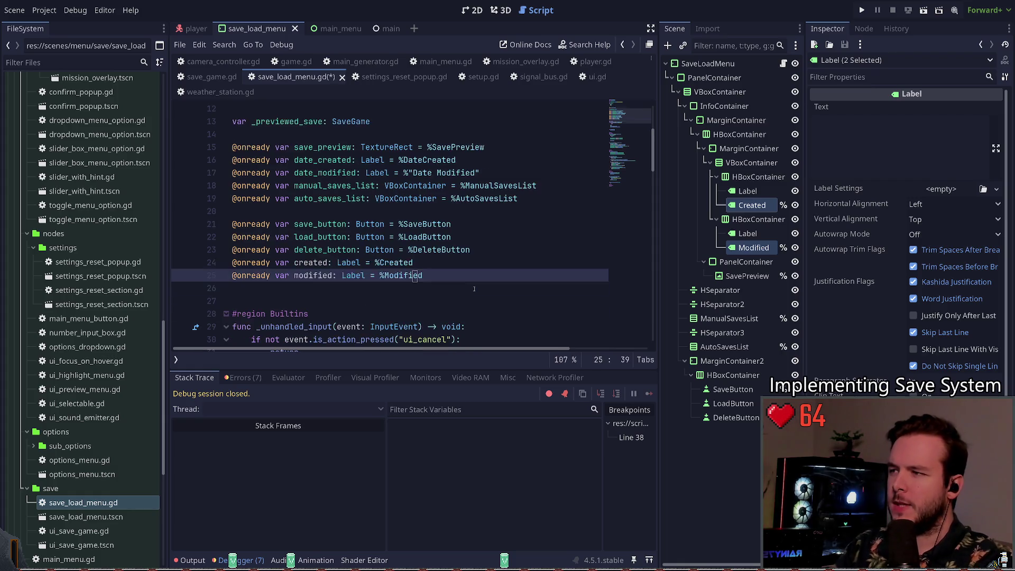
{"action": "key", "text": "shift+Home"}
{"action": "key", "text": "shift+Up"}
{"action": "key", "text": "Up"}
{"action": "key", "text": "Up"}
{"action": "key", "text": "Up"}
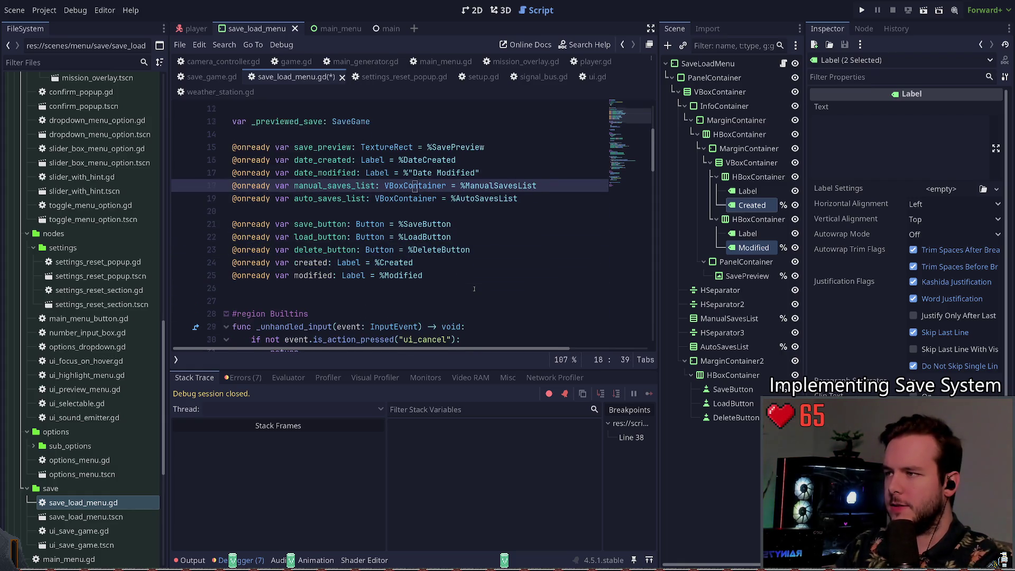
{"action": "scroll", "coordinate": [475, 289], "scroll_direction": "up", "scroll_amount": 1}
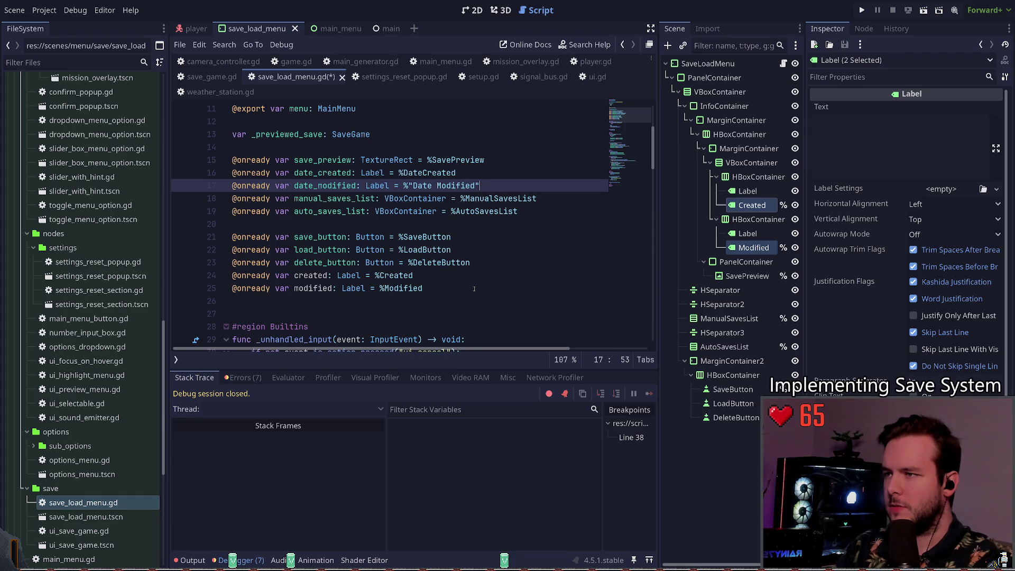
{"action": "key", "text": "ctrl+z"}
{"action": "key", "text": "ctrl+z"}
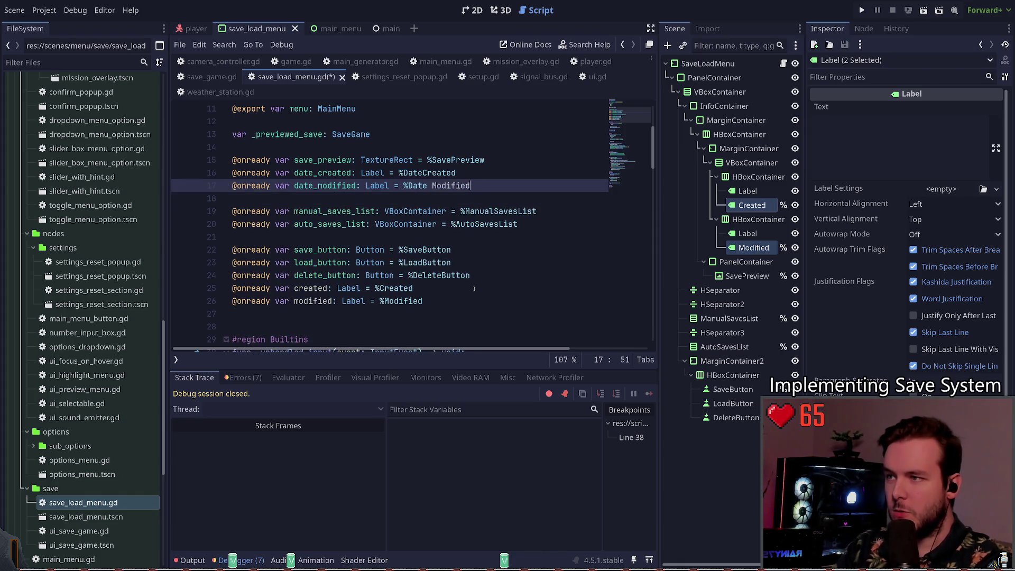
Step: Revert the node-name edits and delete the old date_created and date_modified declarations
{"action": "key", "text": "ctrl+Left"}
{"action": "key", "text": "BackSpace"}
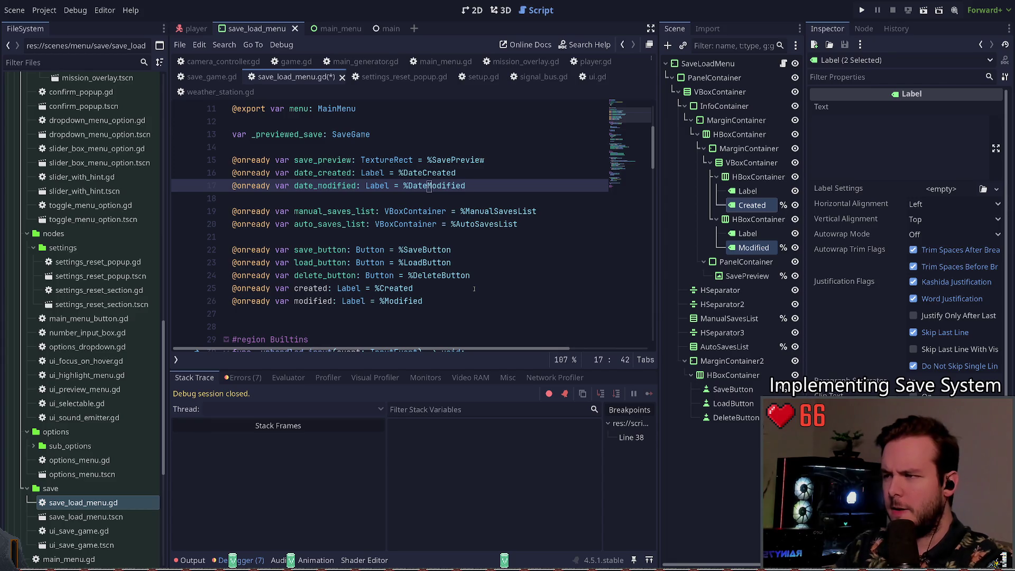
{"action": "key", "text": "Down"}
{"action": "key", "text": "Down"}
{"action": "key", "text": "Up"}
{"action": "key", "text": "Up"}
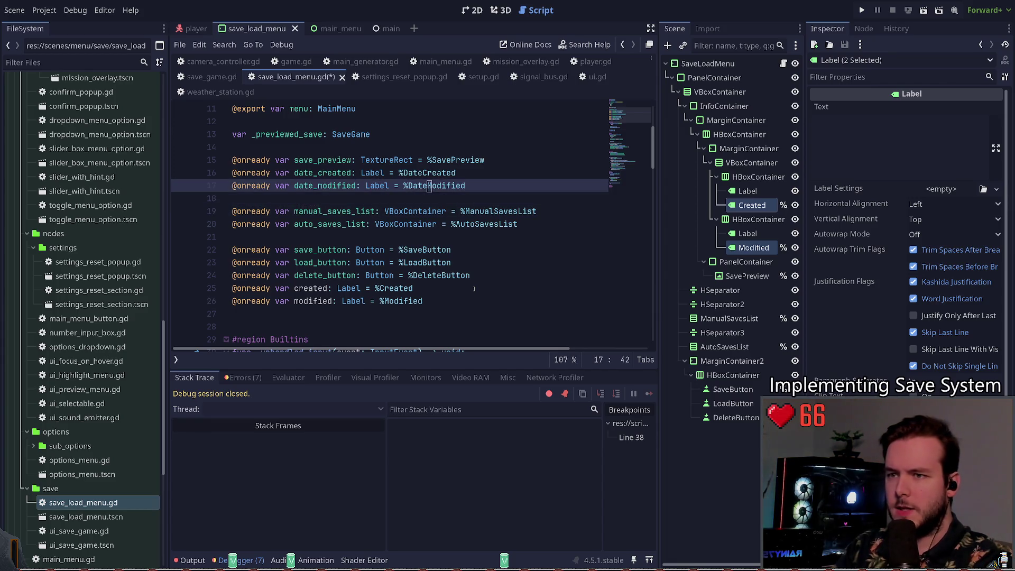
{"action": "key", "text": "ctrl+z"}
{"action": "key", "text": "Down"}
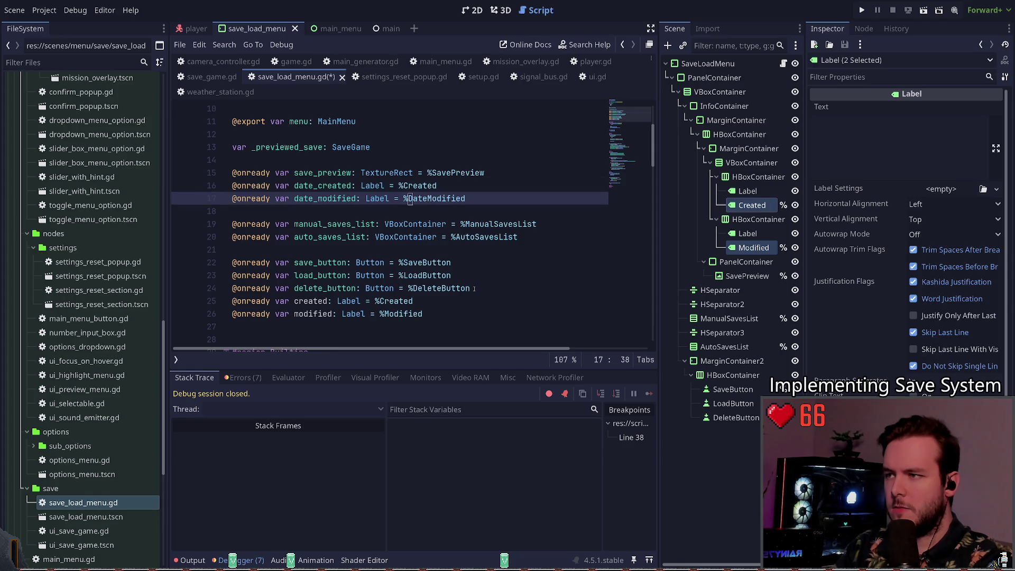
{"action": "key", "text": "Up"}
{"action": "key", "text": "ctrl+shift+k"}
{"action": "key", "text": "ctrl+shift+k"}
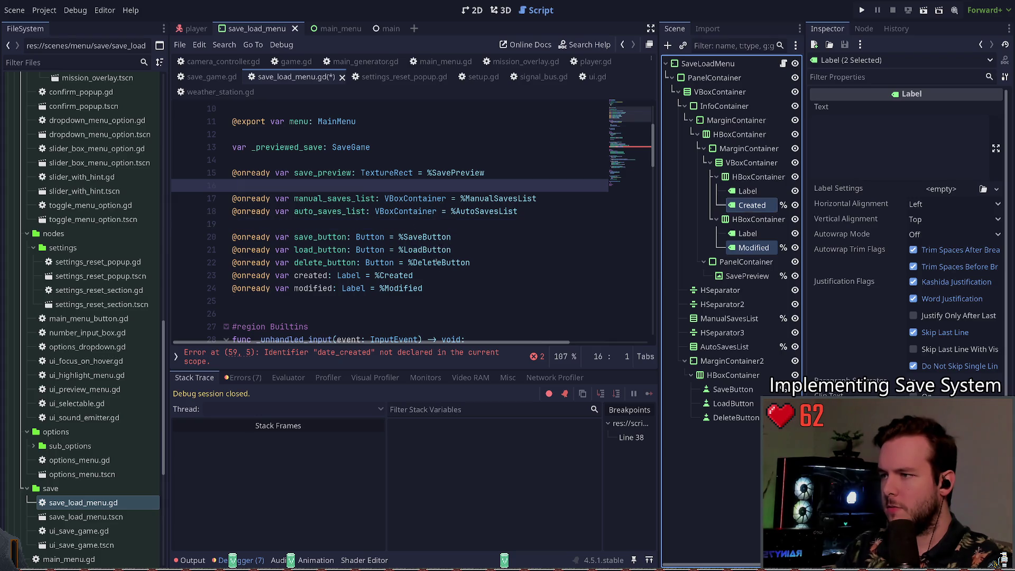
Step: Move the created and modified declarations below save_preview and save the script
{"action": "left_click", "coordinate": [471, 300]}
{"action": "key", "text": "shift+Up"}
{"action": "key", "text": "shift+Up"}
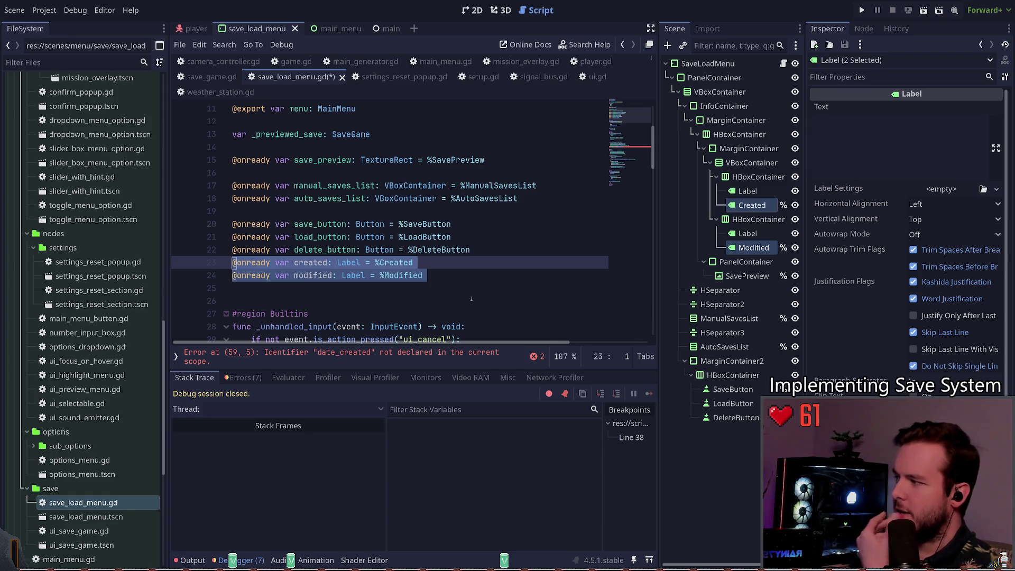
{"action": "key", "text": "Escape"}
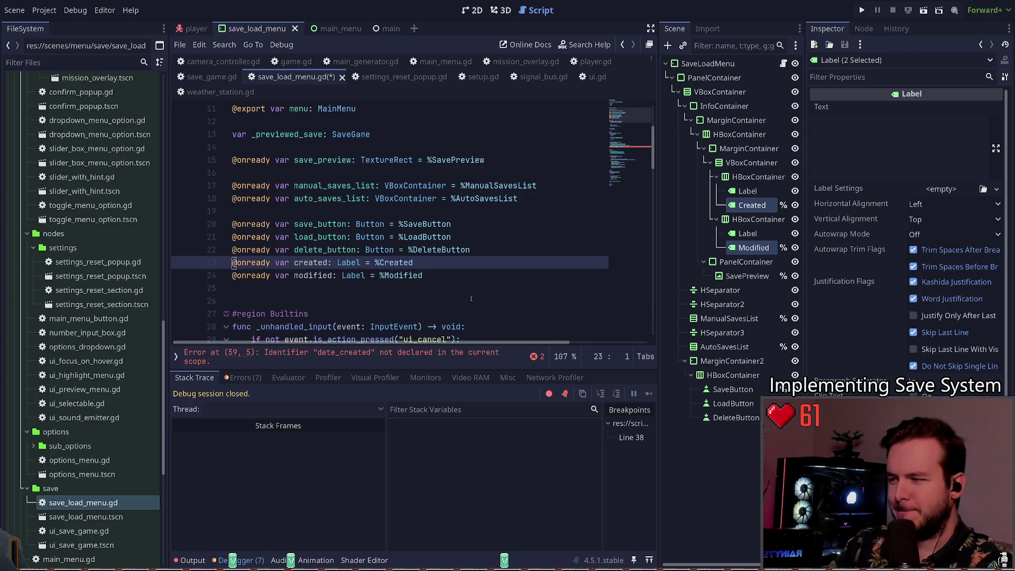
{"action": "key", "text": "shift+Down"}
{"action": "key", "text": "shift+End"}
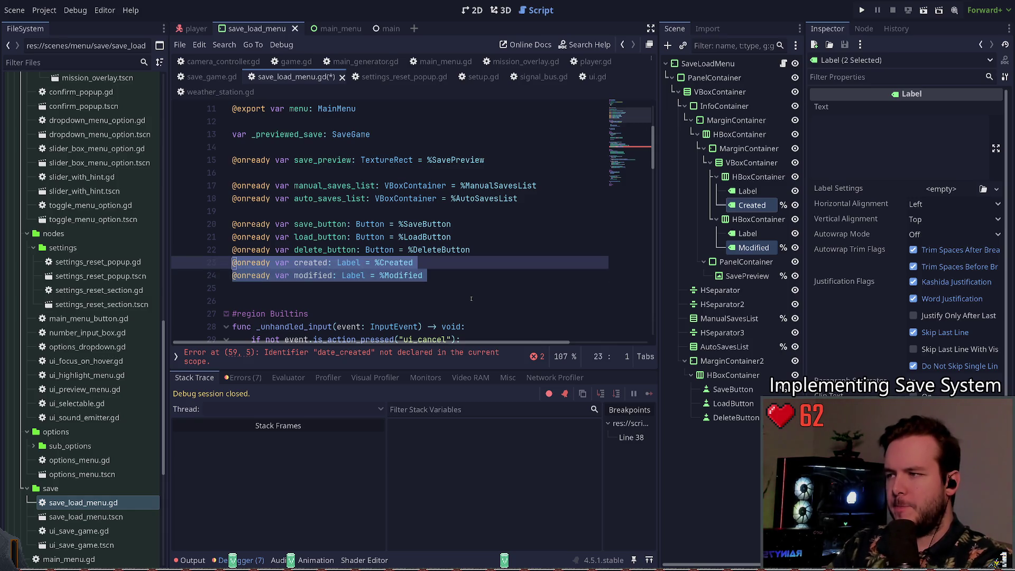
{"action": "key", "text": "alt+Up"}
{"action": "key", "text": "alt+Up"}
{"action": "key", "text": "alt+Up"}
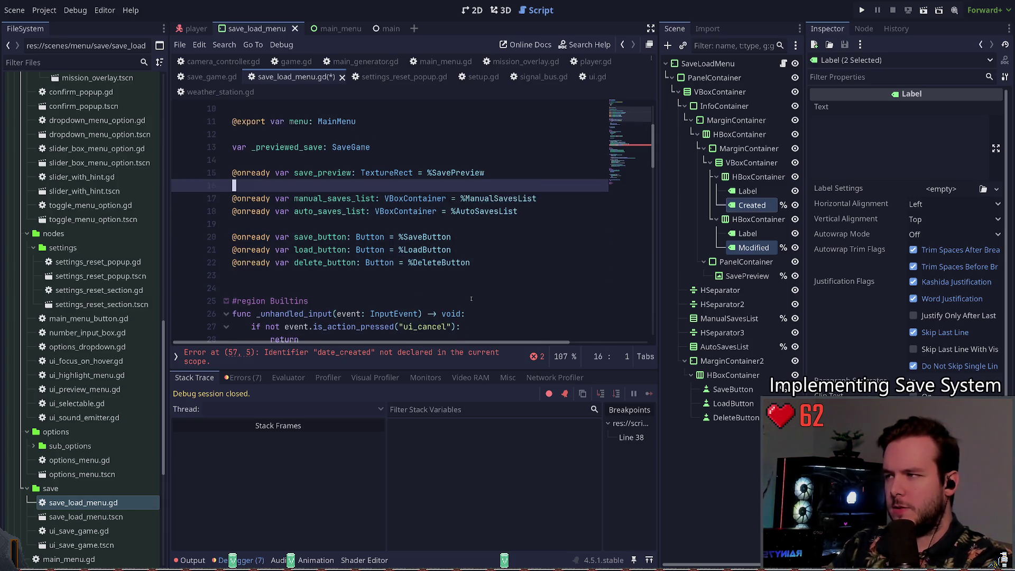
{"action": "key", "text": "ctrl+s"}
{"action": "key", "text": "ctrl+Left"}
{"action": "key", "text": "ctrl+Left"}
{"action": "key", "text": "ctrl+Left"}
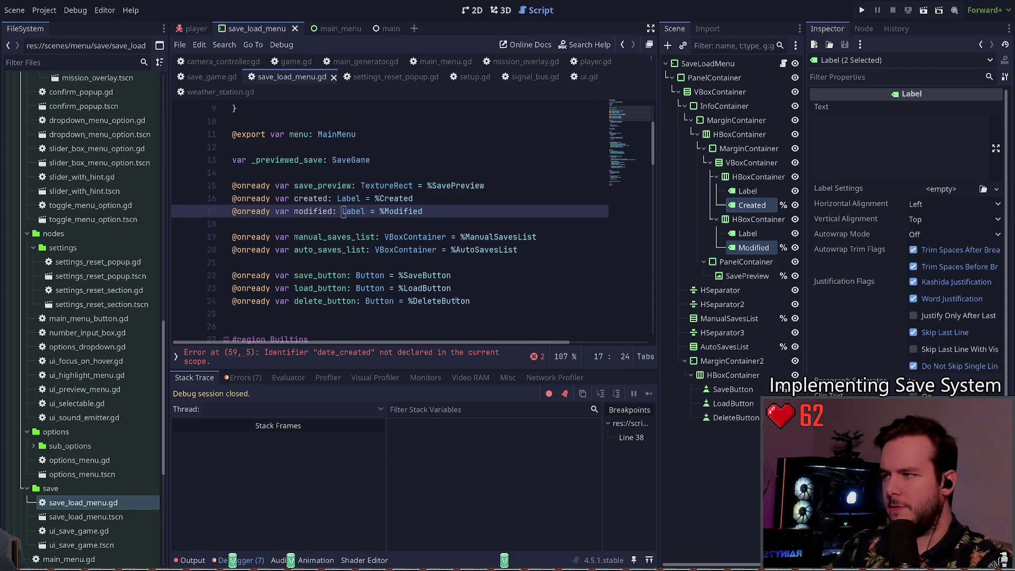
Step: Rename date_created and date_modified to created and modified in preview_save's label assignments
{"action": "scroll", "coordinate": [396, 212], "scroll_direction": "down", "scroll_amount": 10}
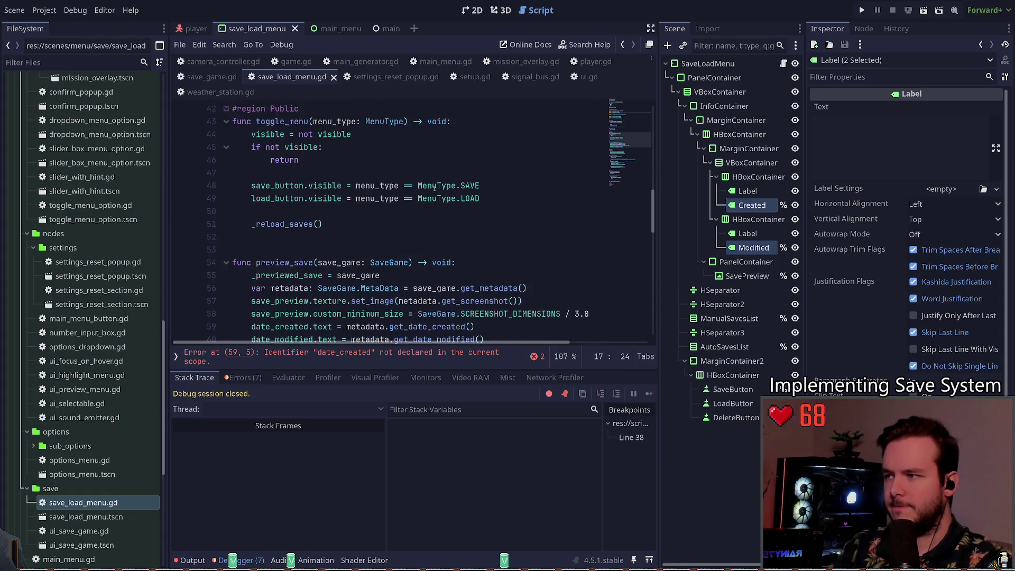
{"action": "scroll", "coordinate": [407, 211], "scroll_direction": "down", "scroll_amount": 10}
{"action": "left_click", "coordinate": [357, 351]}
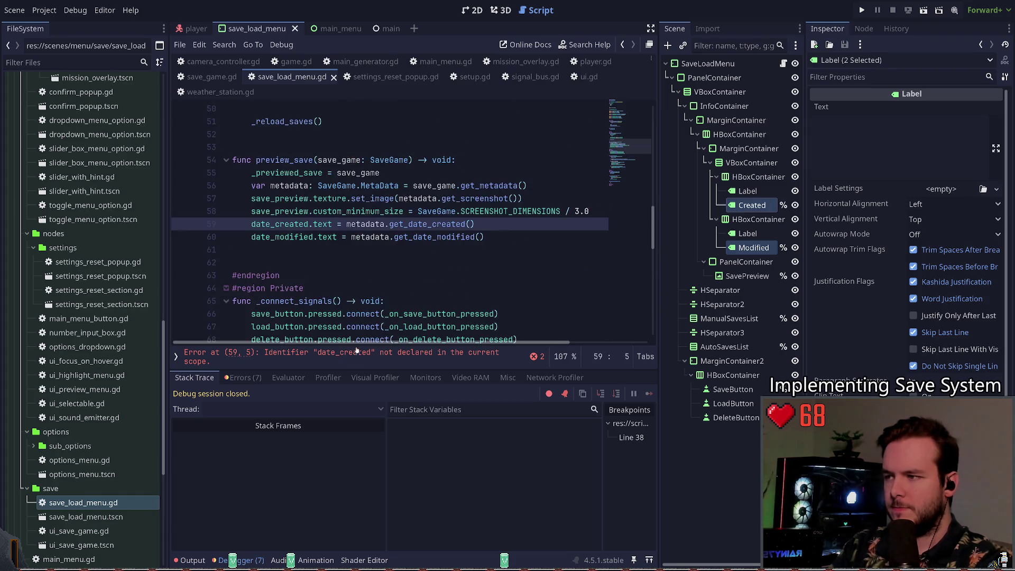
{"action": "key", "text": "Delete"}
{"action": "key", "text": "Delete"}
{"action": "key", "text": "Delete"}
{"action": "key", "text": "Down"}
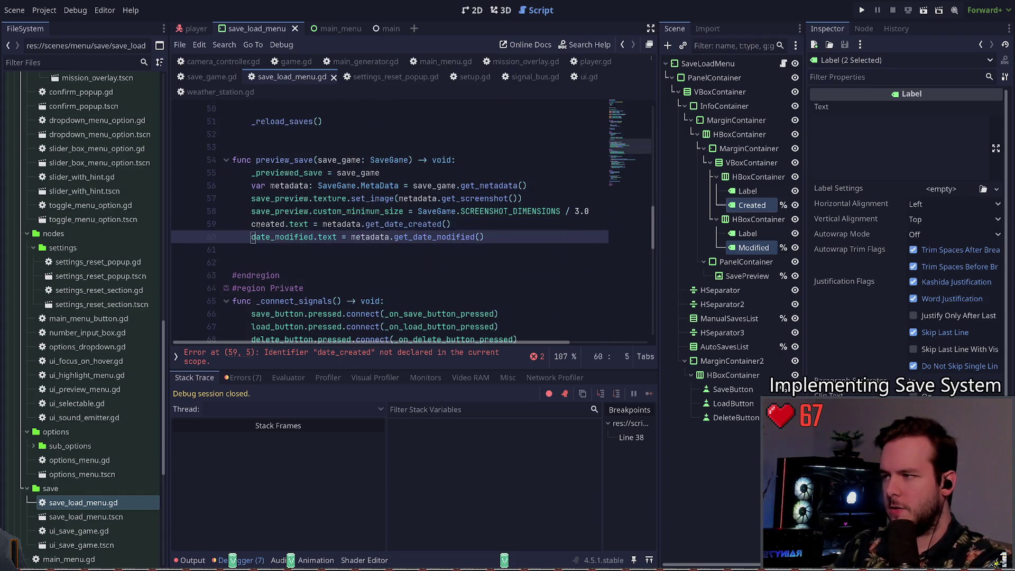
{"action": "key", "text": "Delete"}
{"action": "key", "text": "Delete"}
{"action": "key", "text": "Delete"}
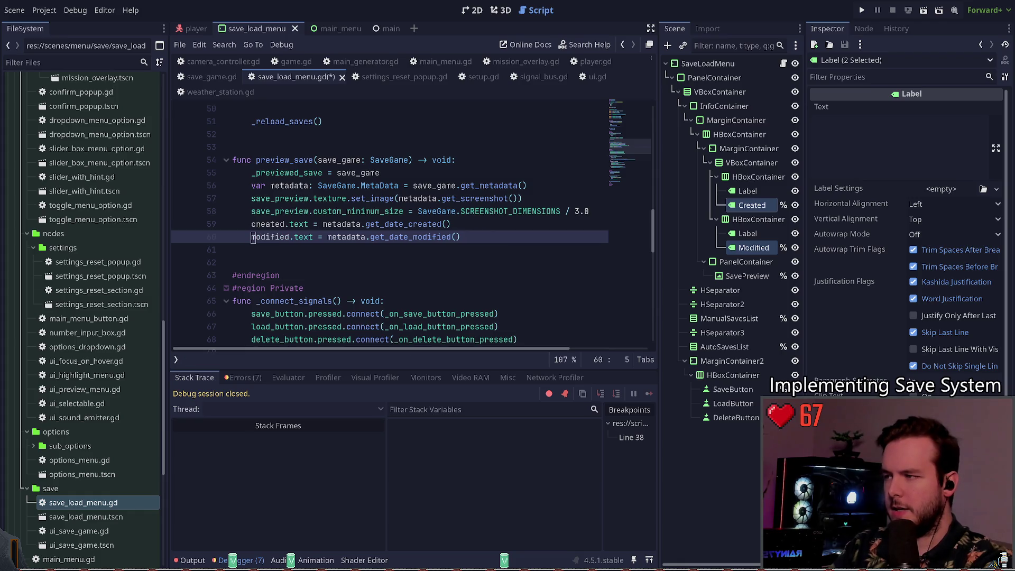
Step: Insert a blank line before the metadata line and launch the game with F5
{"action": "key", "text": "Up"}
{"action": "key", "text": "Up"}
{"action": "key", "text": "Up"}
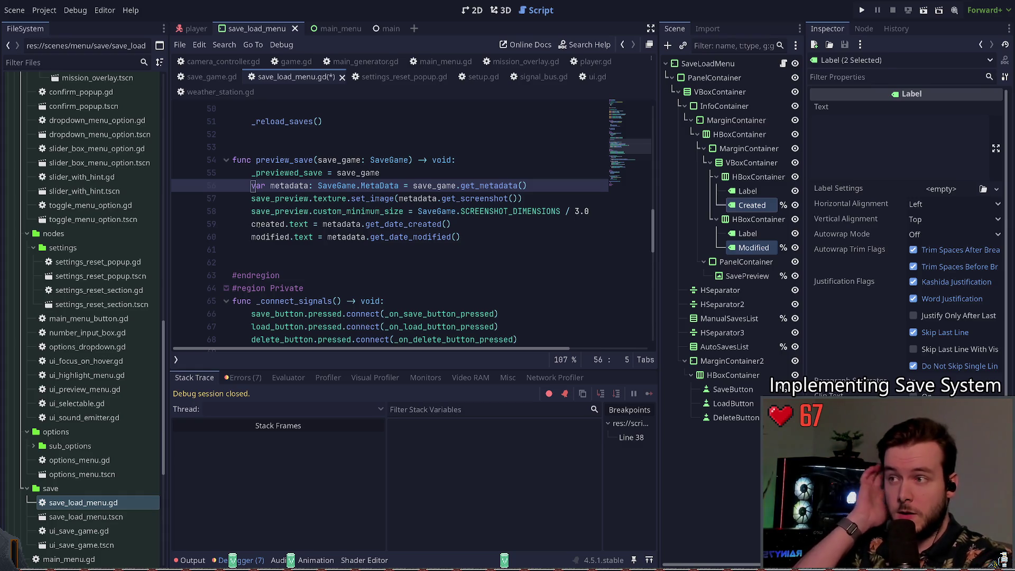
{"action": "key", "text": "Up"}
{"action": "key", "text": "End"}
{"action": "key", "text": "Return"}
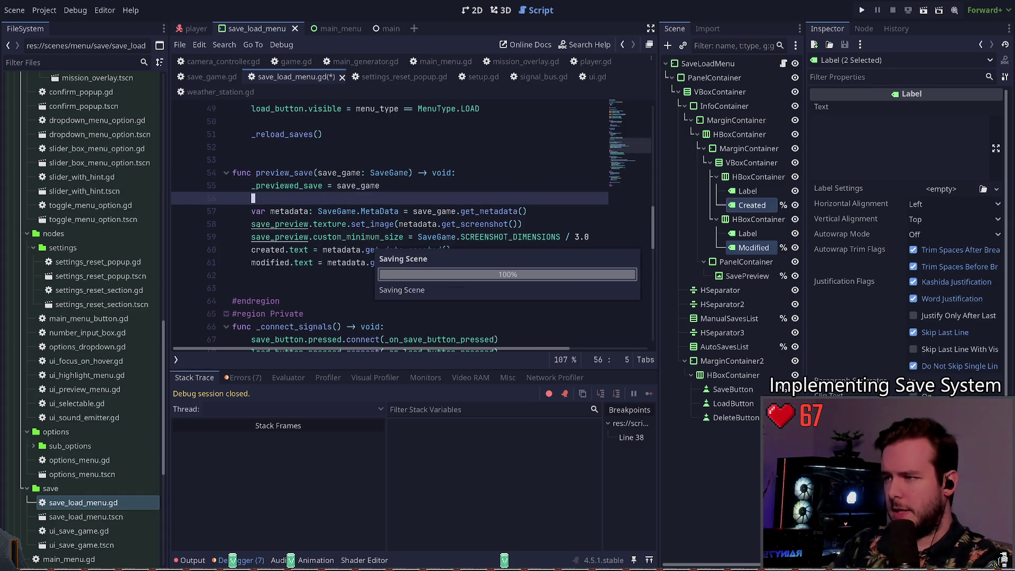
{"action": "key", "text": "Down"}
{"action": "key", "text": "Down"}
{"action": "key", "text": "Down"}
{"action": "key", "text": "ctrl+Right"}
{"action": "key", "text": "ctrl+Right"}
{"action": "key", "text": "ctrl+Right"}
{"action": "key", "text": "ctrl+Right"}
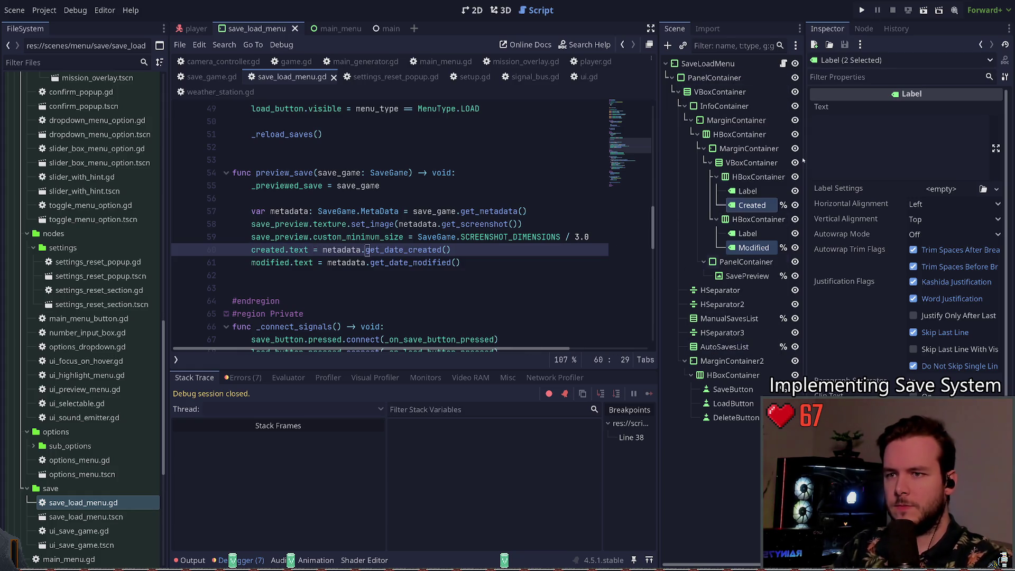
{"action": "key", "text": "F5"}
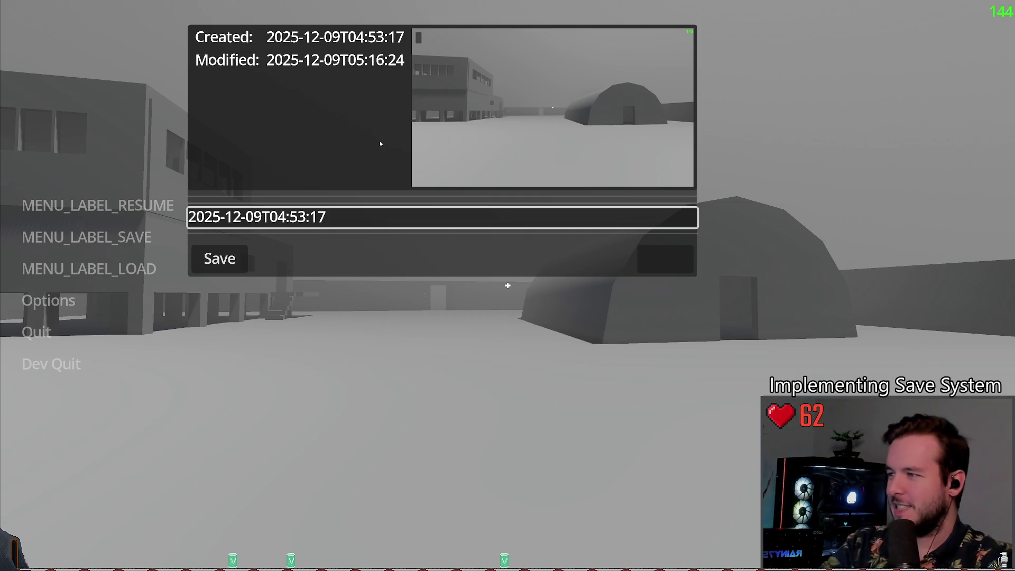
Step: Close and reopen the save panel to check the dates, then Dev Quit and confirm
{"action": "key", "text": "Escape"}
{"action": "key", "text": "Down"}
{"action": "key", "text": "Down"}
{"action": "key", "text": "Return"}
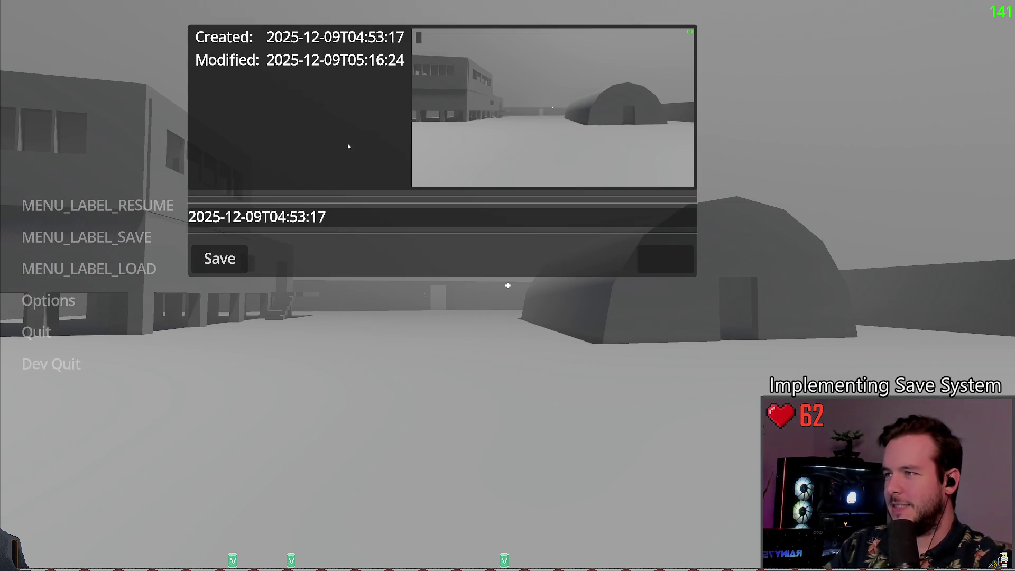
{"action": "key", "text": "Escape"}
{"action": "left_click", "coordinate": [51, 364]}
{"action": "left_click", "coordinate": [460, 306]}
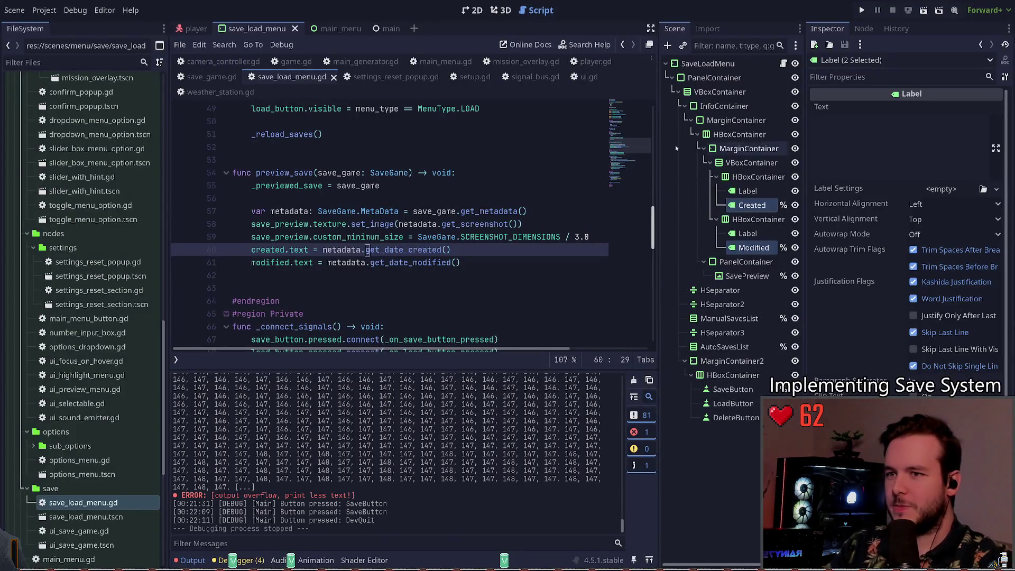
Step: Select the SaveLoadMenu root node and centre its panel in the 2D view
{"action": "left_click", "coordinate": [727, 64]}
{"action": "left_click", "coordinate": [472, 10]}
{"action": "left_click", "coordinate": [500, 10]}
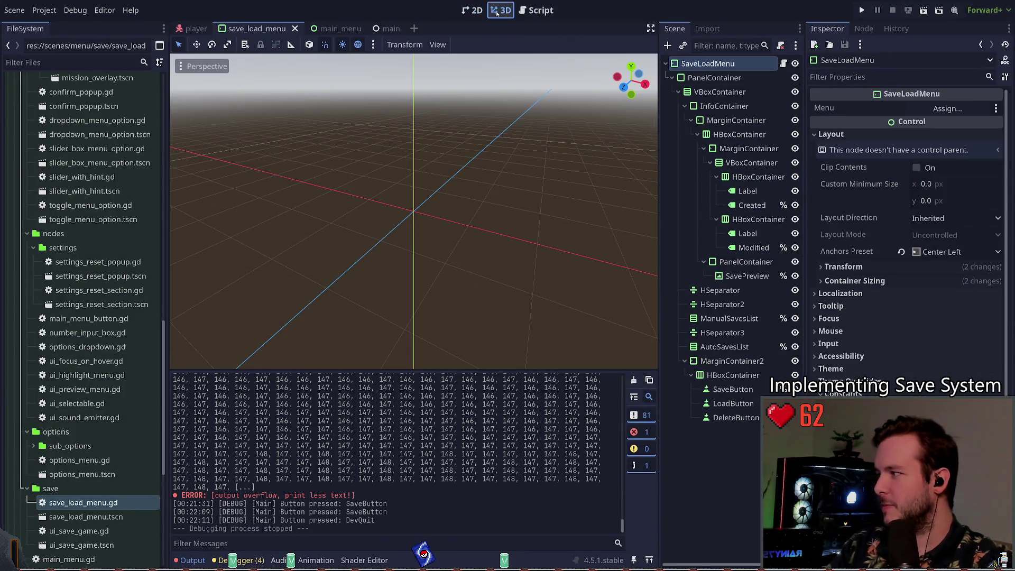
{"action": "left_click", "coordinate": [472, 10]}
{"action": "scroll", "coordinate": [471, 138], "scroll_direction": "down", "scroll_amount": 4}
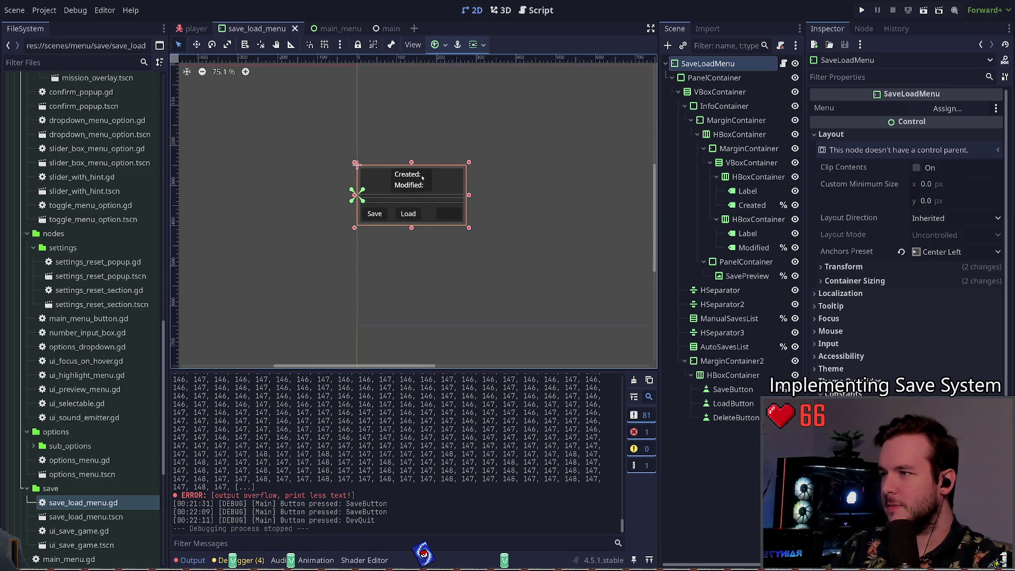
{"action": "left_click_drag", "start_coordinate": [471, 138], "coordinate": [436, 160]}
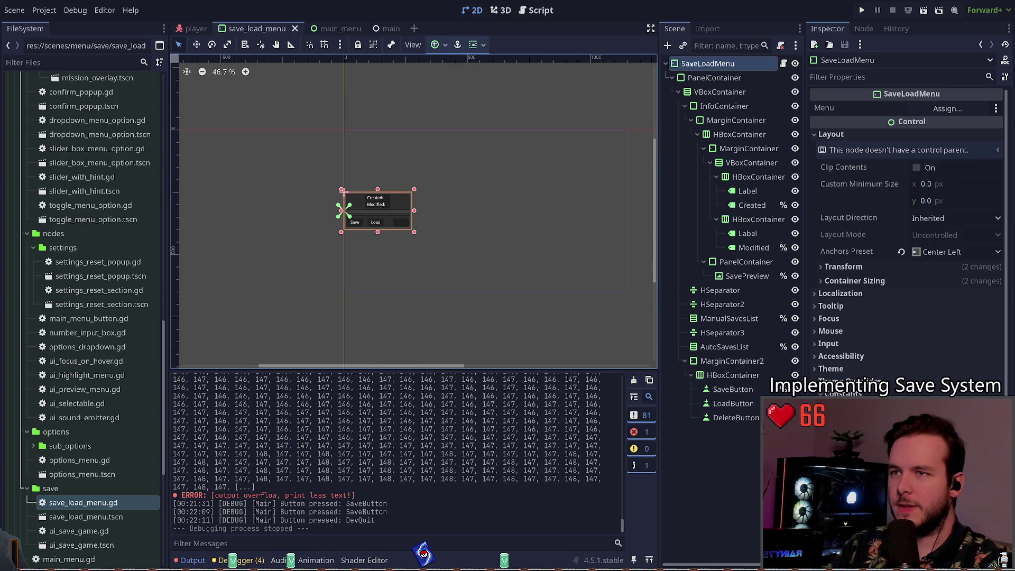
Step: In main_menu, change SaveLoadMarginContainer's horizontal size flags, save the scene, and run the game
{"action": "left_click", "coordinate": [316, 31]}
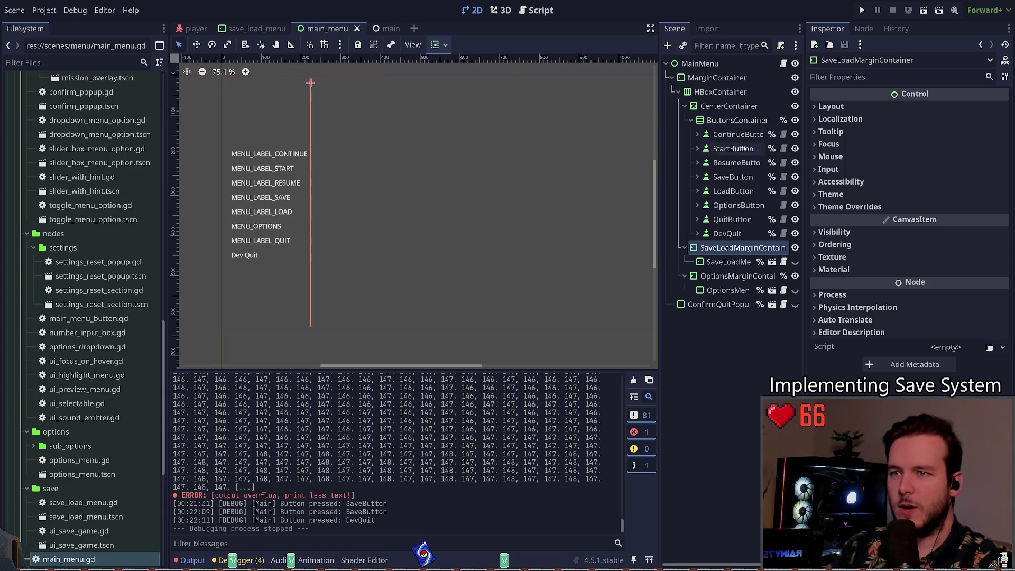
{"action": "left_click", "coordinate": [439, 44]}
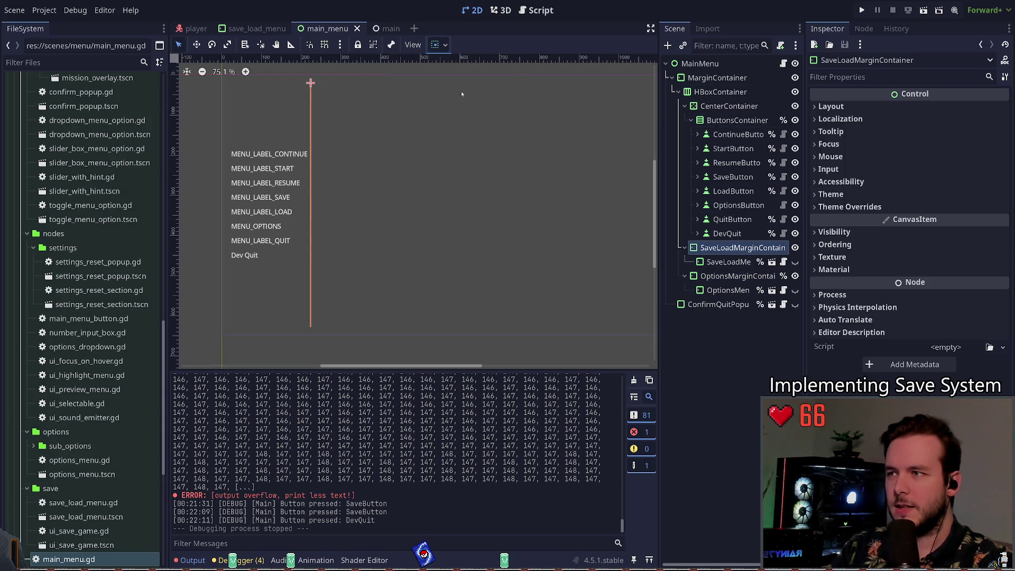
{"action": "left_click", "coordinate": [442, 83]}
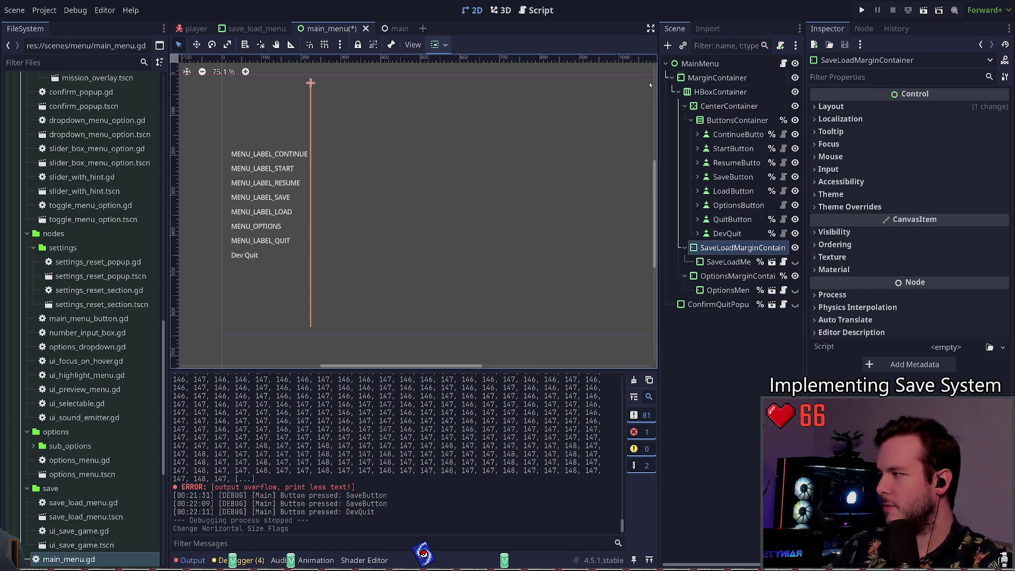
{"action": "key", "text": "ctrl+s"}
{"action": "left_click", "coordinate": [862, 10]}
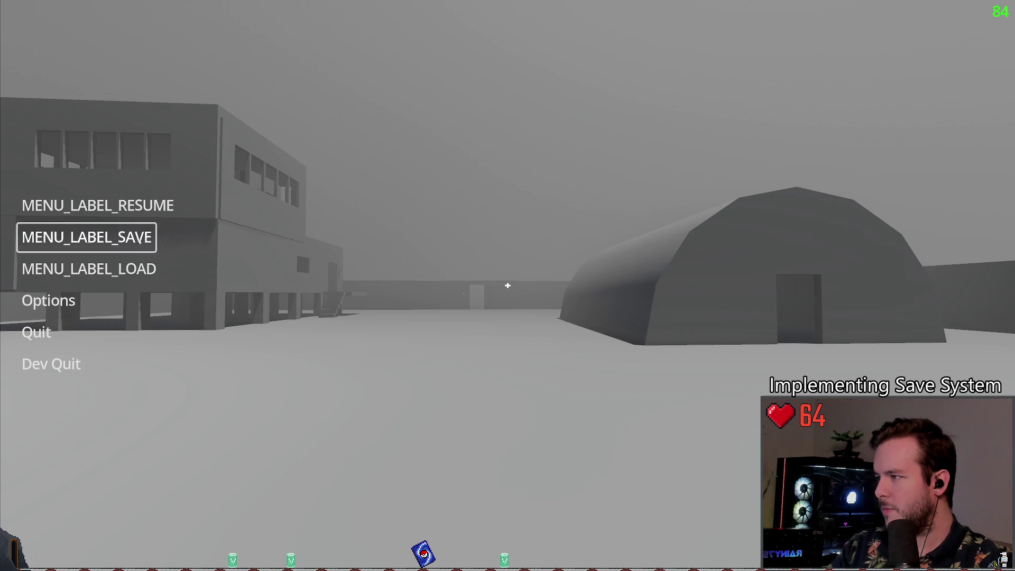
Step: Open the save panel, reopen it, focus the save-name field, then close the game with Alt+F4
{"action": "left_click", "coordinate": [87, 237]}
{"action": "key", "text": "Escape"}
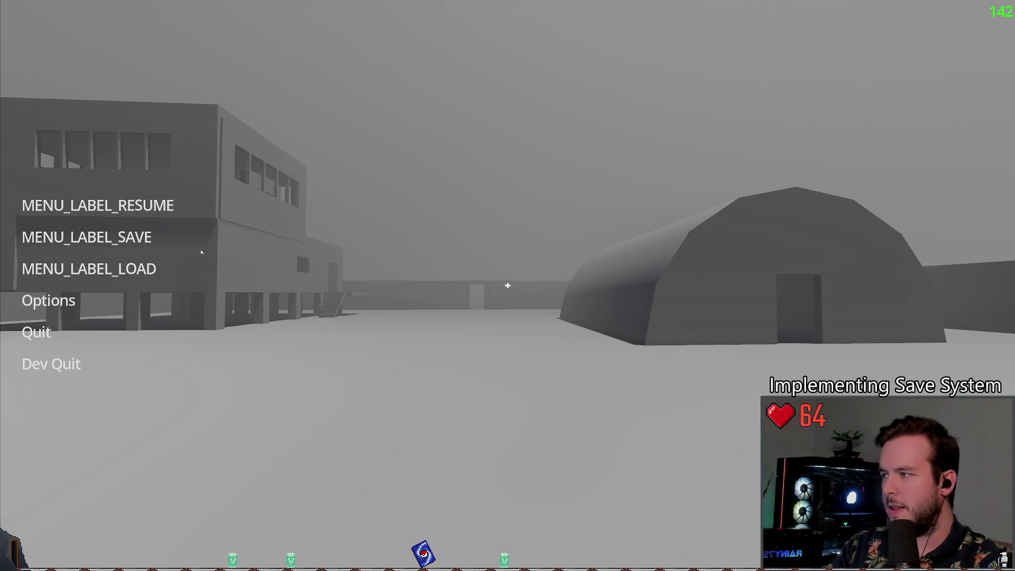
{"action": "key", "text": "Return"}
{"action": "key", "text": "Tab"}
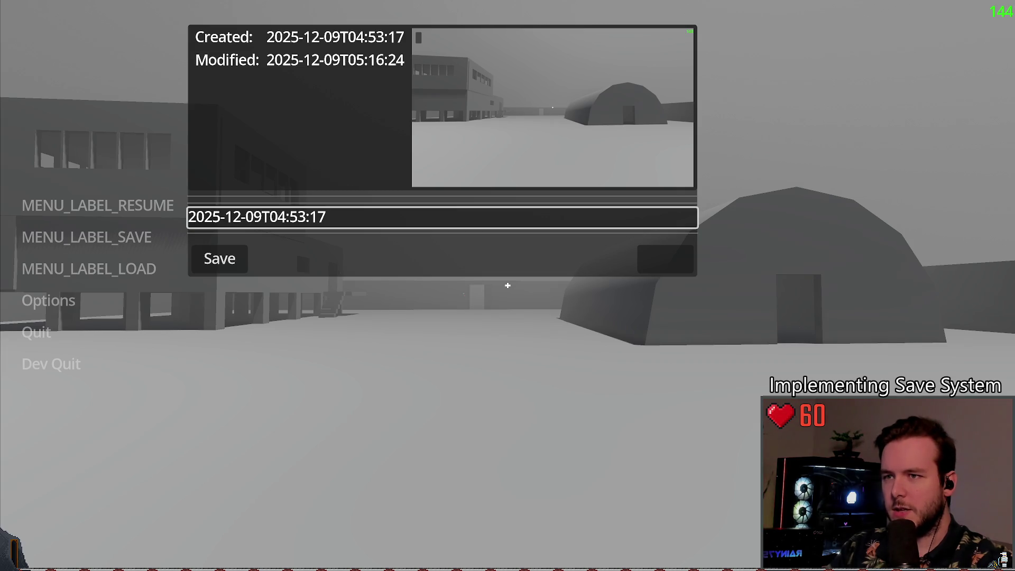
{"action": "key", "text": "Escape"}
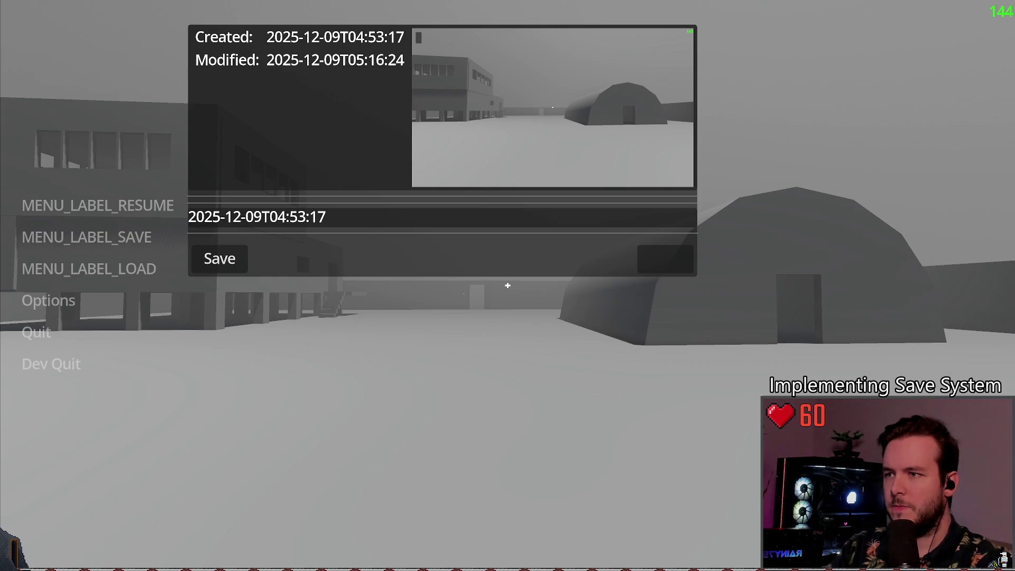
{"action": "key", "text": "alt+F4"}
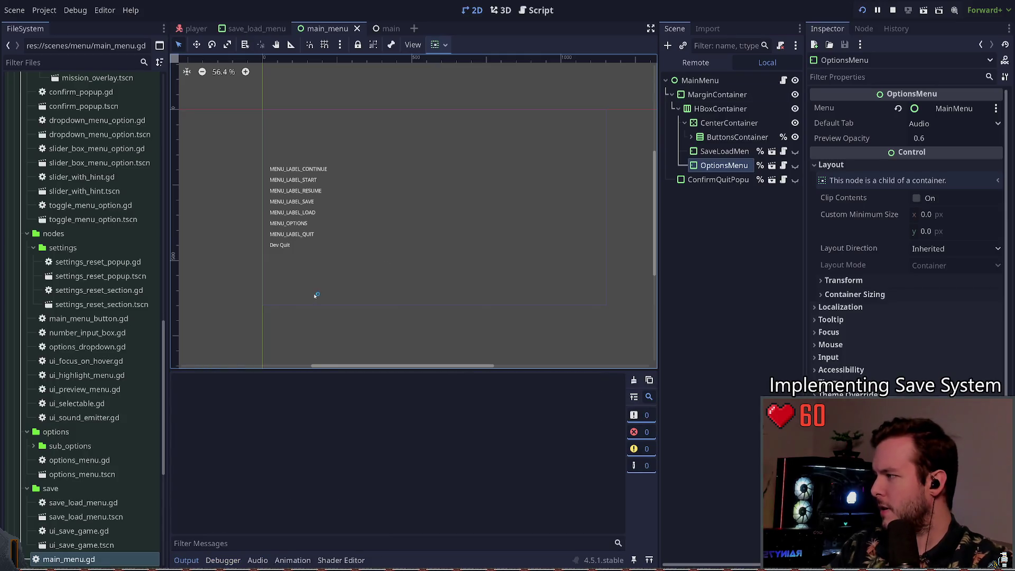
Step: Launch the game, open the save and options panels, then Dev Quit and confirm
{"action": "key", "text": "F5"}
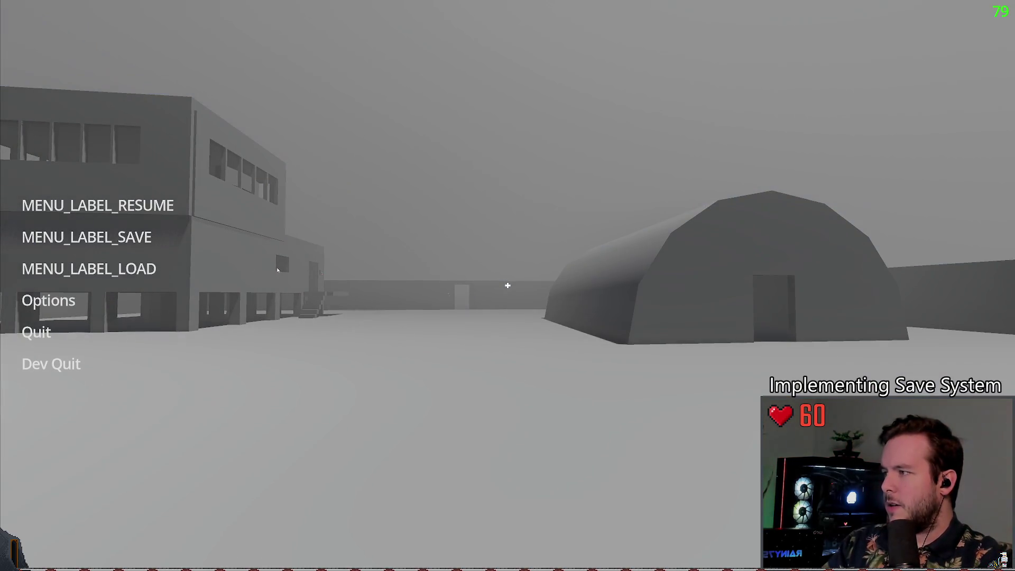
{"action": "left_click", "coordinate": [86, 237]}
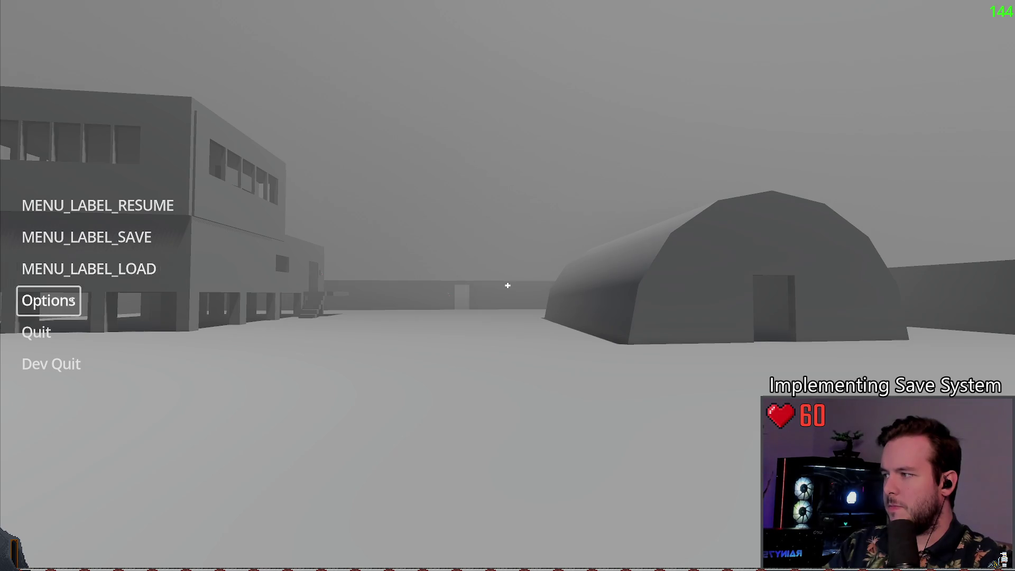
{"action": "left_click", "coordinate": [48, 300]}
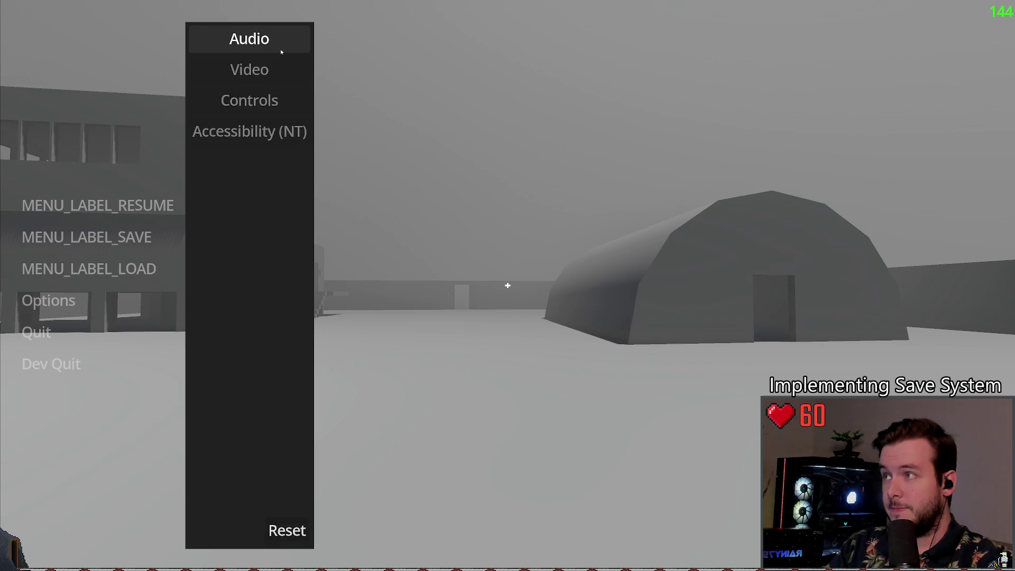
{"action": "left_click", "coordinate": [51, 363]}
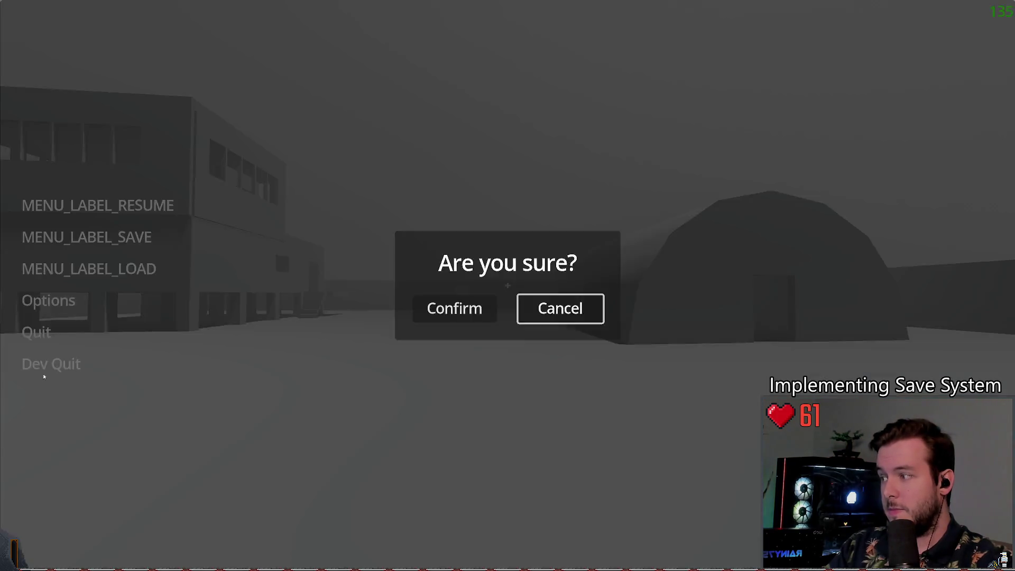
{"action": "left_click", "coordinate": [455, 306]}
Step: Undo the options menu reparenting, save main_menu, and relaunch the game to its save panel
{"action": "key", "text": "ctrl+z"}
{"action": "key", "text": "ctrl+z"}
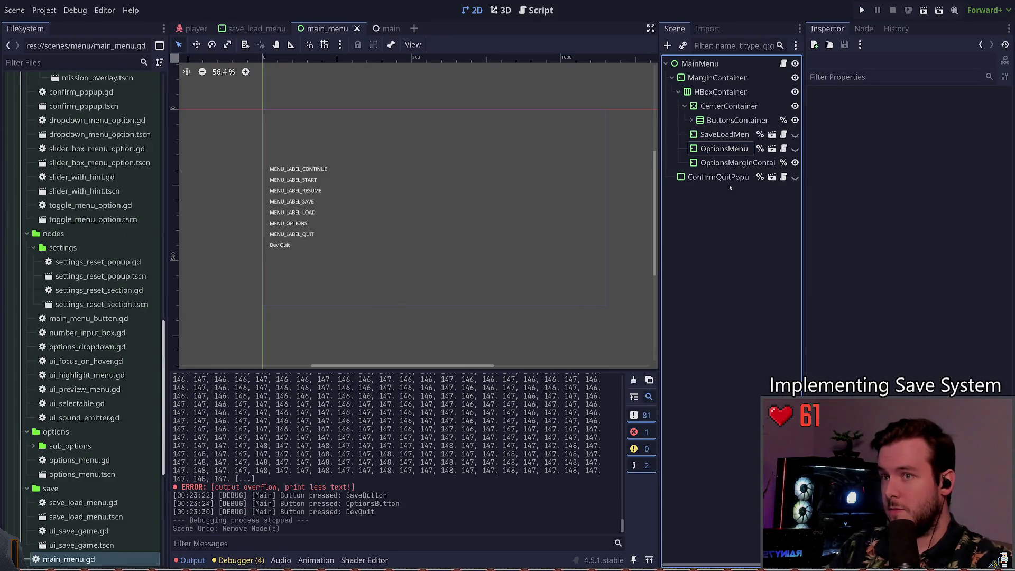
{"action": "key", "text": "ctrl+s"}
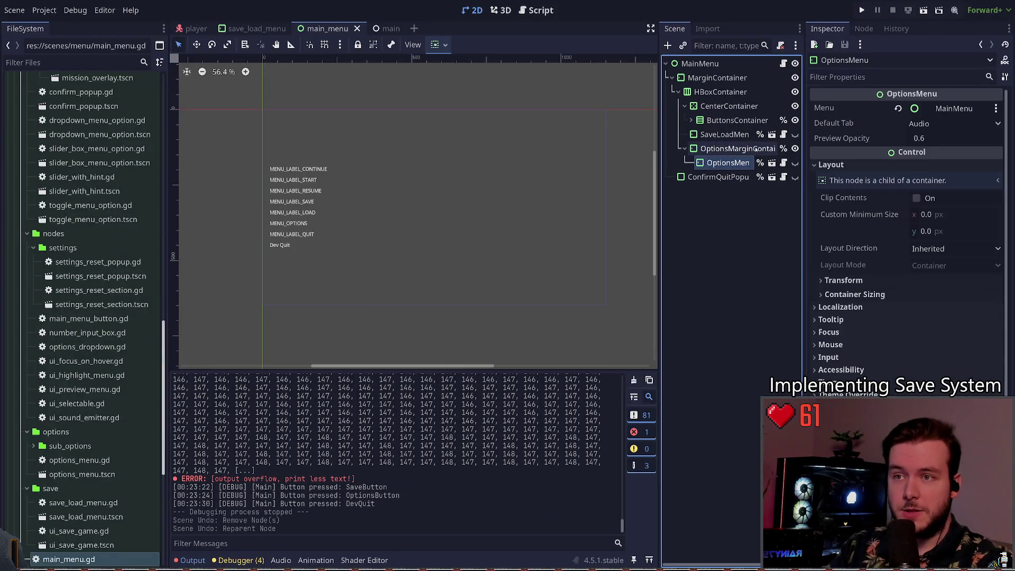
{"action": "left_click", "coordinate": [740, 148]}
{"action": "left_click", "coordinate": [724, 135]}
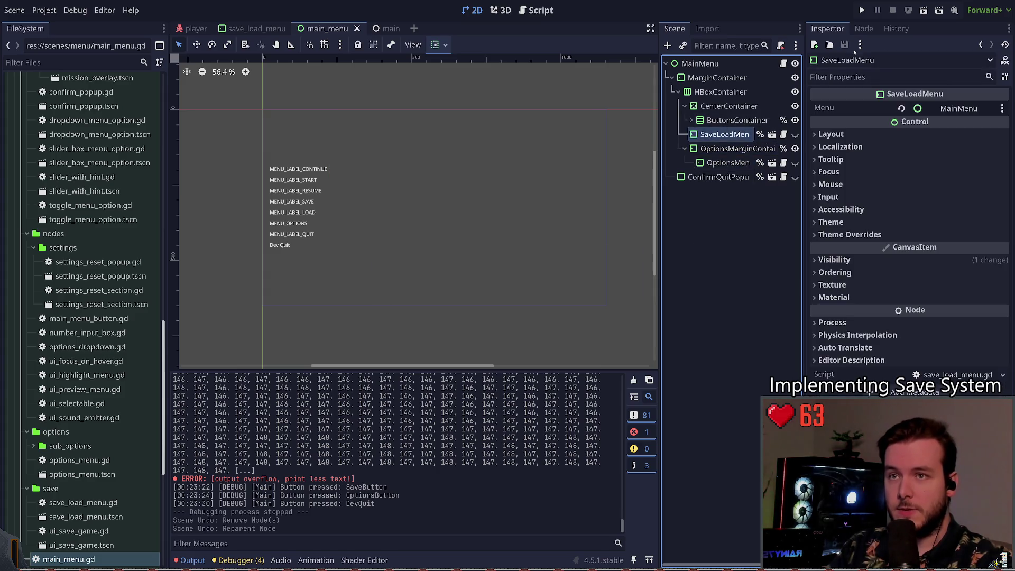
{"action": "left_click", "coordinate": [862, 9]}
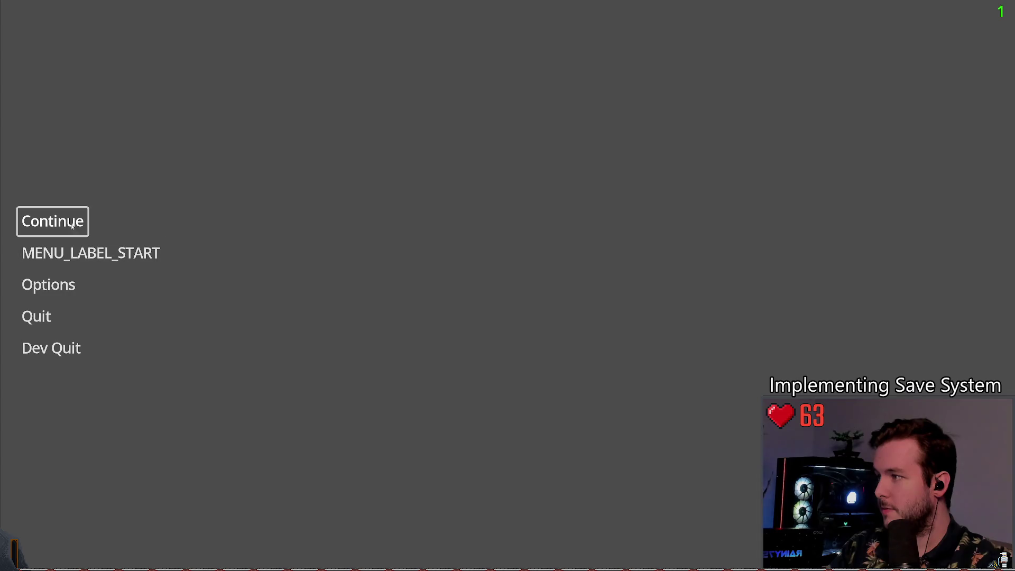
{"action": "left_click", "coordinate": [72, 226]}
{"action": "left_click", "coordinate": [174, 237]}
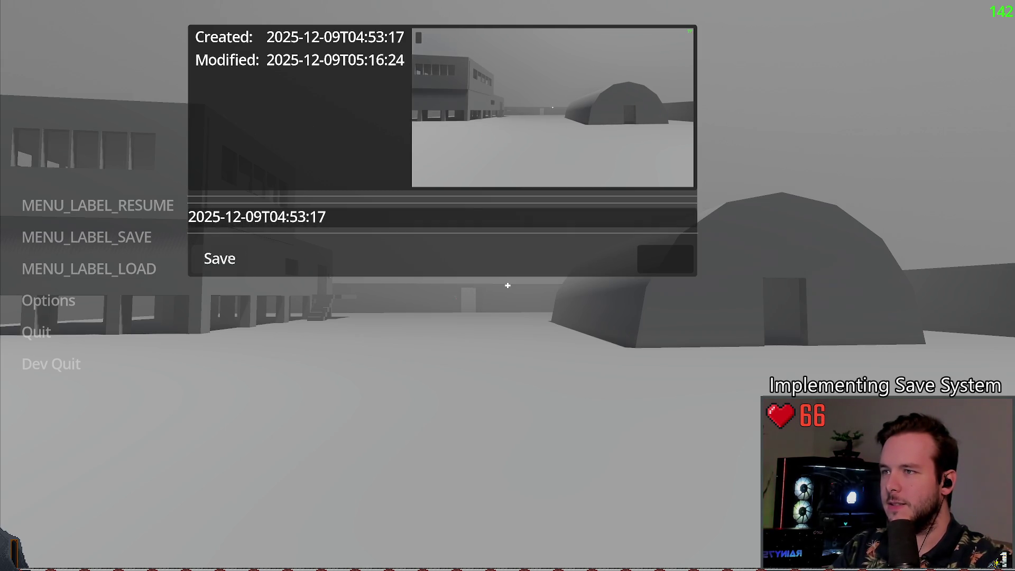
Step: Reopen the save panel, overwrite the save to refresh its Modified time and preview, then Dev Quit
{"action": "left_click", "coordinate": [217, 257]}
{"action": "left_click", "coordinate": [56, 205]}
{"action": "key", "text": "Escape"}
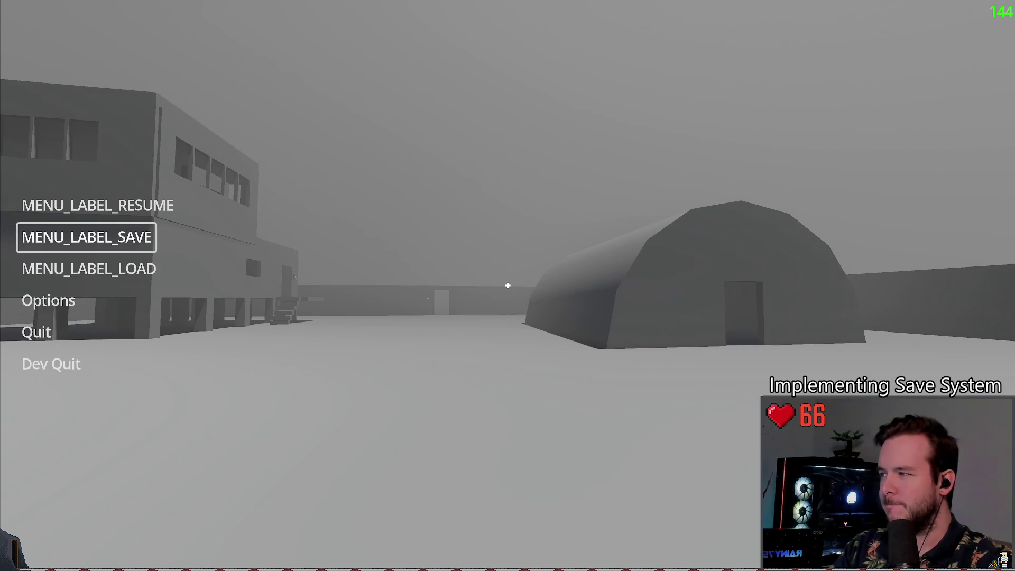
{"action": "left_click", "coordinate": [85, 237]}
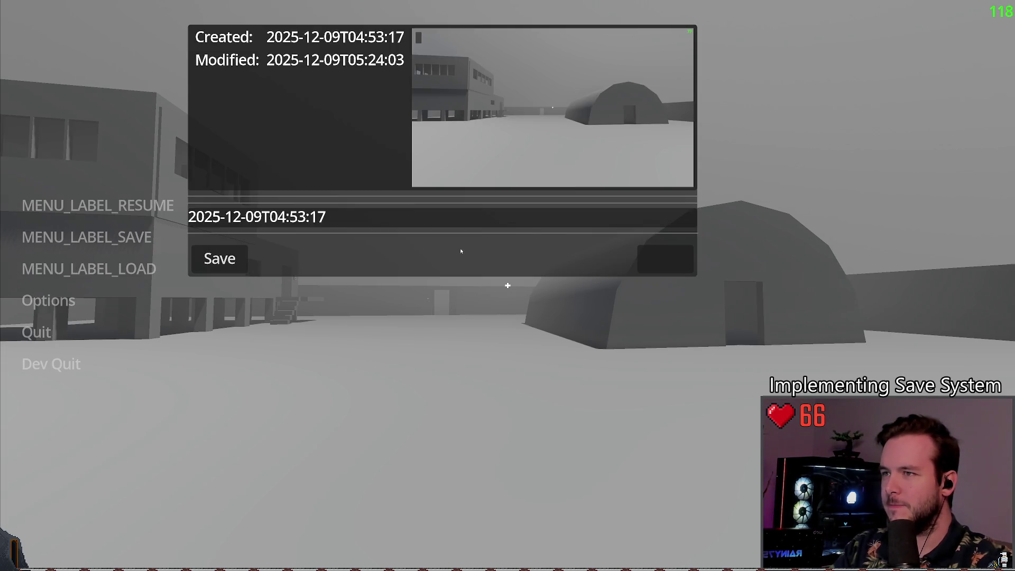
{"action": "left_click", "coordinate": [220, 258]}
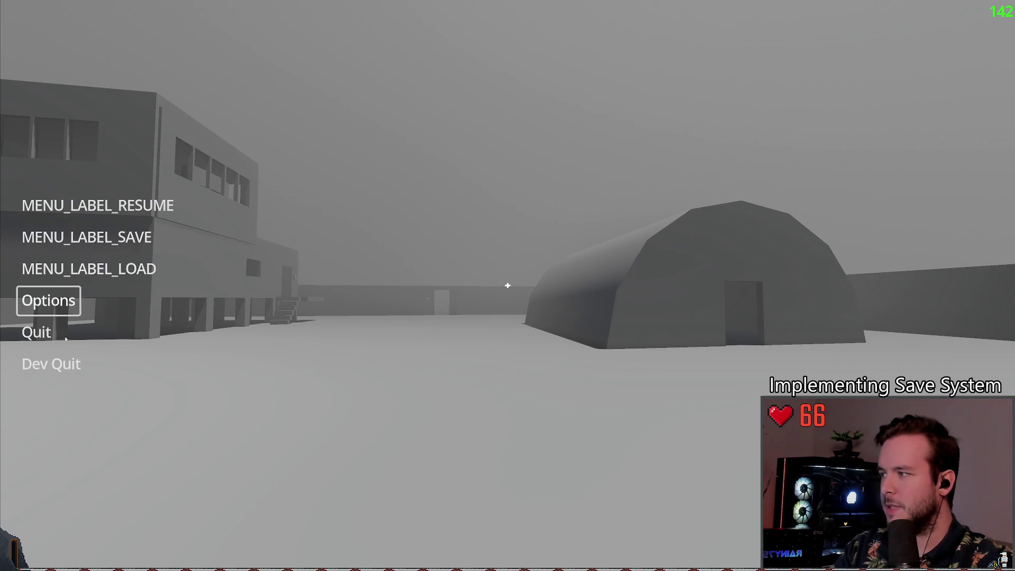
{"action": "left_click", "coordinate": [51, 364]}
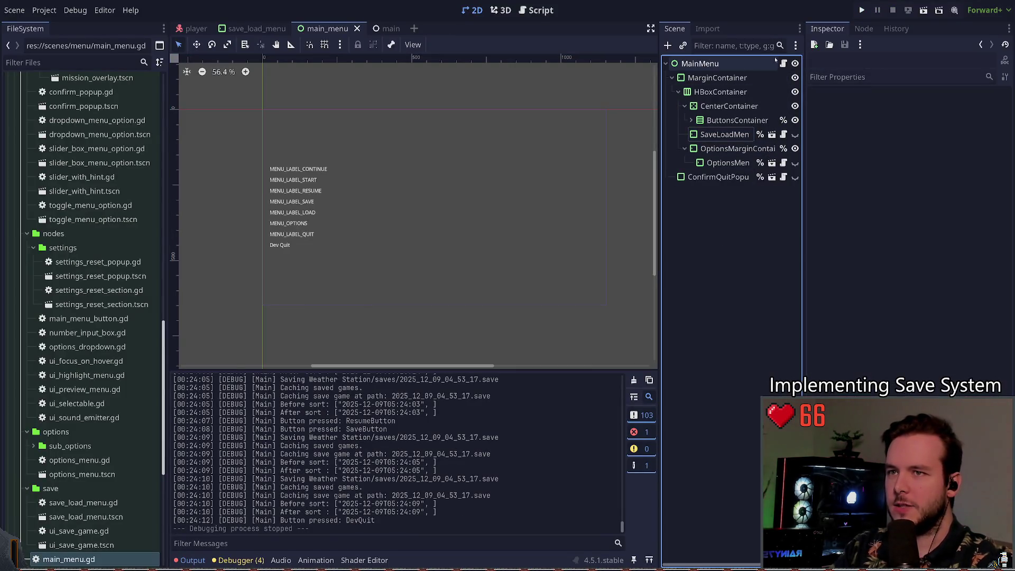
Step: Open the SaveLoadMenu scene's save_load_menu.gd script and scroll through the code
{"action": "left_click", "coordinate": [783, 135]}
{"action": "left_click", "coordinate": [783, 63]}
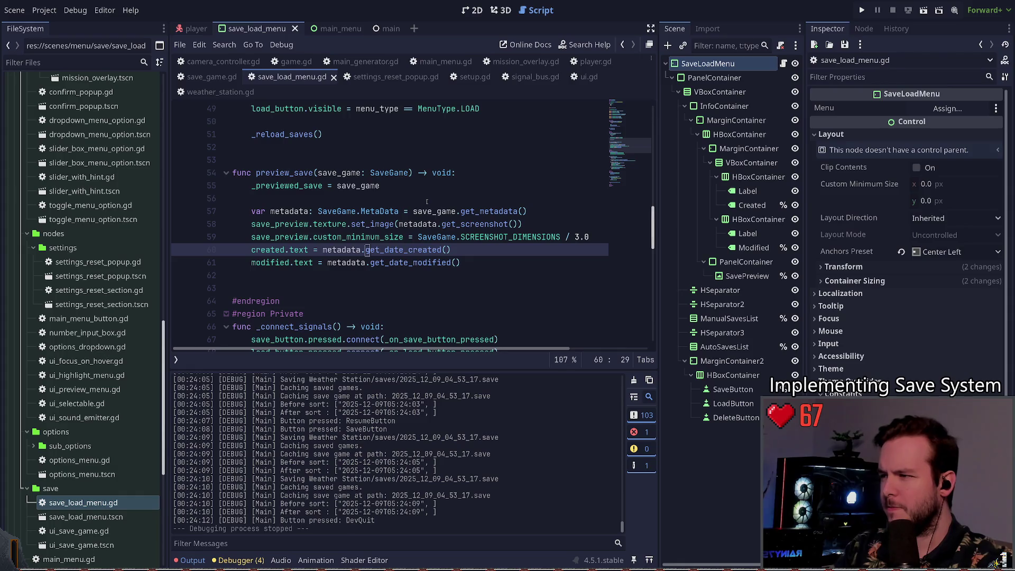
{"action": "scroll", "coordinate": [376, 224], "scroll_direction": "down", "scroll_amount": 2}
{"action": "scroll", "coordinate": [376, 225], "scroll_direction": "up", "scroll_amount": 2}
{"action": "scroll", "coordinate": [376, 225], "scroll_direction": "down", "scroll_amount": 5}
{"action": "scroll", "coordinate": [370, 230], "scroll_direction": "up", "scroll_amount": 15}
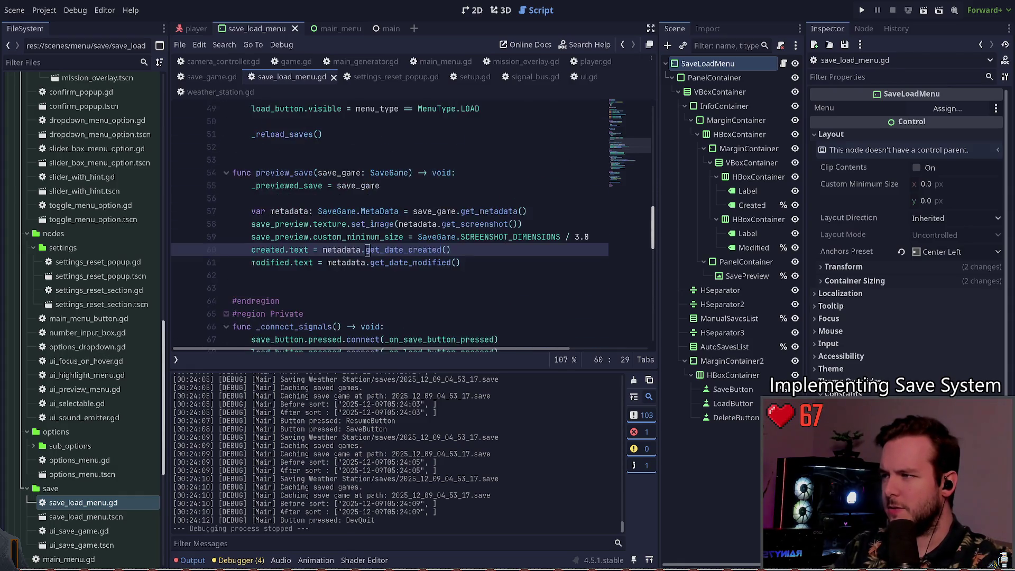
{"action": "scroll", "coordinate": [366, 236], "scroll_direction": "down", "scroll_amount": 13}
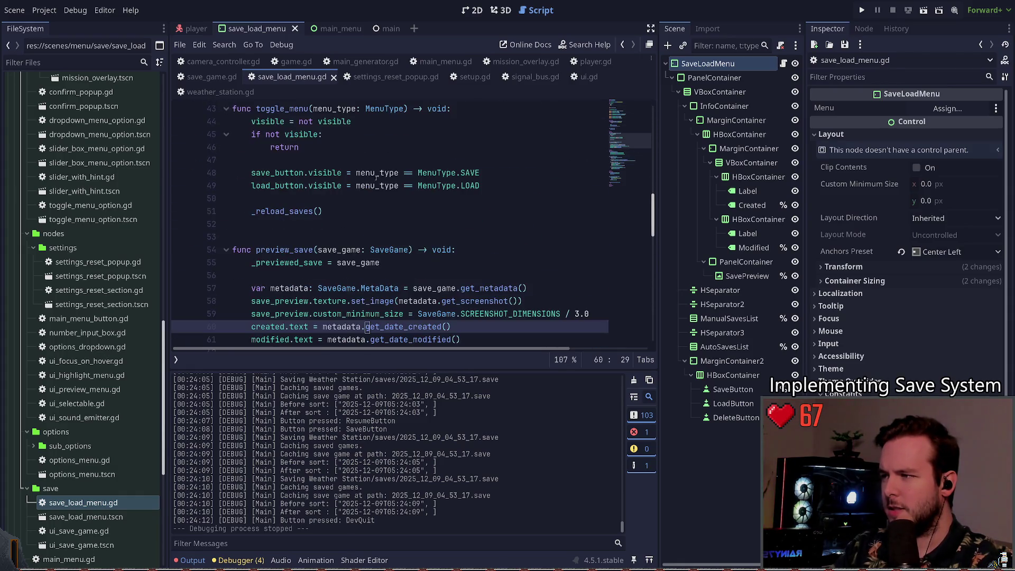
{"action": "scroll", "coordinate": [372, 168], "scroll_direction": "down", "scroll_amount": 17}
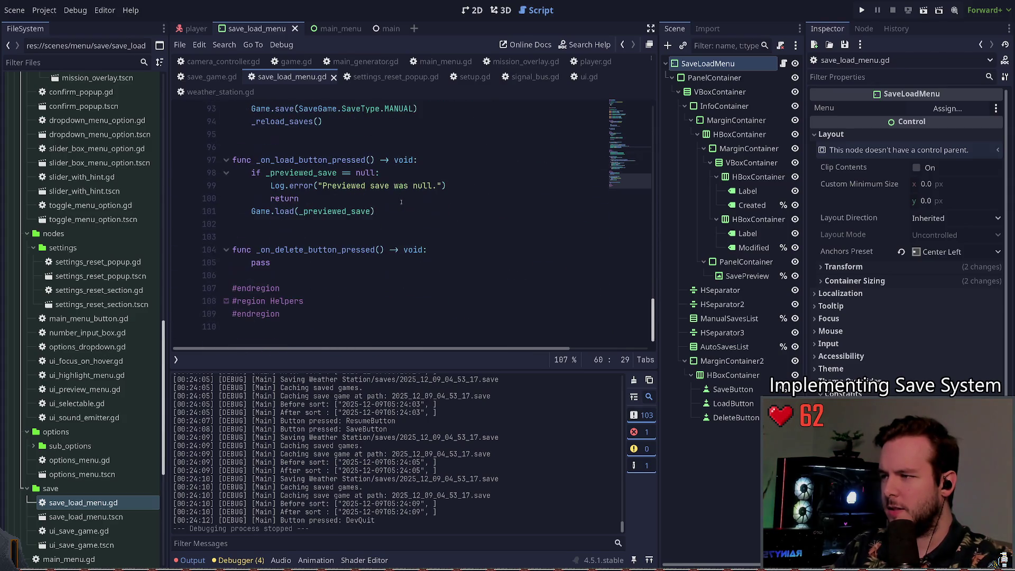
Step: Jump to the _reload_saves definition and place the caret after its queue_free call
{"action": "left_click", "coordinate": [378, 225]}
{"action": "scroll", "coordinate": [396, 232], "scroll_direction": "up", "scroll_amount": 1}
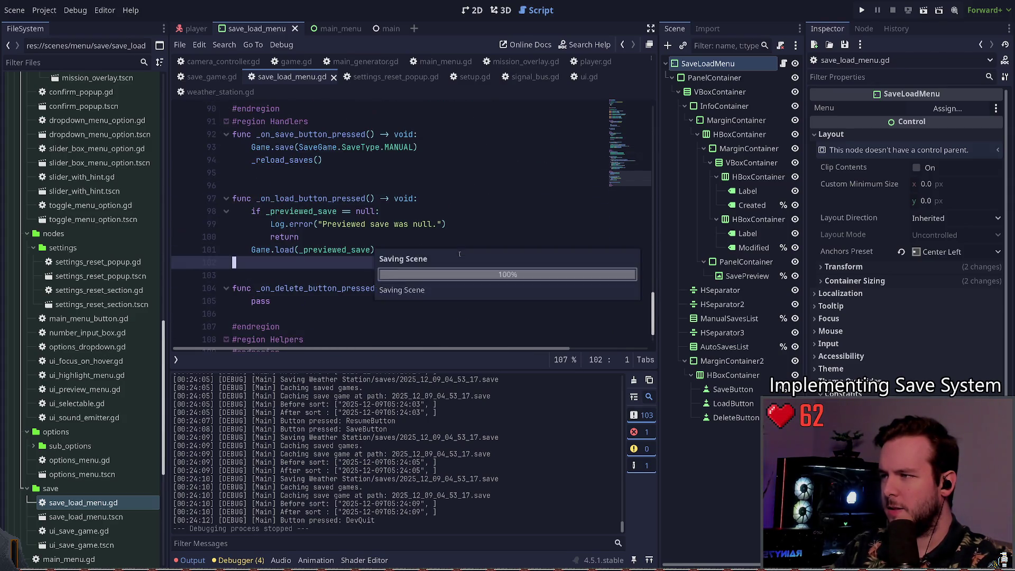
{"action": "left_click", "coordinate": [424, 246]}
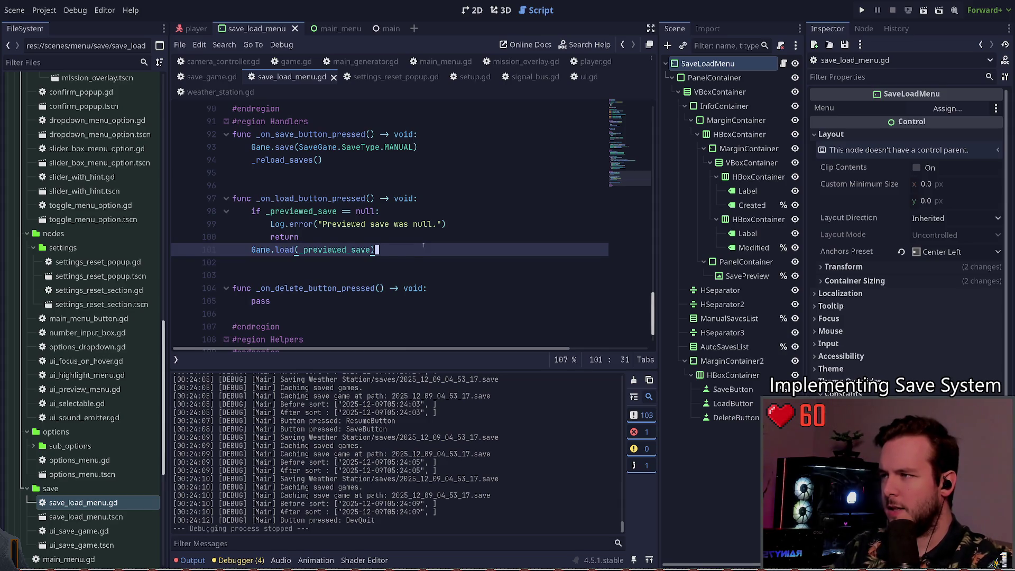
{"action": "scroll", "coordinate": [286, 199], "scroll_direction": "up", "scroll_amount": 1}
{"action": "left_click", "coordinate": [287, 199], "text": "ctrl"}
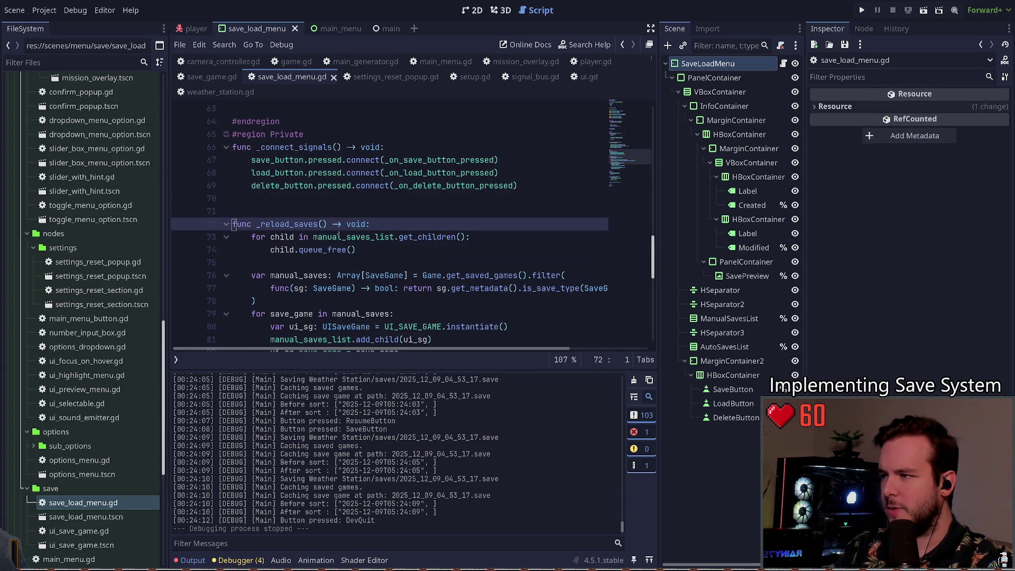
{"action": "scroll", "coordinate": [338, 236], "scroll_direction": "down", "scroll_amount": 2}
{"action": "left_click", "coordinate": [402, 172]}
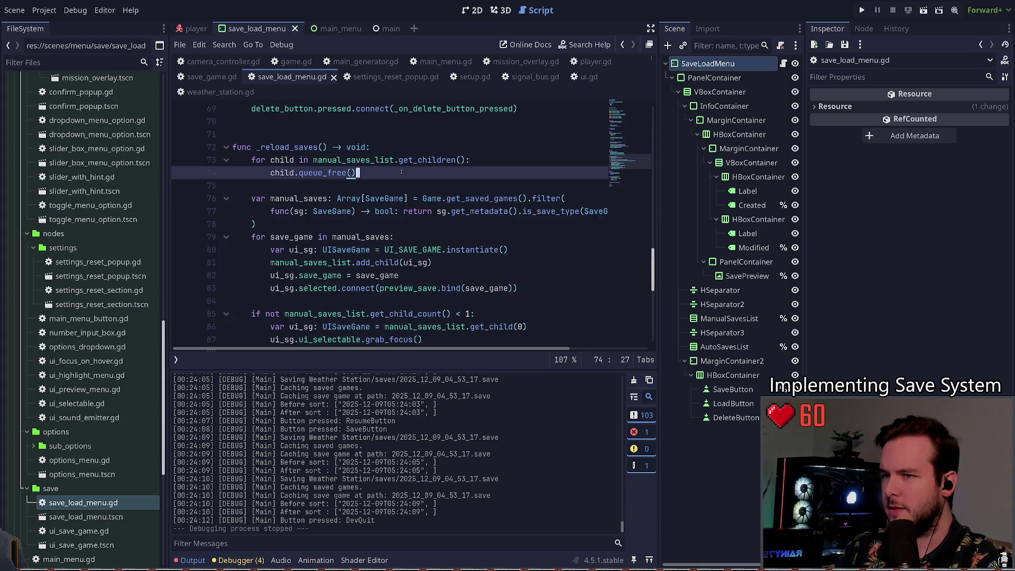